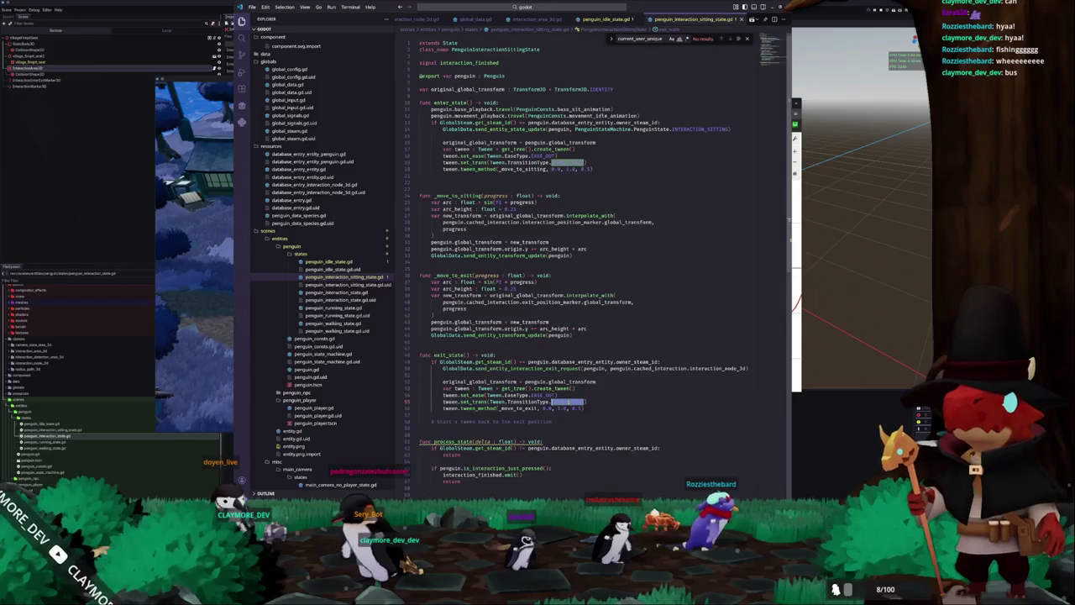
# Set the exit tween transition on line 55 to TRANS_SINE and bring up the running game.
pyautogui.press('Down')
pyautogui.press('Down')
pyautogui.press('Down')
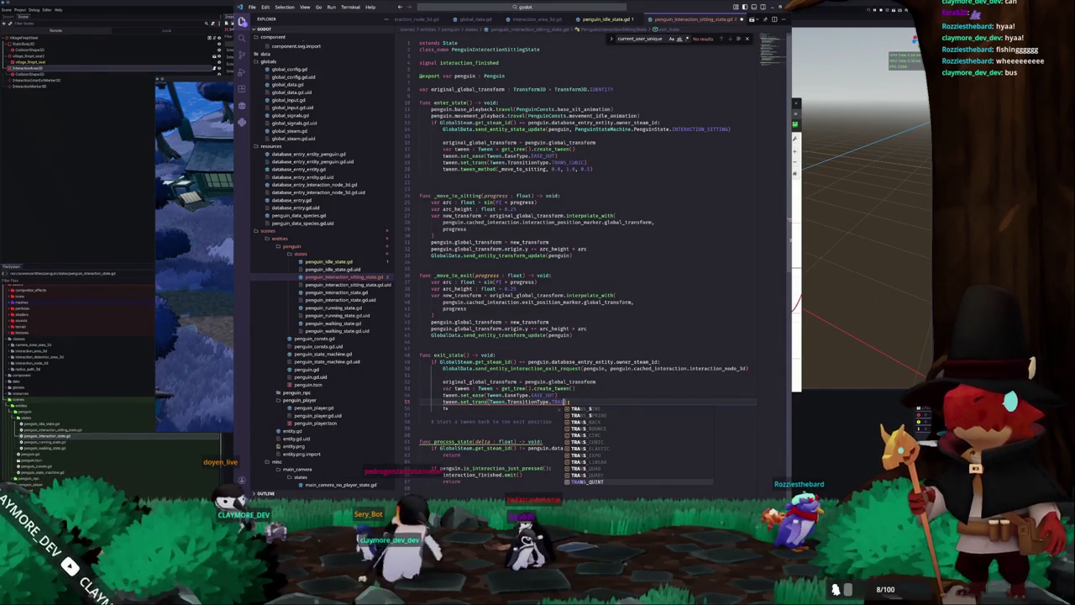
pyautogui.press('Up')
pyautogui.press('Up')
pyautogui.press('Up')
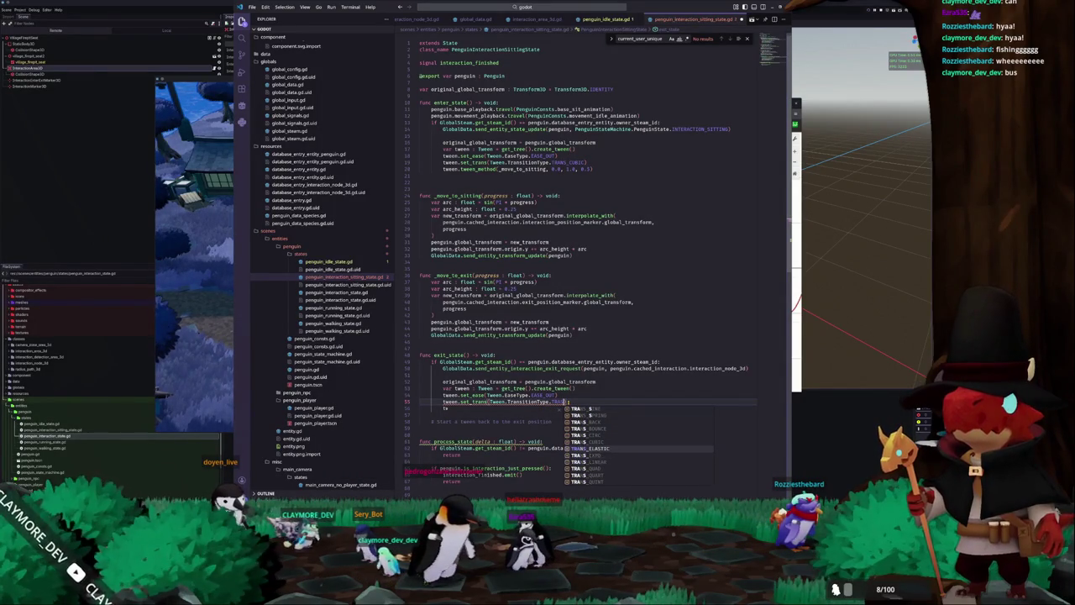
pyautogui.press('Up')
pyautogui.press('Up')
pyautogui.press('Up')
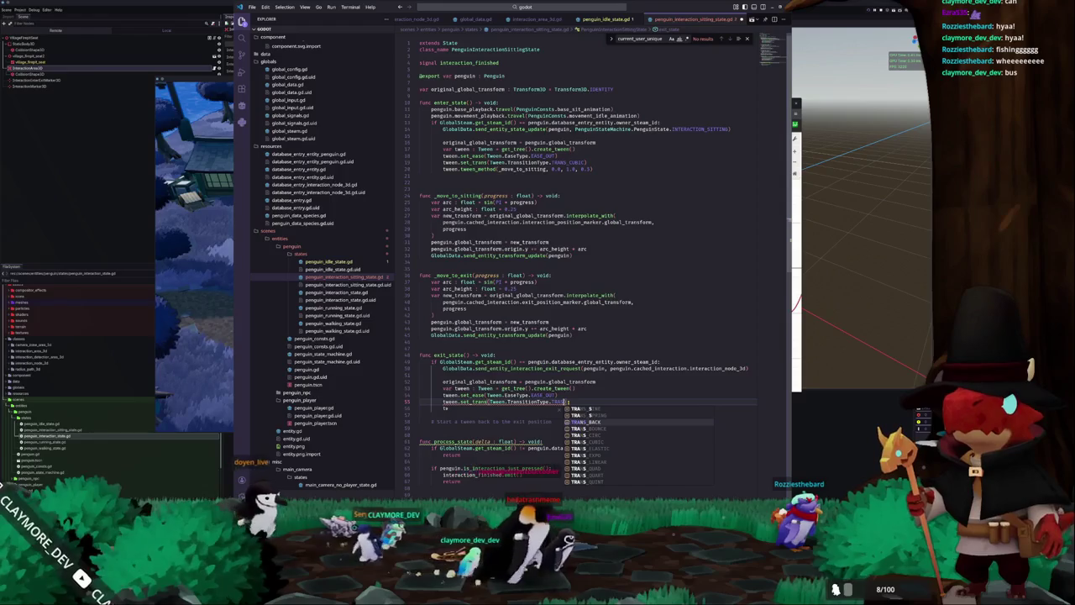
pyautogui.press('Return')
pyautogui.press('Tab')
pyautogui.click(184, 237)
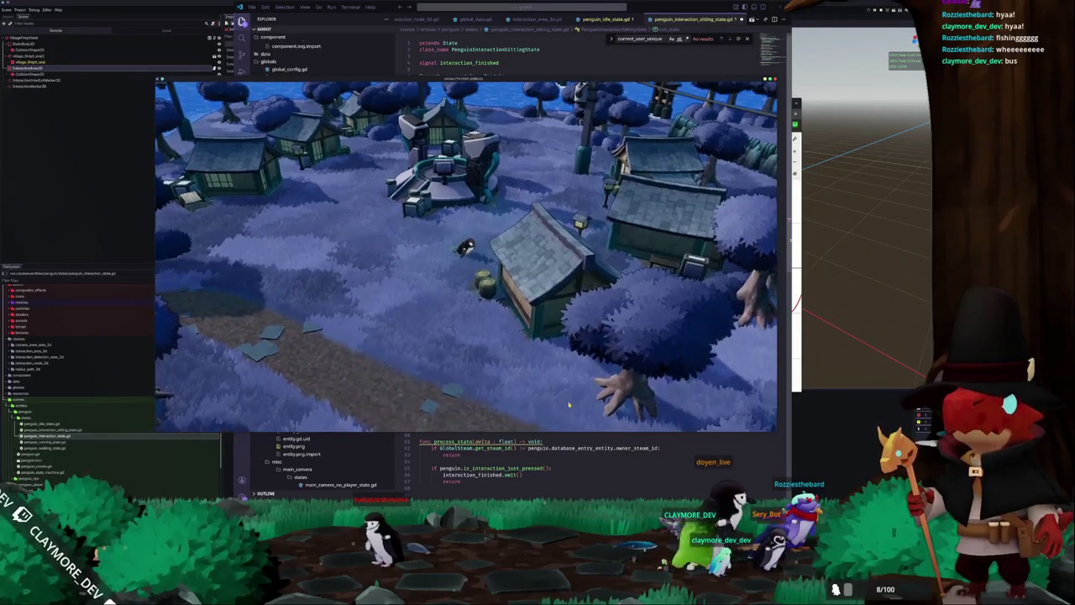
# Walk the penguin right and left in the running game to test the TRANS_SINE exit.
pyautogui.hotkey('alt', 'Tab')
pyautogui.click(568, 403)
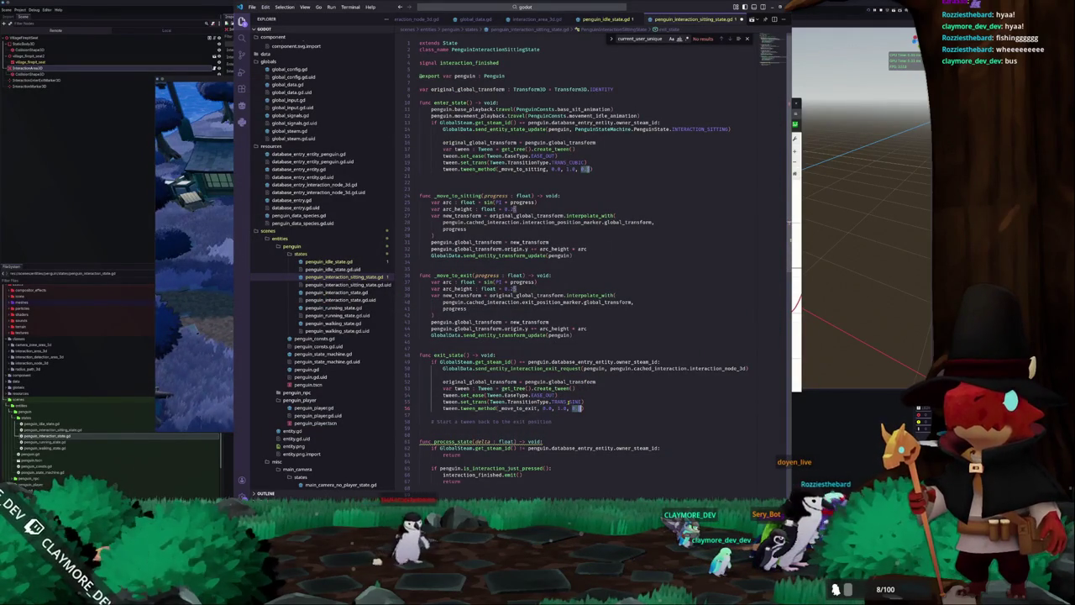
pyautogui.hotkey('alt', 'Tab')
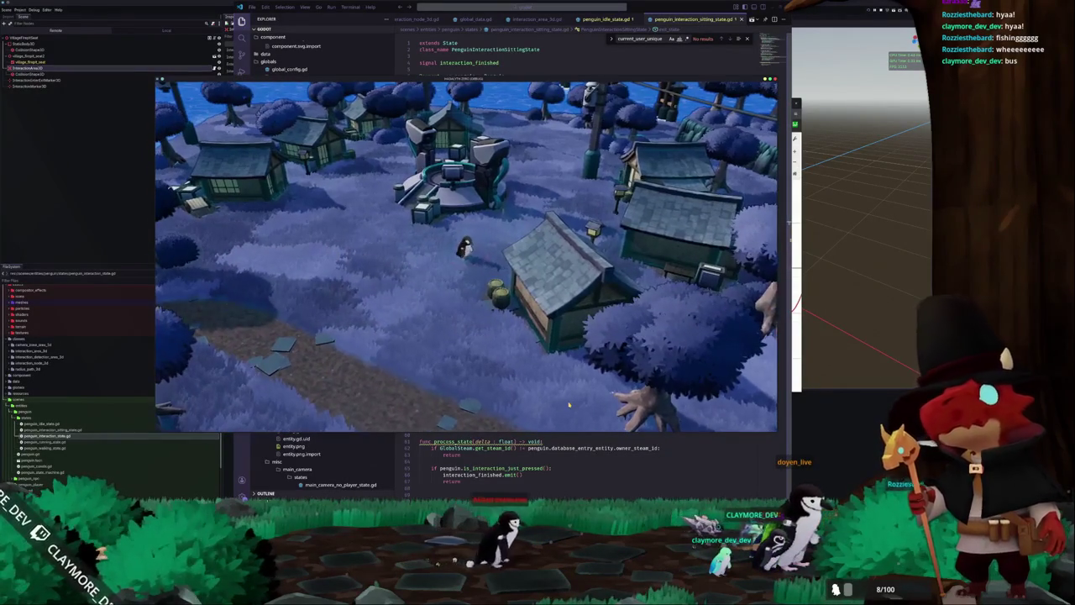
pyautogui.press('d')
pyautogui.press('a')
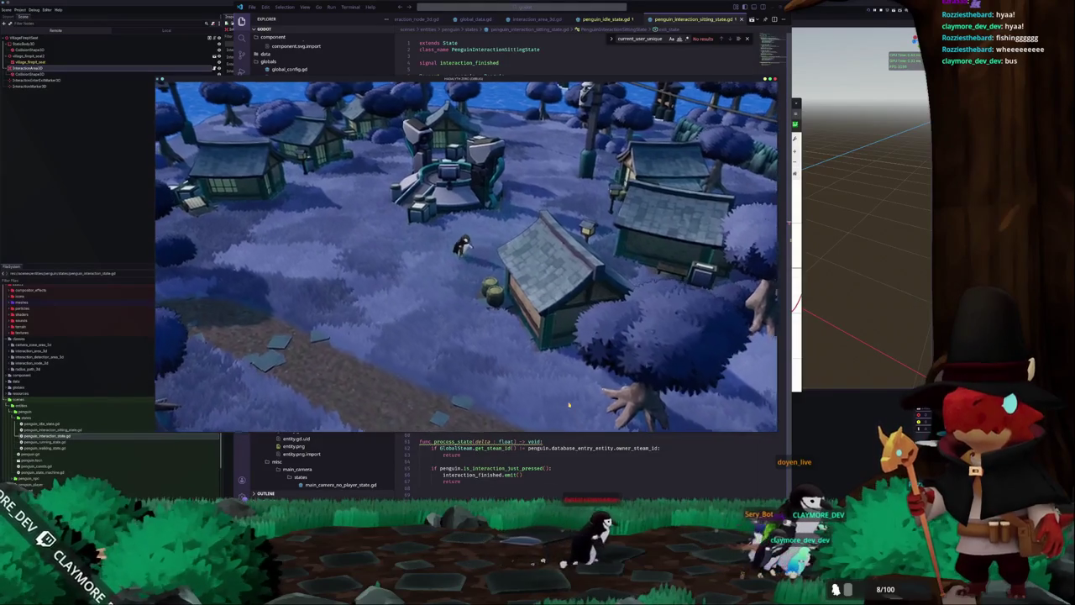
pyautogui.hotkey('alt', 'Tab')
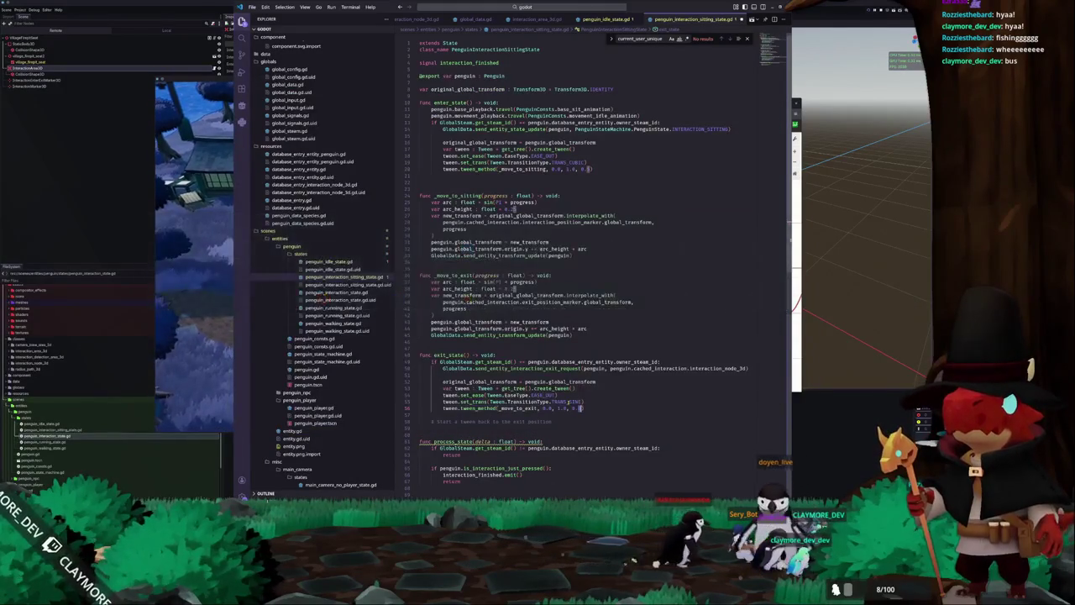
pyautogui.hotkey('alt', 'Tab')
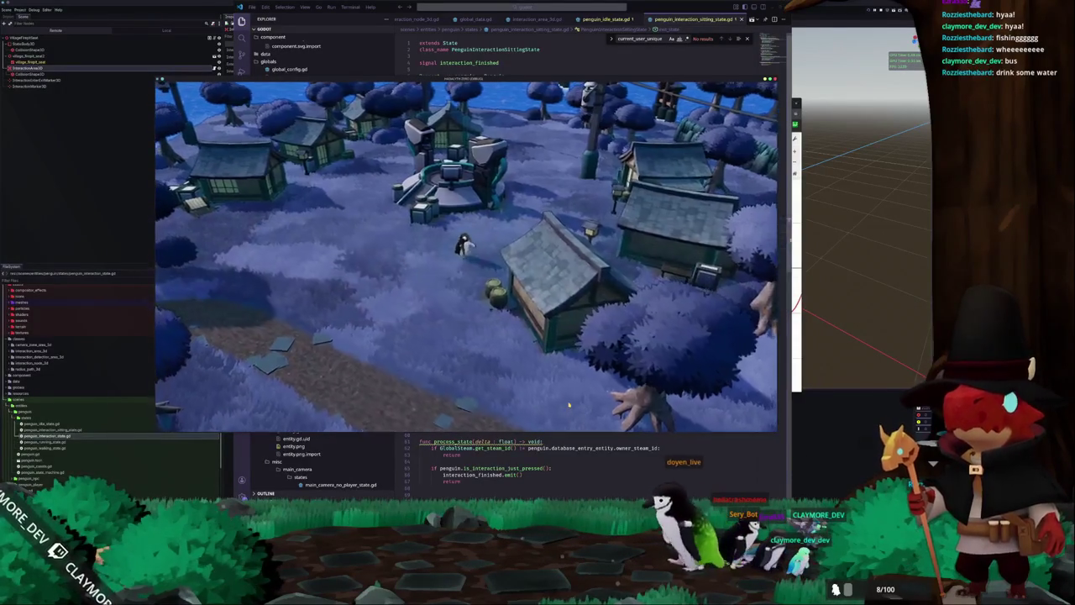
pyautogui.hotkey('alt', 'Tab')
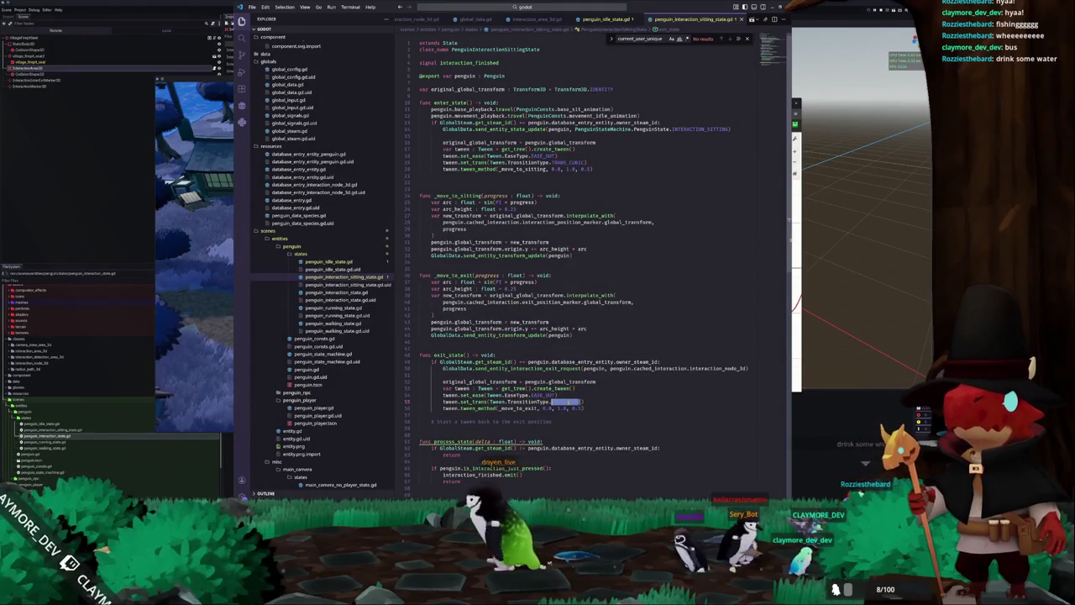
# Change the exit transition to TRANS_BOUNCE and try it in the running game.
pyautogui.write('TRAS')
pyautogui.press('Down')
pyautogui.press('Down')
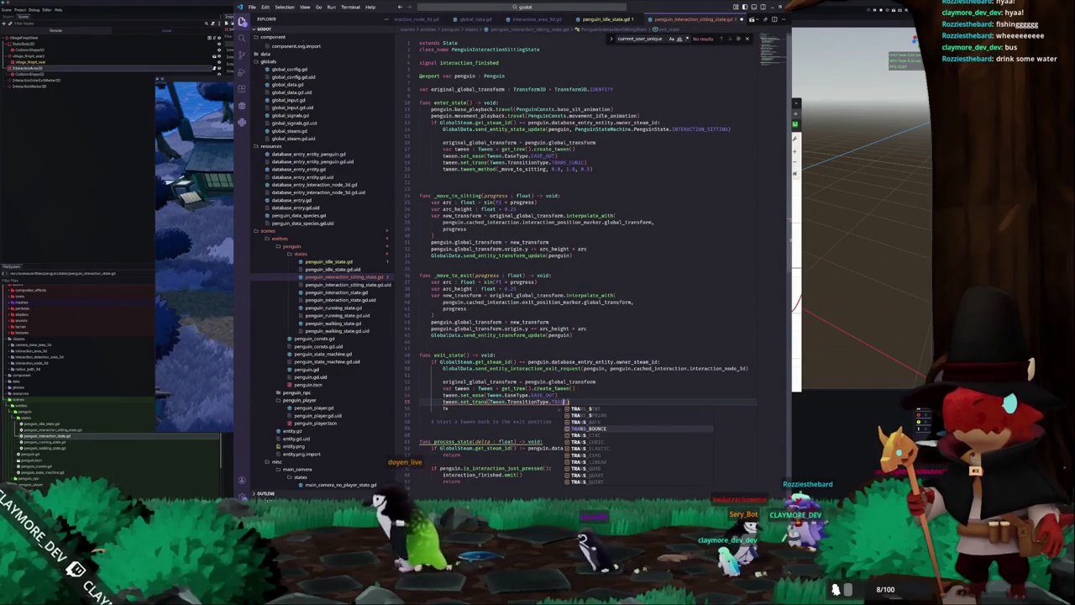
pyautogui.press('Return')
pyautogui.press('F5')
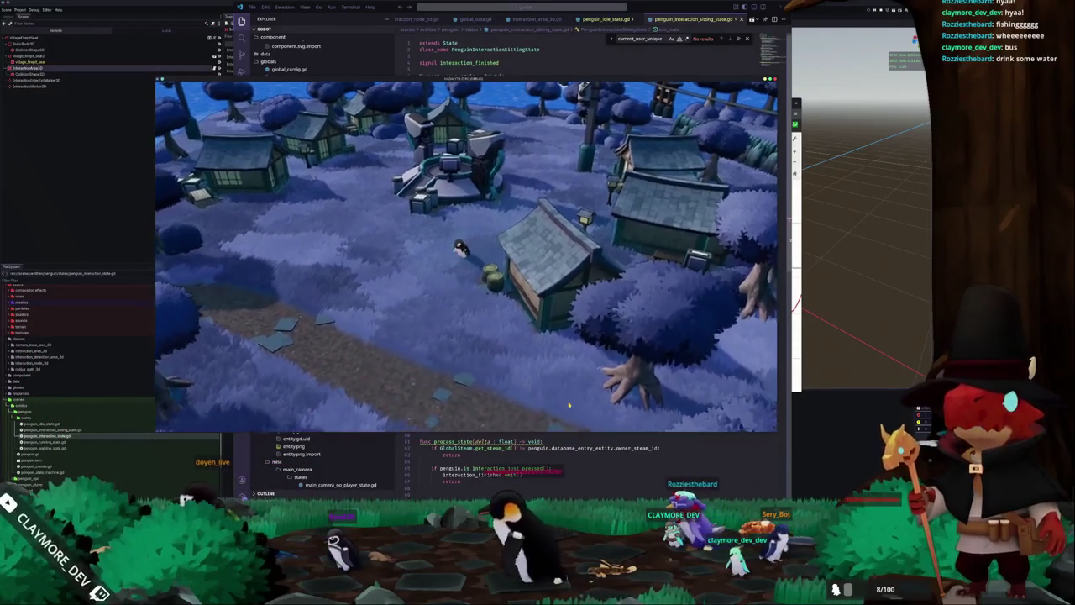
pyautogui.hotkey('alt', 'Tab')
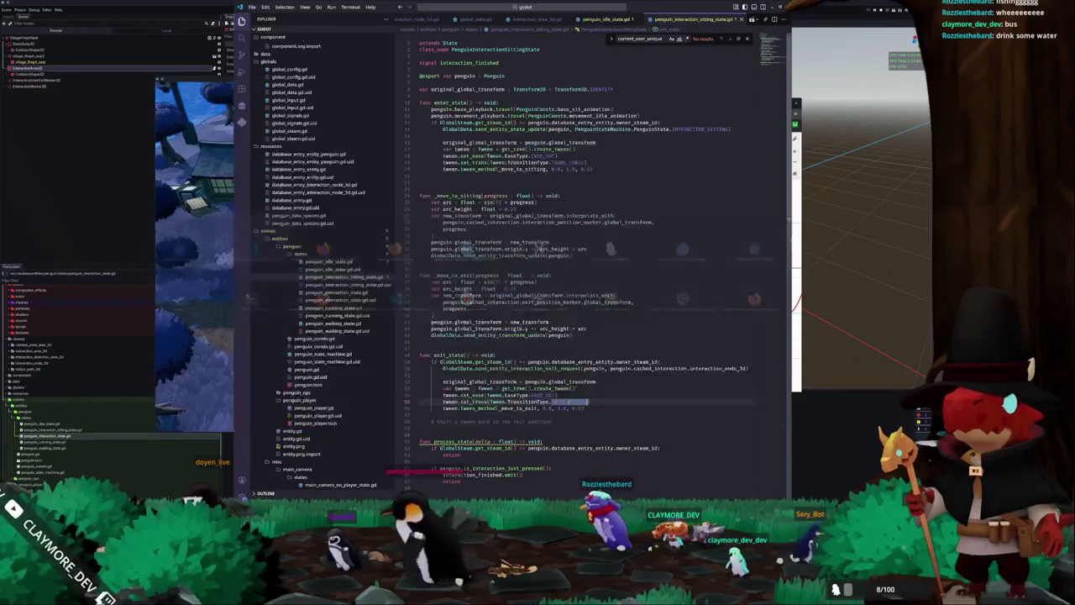
# Switch the exit transition to TRANS_CUBIC and bring up the game to test it.
pyautogui.write('TRA')
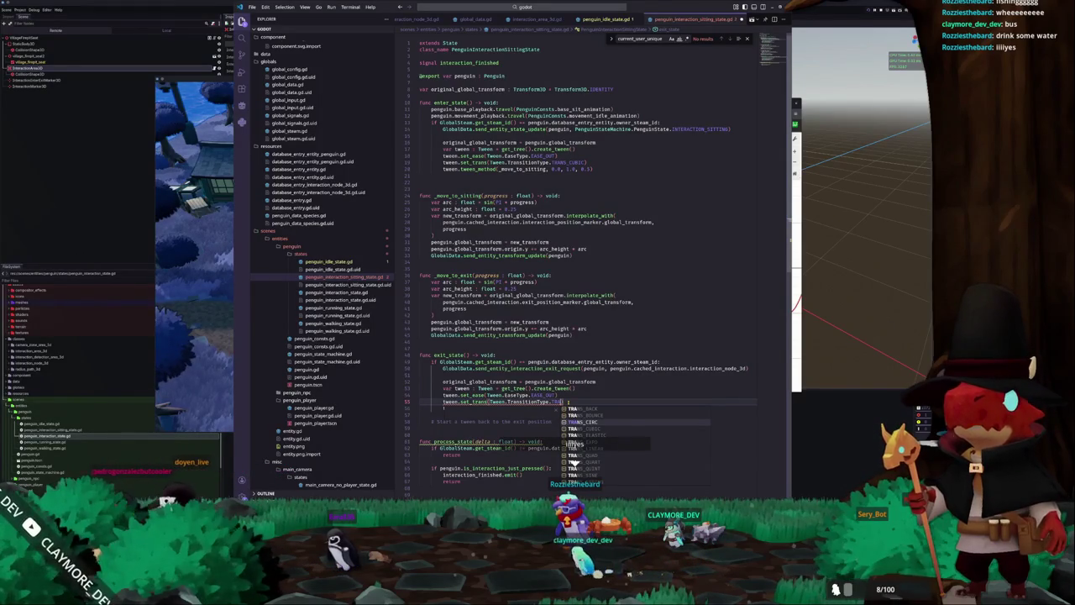
pyautogui.press('Down')
pyautogui.press('Down')
pyautogui.press('Down')
pyautogui.press('Return')
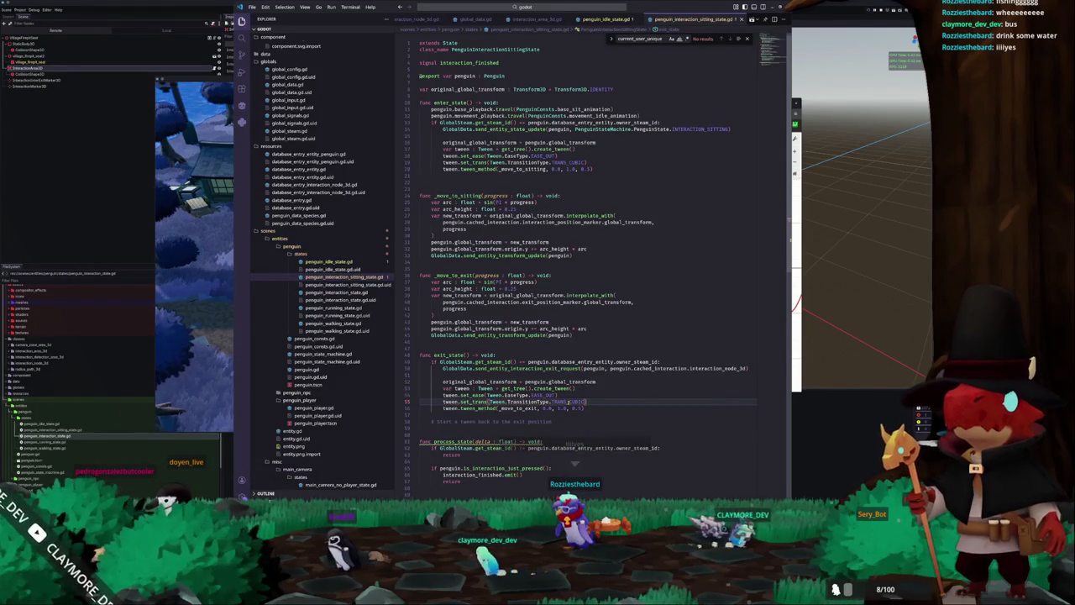
pyautogui.press('F5')
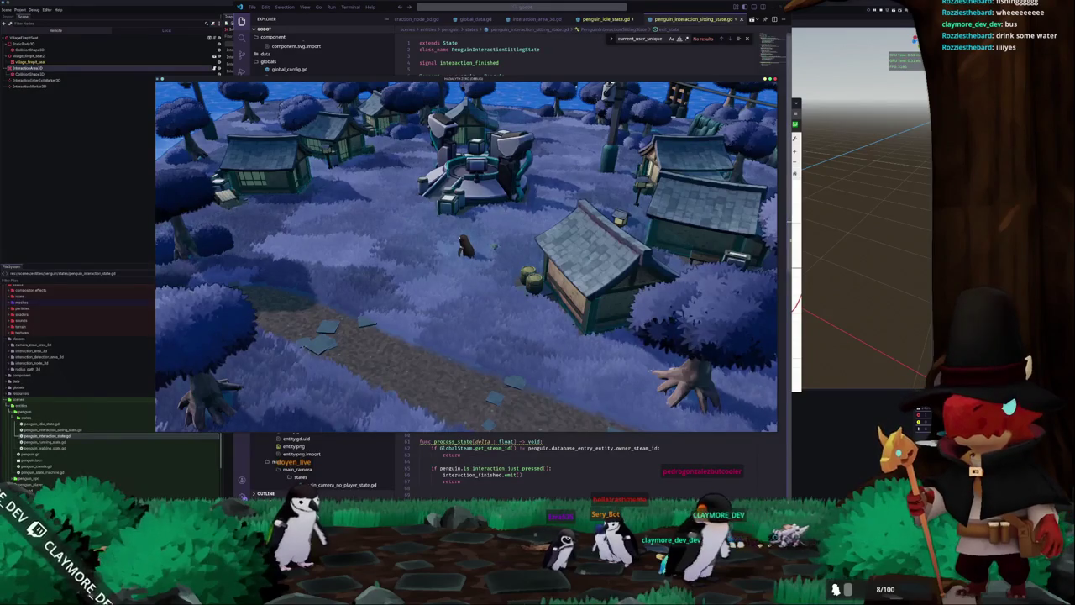
# Watch the penguin's exit transition in the running village, then switch to the Short TODO page.
pyautogui.moveTo(420, 497)
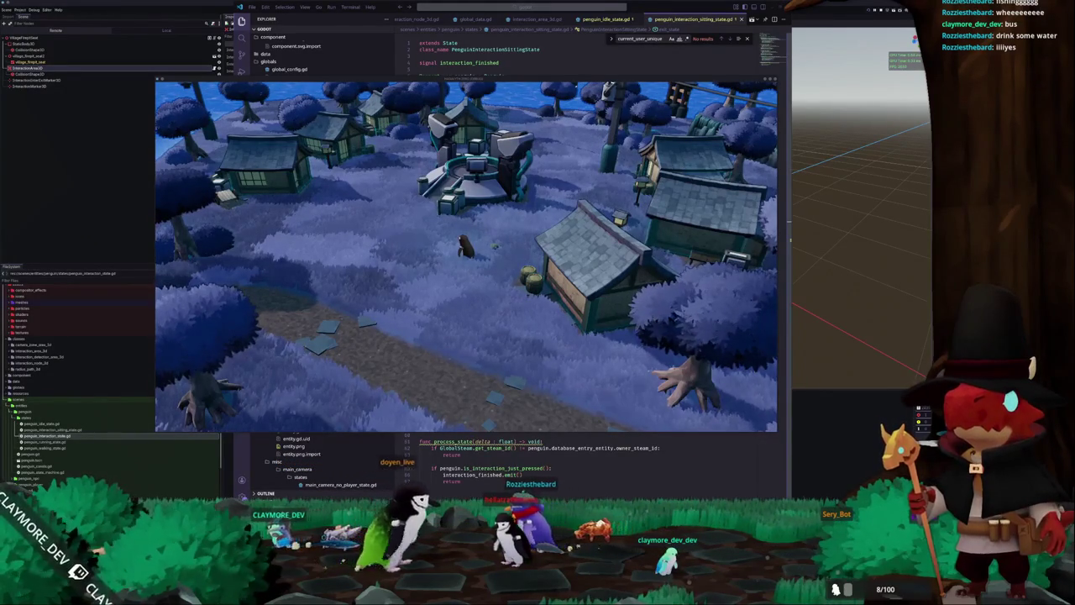
pyautogui.hotkey('alt', 'Tab')
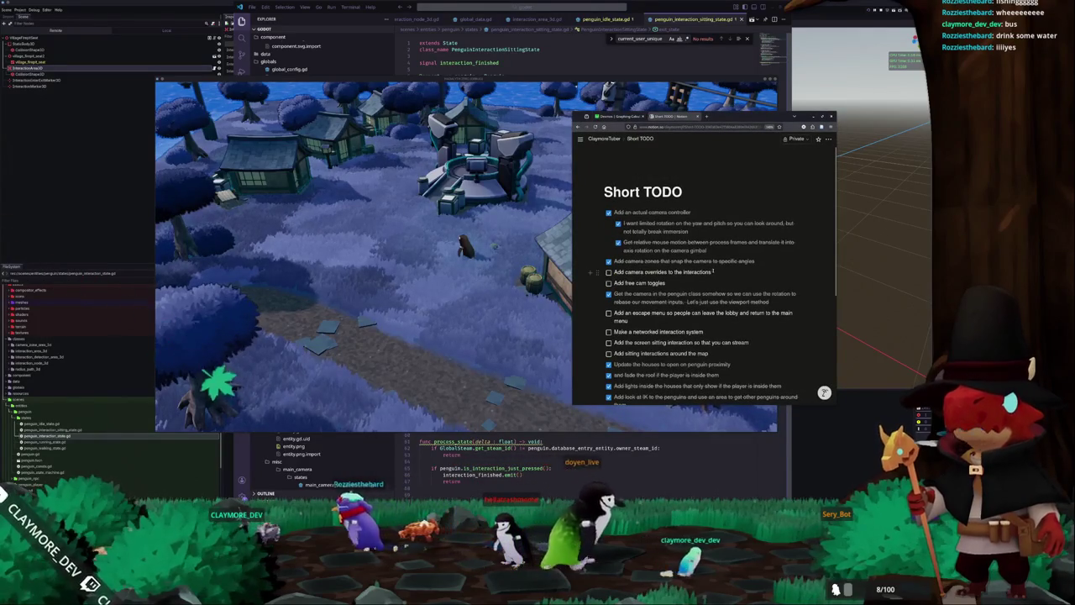
# Check off 'Add sitting interactions around the map' in the Short TODO checklist.
pyautogui.click(707, 272)
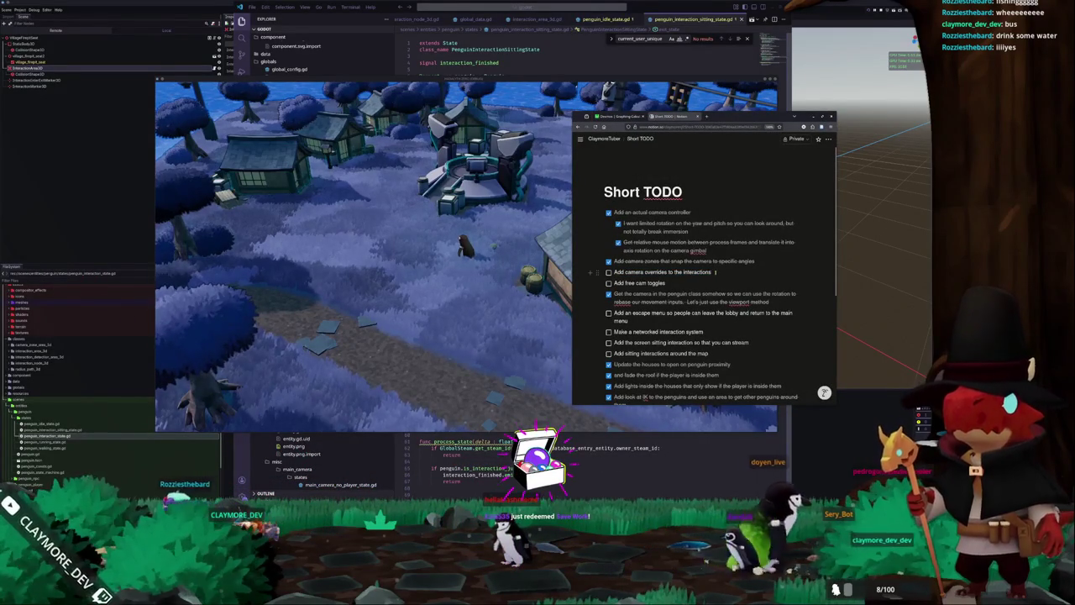
pyautogui.scroll(-2, 630, 289)
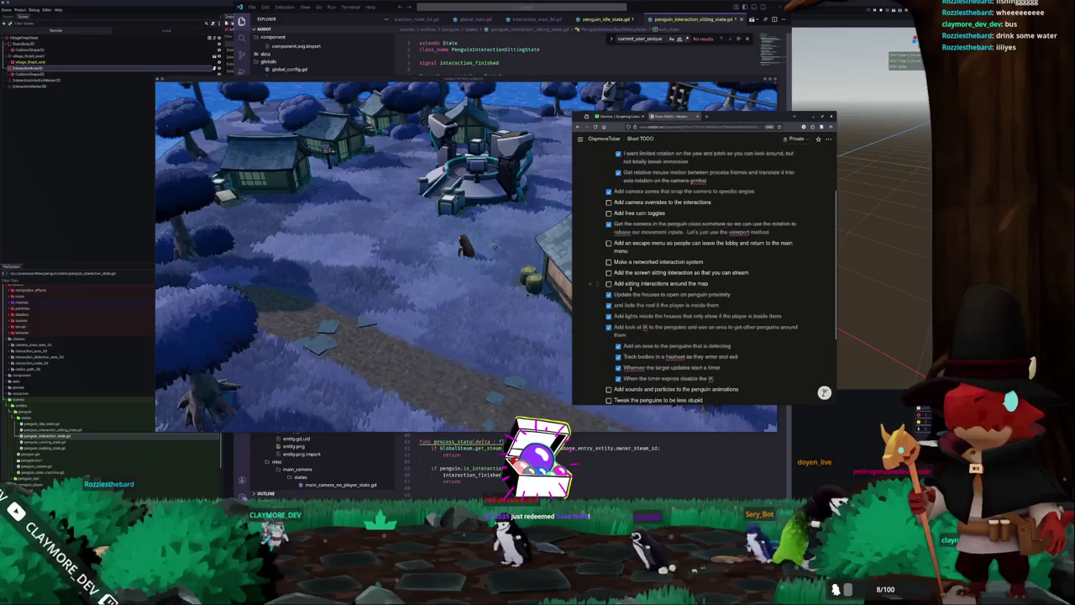
pyautogui.scroll(-2, 630, 288)
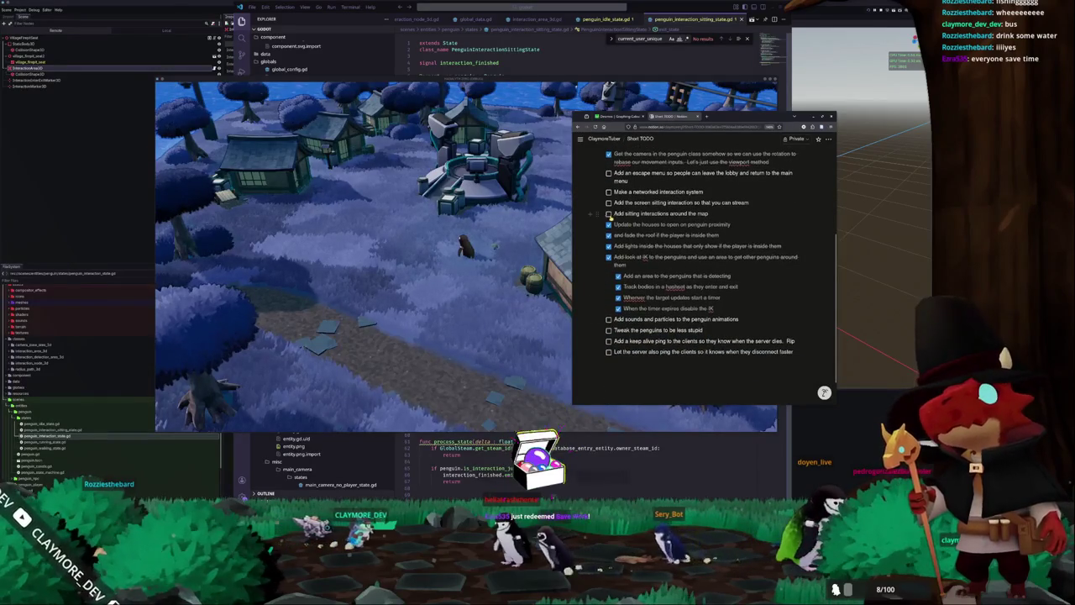
pyautogui.click(609, 214)
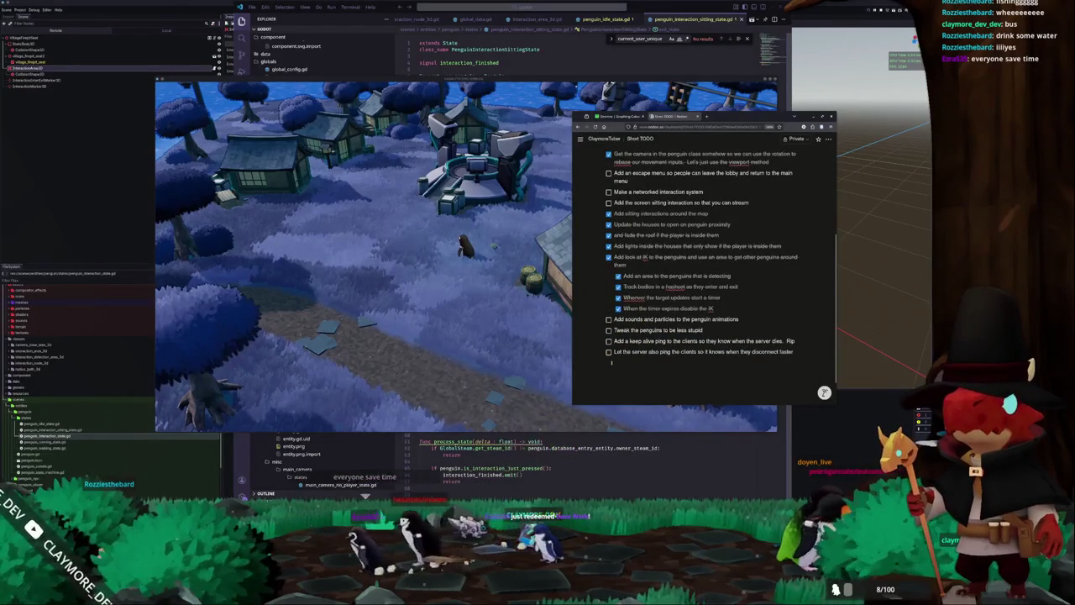
pyautogui.scroll(5, 613, 361)
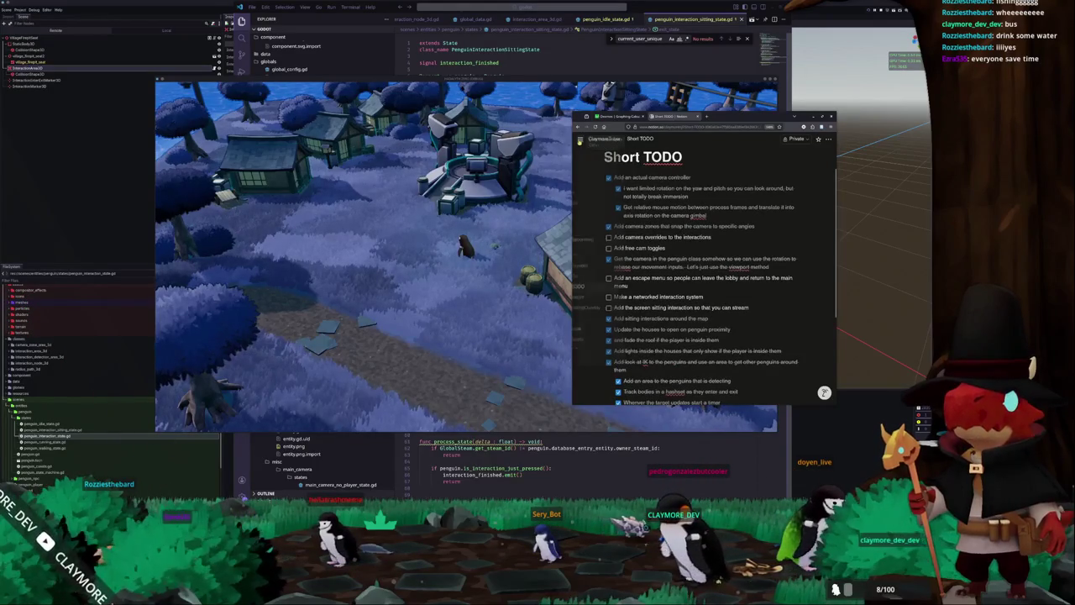
# Open the Tasks board, widen the window, and delete an unwanted task card.
pyautogui.moveTo(580, 139)
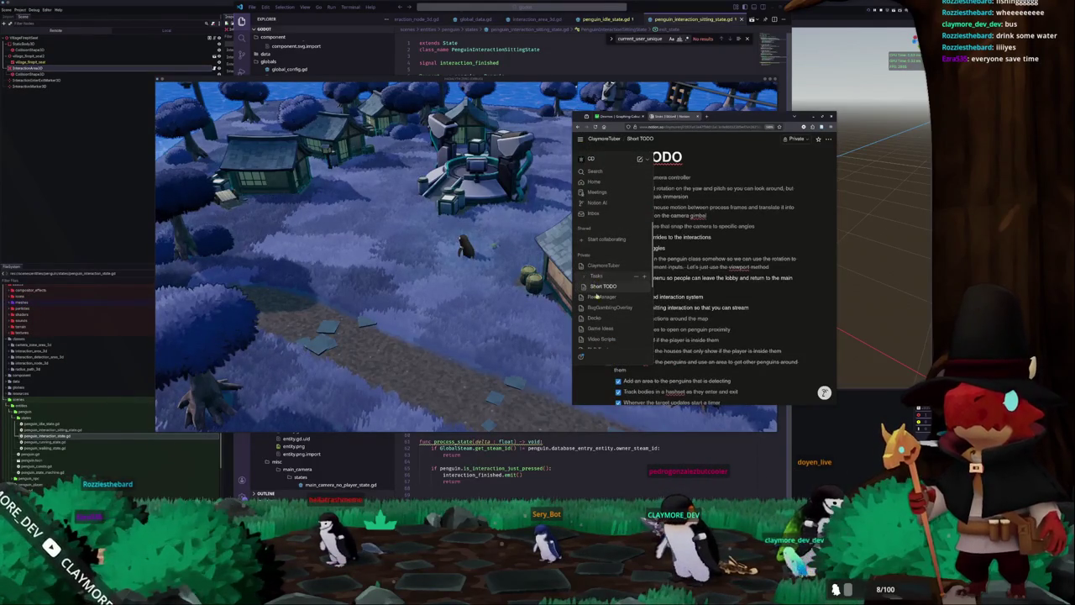
pyautogui.click(598, 276)
pyautogui.moveTo(573, 250); pyautogui.dragTo(390, 249)
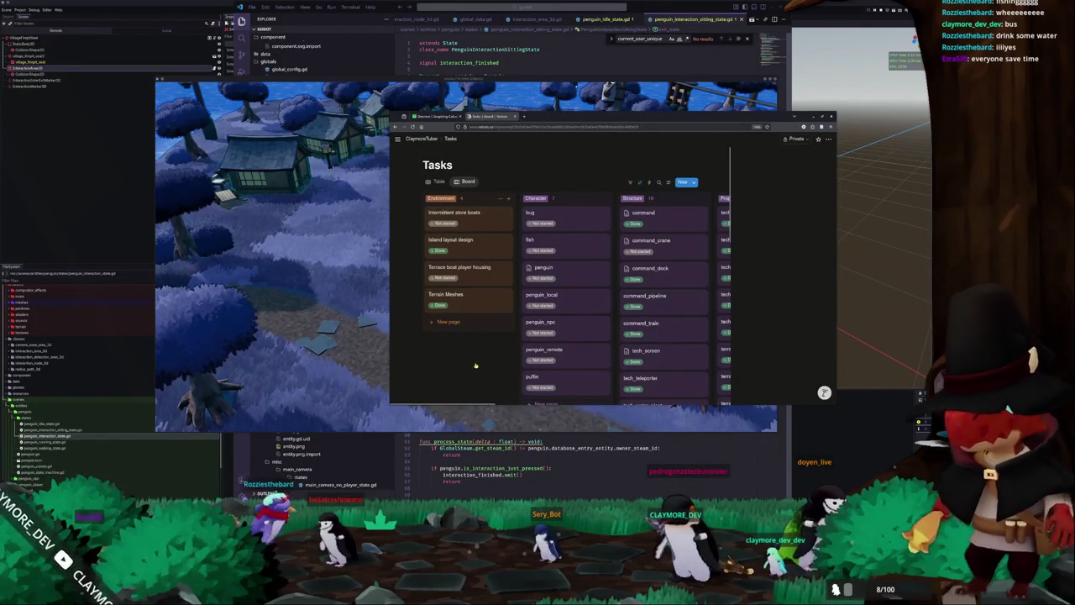
pyautogui.hscroll(2, 475, 363)
pyautogui.hscroll(5, 564, 186)
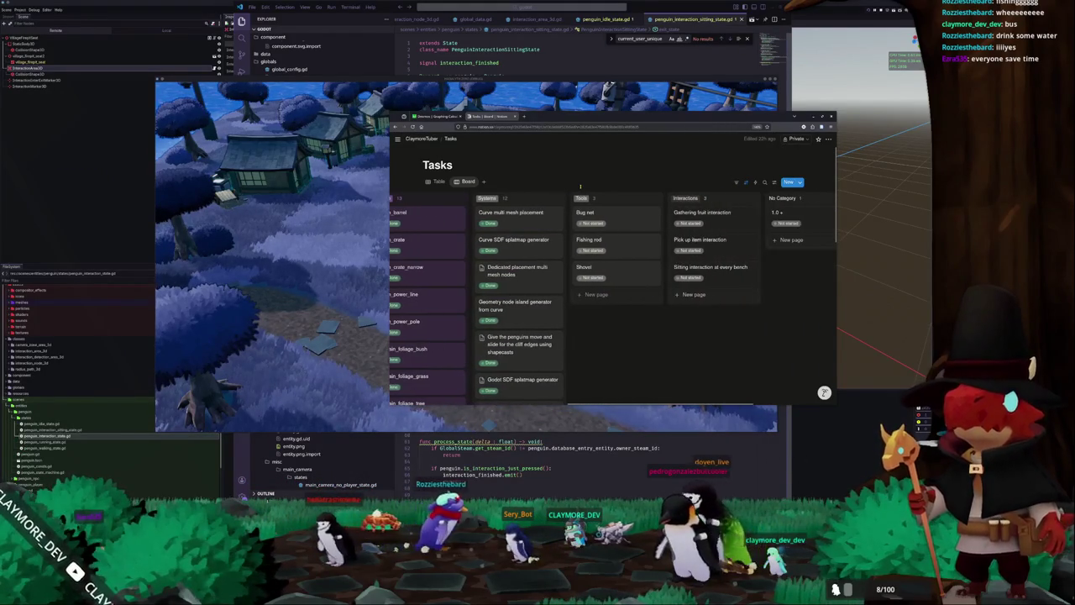
pyautogui.hscroll(1, 585, 252)
pyautogui.hscroll(3, 597, 358)
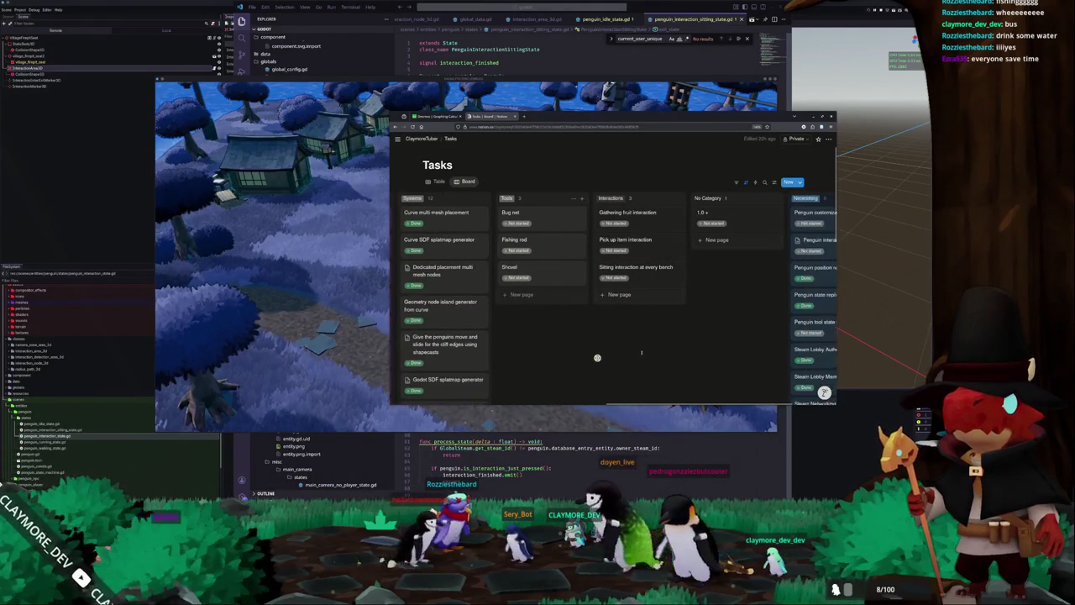
pyautogui.rightClick(653, 218)
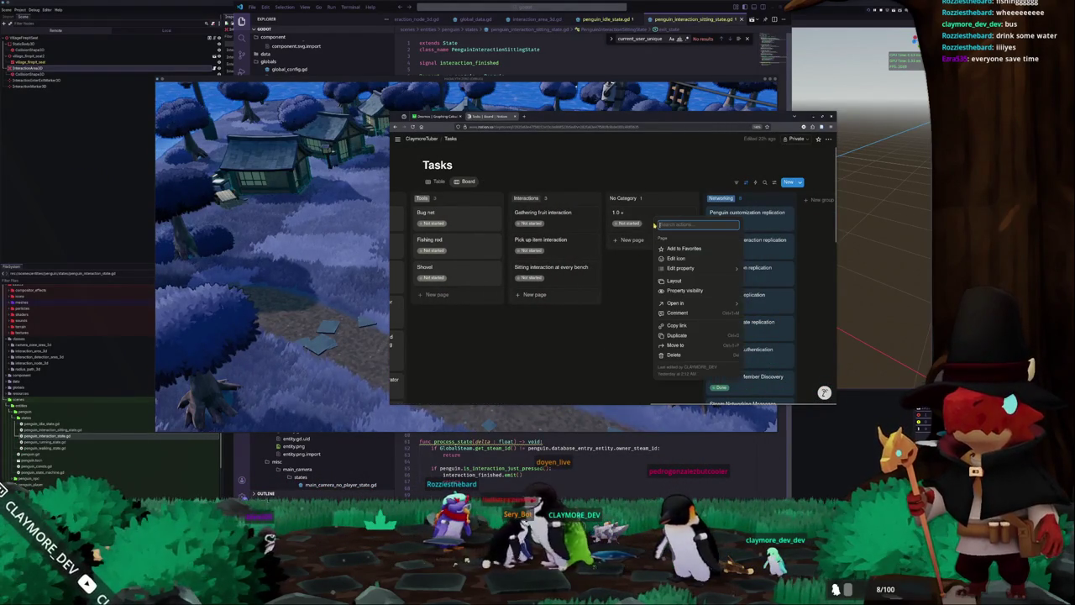
pyautogui.click(669, 356)
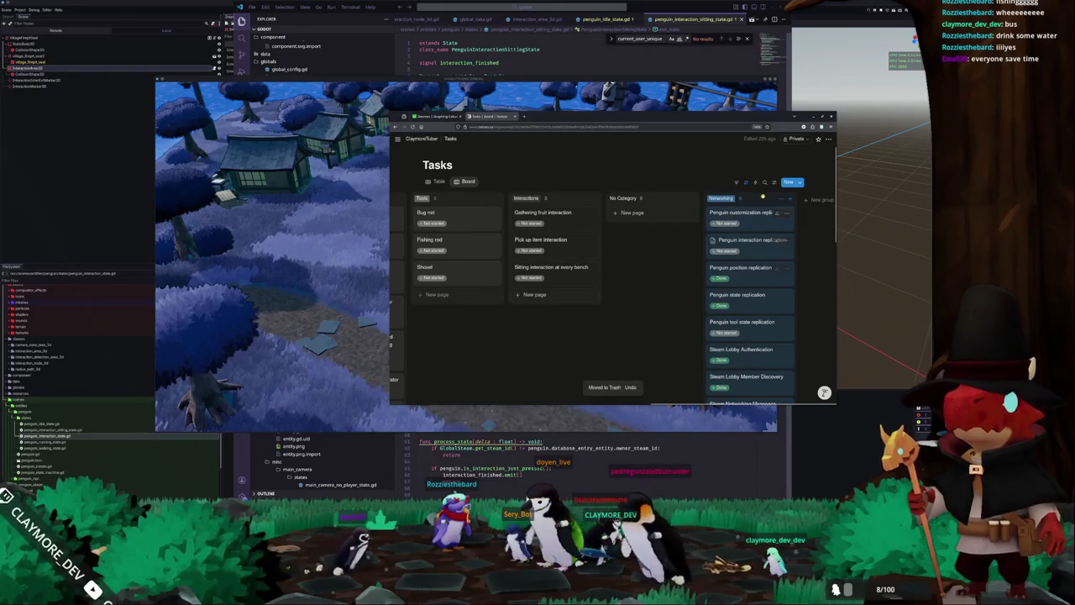
pyautogui.moveTo(721, 198)
pyautogui.mouseDown()
pyautogui.moveTo(487, 200)
pyautogui.moveTo(508, 234)
pyautogui.mouseUp()
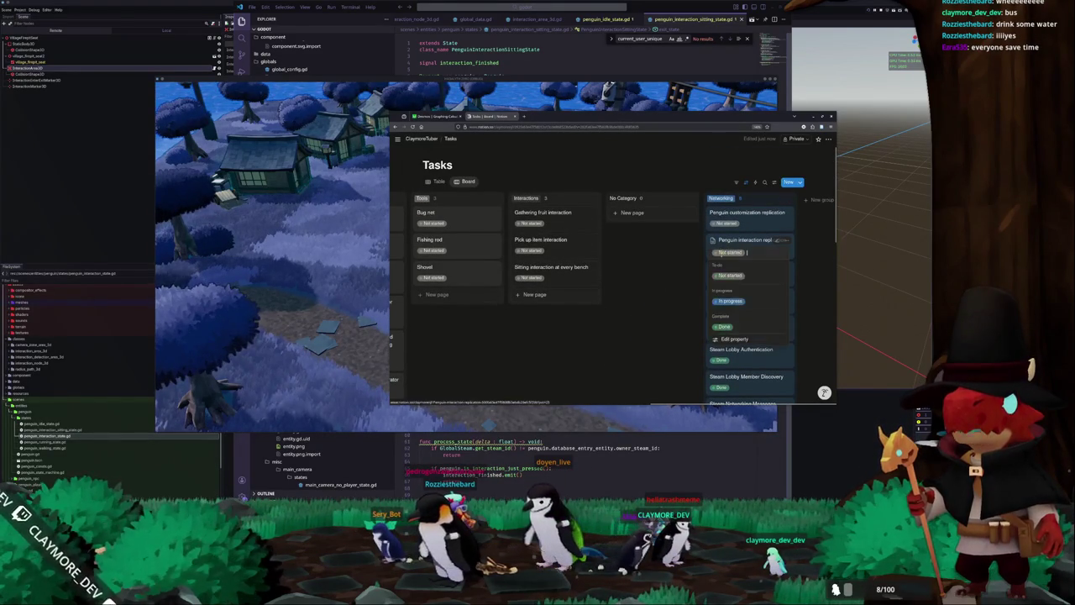
# Set the Interaction system task's status to Done.
pyautogui.scroll(-2, 655, 314)
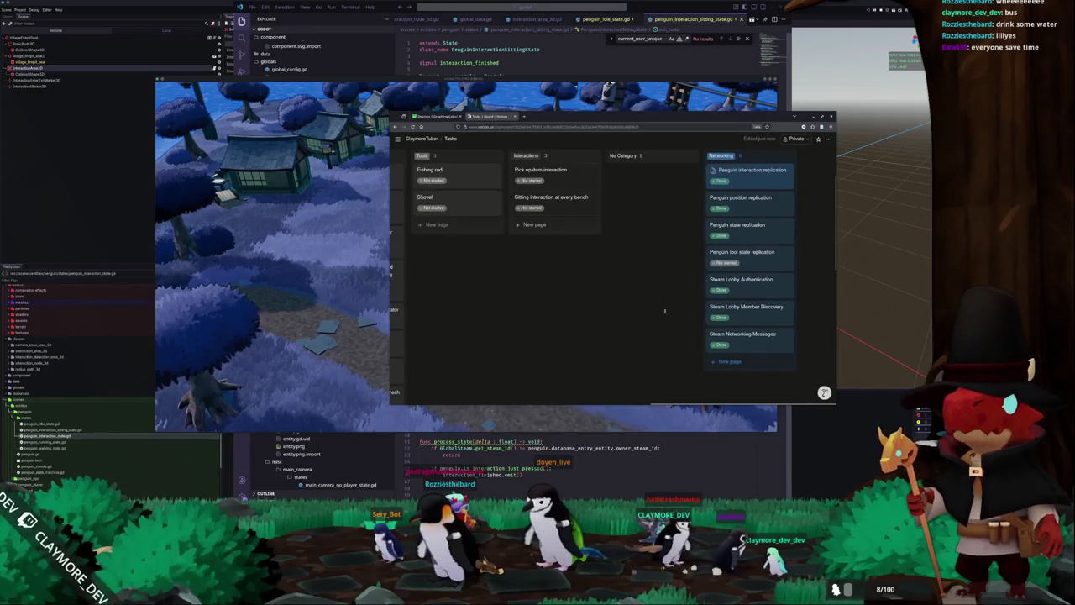
pyautogui.scroll(1, 672, 316)
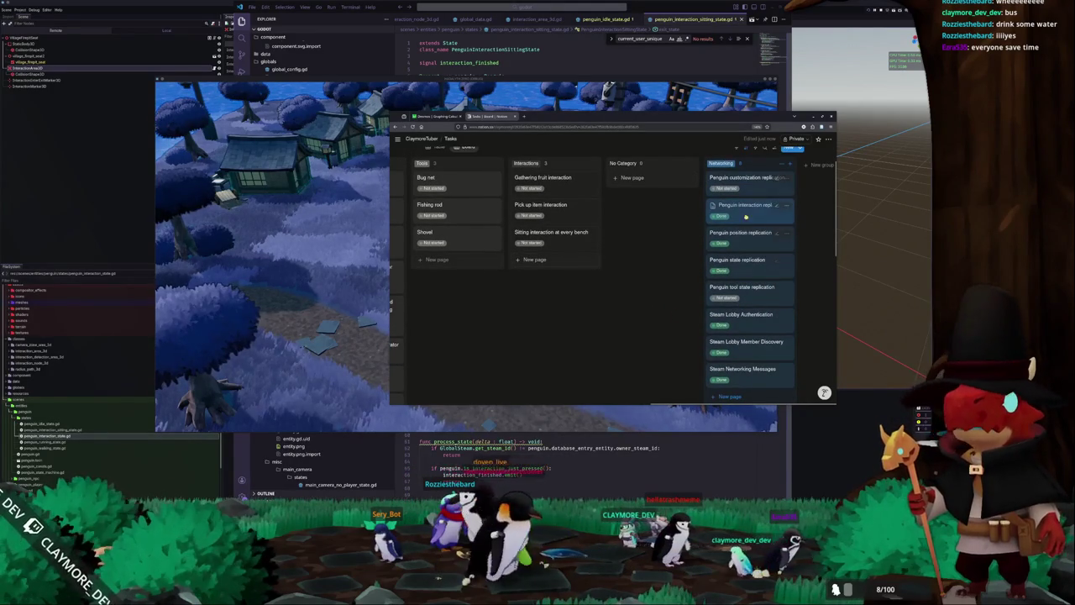
pyautogui.hscroll(-5, 599, 353)
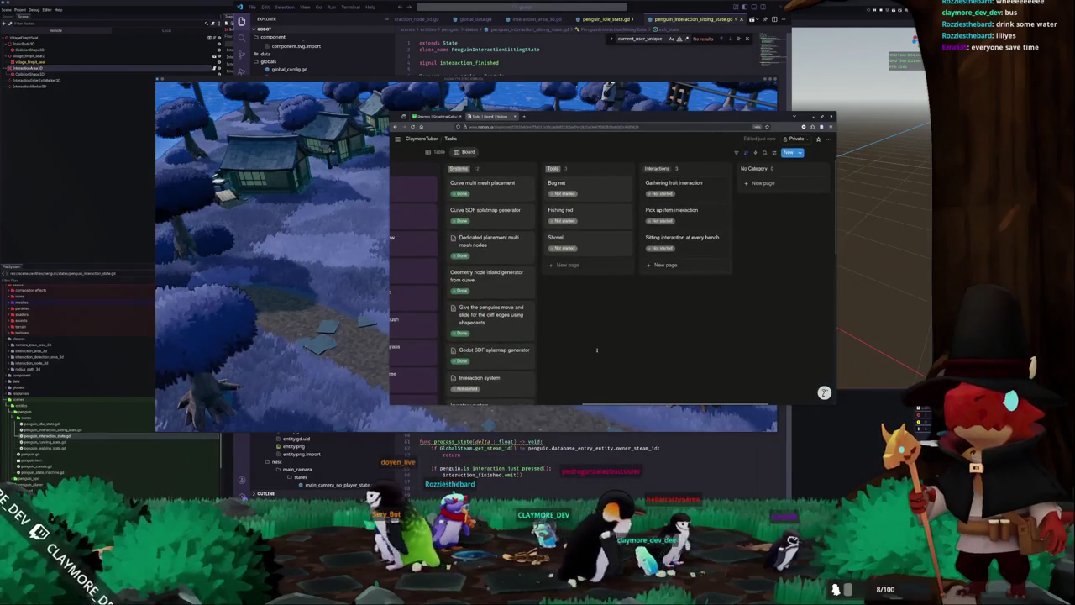
pyautogui.scroll(-5, 605, 355)
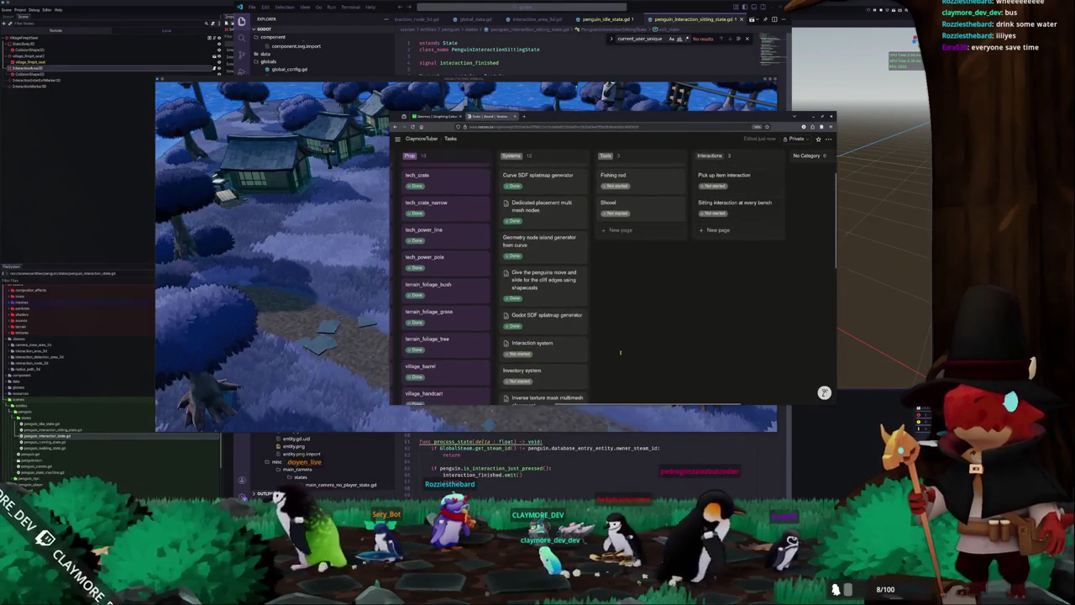
pyautogui.hscroll(-2, 621, 351)
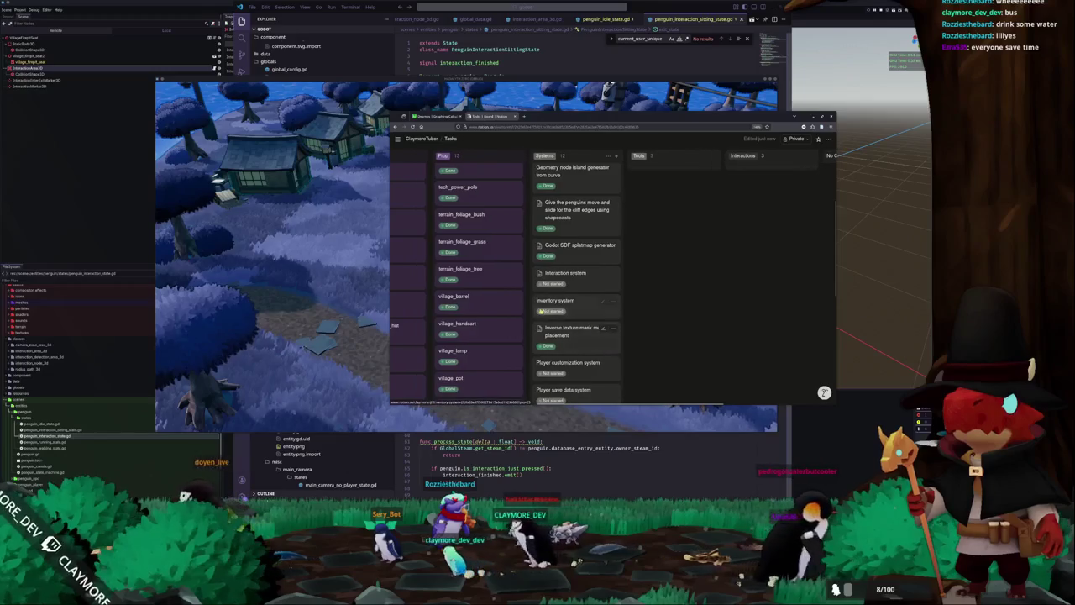
pyautogui.hscroll(-2, 655, 329)
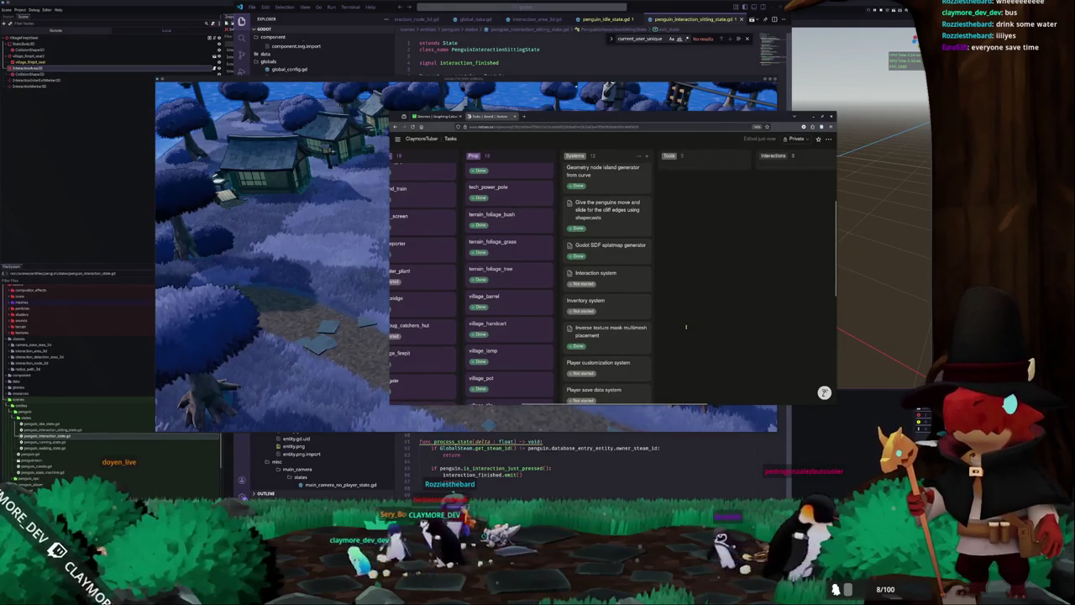
pyautogui.click(587, 284)
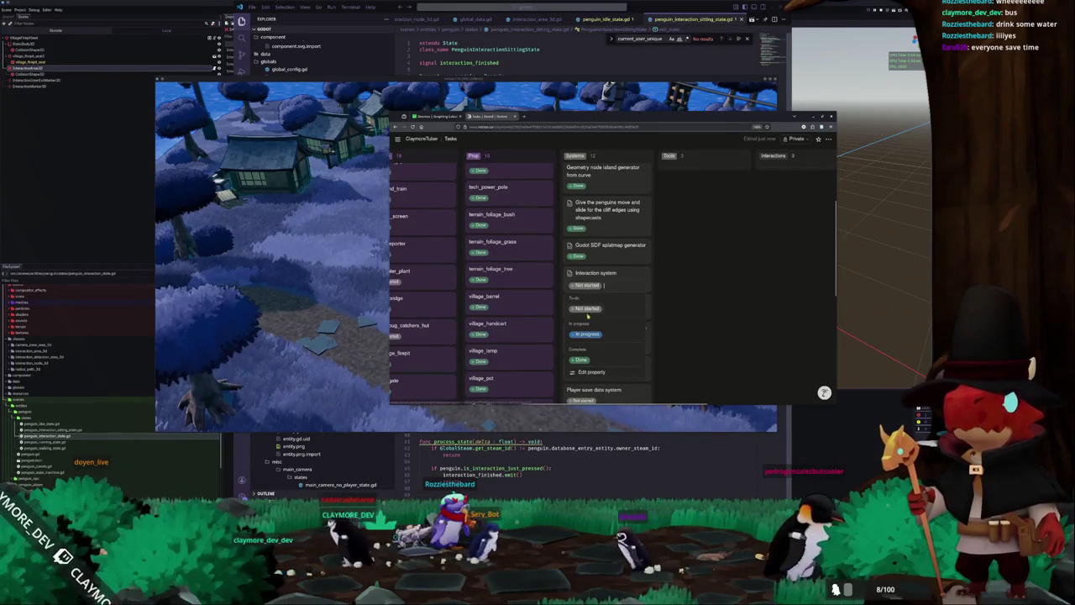
pyautogui.click(581, 359)
# Look over the remaining board cards, then return to the running game window.
pyautogui.scroll(-2, 684, 328)
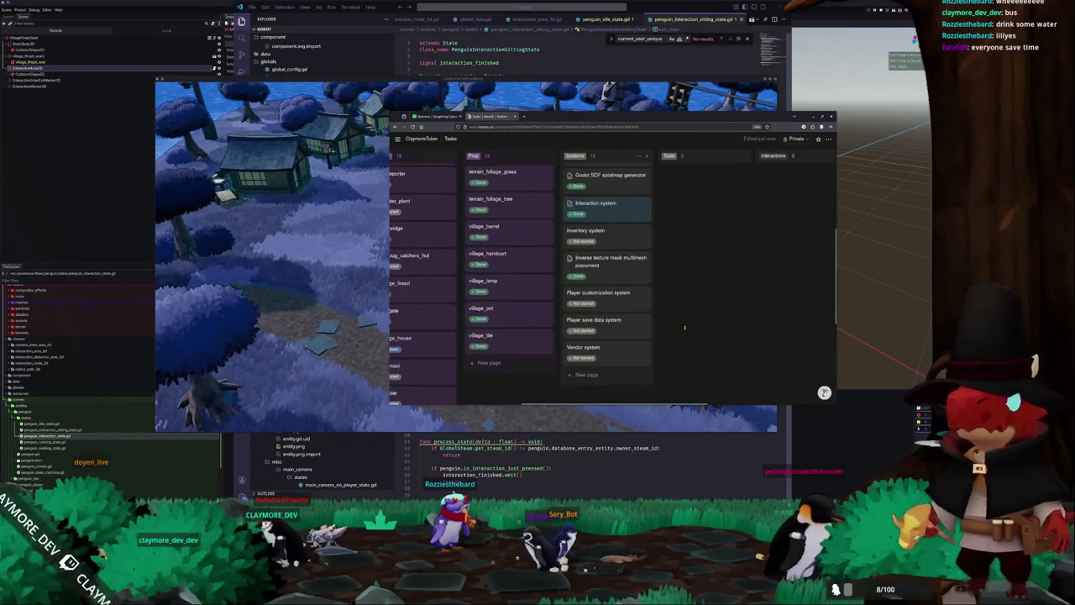
pyautogui.scroll(5, 678, 342)
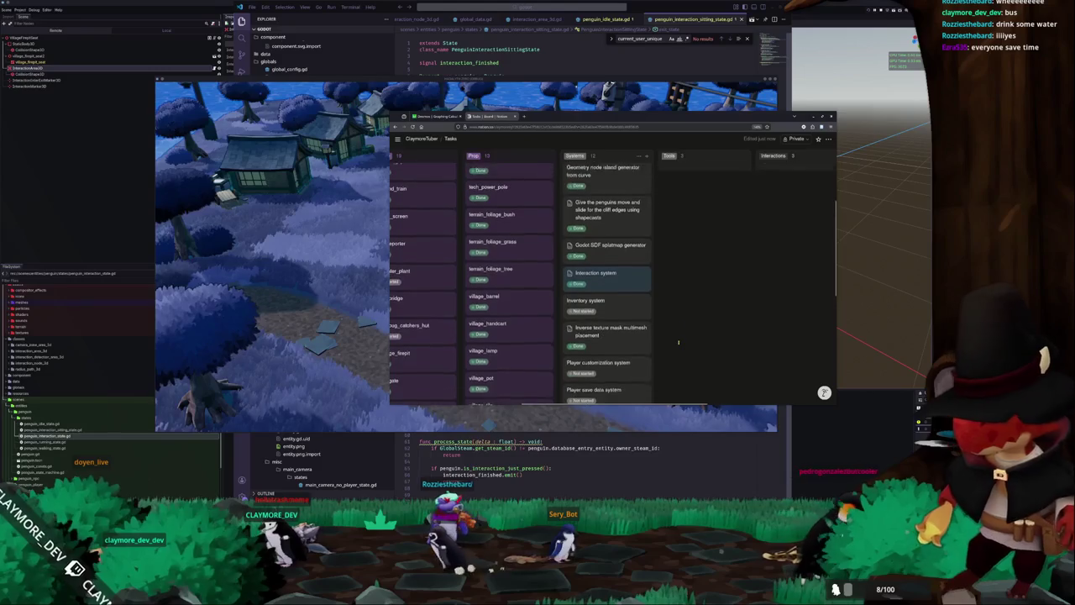
pyautogui.hscroll(-3, 726, 344)
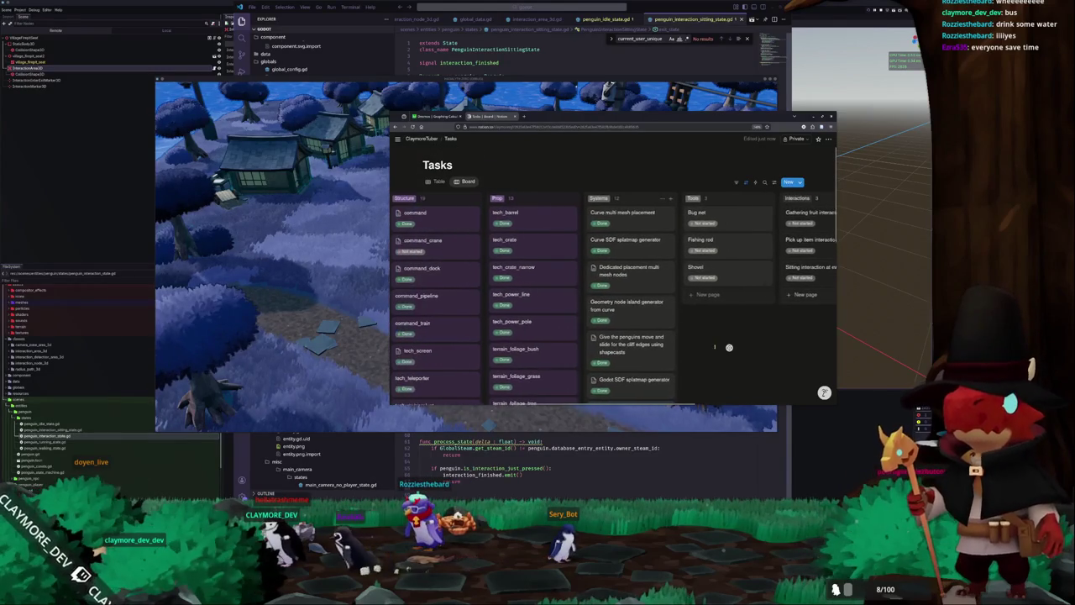
pyautogui.hscroll(-3, 627, 180)
pyautogui.scroll(-1, 440, 353)
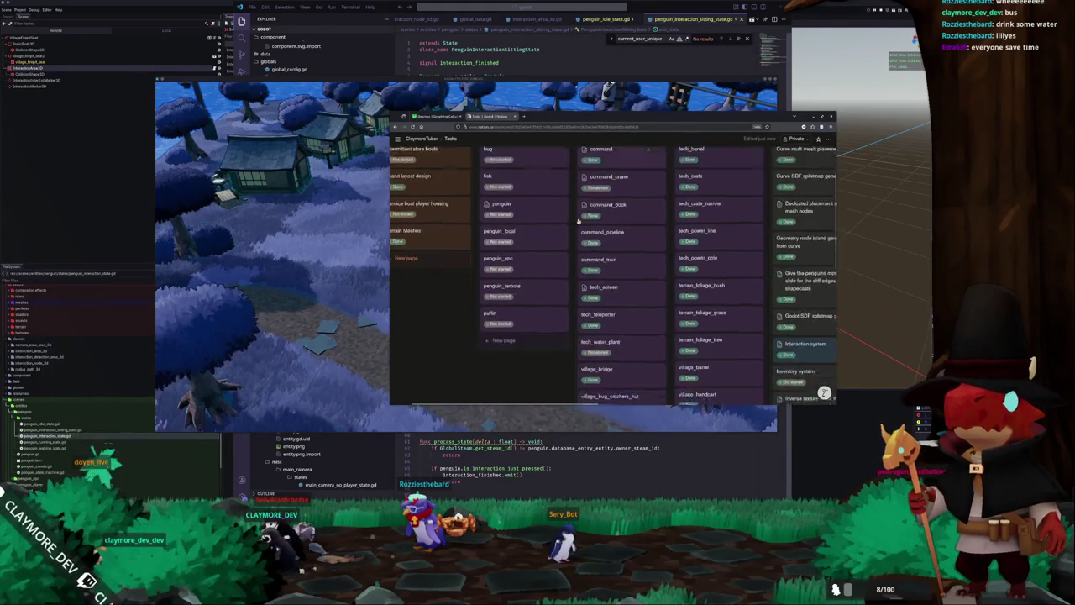
pyautogui.scroll(-5, 440, 353)
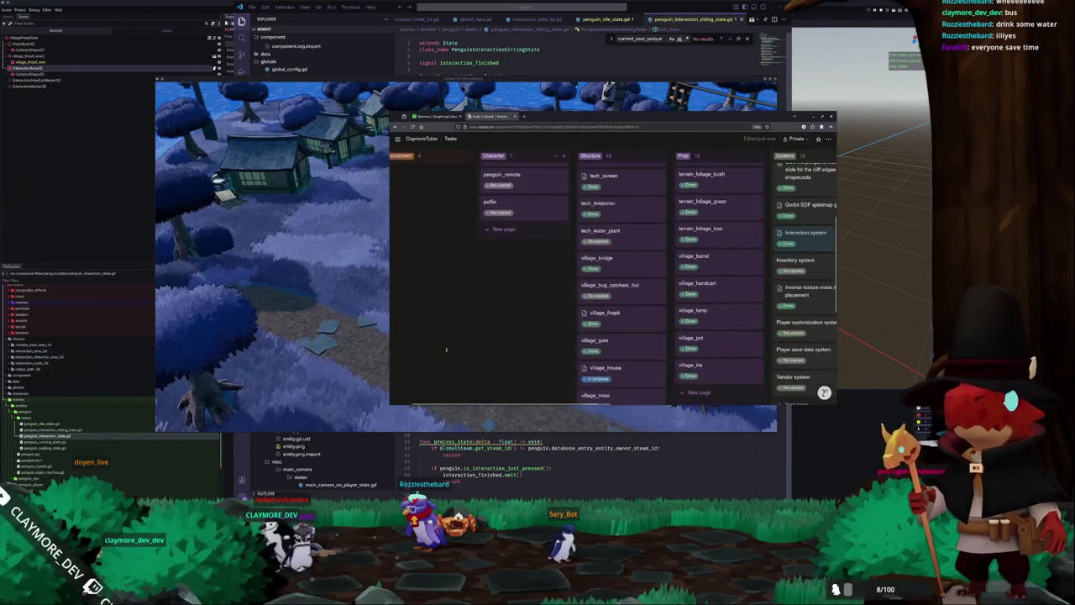
pyautogui.scroll(-3, 448, 348)
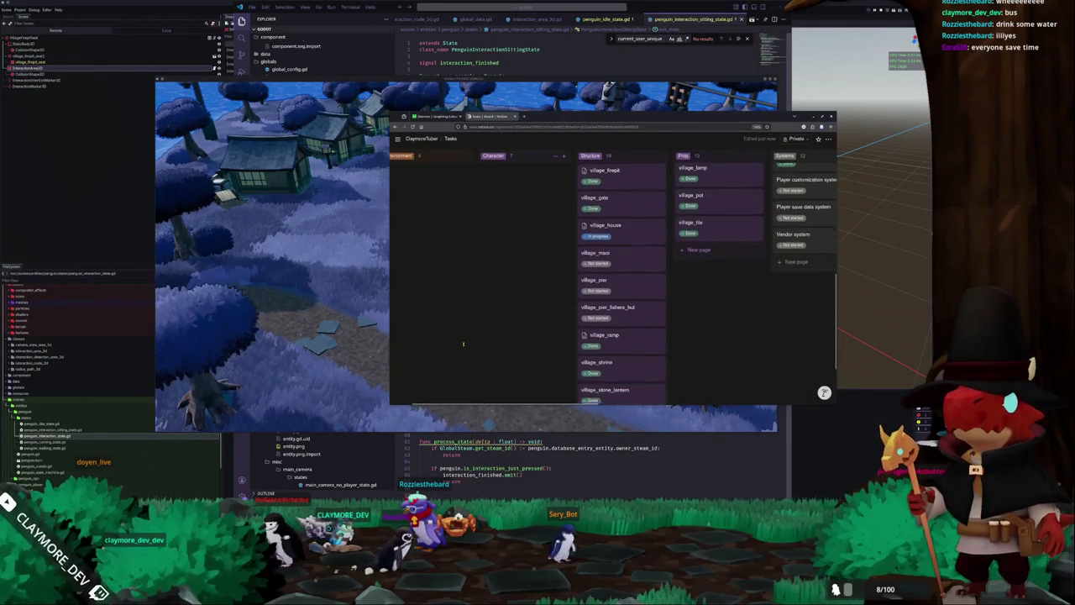
pyautogui.scroll(10, 466, 342)
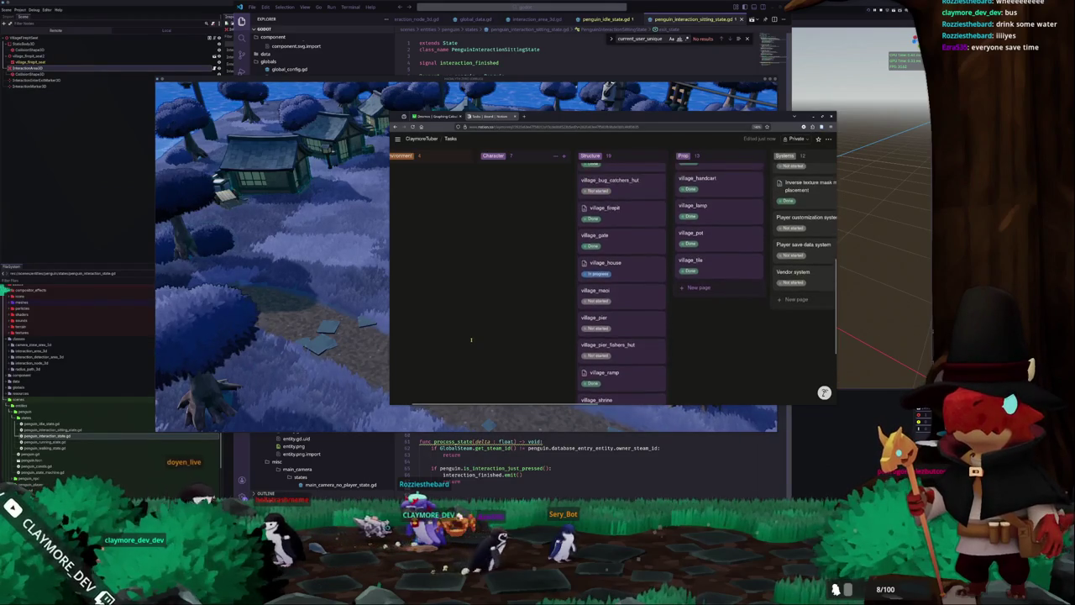
pyautogui.hscroll(-2, 445, 367)
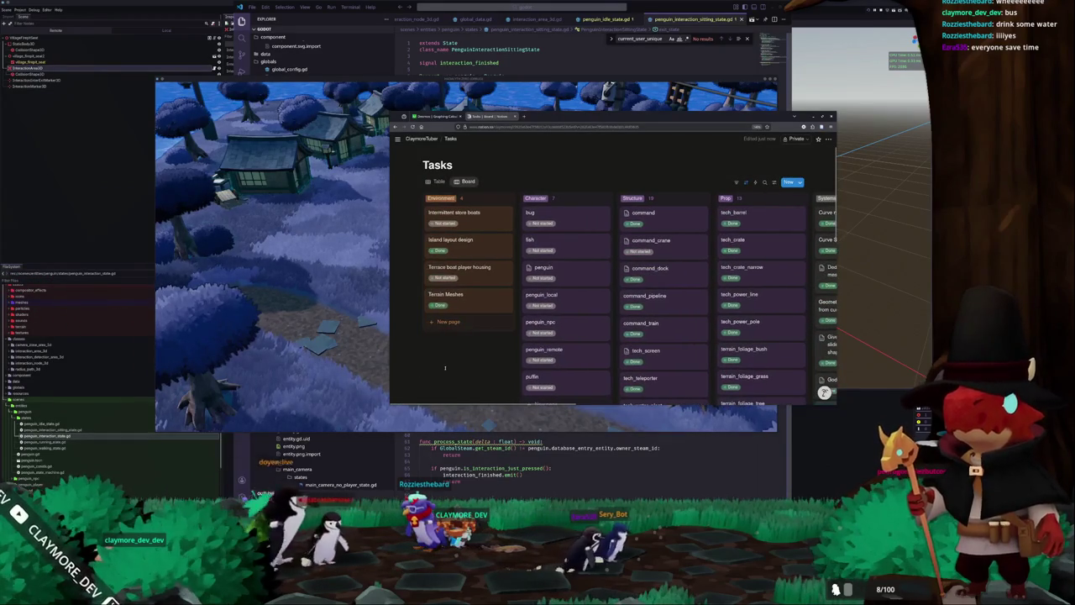
pyautogui.click(338, 367)
# Walk the penguin left toward the bridge and back right to watch the camera follow.
pyautogui.press('a')
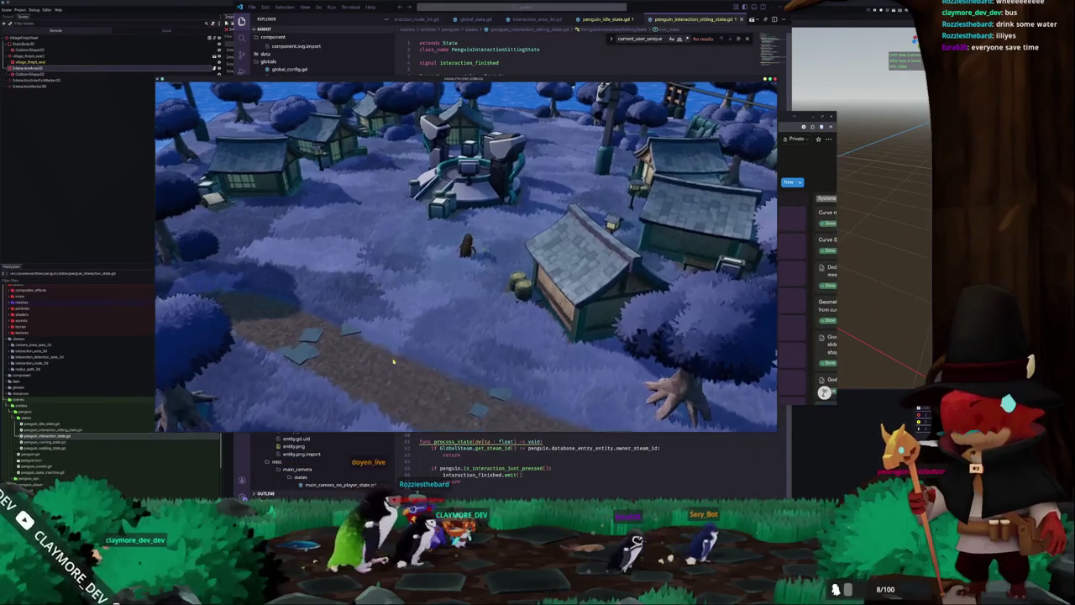
pyautogui.press('a')
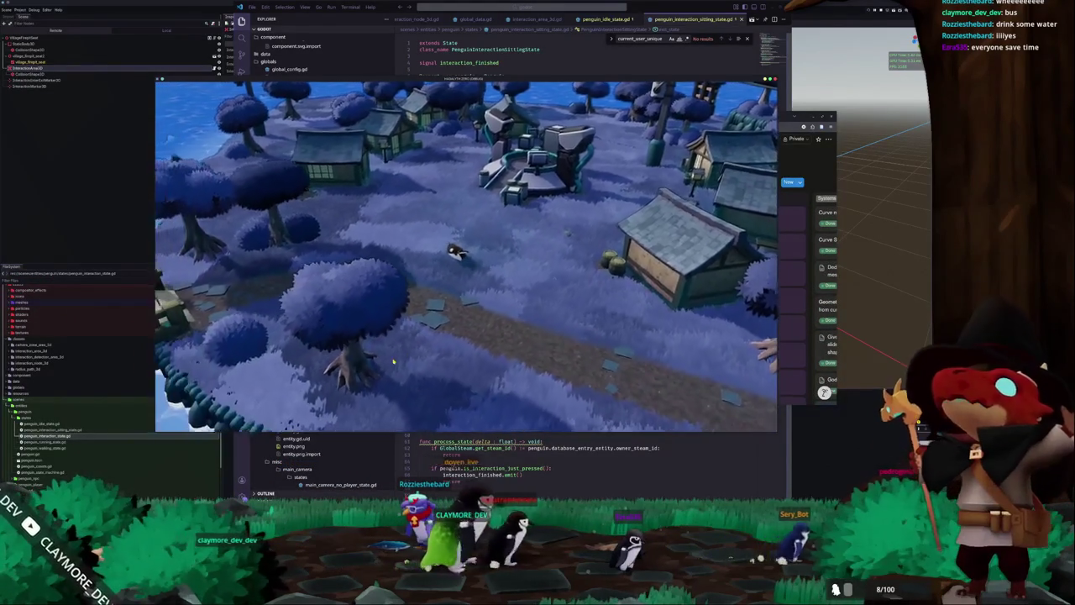
pyautogui.press('a')
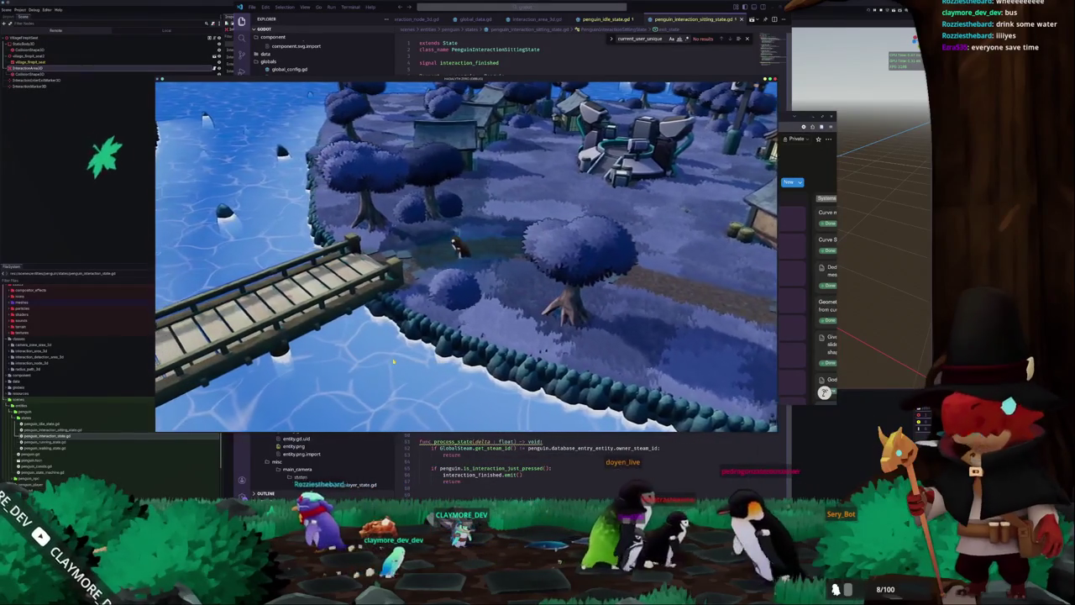
pyautogui.press('a')
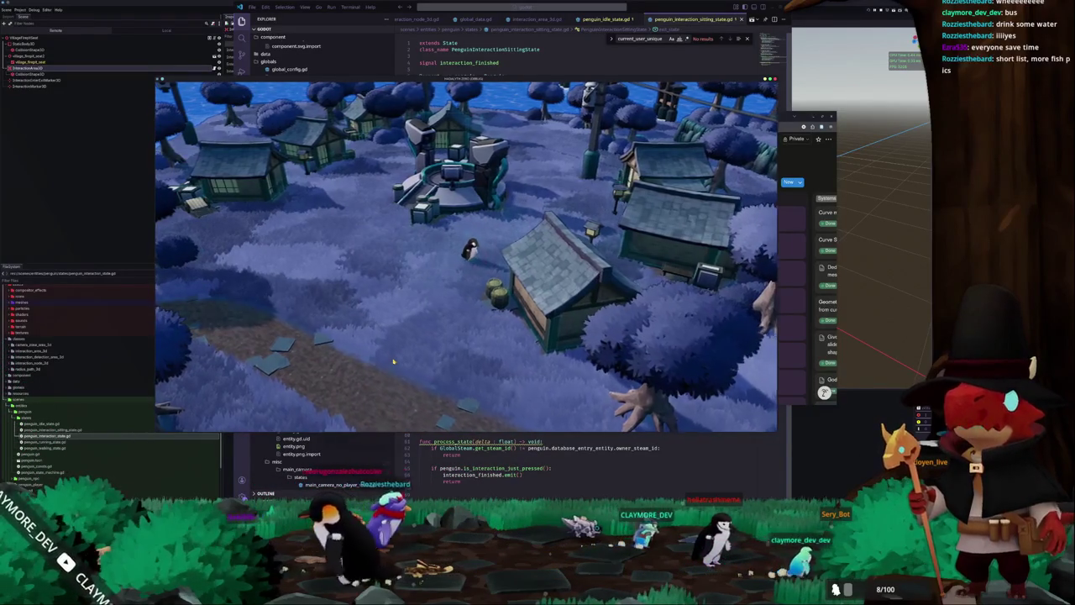
pyautogui.press('d')
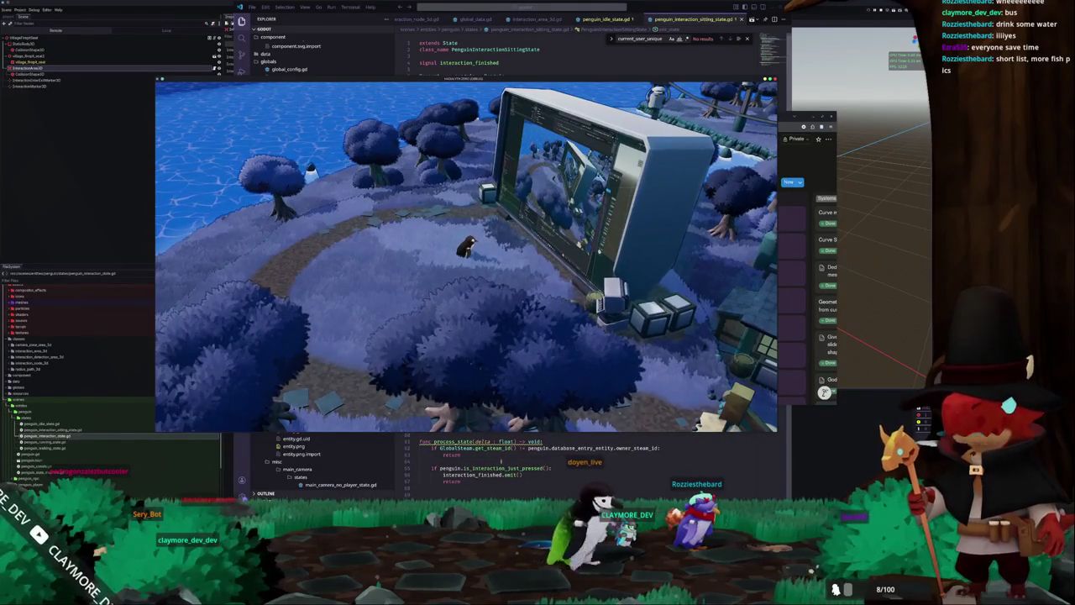
pyautogui.hotkey('alt', 'Tab')
# Look through the interaction_area_3d.gd and interaction_node_3d.gd scripts.
pyautogui.click(451, 427)
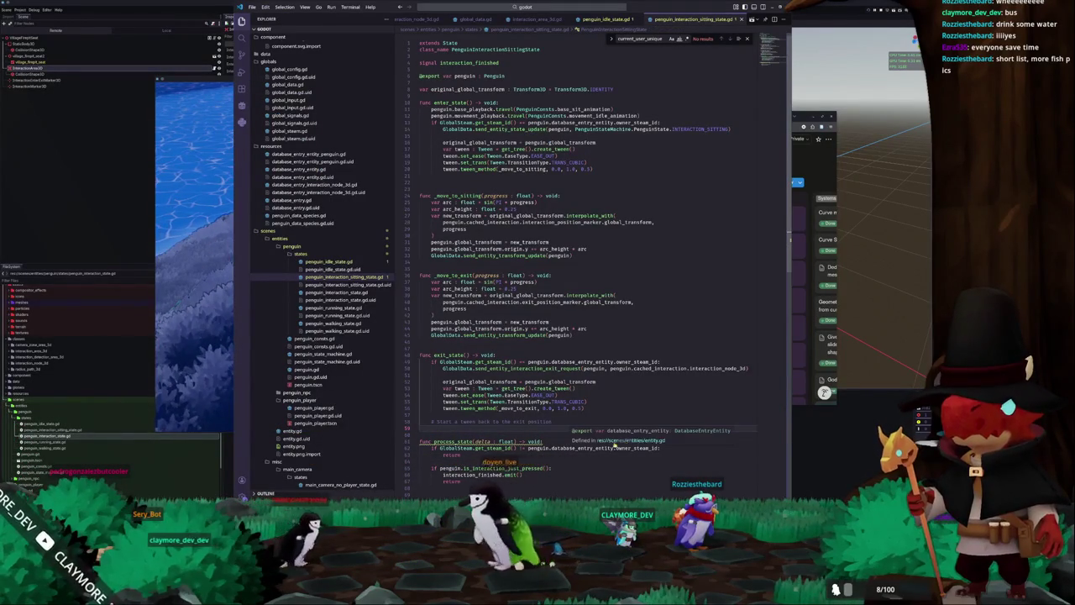
pyautogui.click(538, 374)
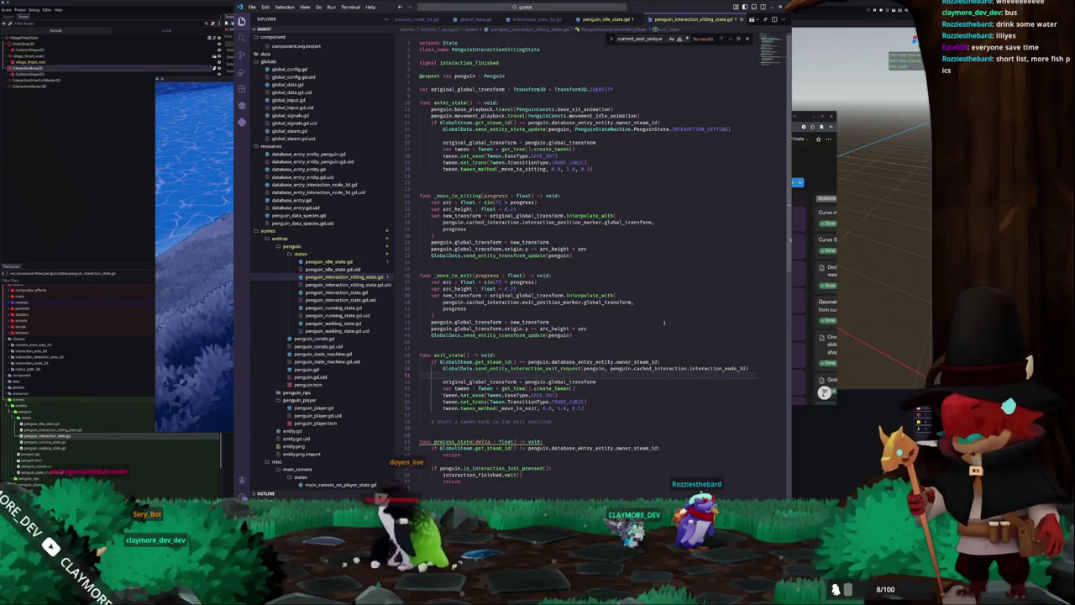
pyautogui.scroll(3, 598, 19)
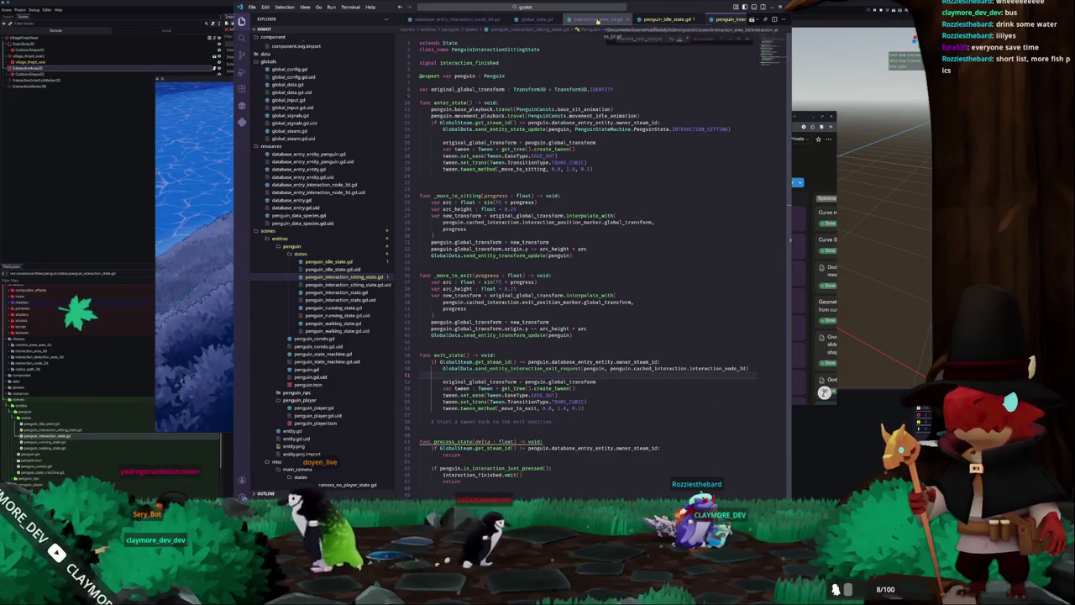
pyautogui.click(598, 18)
pyautogui.scroll(1, 481, 20)
pyautogui.scroll(2, 481, 20)
pyautogui.click(515, 18)
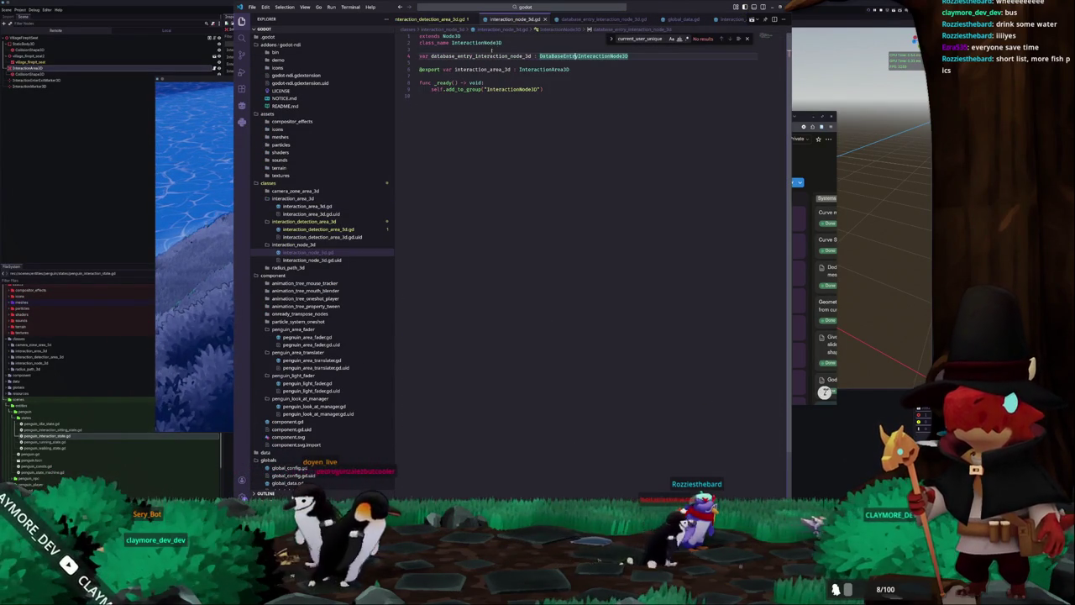
pyautogui.scroll(1, 515, 19)
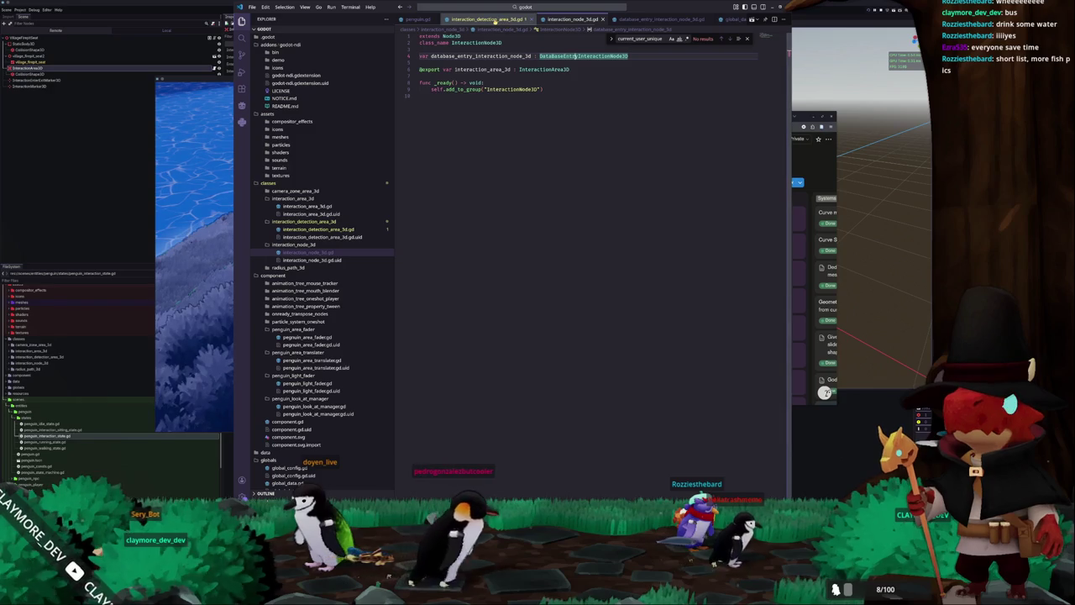
# Return to interaction_area_3d.gd and position the cursor above the enter_position_marker export.
pyautogui.hotkey('ctrl', 'pagedown')
pyautogui.hotkey('ctrl', 'pagedown')
pyautogui.hotkey('ctrl', 'pagedown')
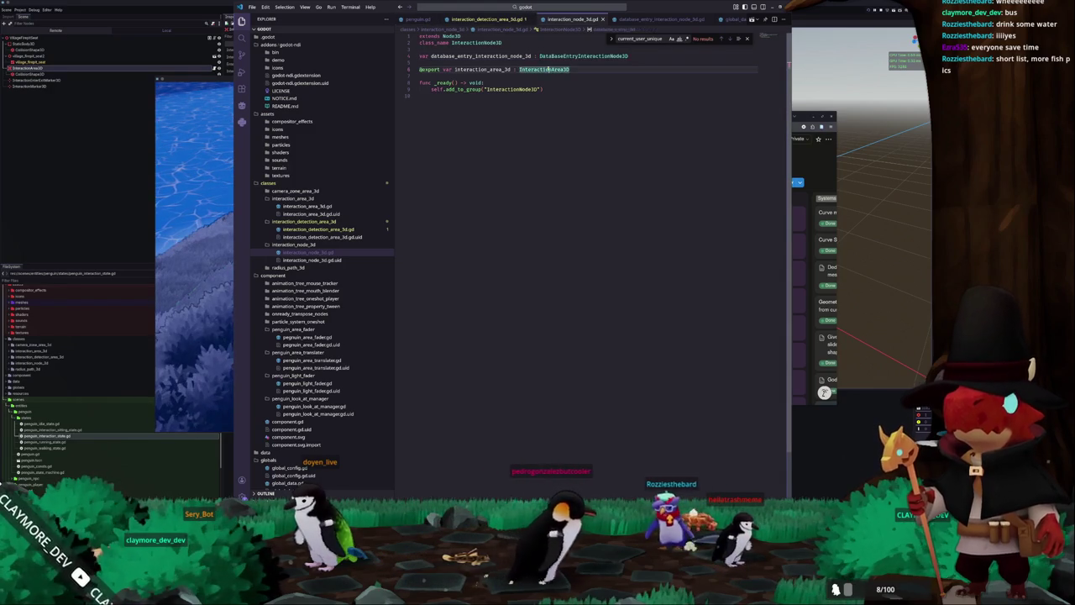
pyautogui.click(500, 162)
pyautogui.press('Up')
pyautogui.press('Up')
pyautogui.press('Up')
pyautogui.press('Up')
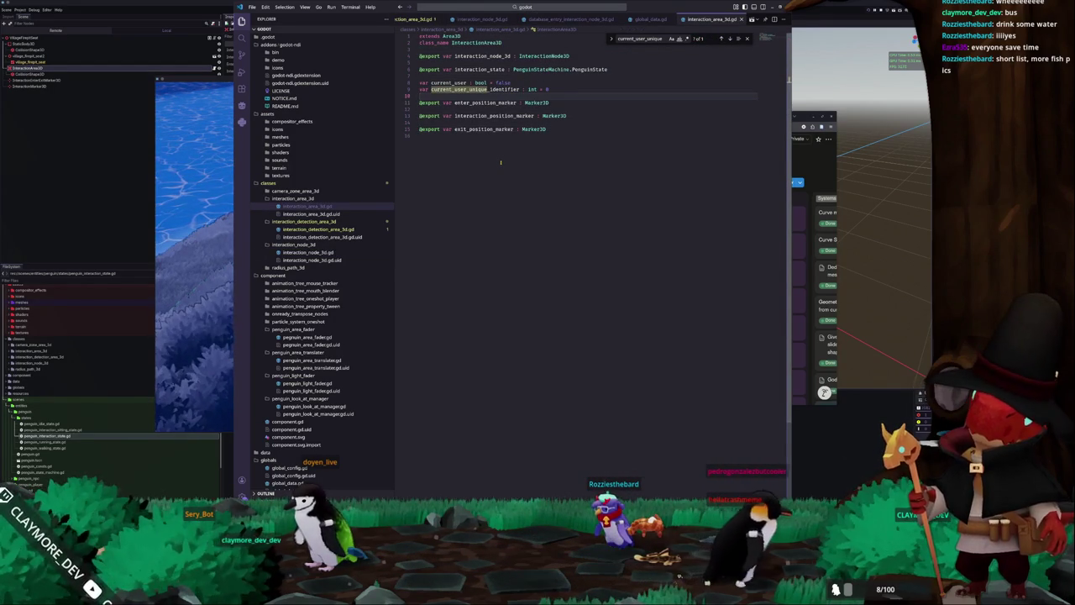
pyautogui.press('Return')
pyautogui.press('Return')
pyautogui.press('Up')
pyautogui.press('Up')
pyautogui.write('@export')
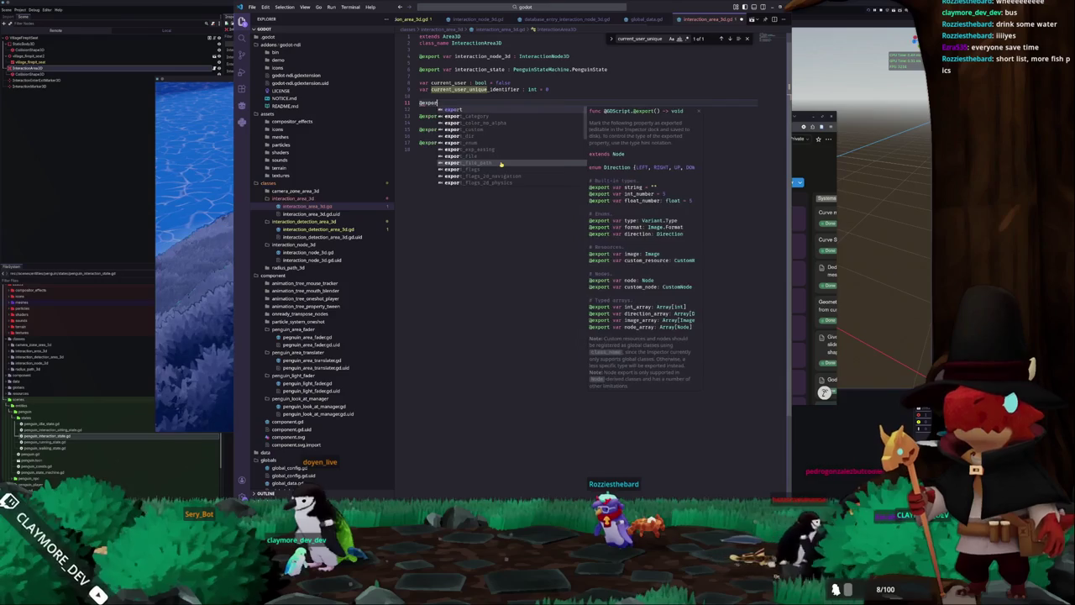
pyautogui.write(' var intera')
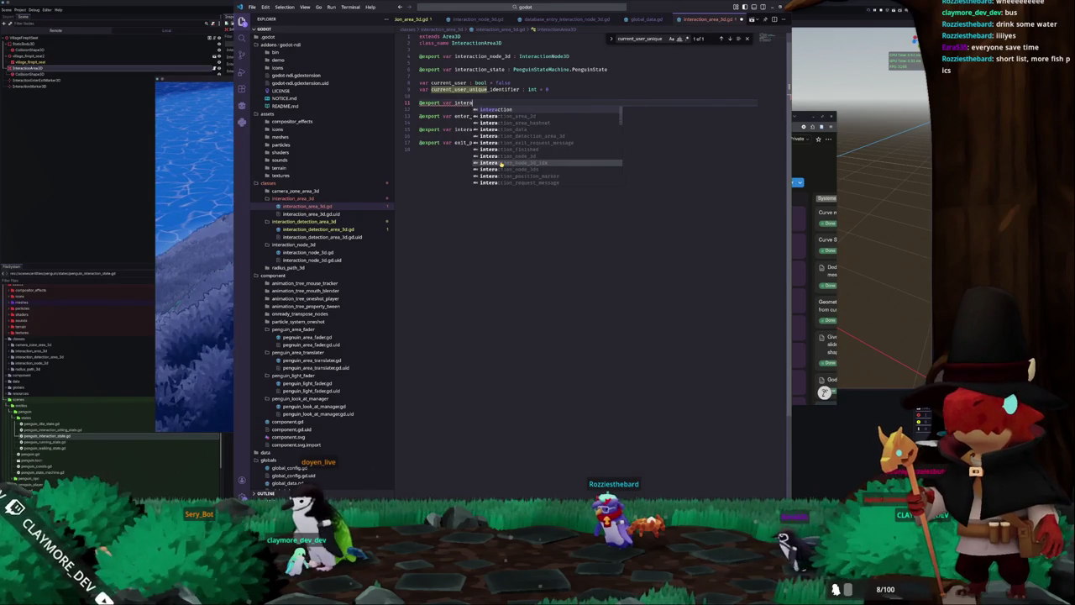
pyautogui.write('ction_camera')
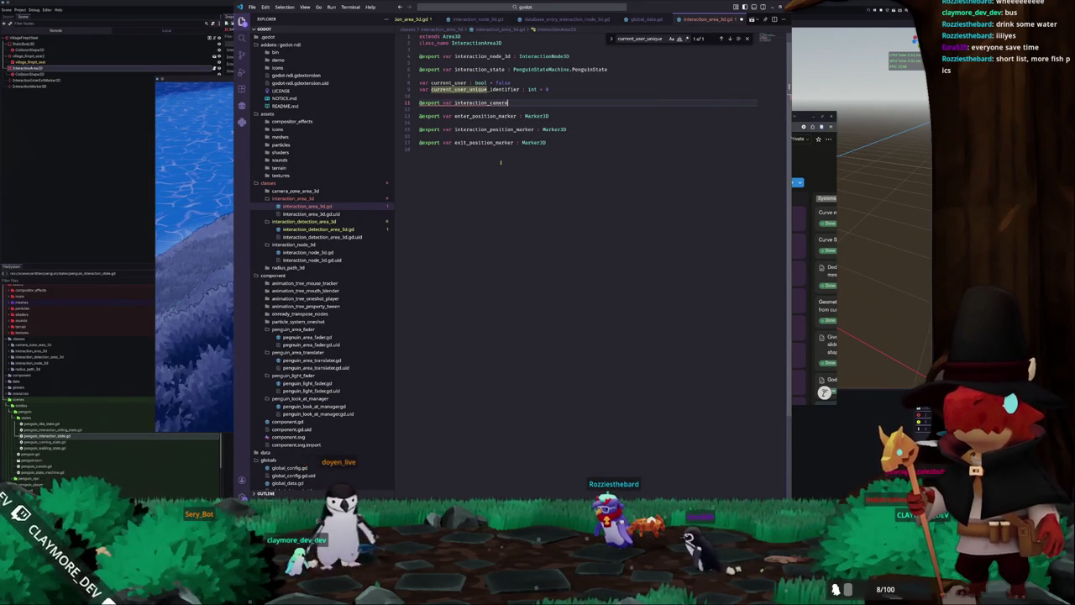
pyautogui.write('_override_')
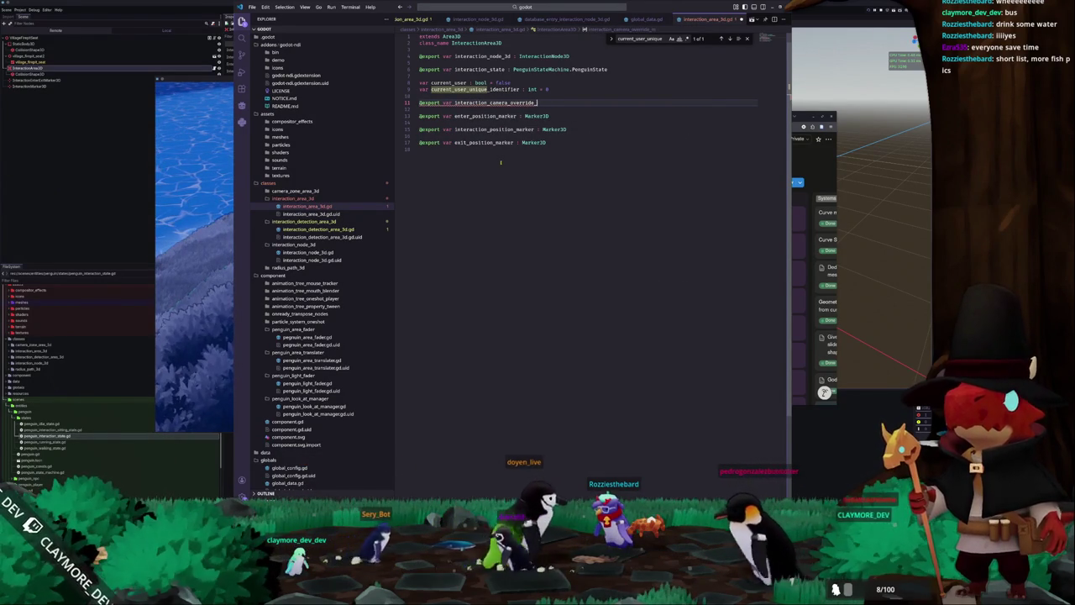
pyautogui.write(' sition : Node3')
pyautogui.press('Return')
pyautogui.press('Down')
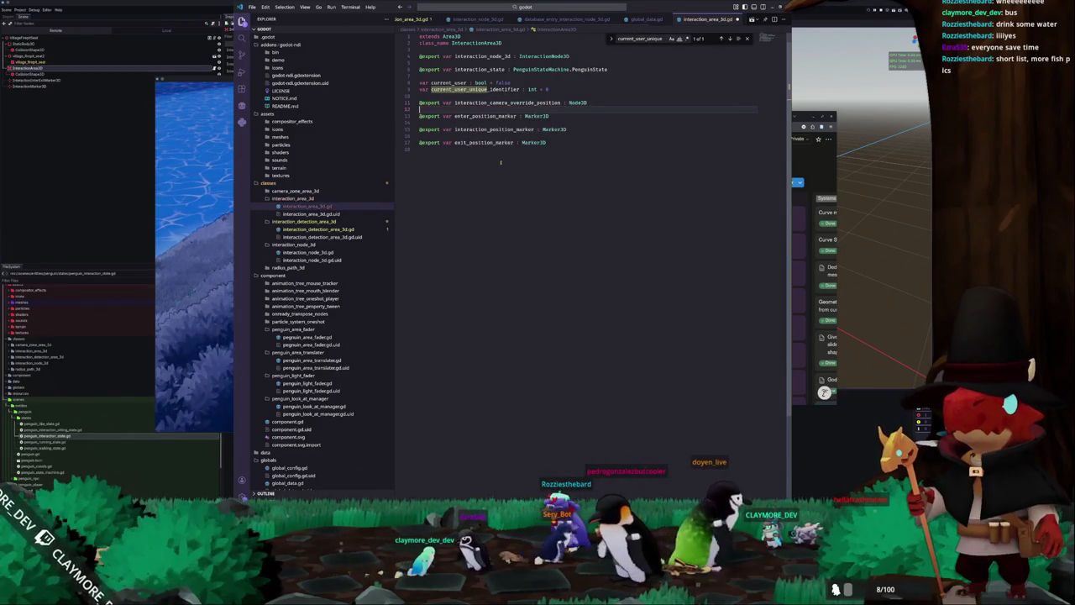
pyautogui.press('Return')
pyautogui.press('Up')
pyautogui.press('Up')
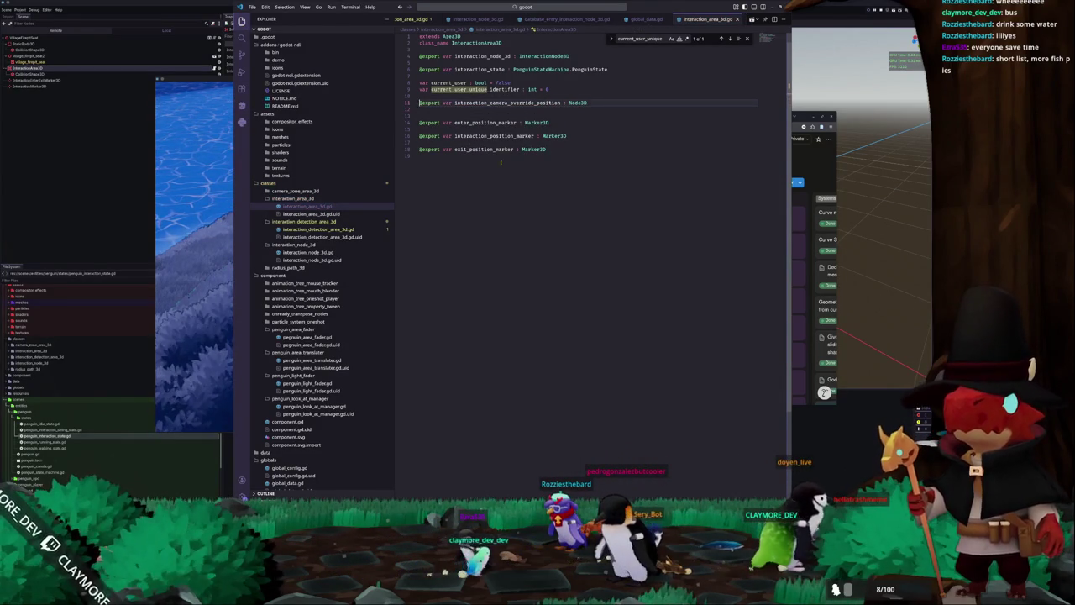
pyautogui.press('Return')
pyautogui.press('Down')
# Remove blank lines between the marker exports and move the current_user variables under class_name.
pyautogui.press('Down')
pyautogui.press('Down')
pyautogui.press('Down')
pyautogui.press('BackSpace')
pyautogui.press('Down')
pyautogui.press('Delete')
pyautogui.press('Up')
pyautogui.press('Up')
pyautogui.press('Up')
pyautogui.press('Up')
pyautogui.press('Up')
pyautogui.press('Up')
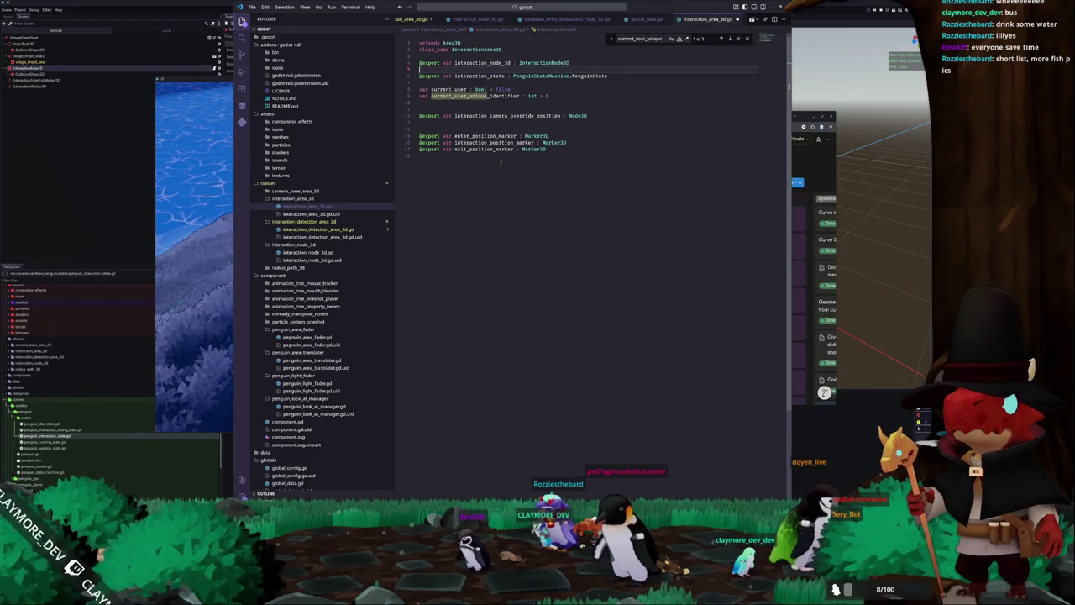
pyautogui.press('Return')
pyautogui.press('Down')
pyautogui.press('Down')
pyautogui.press('Down')
pyautogui.hotkey('shift', 'Down')
pyautogui.hotkey('shift', 'End')
pyautogui.hotkey('alt', 'Up')
pyautogui.hotkey('alt', 'Up')
pyautogui.hotkey('alt', 'Up')
# Delete the extra blank lines between the exports and open penguin_interaction_sitting_state.gd.
pyautogui.press('Down')
pyautogui.press('Down')
pyautogui.press('Down')
pyautogui.press('Delete')
pyautogui.press('Down')
pyautogui.press('Down')
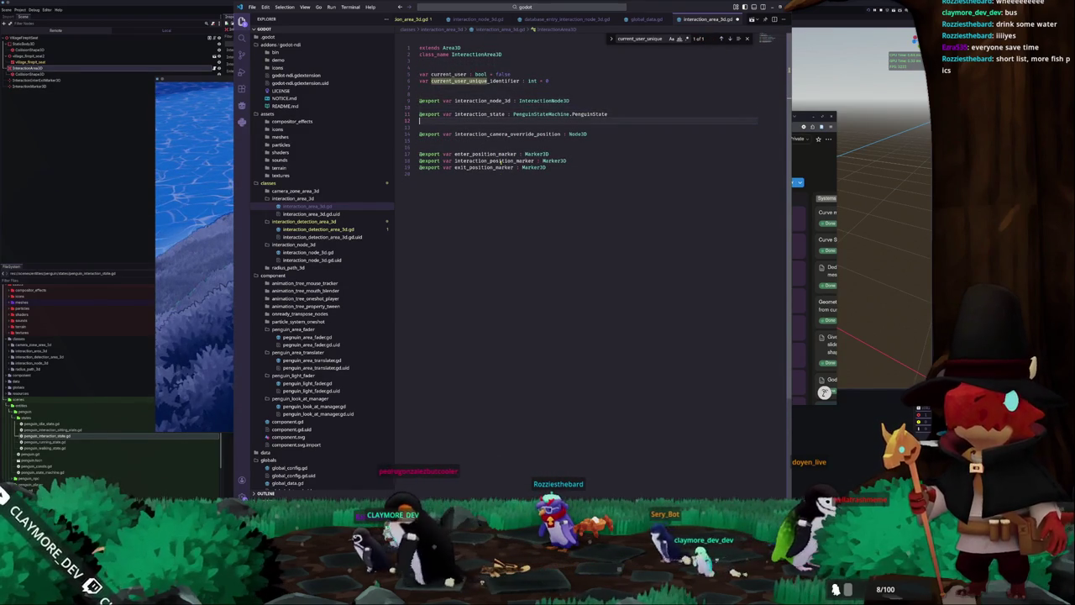
pyautogui.press('Delete')
pyautogui.press('Down')
pyautogui.press('Down')
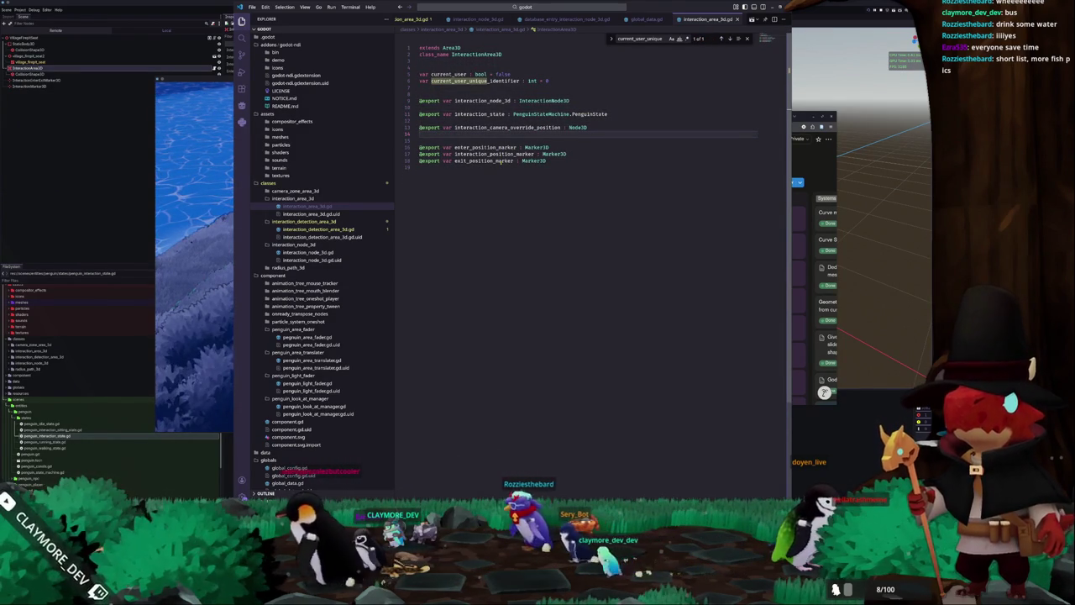
pyautogui.press('Delete')
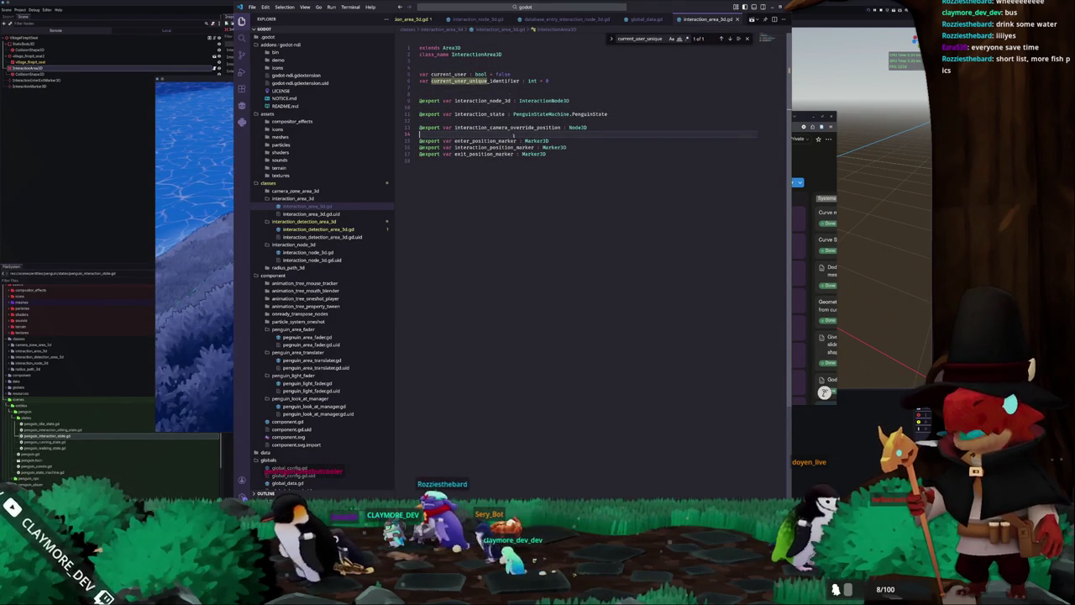
pyautogui.hscroll(2, 492, 19)
pyautogui.click(690, 18)
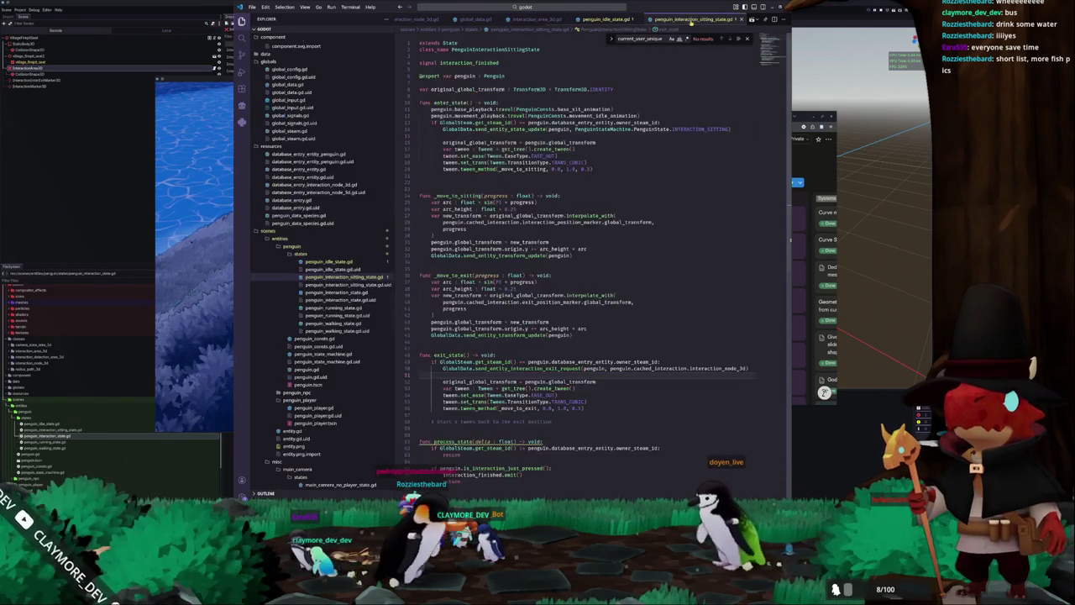
# Scroll through the sitting-state script's tween setup and exit tween code.
pyautogui.click(442, 176)
pyautogui.scroll(-1, 442, 177)
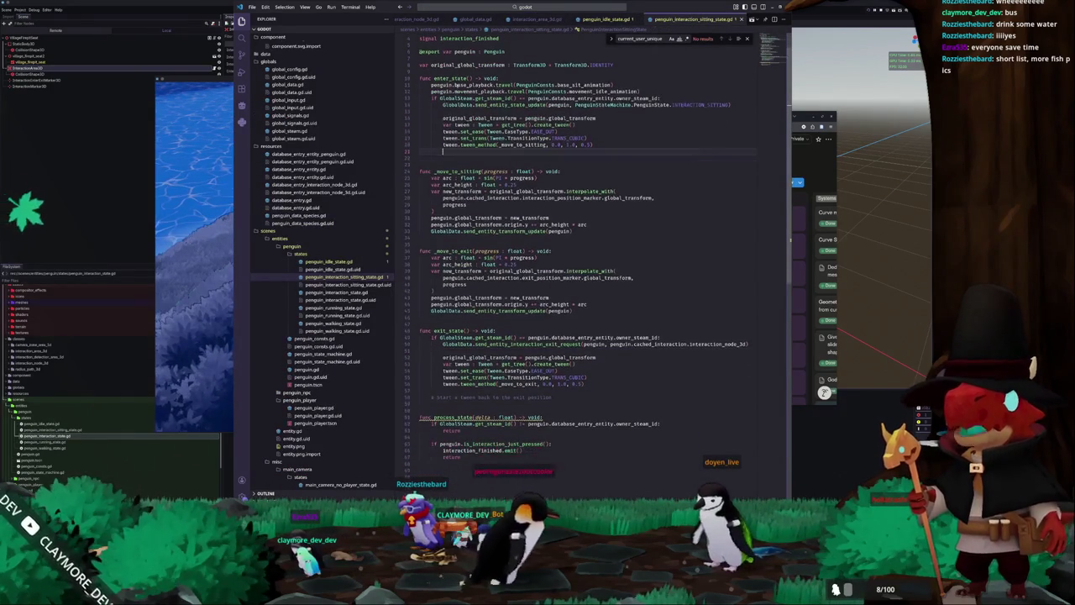
pyautogui.scroll(-1, 436, 302)
pyautogui.scroll(-1, 436, 302)
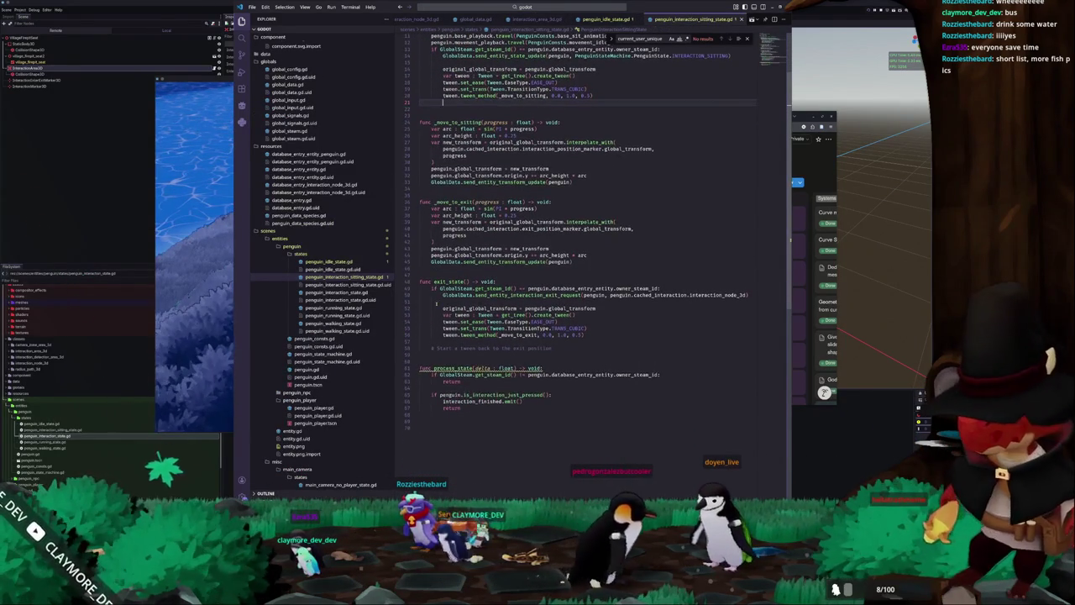
pyautogui.scroll(-1, 436, 304)
pyautogui.click(435, 330)
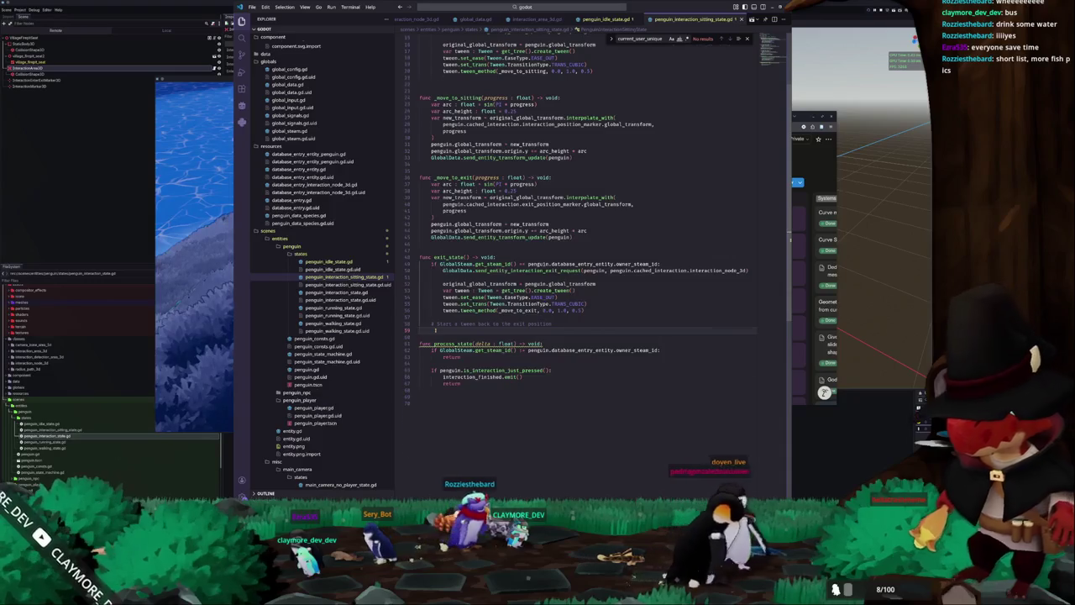
pyautogui.scroll(3, 436, 330)
# Open main_camera.gd, select INTERACTION_OVERRIDE in the enum, and scroll through _physics_process.
pyautogui.click(535, 8)
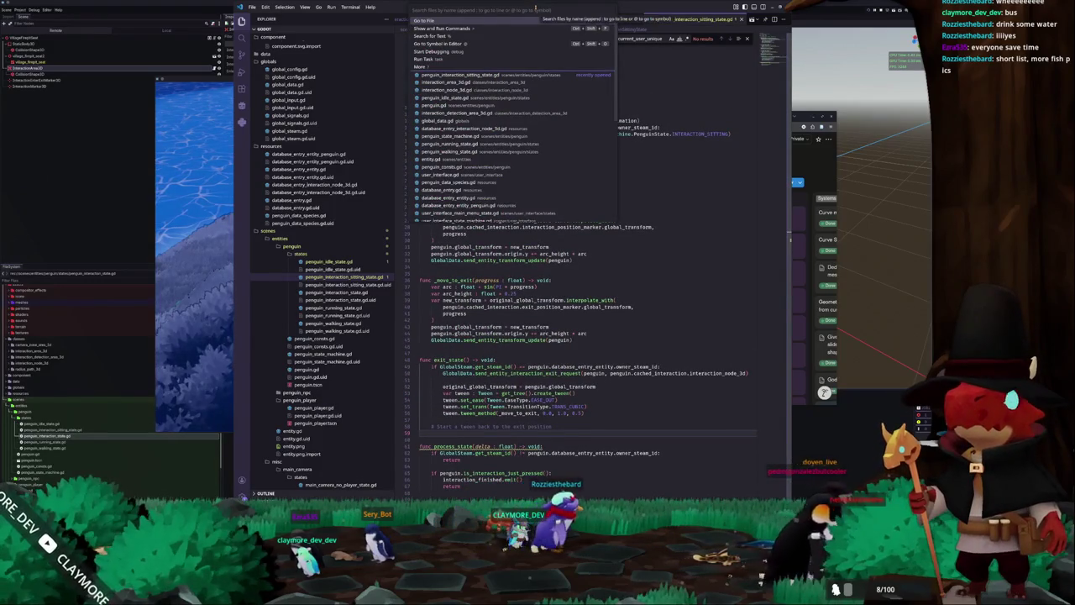
pyautogui.write('main_camera')
pyautogui.press('Return')
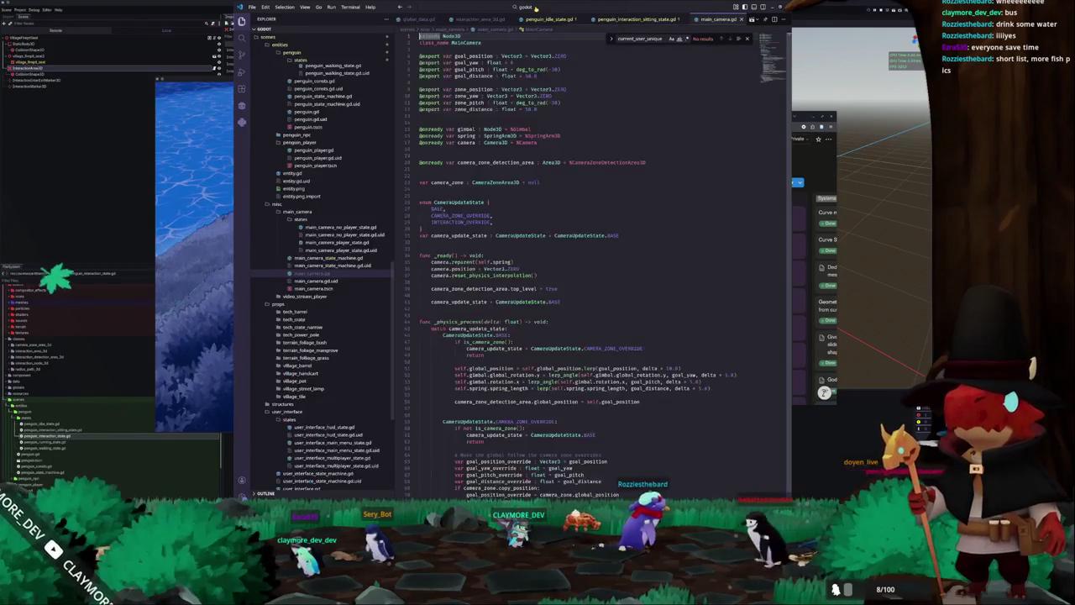
pyautogui.scroll(-3, 488, 217)
pyautogui.scroll(2, 488, 218)
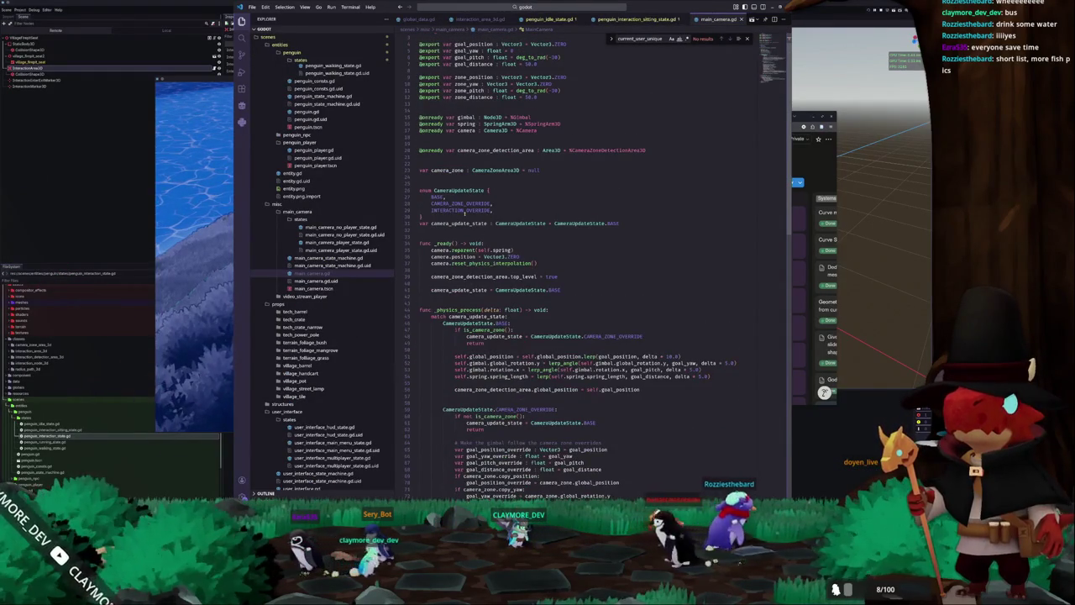
pyautogui.doubleClick(462, 210)
pyautogui.scroll(-5, 714, 238)
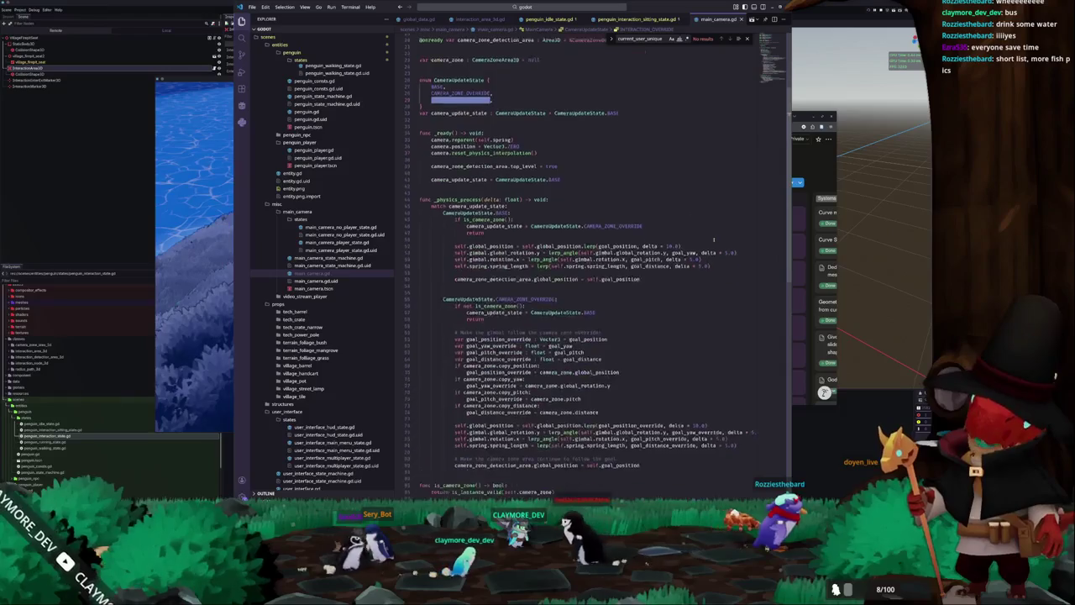
pyautogui.scroll(-6, 715, 239)
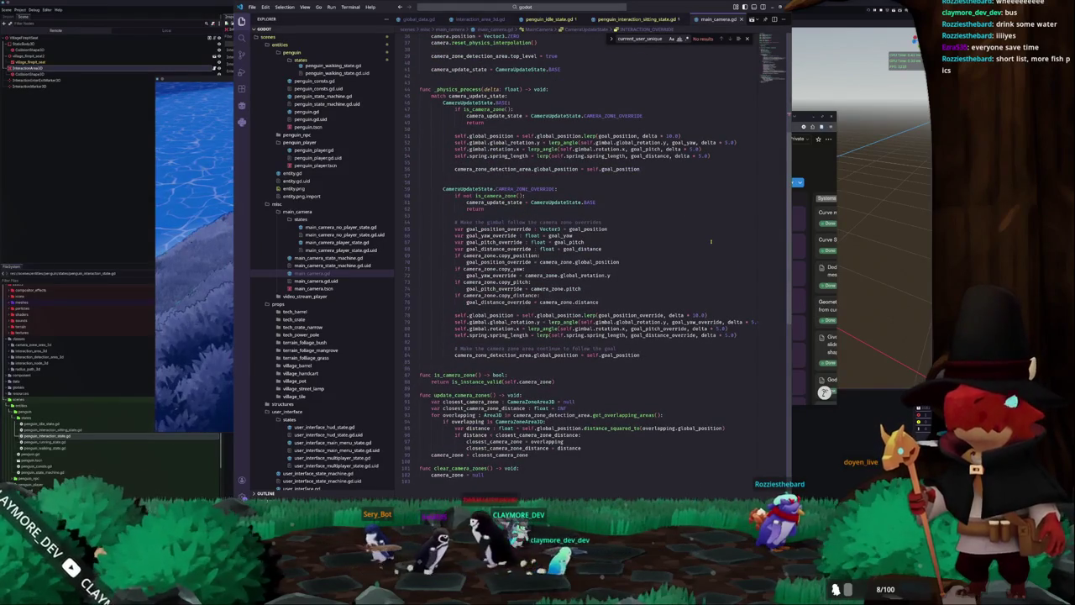
pyautogui.scroll(-1, 711, 242)
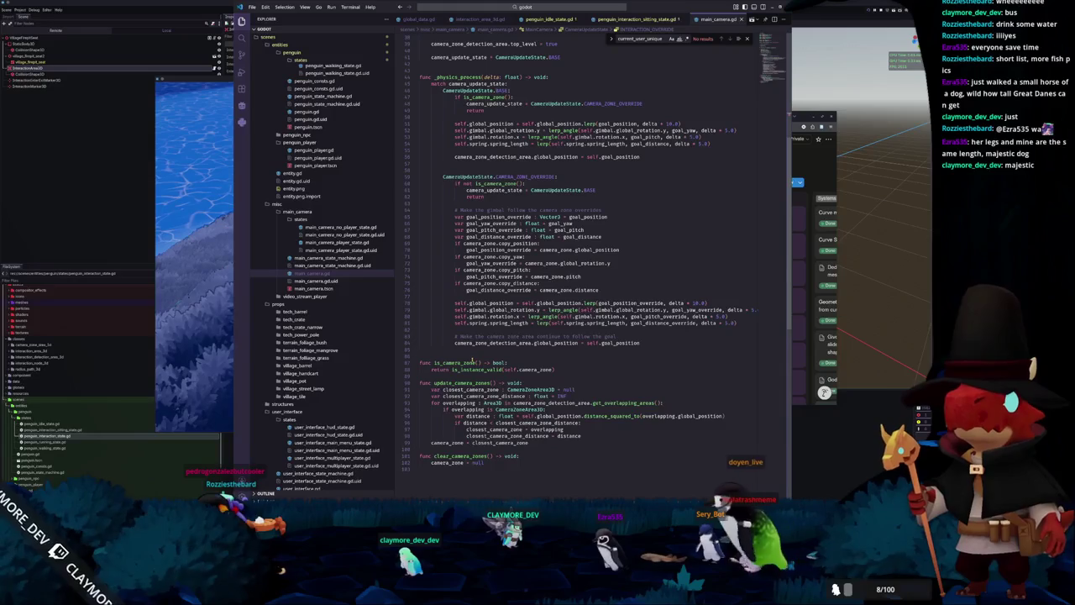
pyautogui.click(476, 356)
pyautogui.scroll(-2, 471, 361)
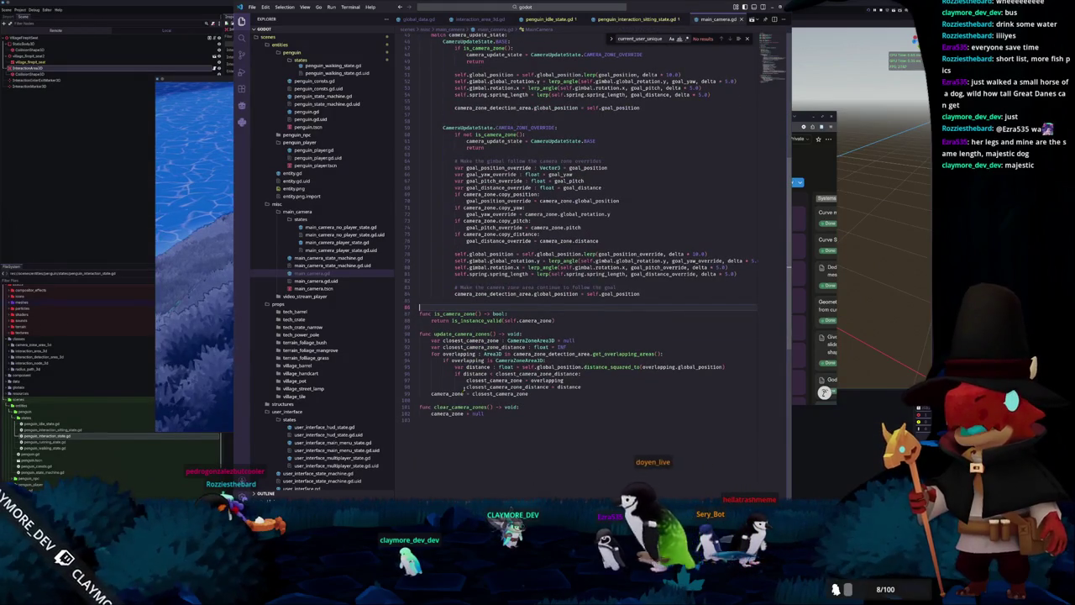
pyautogui.click(454, 401)
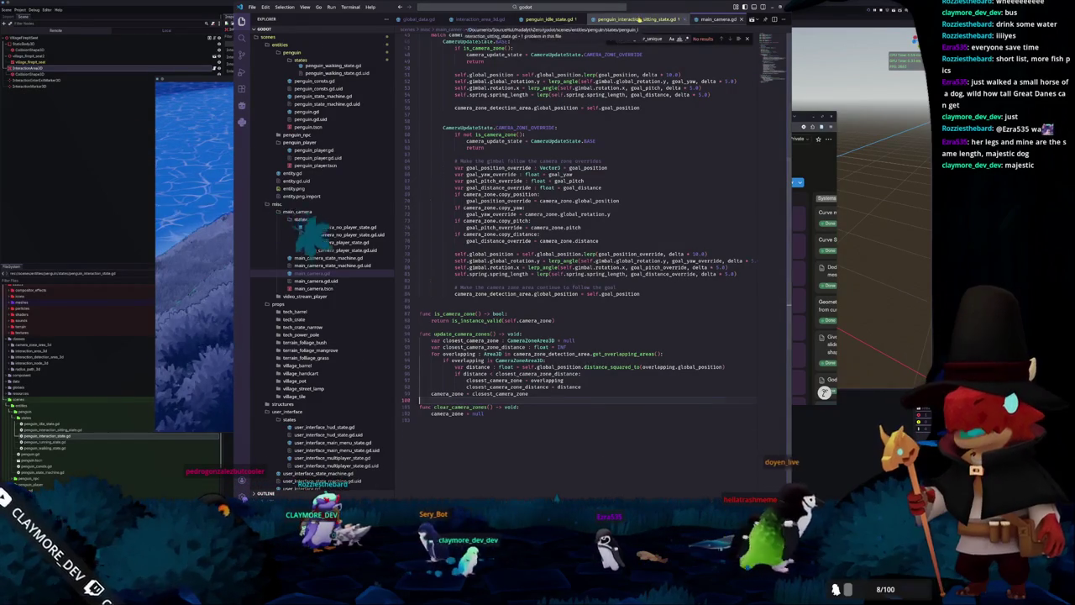
# Add 'penguin.cached_interaction = null' to the sitting-state exit and delete the exit tween comment.
pyautogui.click(639, 18)
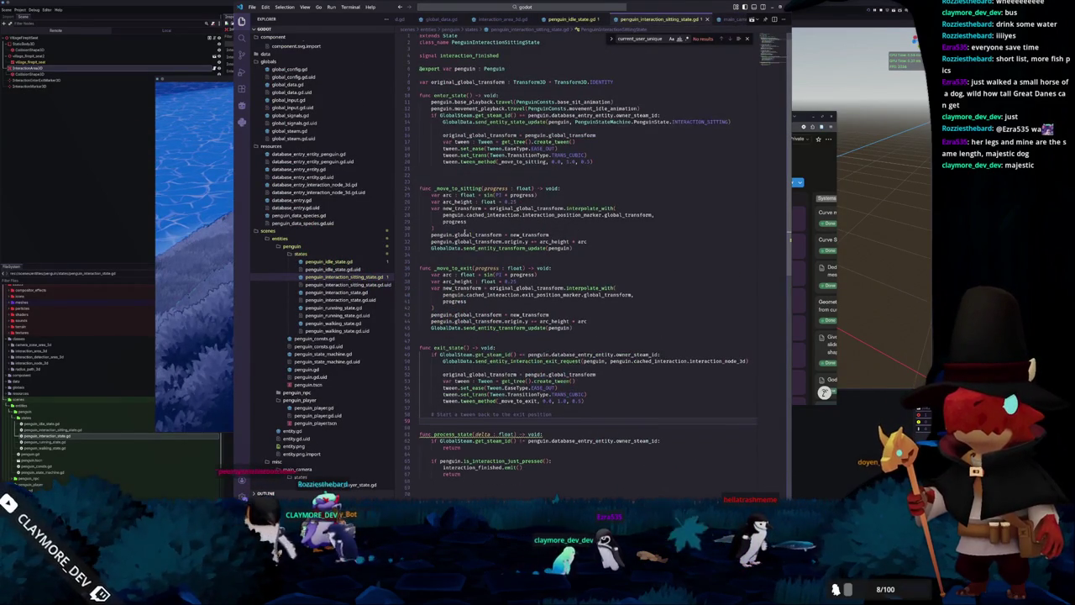
pyautogui.scroll(-2, 477, 234)
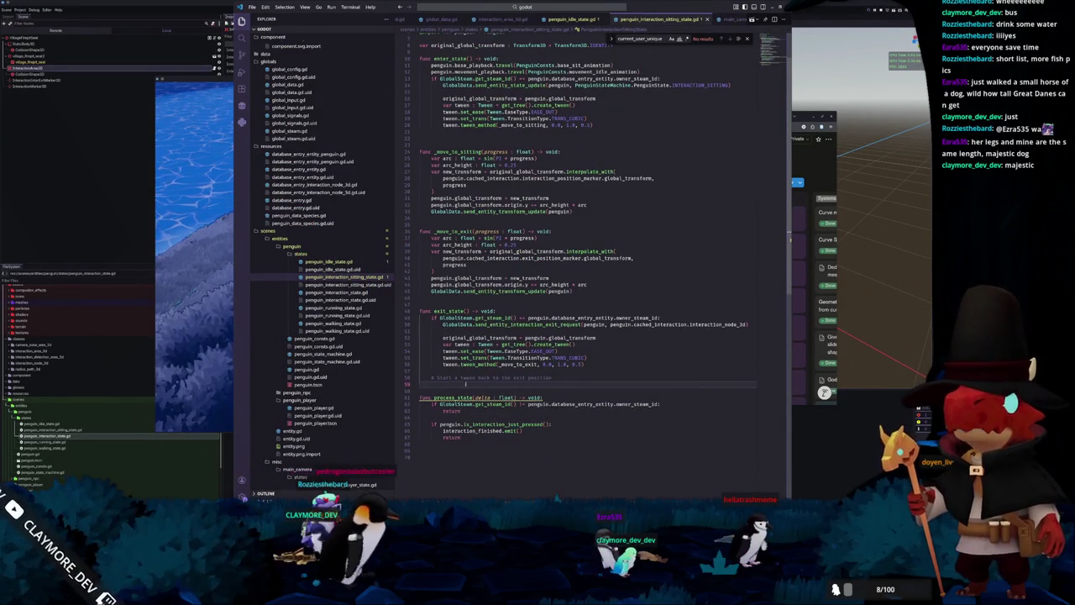
pyautogui.write('pengui')
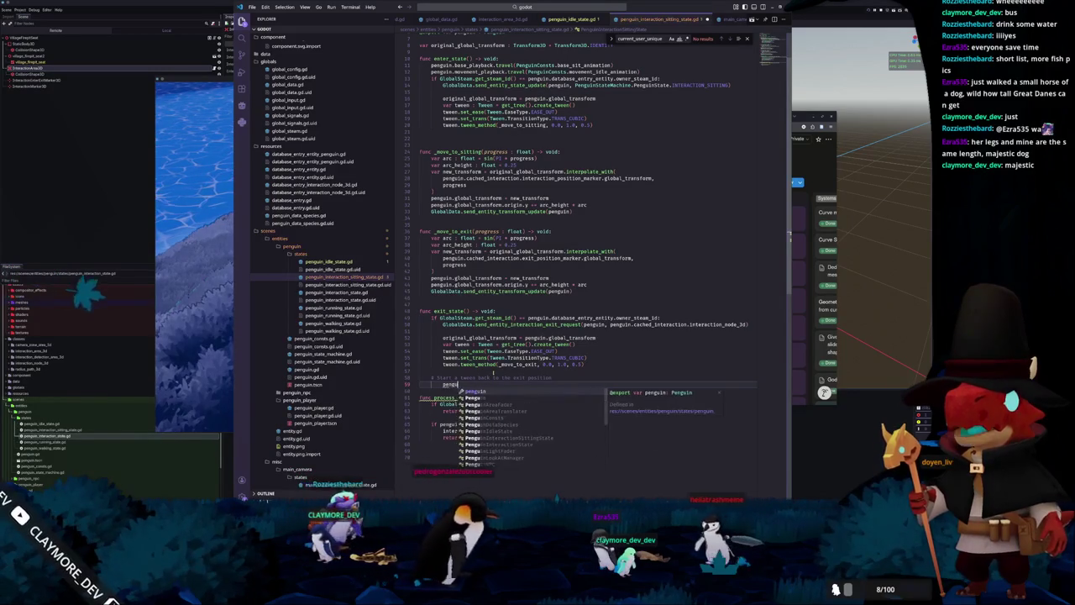
pyautogui.write('n.cached_interaction = nul')
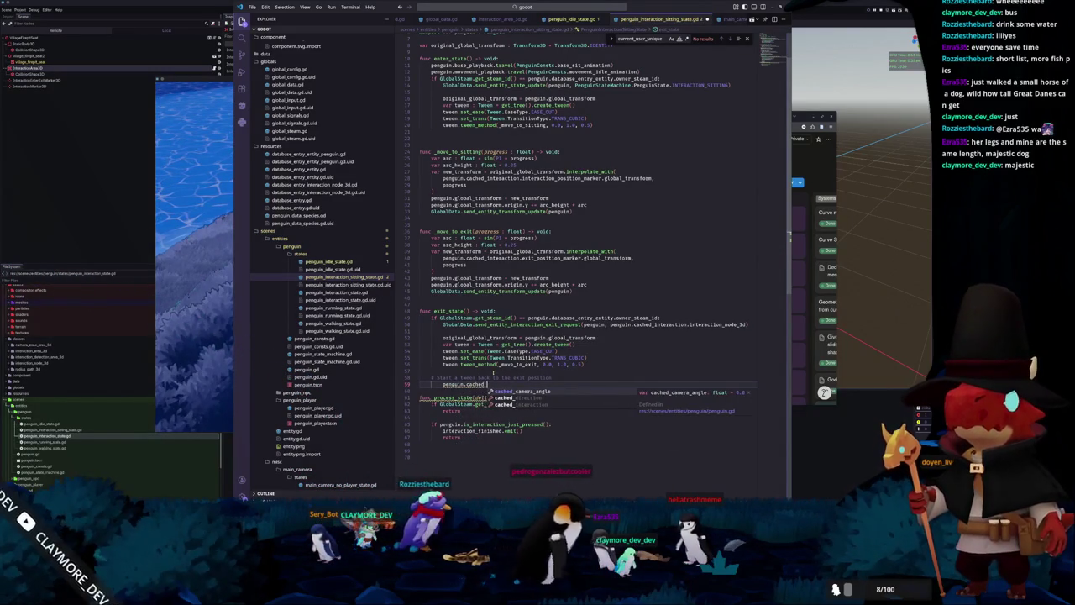
pyautogui.press('Return')
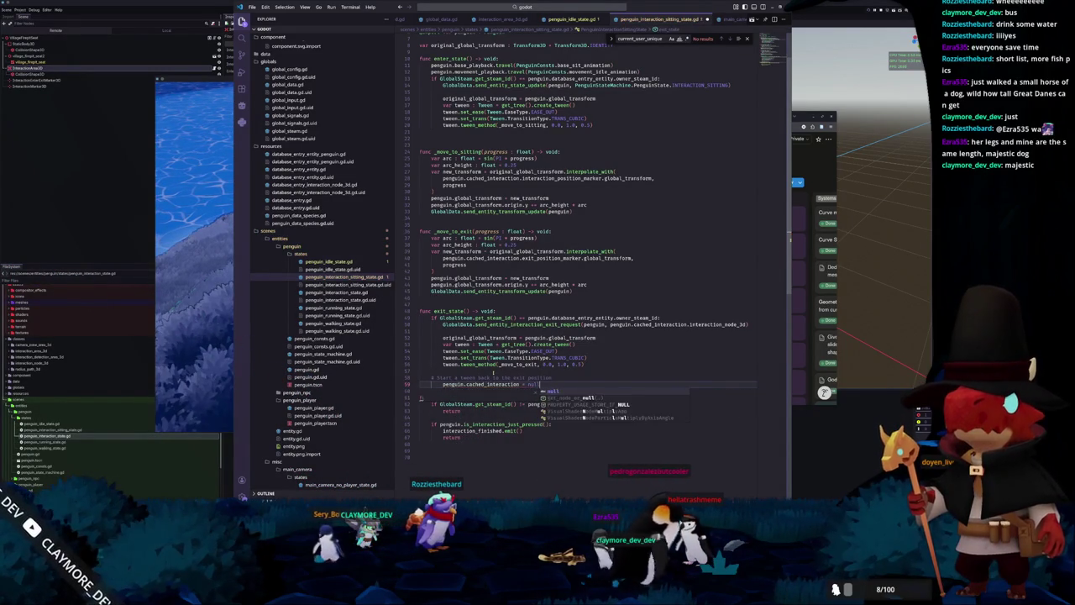
pyautogui.moveTo(419, 385); pyautogui.dragTo(420, 376)
pyautogui.press('BackSpace')
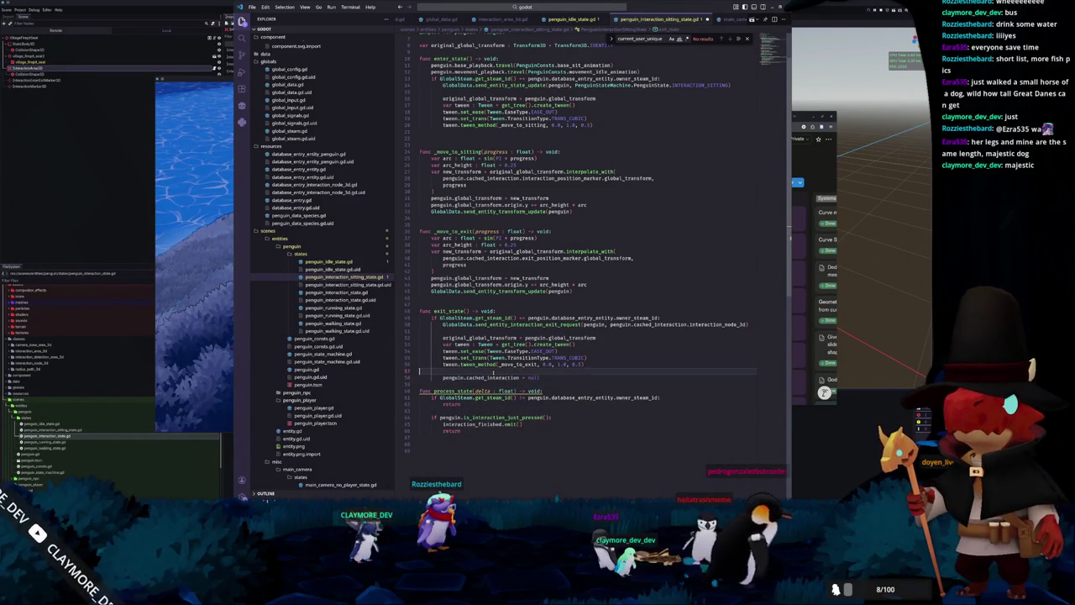
pyautogui.press('Down')
pyautogui.press('Return')
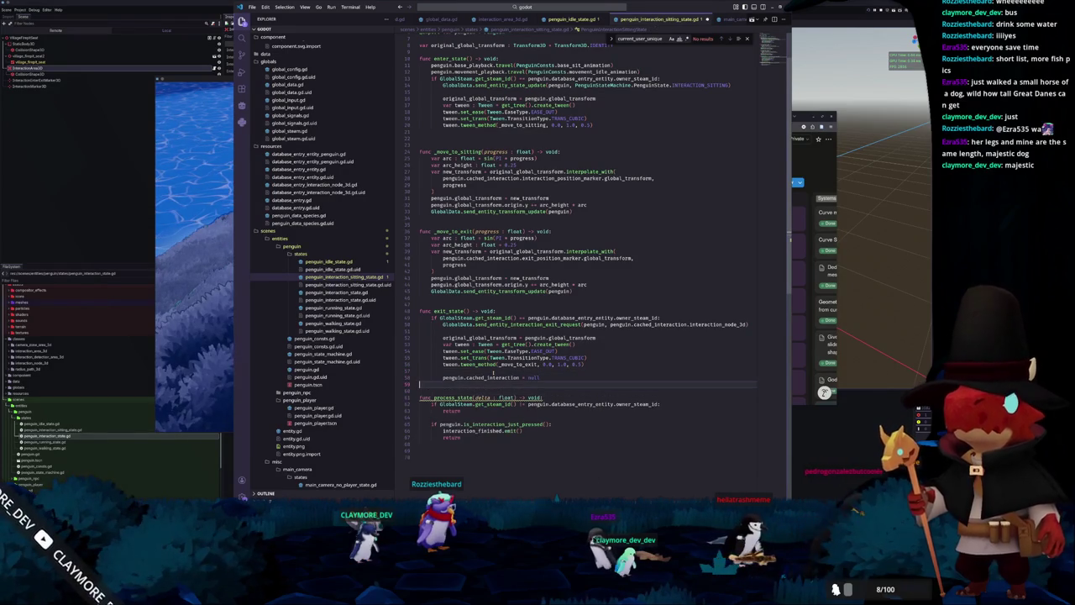
# Select the cached_interaction line, then open main_camera_player_state.gd with the caret at its end.
pyautogui.scroll(2, 472, 18)
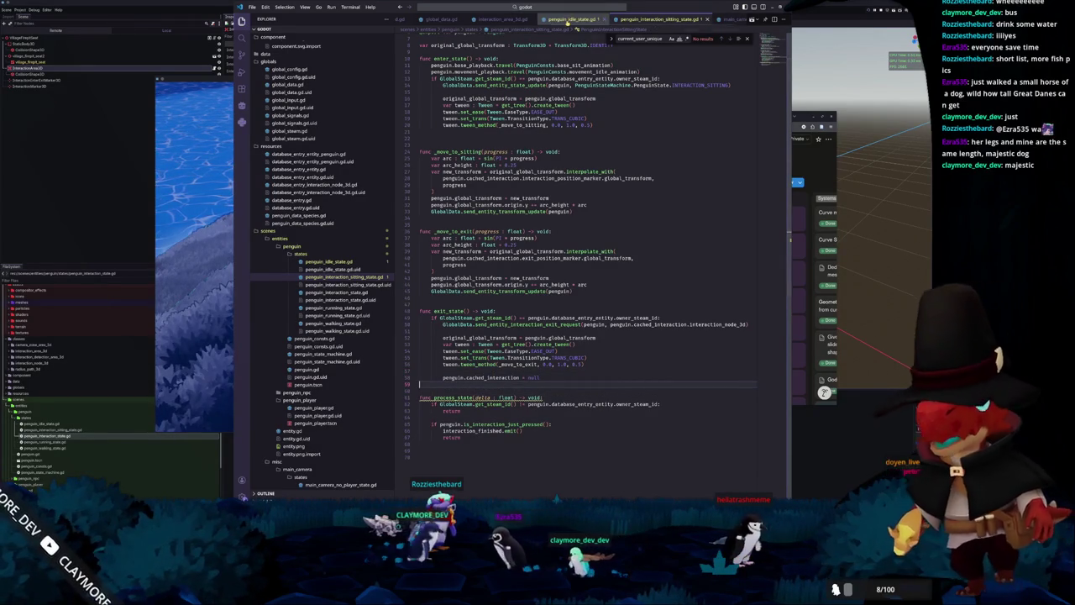
pyautogui.scroll(3, 472, 18)
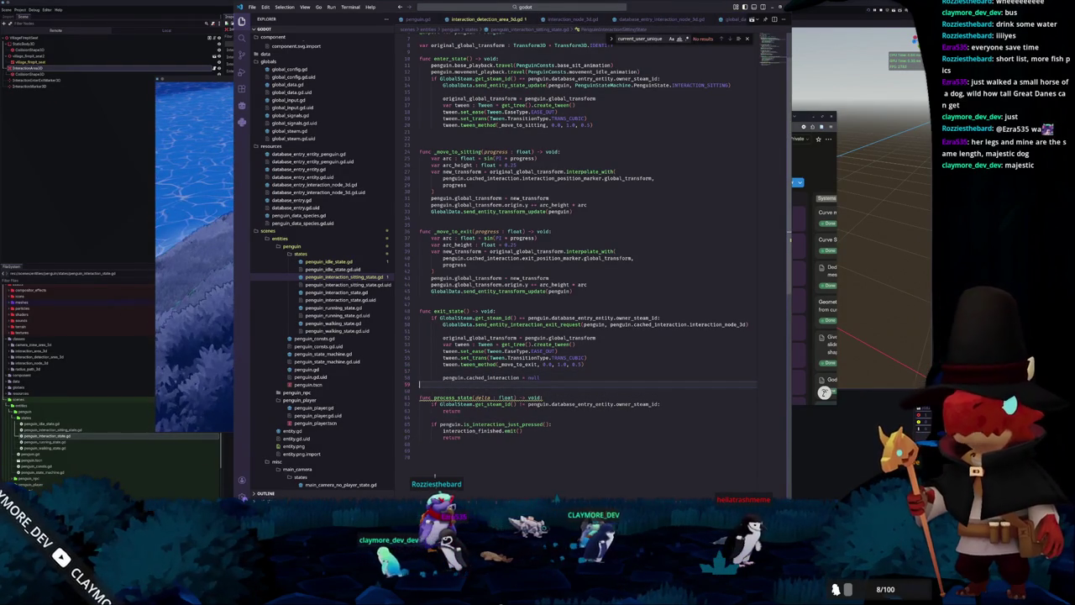
pyautogui.moveTo(428, 500)
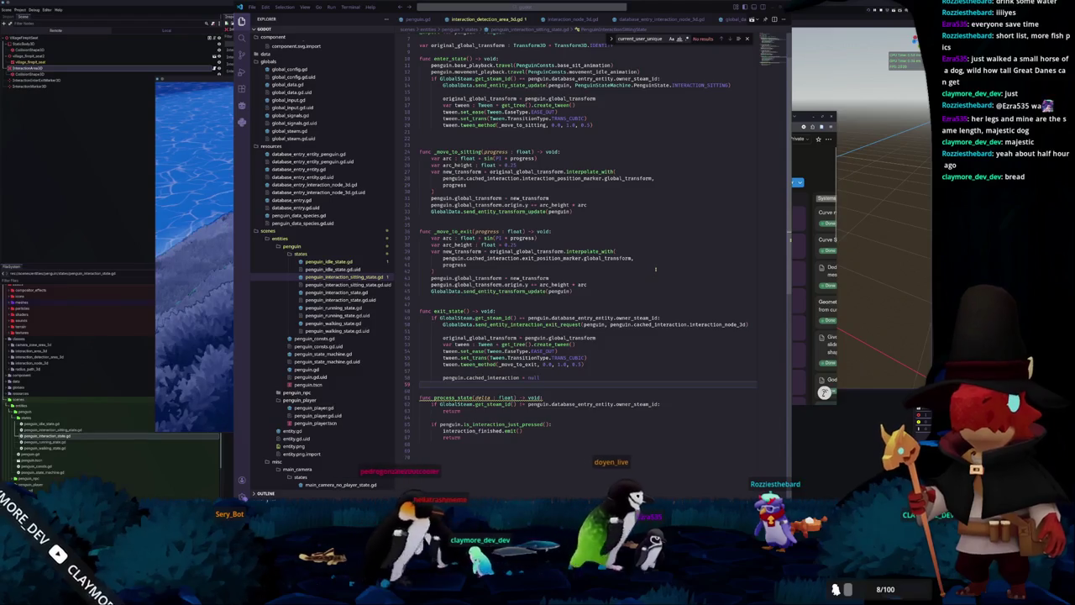
pyautogui.moveTo(494, 290)
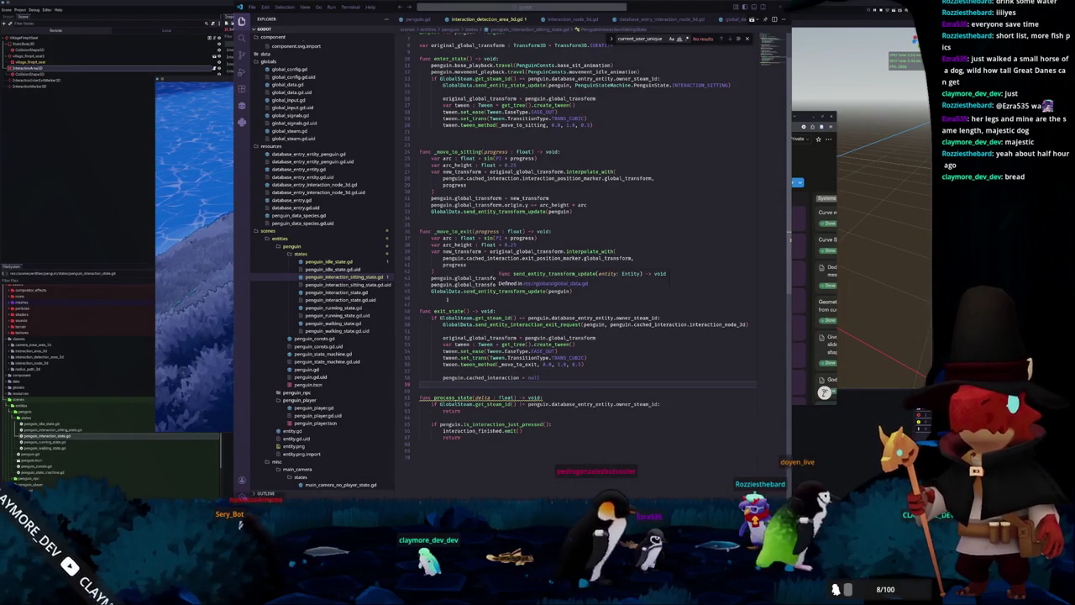
pyautogui.click(445, 302)
pyautogui.click(440, 385)
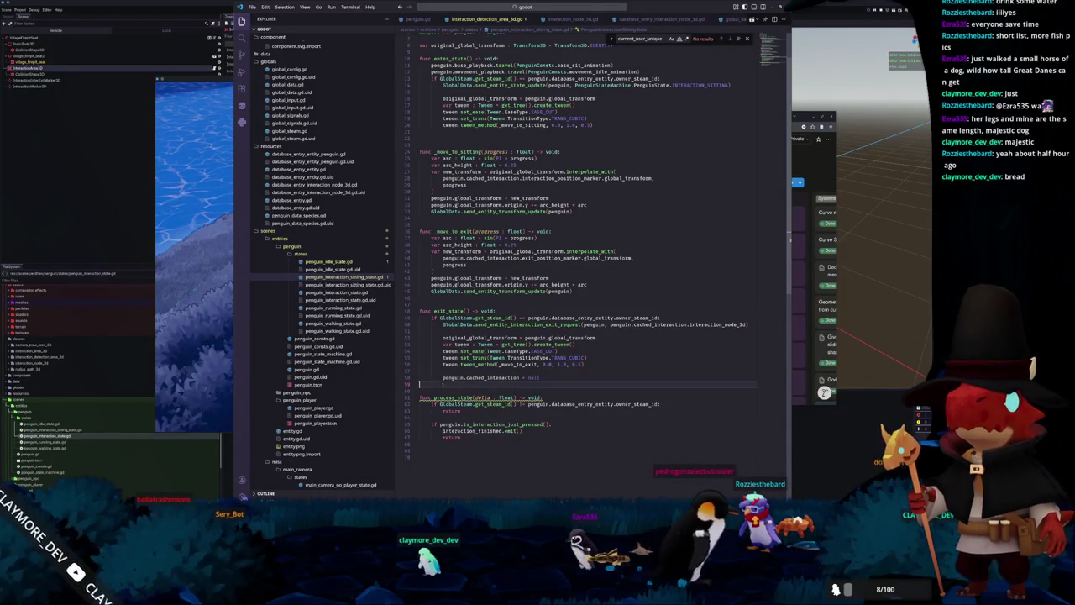
pyautogui.moveTo(443, 377); pyautogui.dragTo(538, 377)
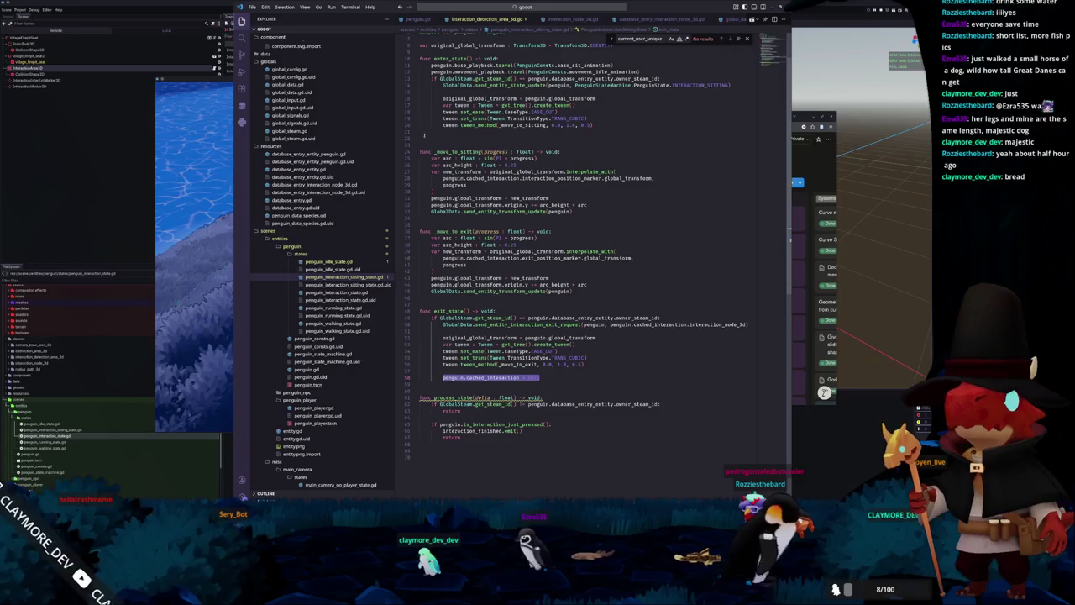
pyautogui.scroll(-5, 308, 363)
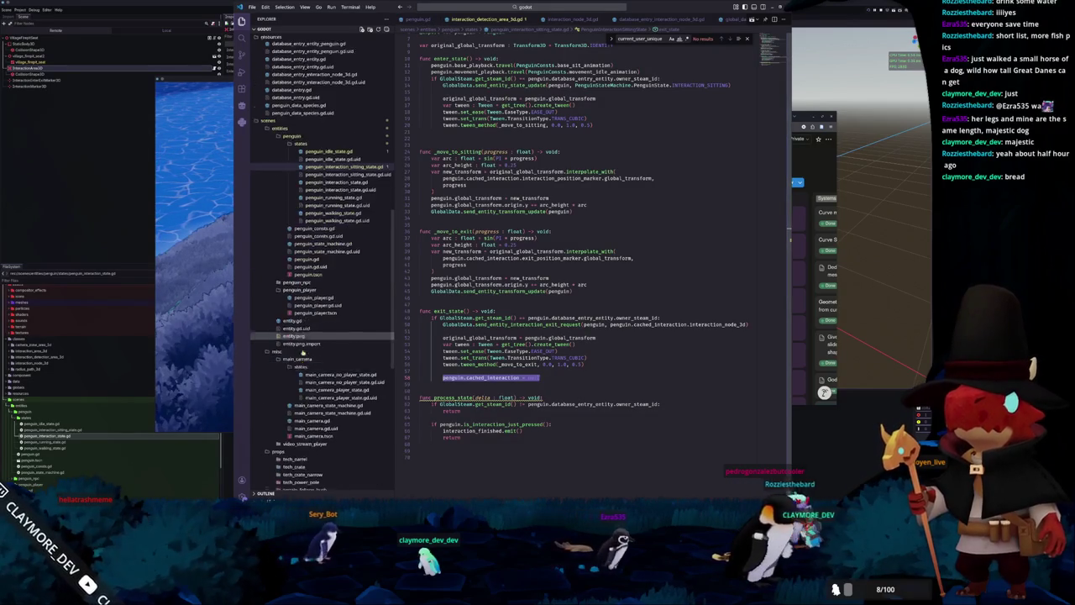
pyautogui.click(308, 376)
pyautogui.click(461, 335)
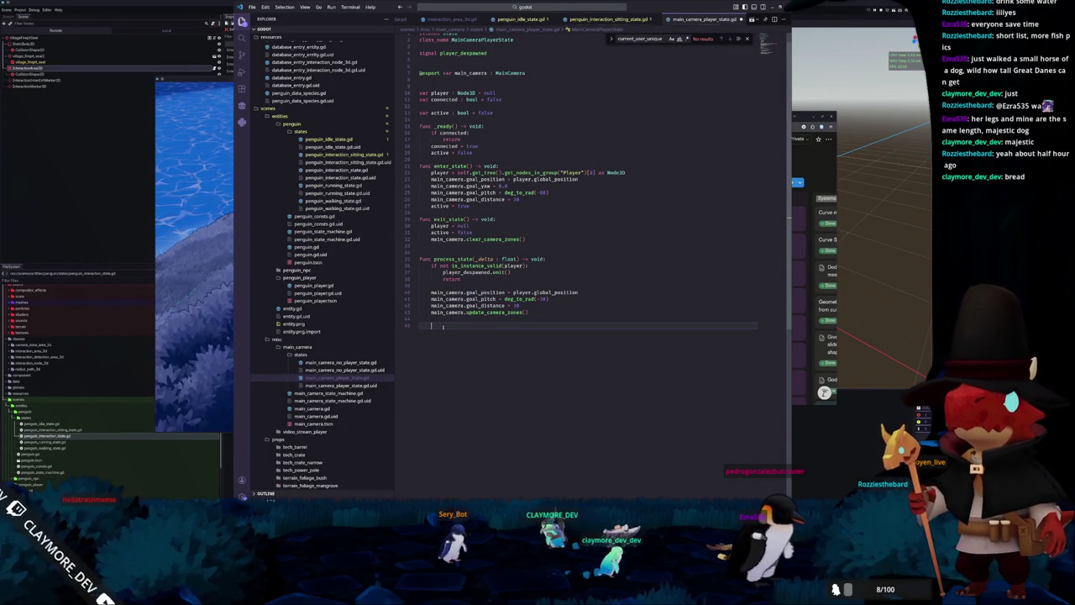
# Remove the half-typed main_camera.update call on line 44, then switch to the Godot window.
pyautogui.press('Up')
pyautogui.write('mai')
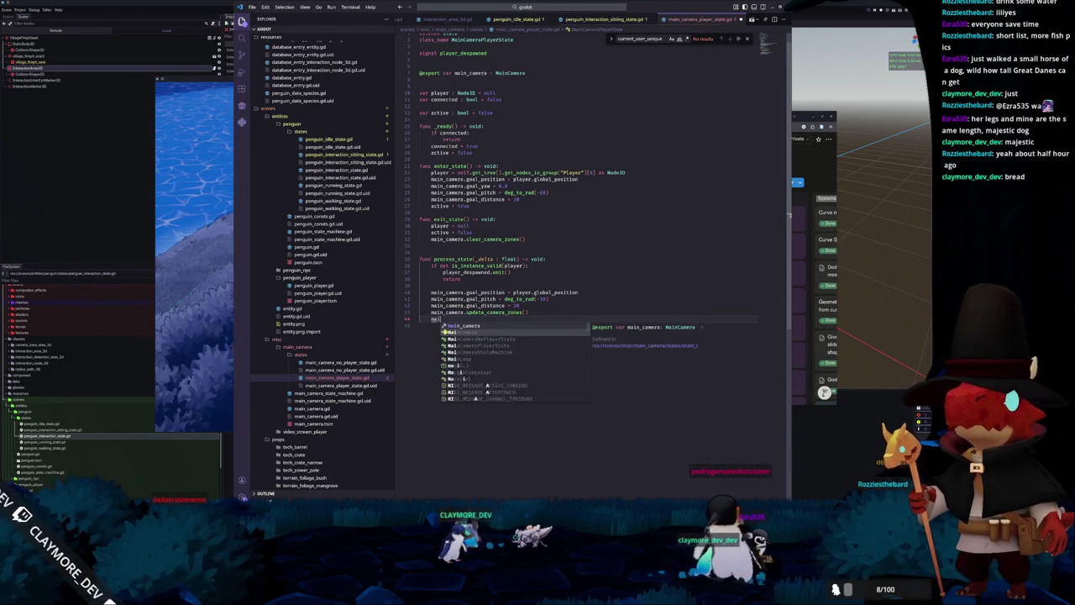
pyautogui.write('n_camera.update_')
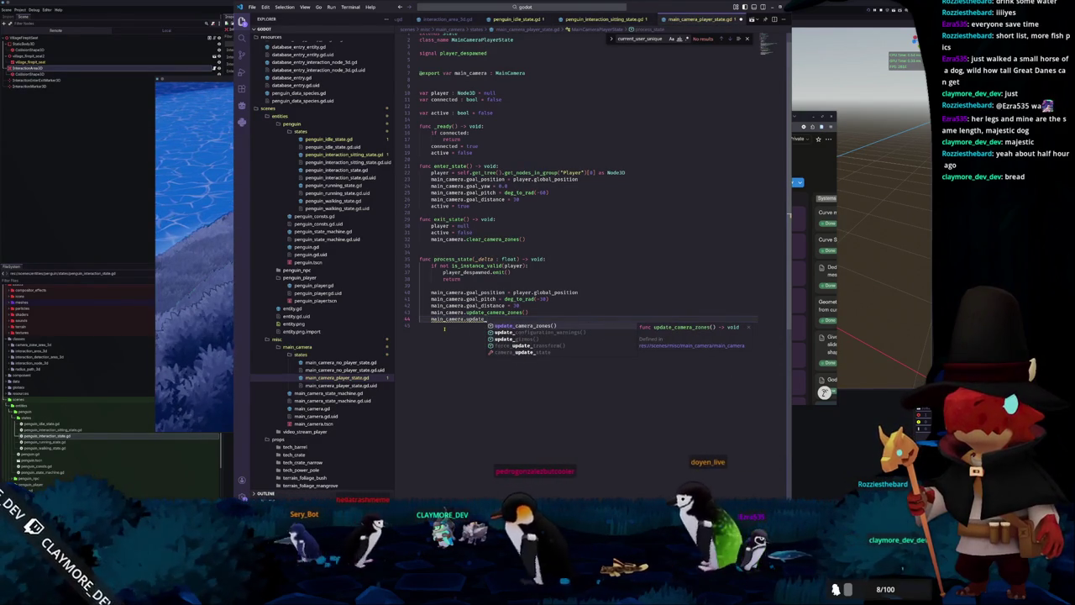
pyautogui.press('Escape')
pyautogui.hotkey('shift', 'Home')
pyautogui.press('BackSpace')
pyautogui.press('BackSpace')
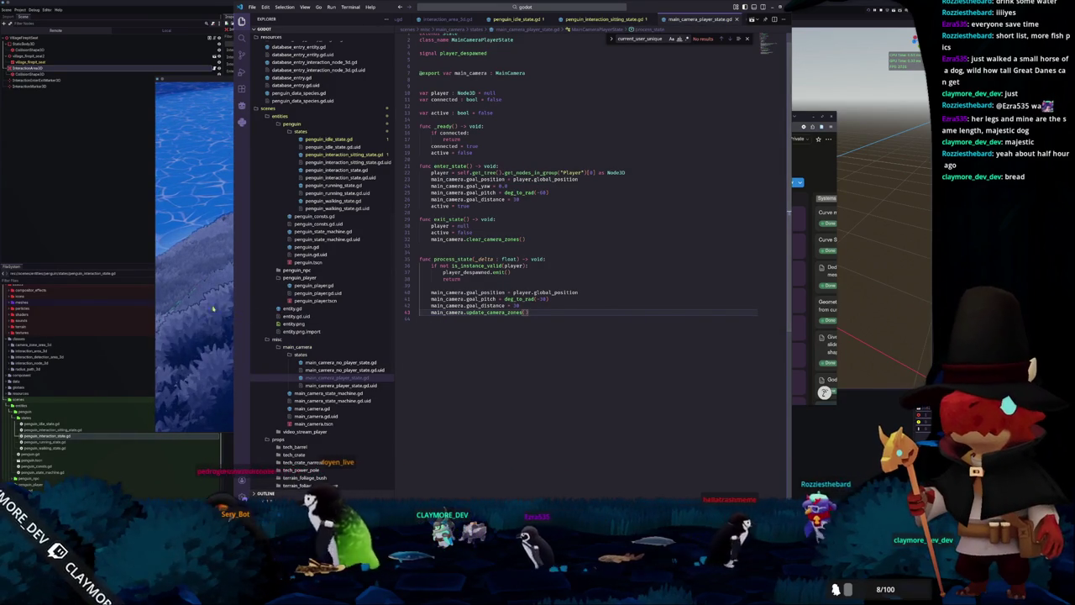
pyautogui.press('F5')
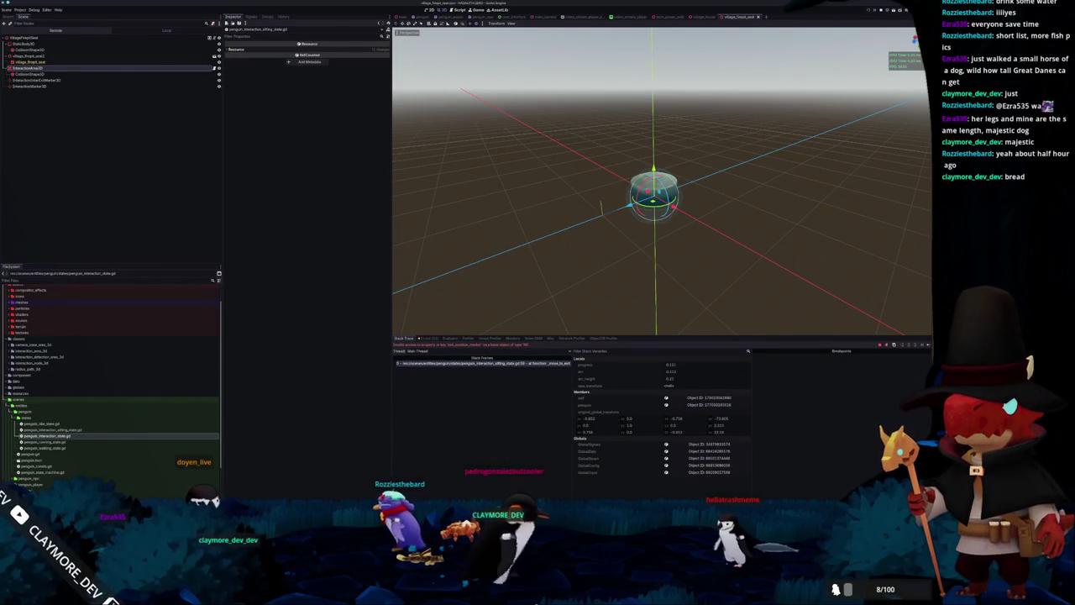
pyautogui.hotkey('alt', 'Tab')
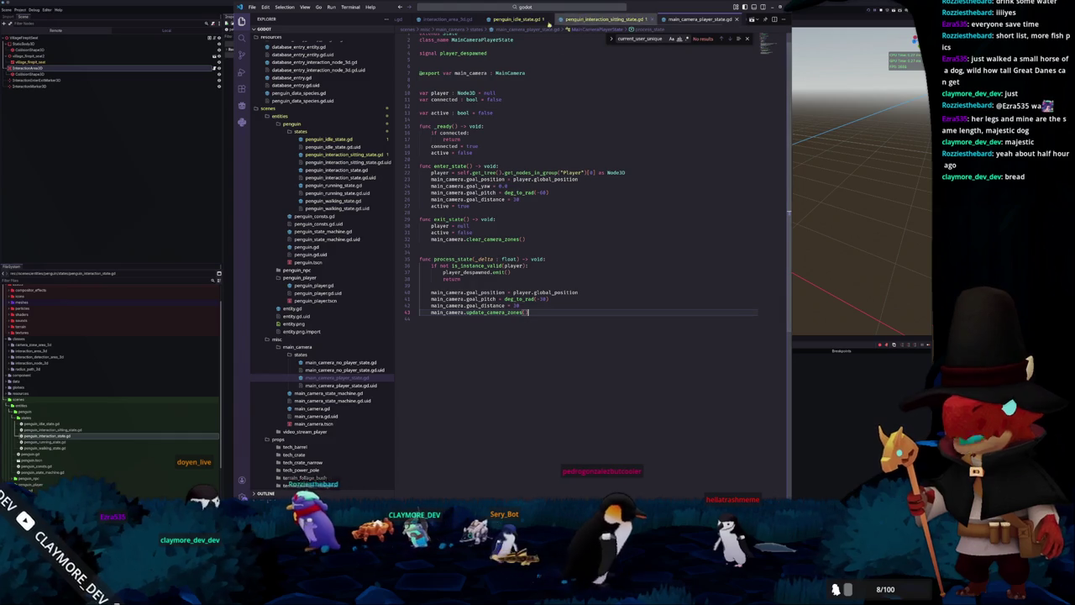
# In penguin_interaction_sitting_state.gd, declare var cached_cached_interaction: InteractionArea3D = null.
pyautogui.hotkey('ctrl', 'pageup')
pyautogui.scroll(3, 477, 194)
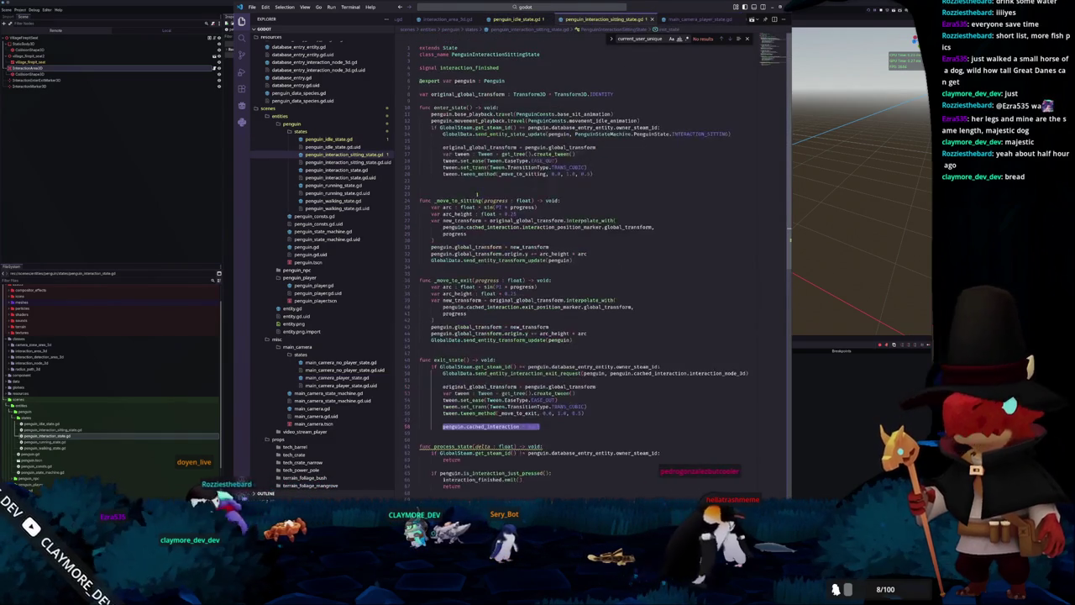
pyautogui.click(437, 99)
pyautogui.press('Return')
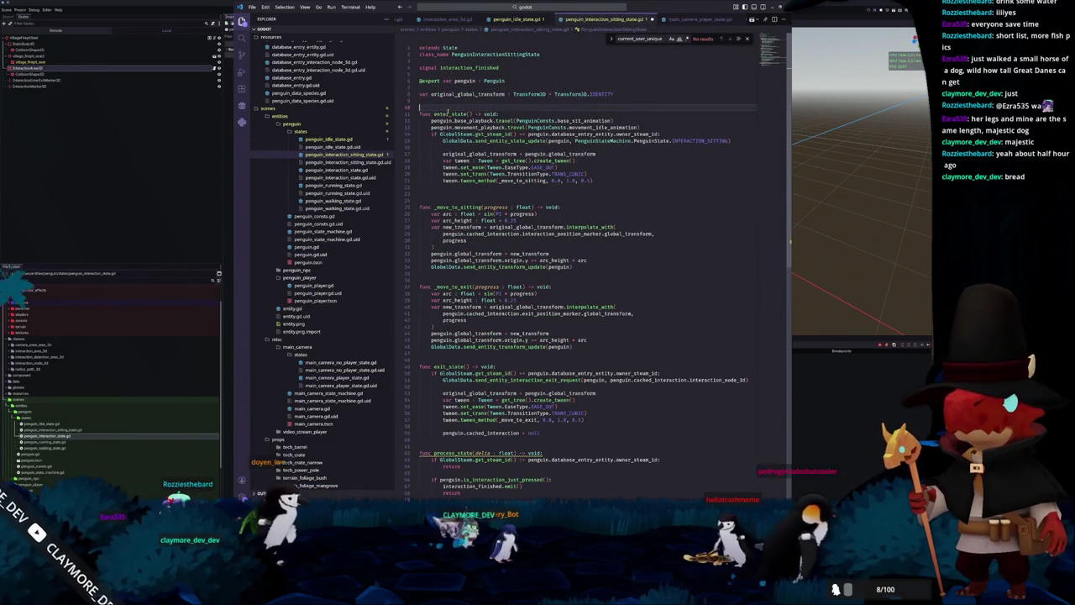
pyautogui.write('var cached')
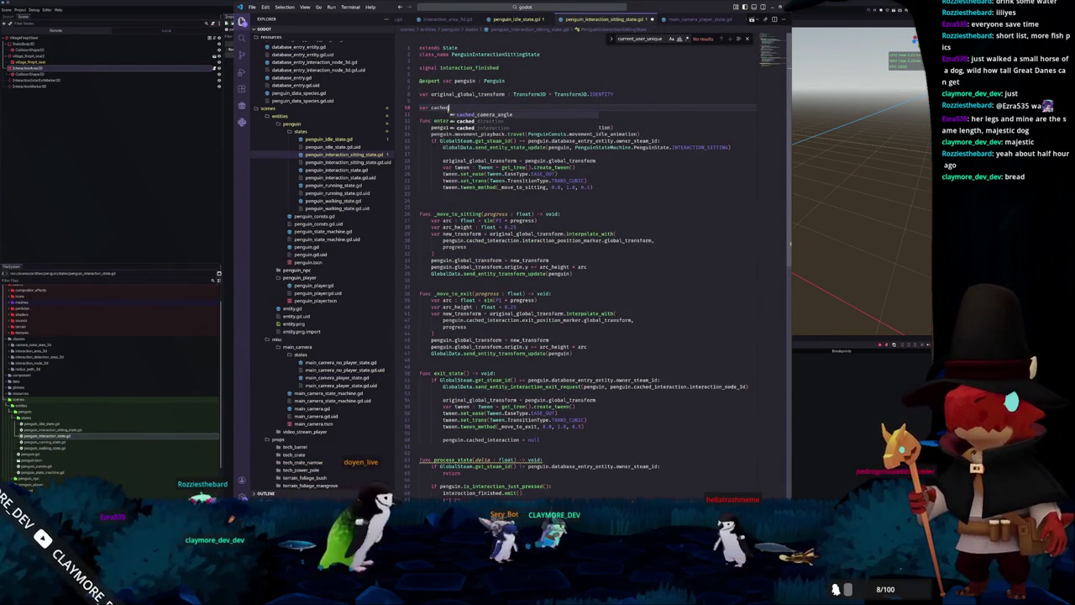
pyautogui.write('_cached_interaction')
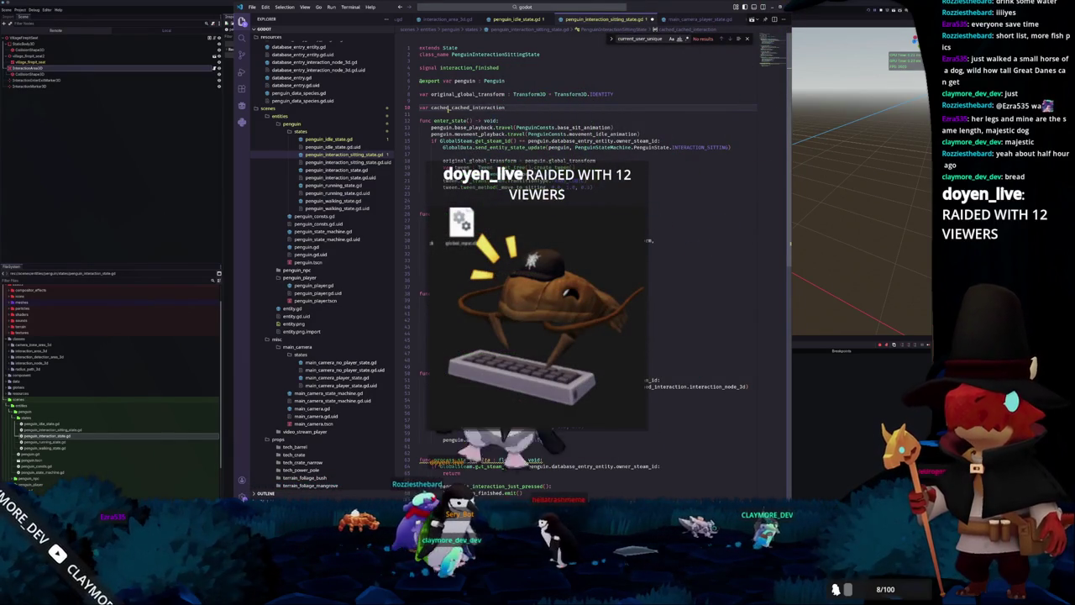
pyautogui.doubleClick(448, 108)
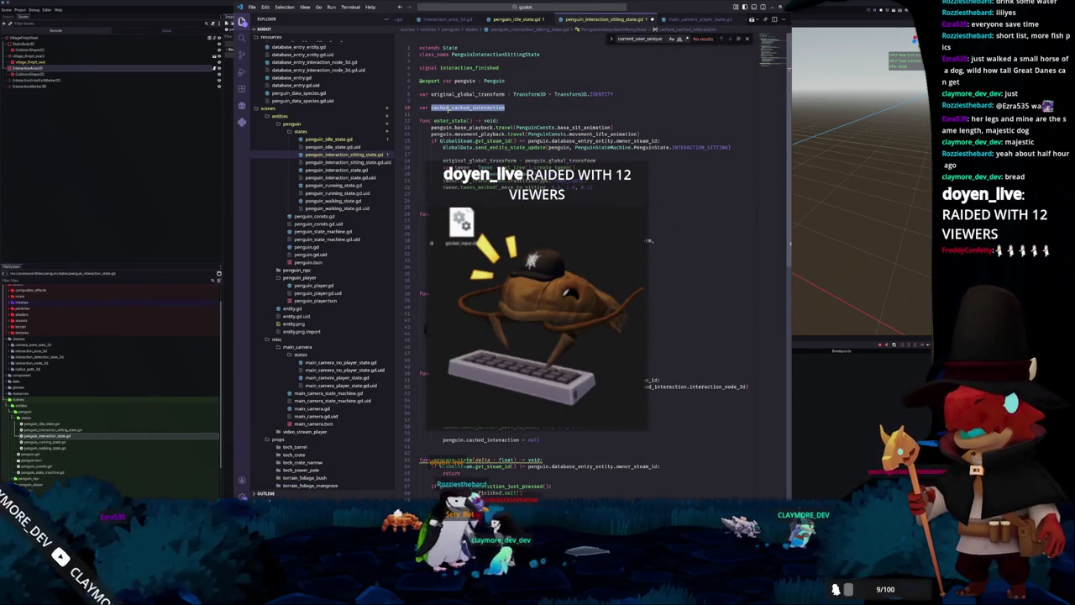
pyautogui.press('End')
pyautogui.write(': In')
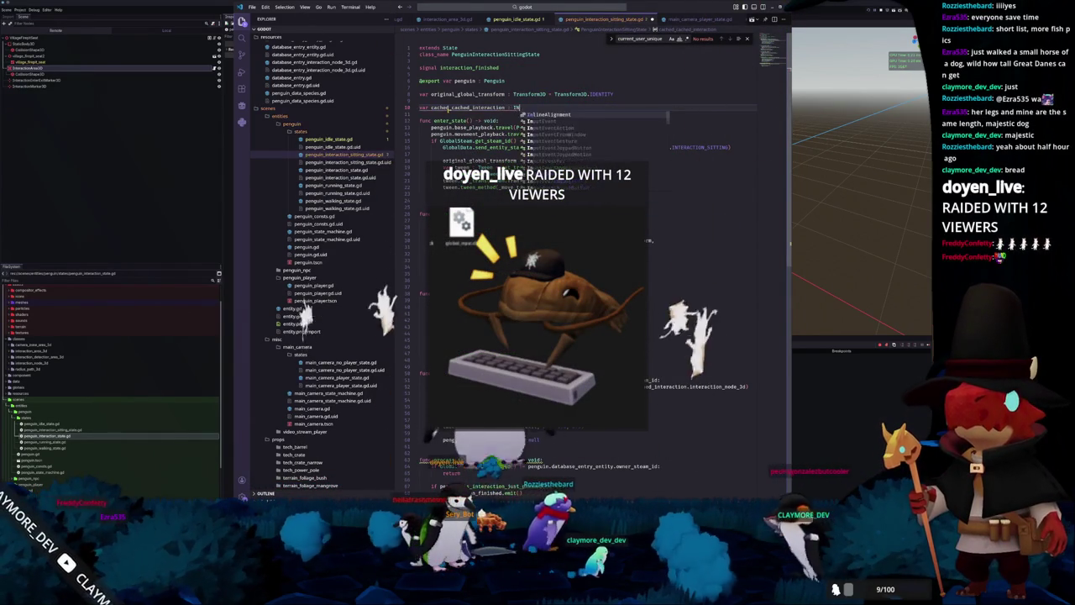
pyautogui.write('terac')
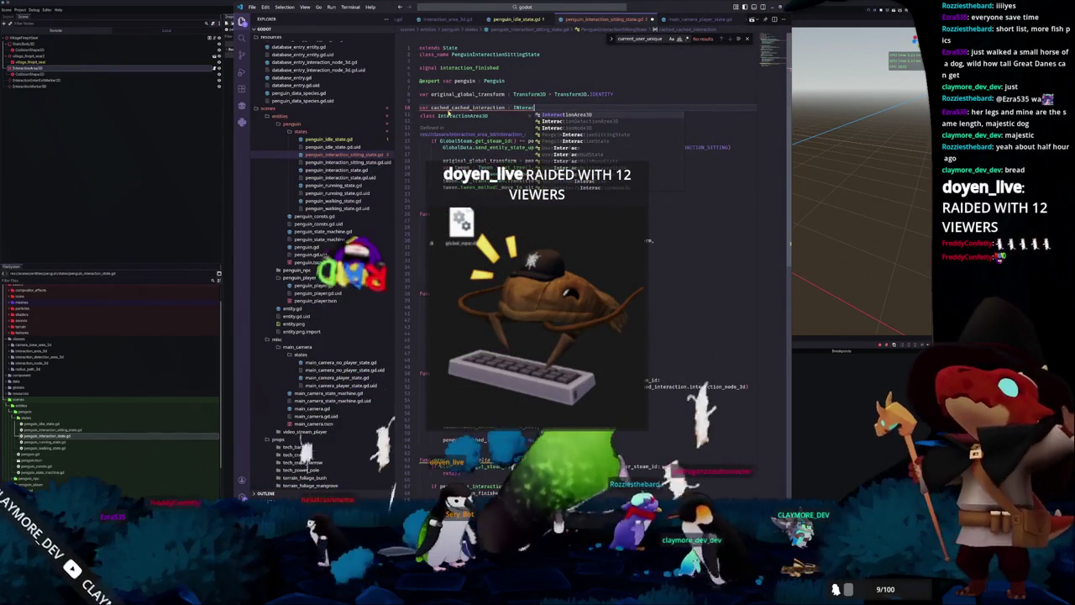
pyautogui.press('Return')
pyautogui.write('= null')
pyautogui.doubleClick(450, 108)
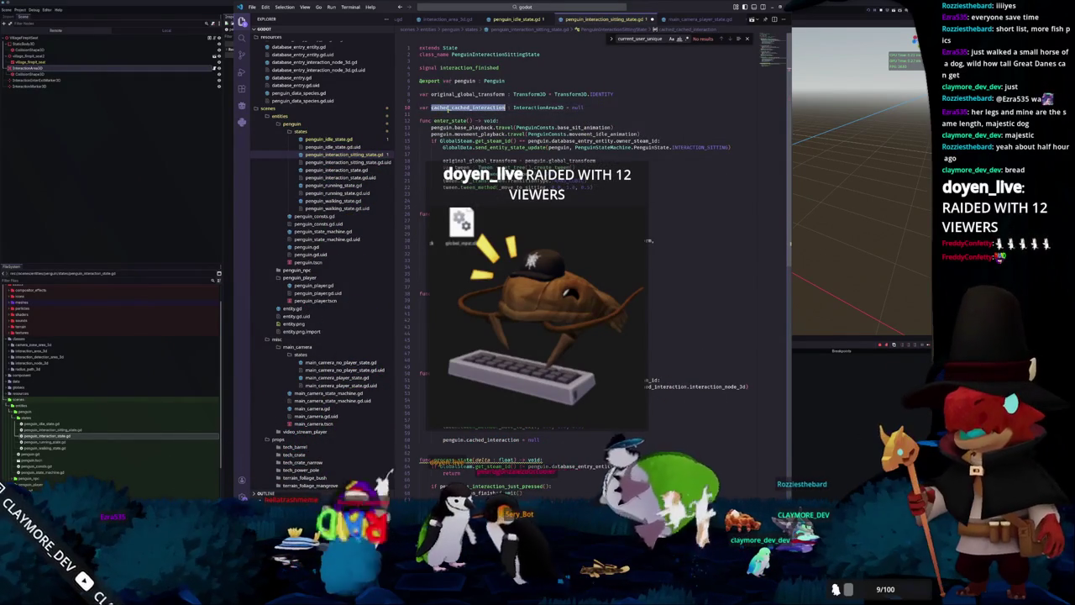
# In exit_state, store penguin.cached_interaction in cached_cached_interaction.
pyautogui.press('Down')
pyautogui.press('Down')
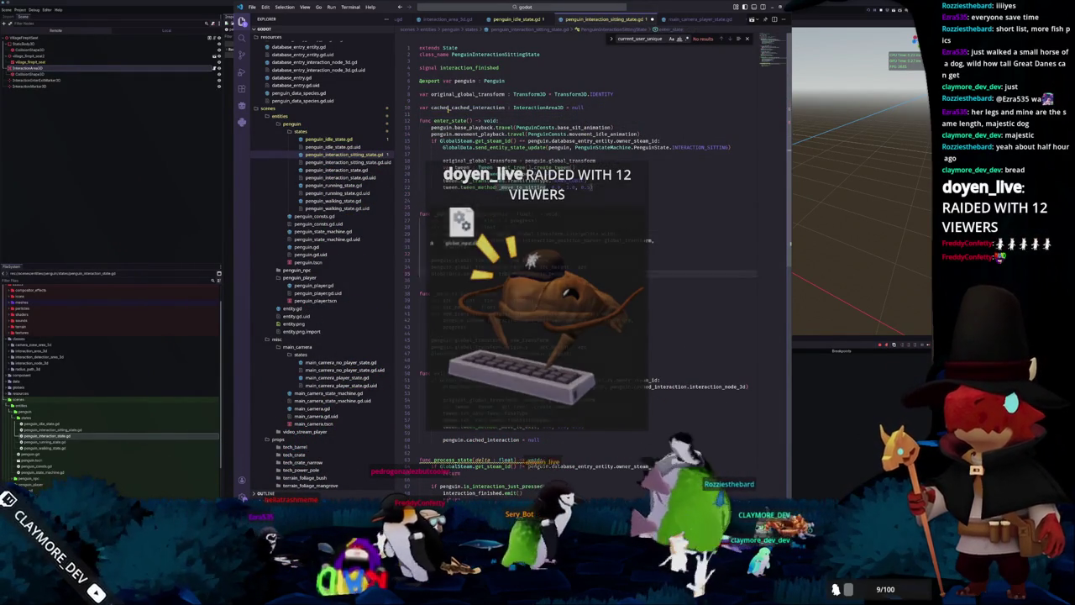
pyautogui.hotkey('ctrl', 'End')
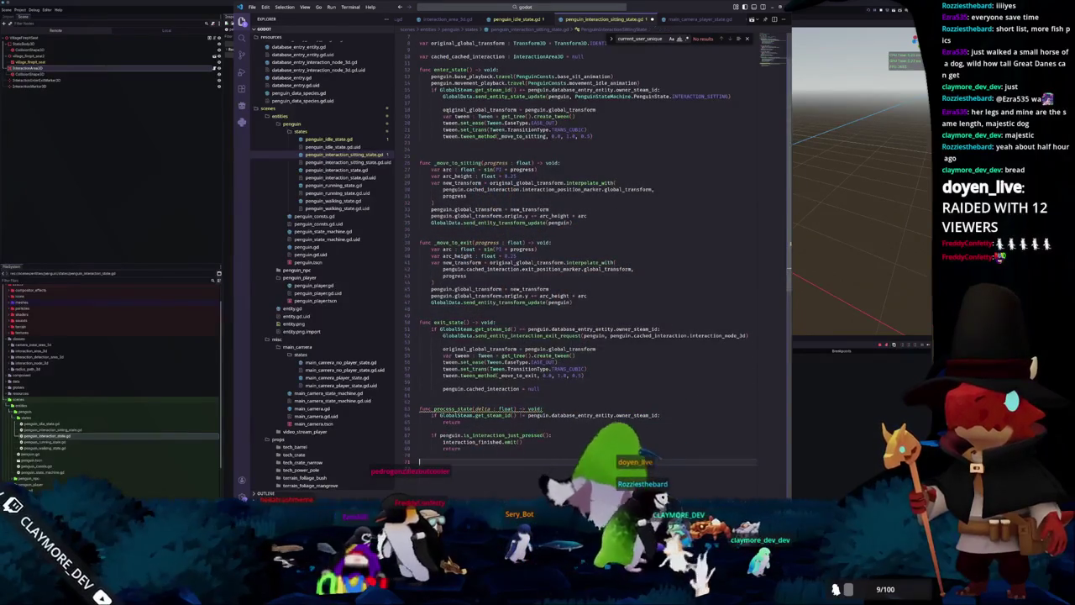
pyautogui.press('Up')
pyautogui.press('Up')
pyautogui.press('Up')
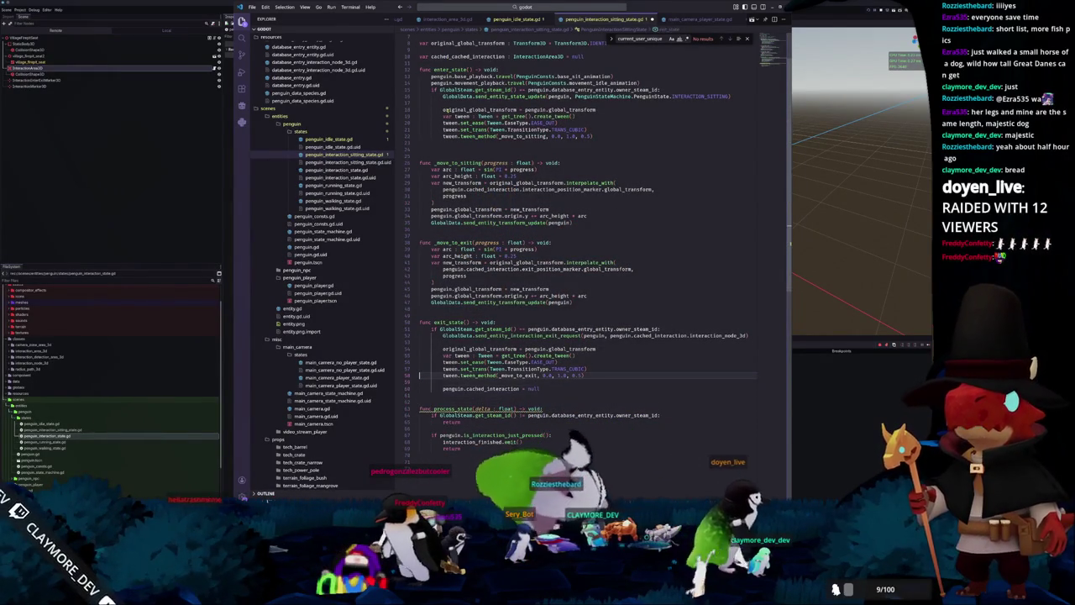
pyautogui.press('Up')
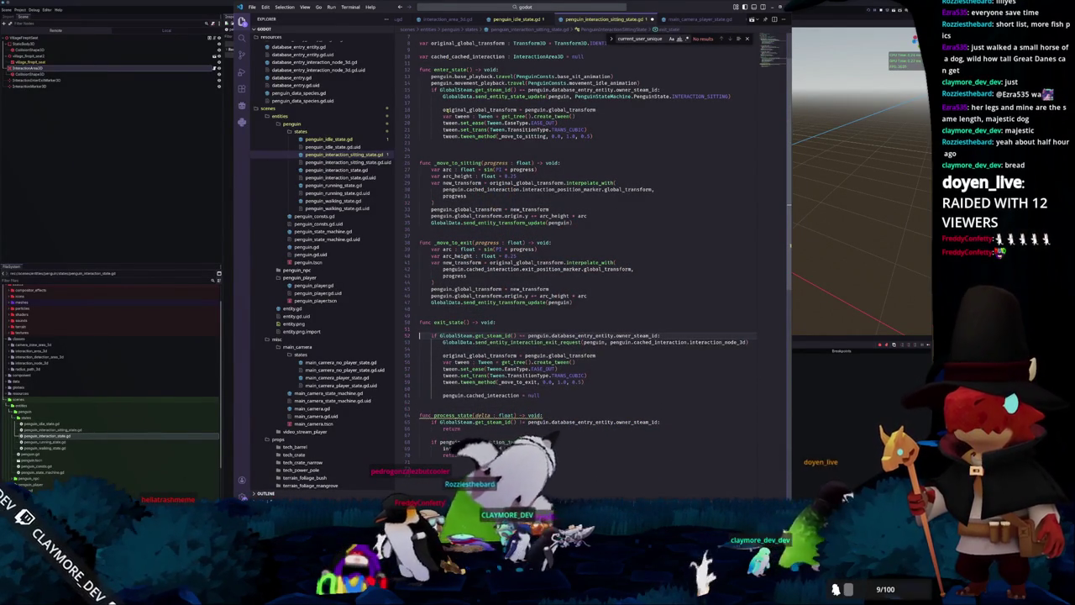
pyautogui.press('Down')
pyautogui.press('Down')
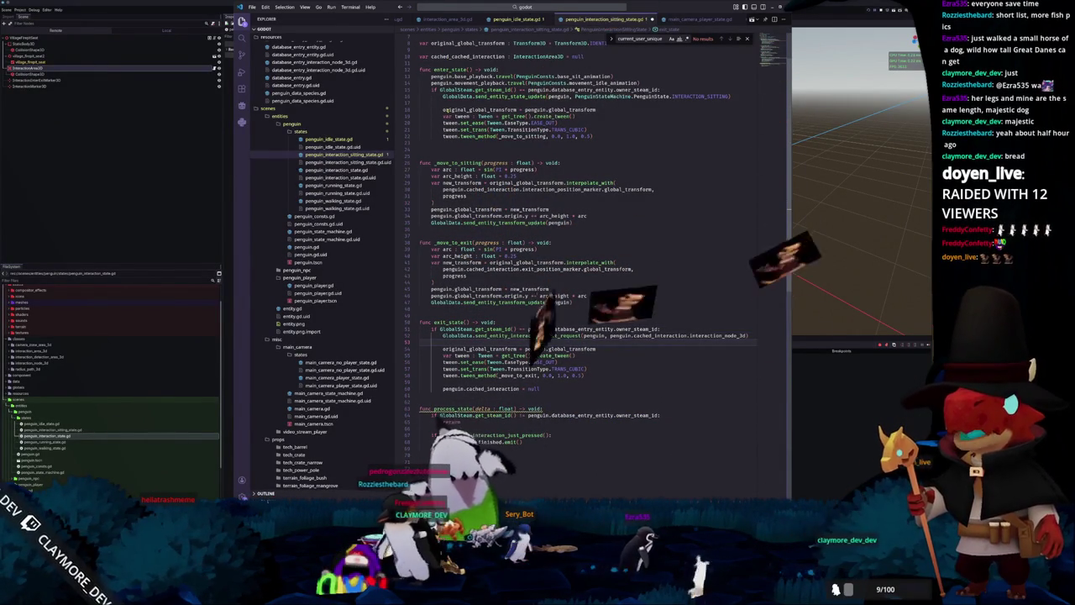
pyautogui.press('Return')
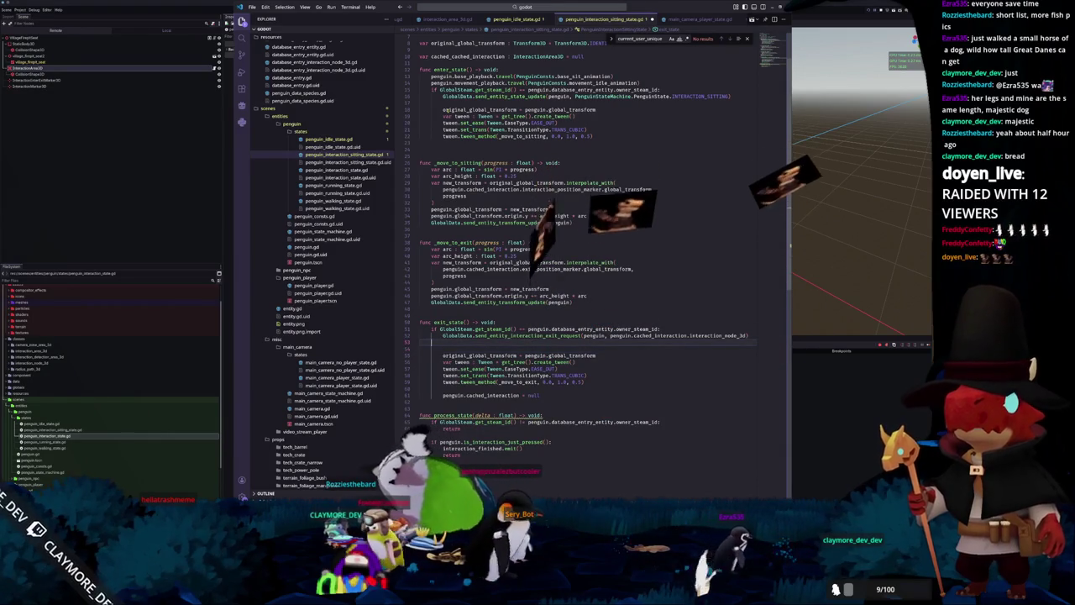
pyautogui.press('Return')
pyautogui.write('cached_cached_interaction')
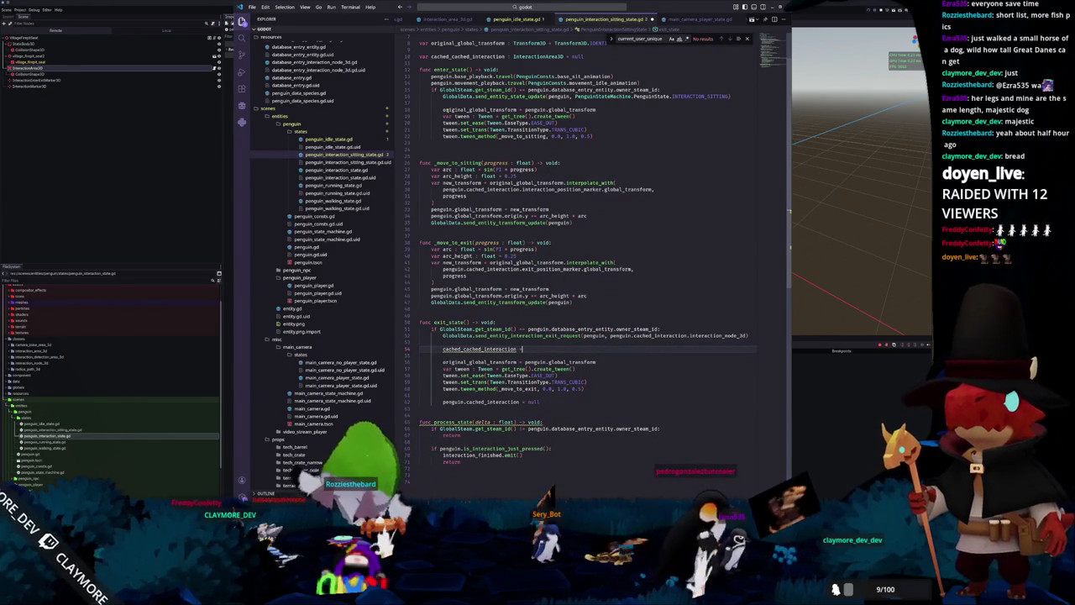
pyautogui.write(' = penguin.cached_interaction')
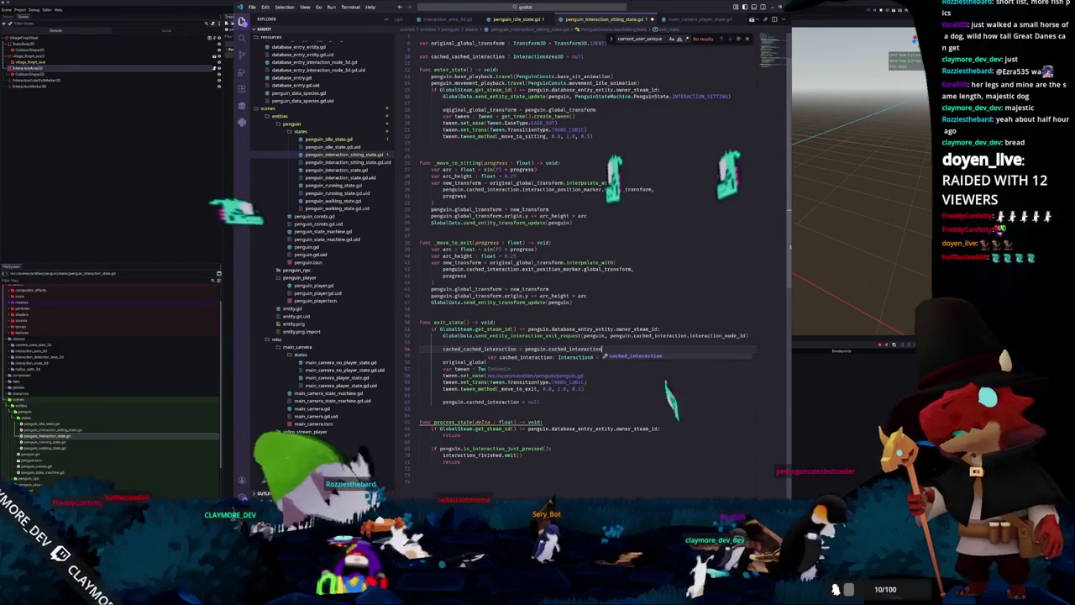
pyautogui.press('Tab')
# Check the exit tween's penguin reference on lines 42–43, then return to Godot.
pyautogui.click(442, 335)
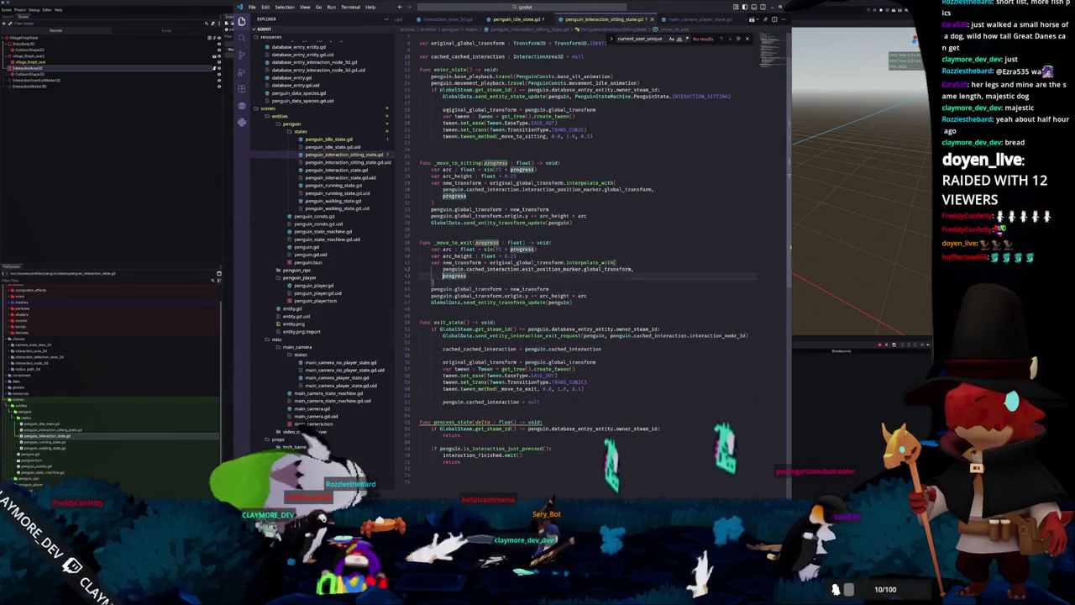
pyautogui.click(594, 335)
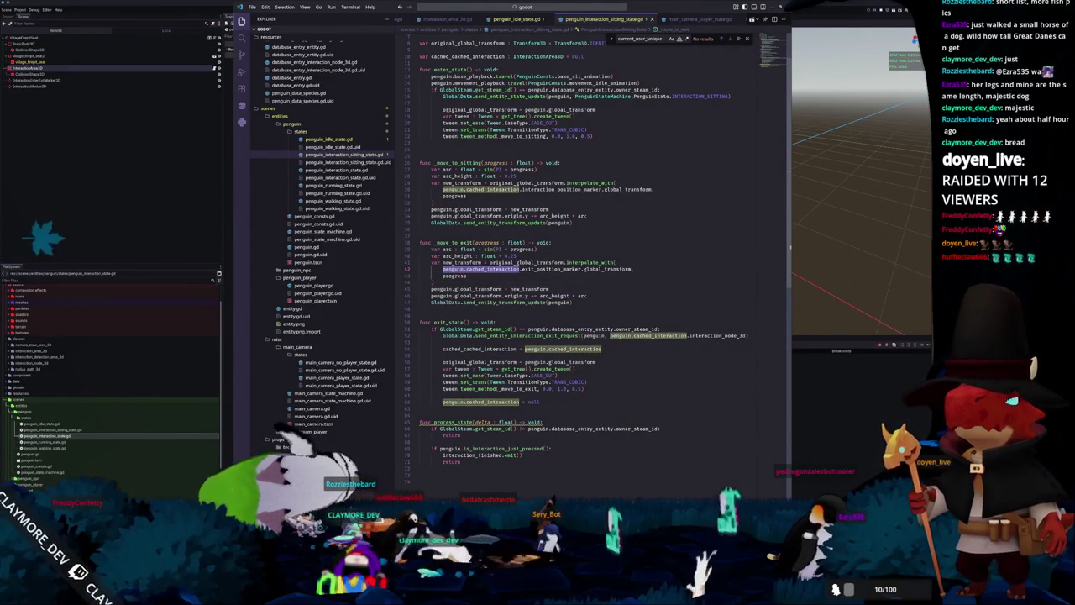
pyautogui.click(454, 275)
pyautogui.press('Down')
pyautogui.press('Down')
pyautogui.press('Down')
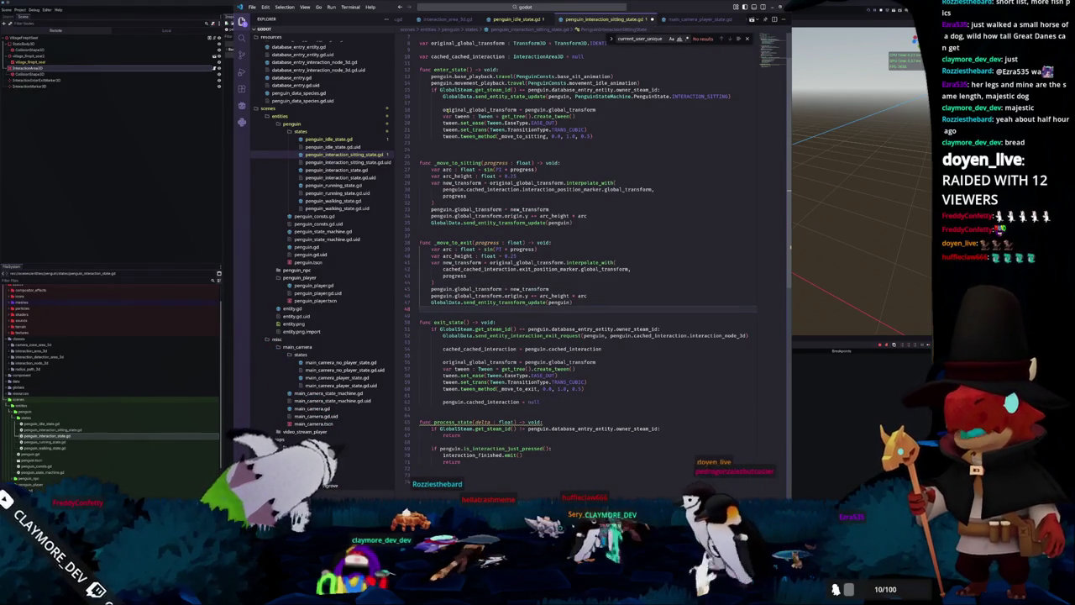
pyautogui.click(830, 401)
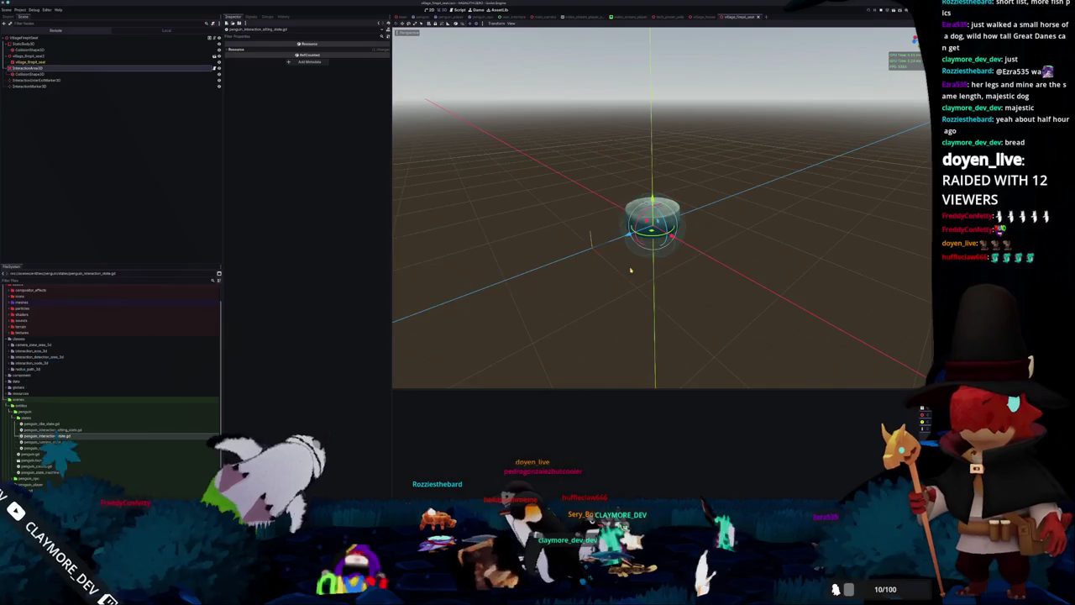
pyautogui.press('F5')
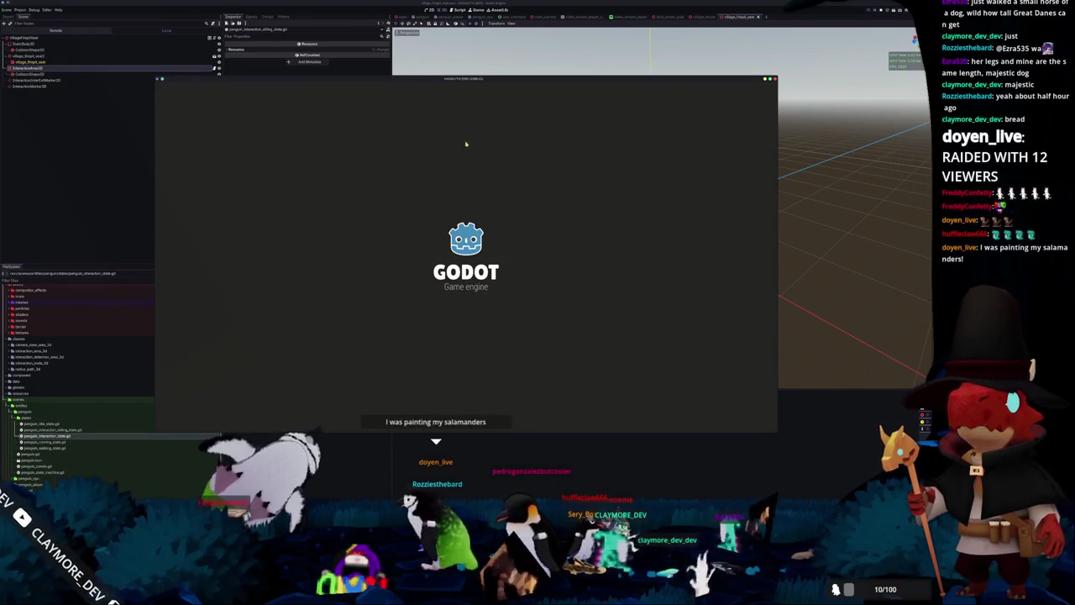
pyautogui.moveTo(439, 80); pyautogui.dragTo(547, 94)
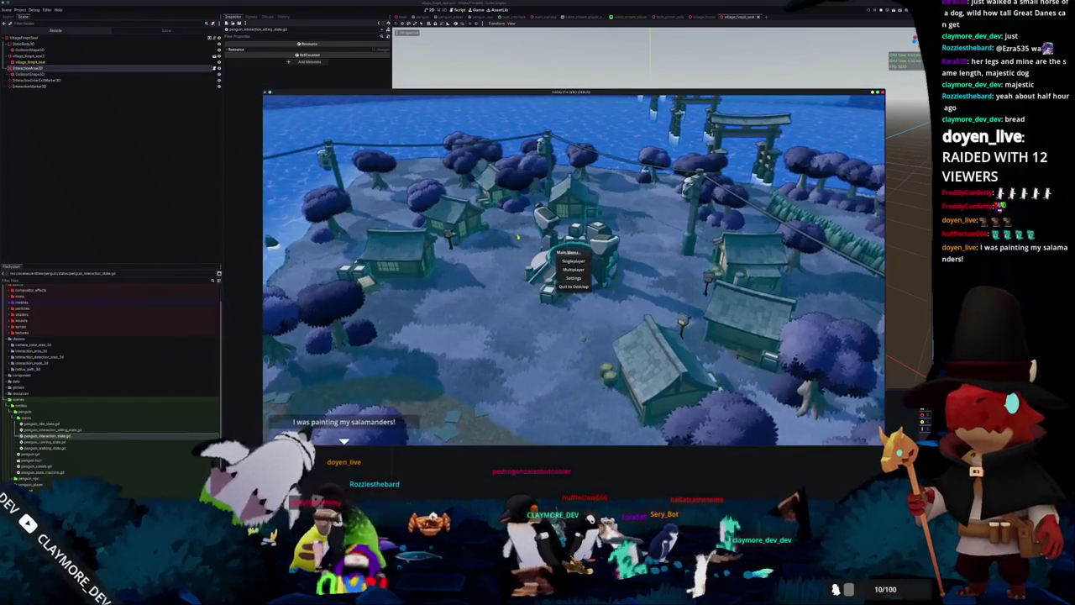
pyautogui.click(574, 261)
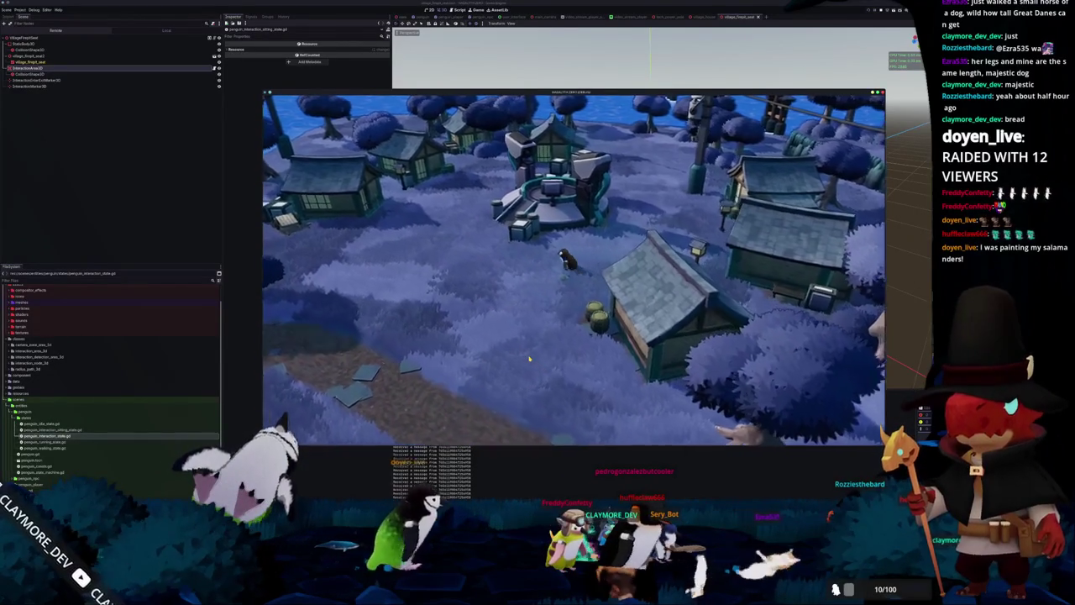
pyautogui.press('a')
pyautogui.press('a')
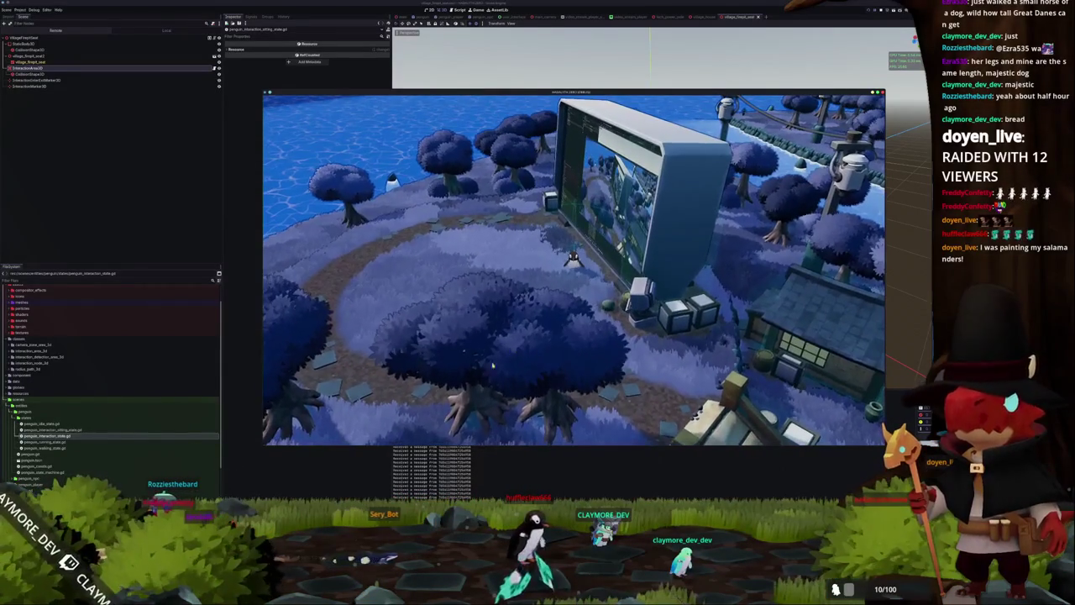
pyautogui.press('F8')
pyautogui.scroll(-2, 545, 263)
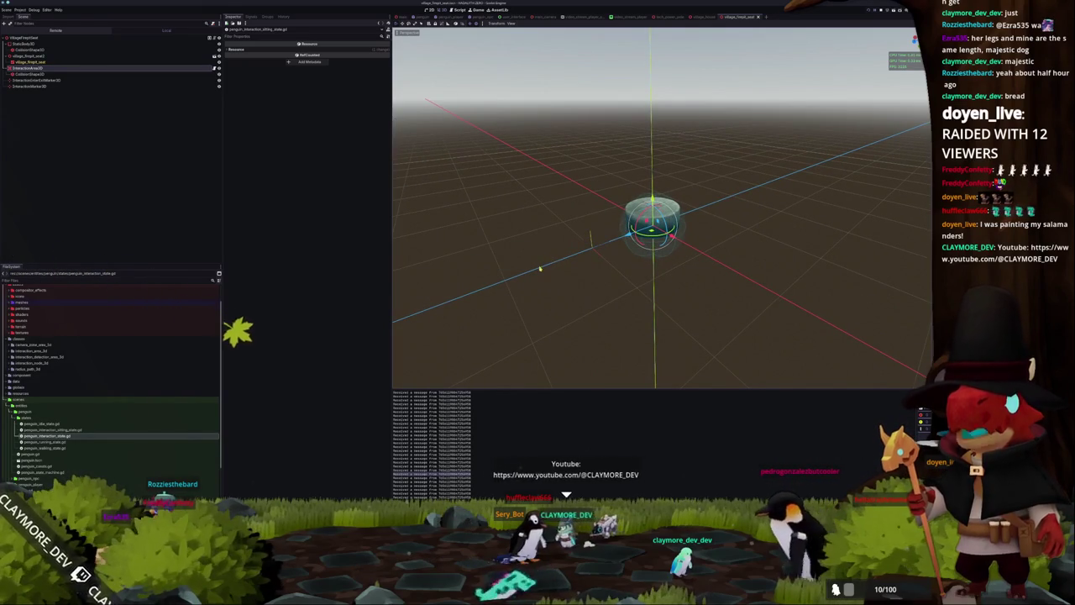
# Switch to the main scene and select the large grey screen block on the island.
pyautogui.hotkey('ctrl', 'Tab')
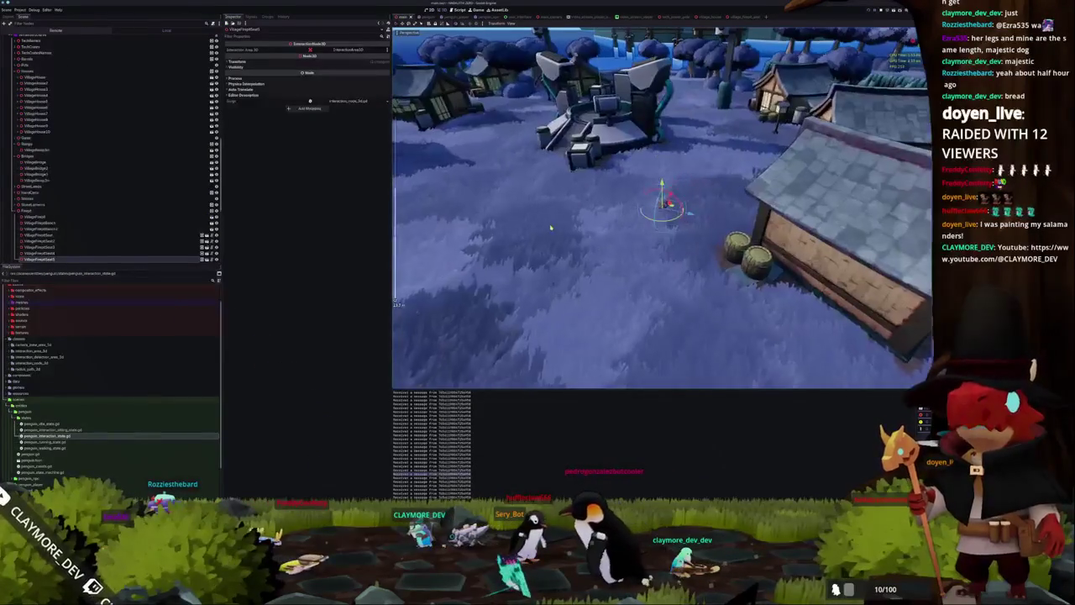
pyautogui.press('Return')
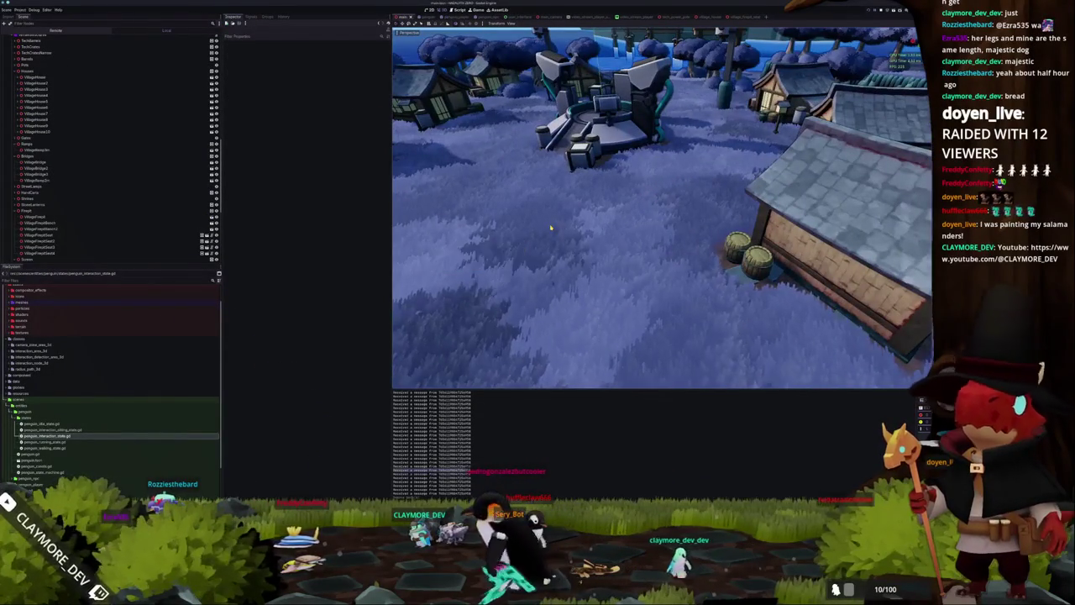
pyautogui.scroll(-5, 550, 226)
pyautogui.scroll(5, 661, 208)
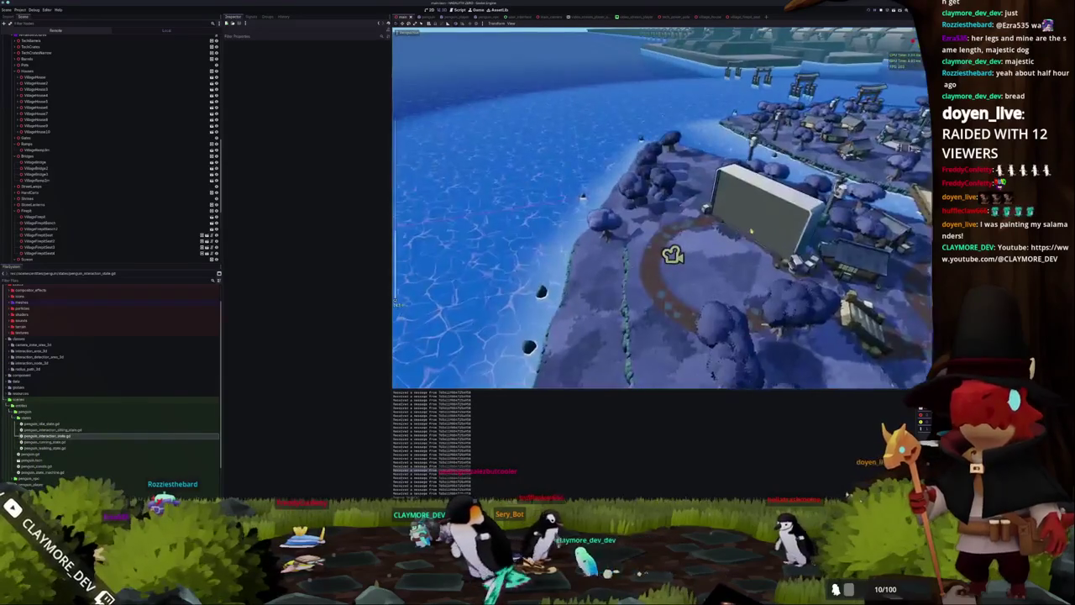
pyautogui.click(753, 231)
pyautogui.moveTo(577, 290); pyautogui.dragTo(621, 269)
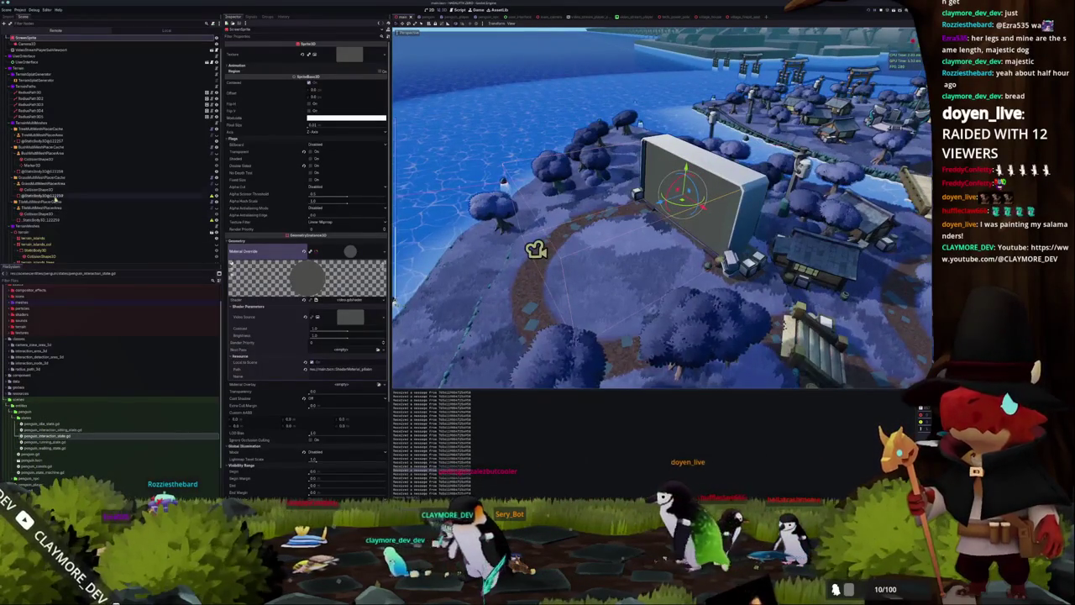
pyautogui.scroll(-10, 84, 201)
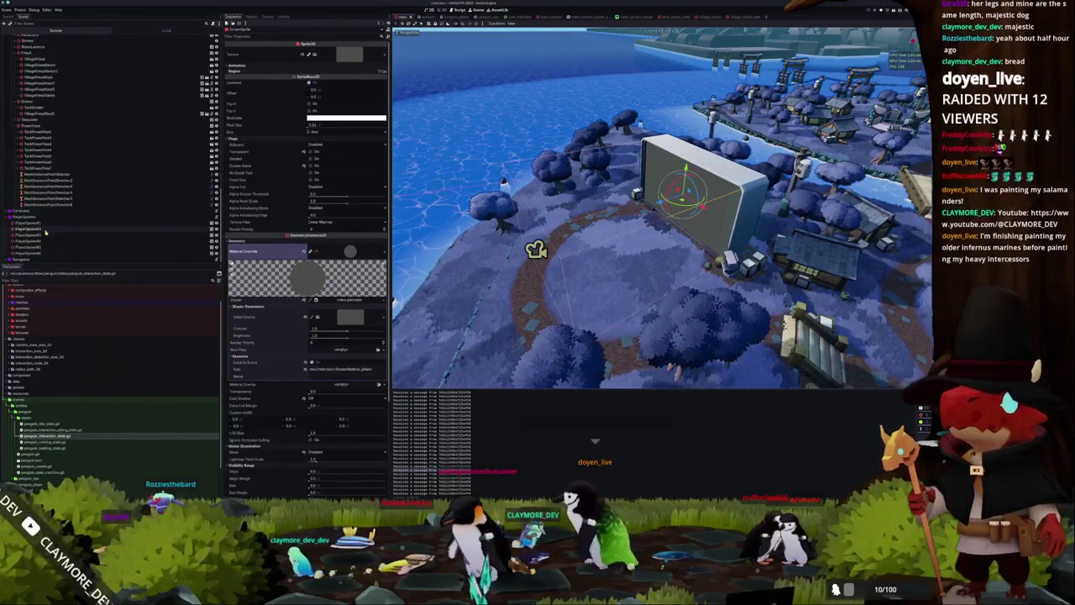
pyautogui.scroll(-10, 48, 225)
pyautogui.scroll(15, 46, 149)
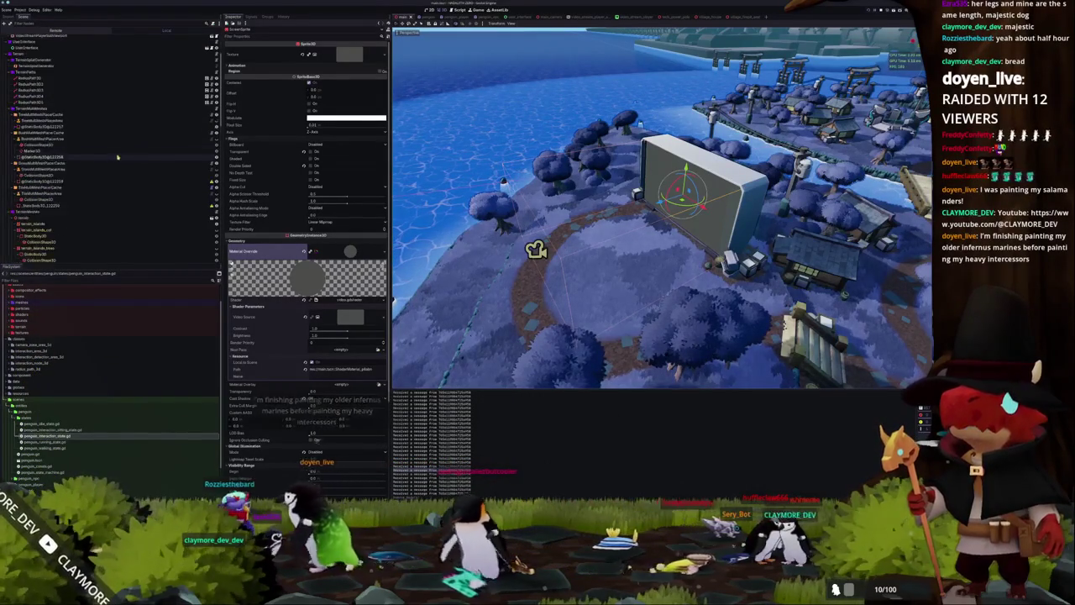
# Inspect the Camera3D node, then collapse the Houses, Bridges and Firepit groups.
pyautogui.click(43, 87)
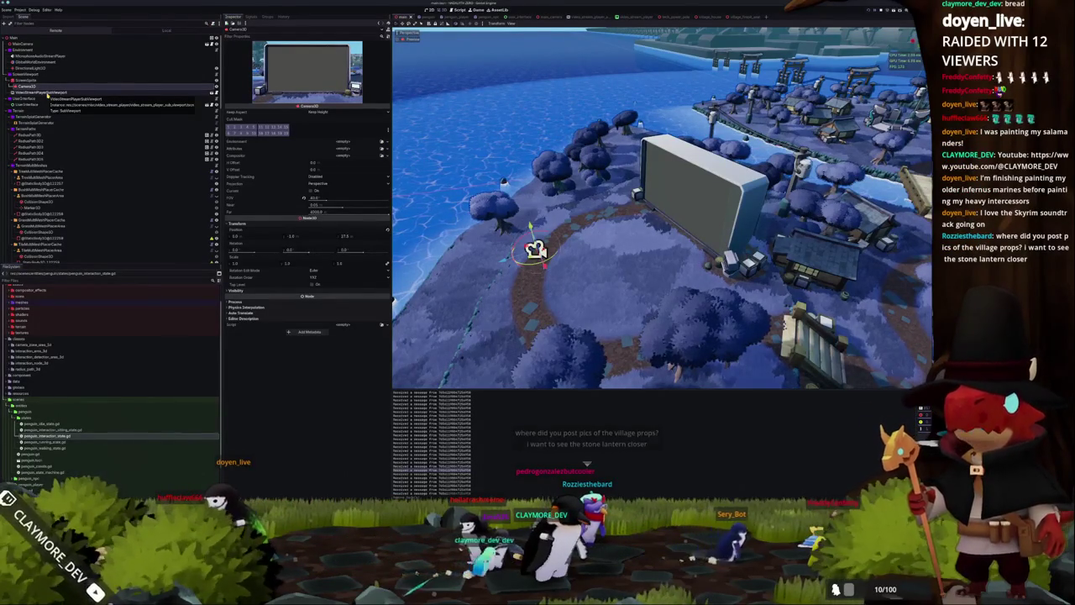
pyautogui.scroll(-4, 66, 132)
pyautogui.scroll(-10, 66, 131)
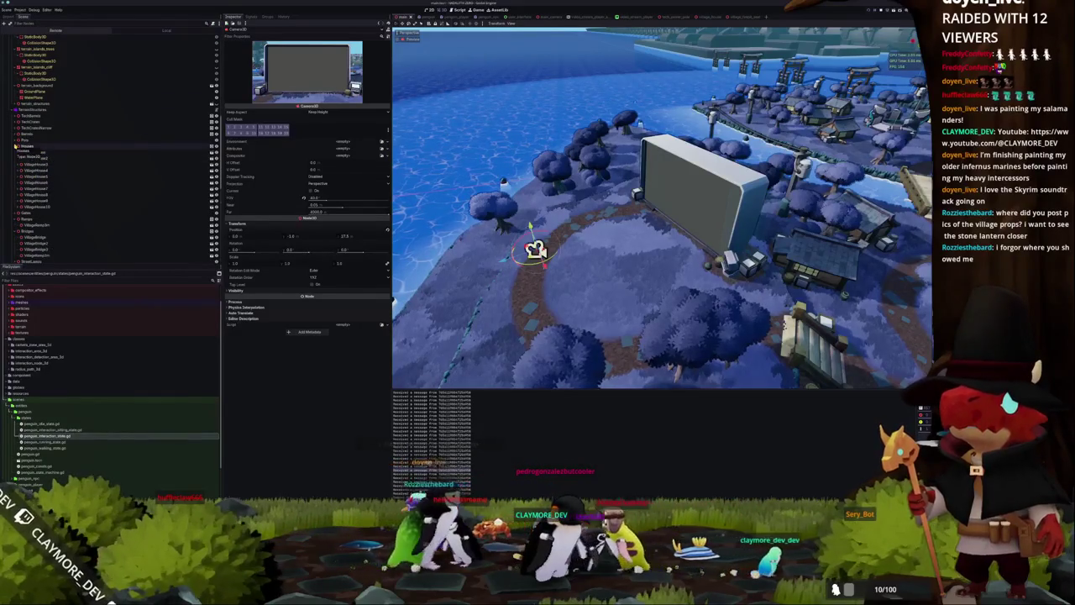
pyautogui.click(17, 146)
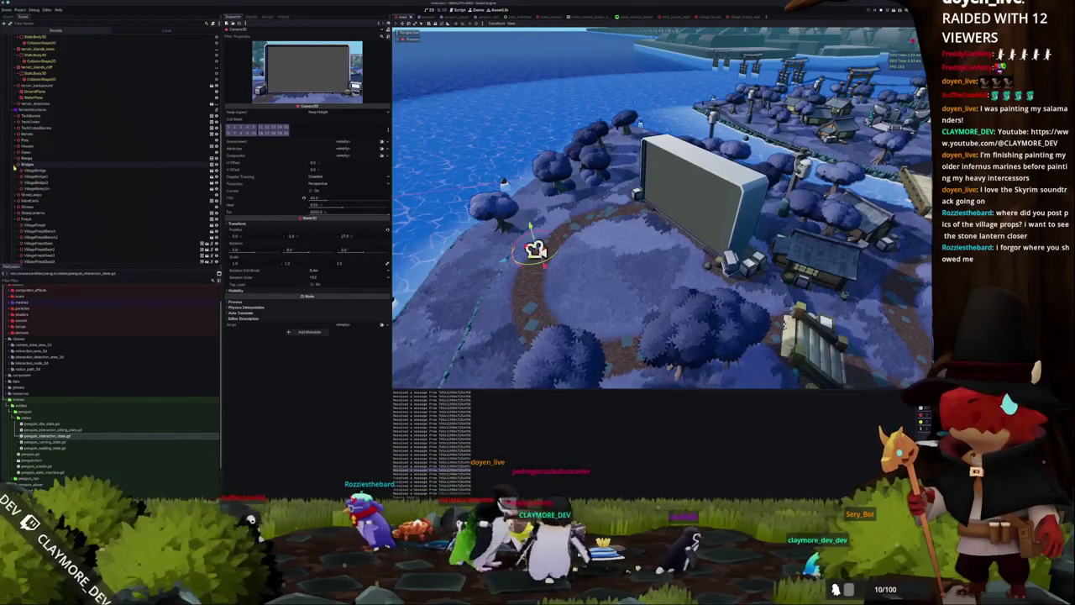
pyautogui.click(18, 170)
pyautogui.click(17, 194)
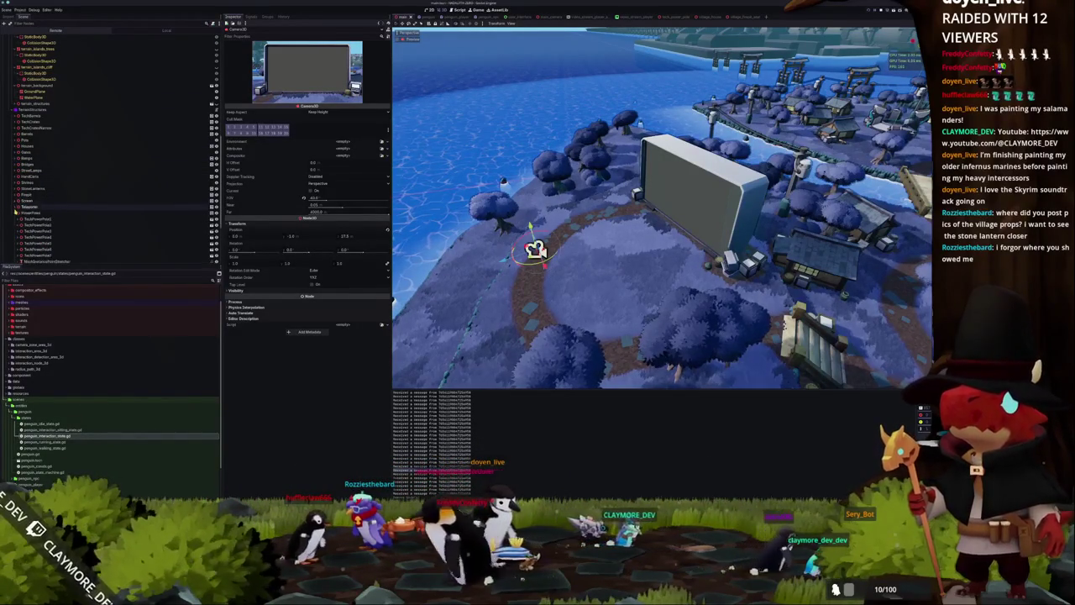
# Collapse the PowerPoles group and open the TechScreen node's own scene.
pyautogui.click(18, 224)
pyautogui.click(34, 206)
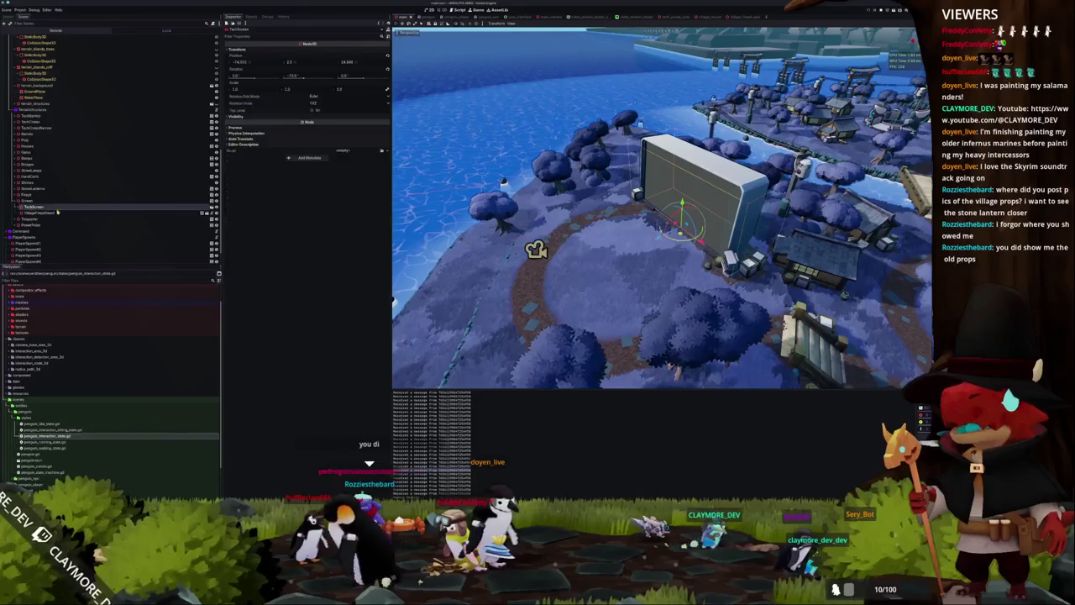
pyautogui.click(211, 210)
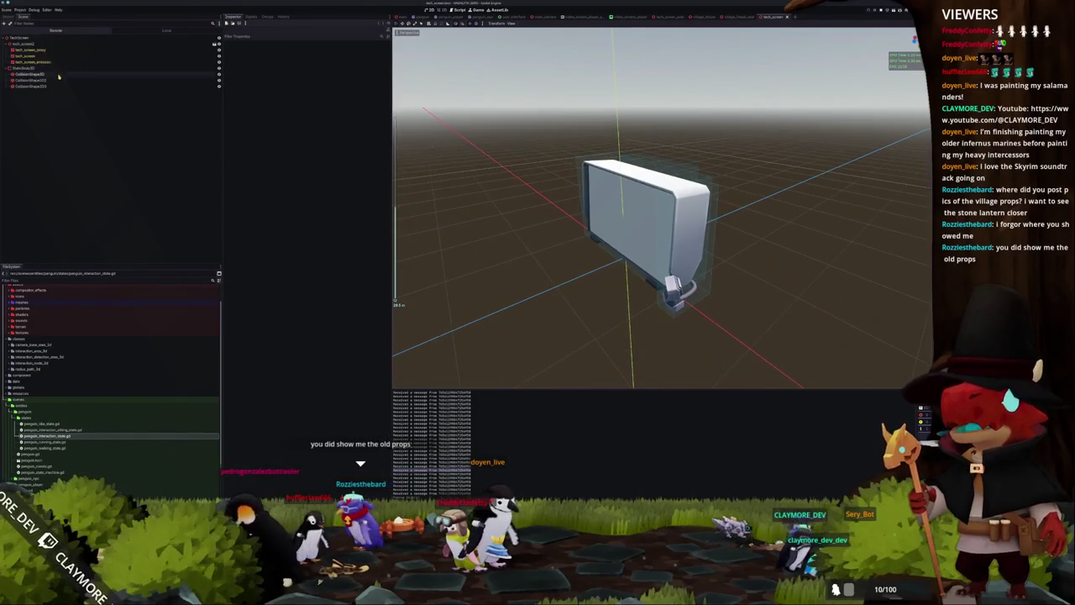
# Add a CameraZoneArea3D child node under the TechScreen root.
pyautogui.rightClick(30, 39)
pyautogui.click(49, 42)
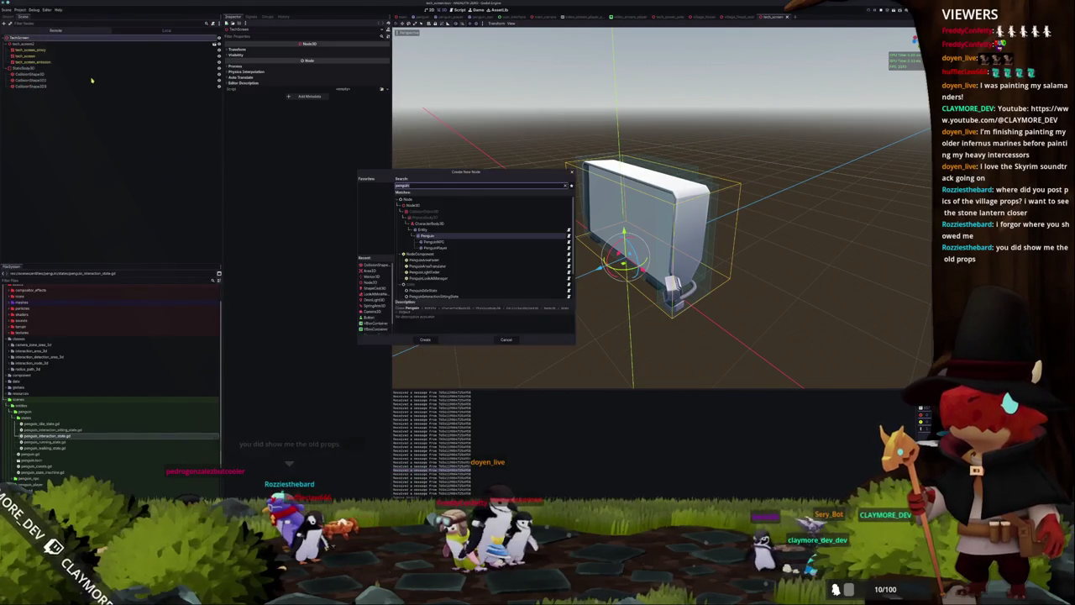
pyautogui.write('camera')
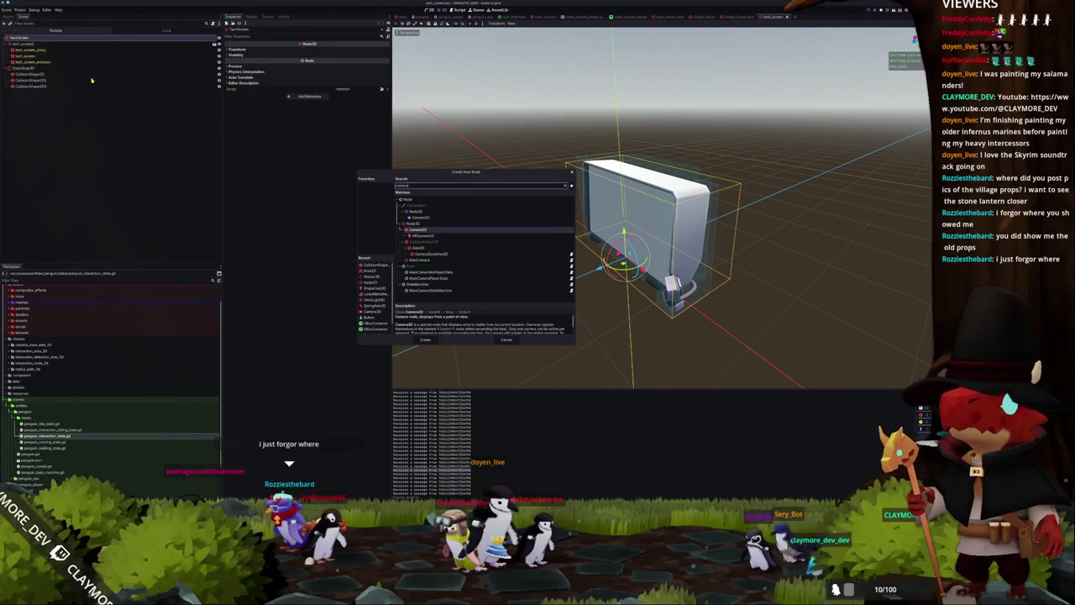
pyautogui.press('Down')
pyautogui.press('Down')
pyautogui.press('Down')
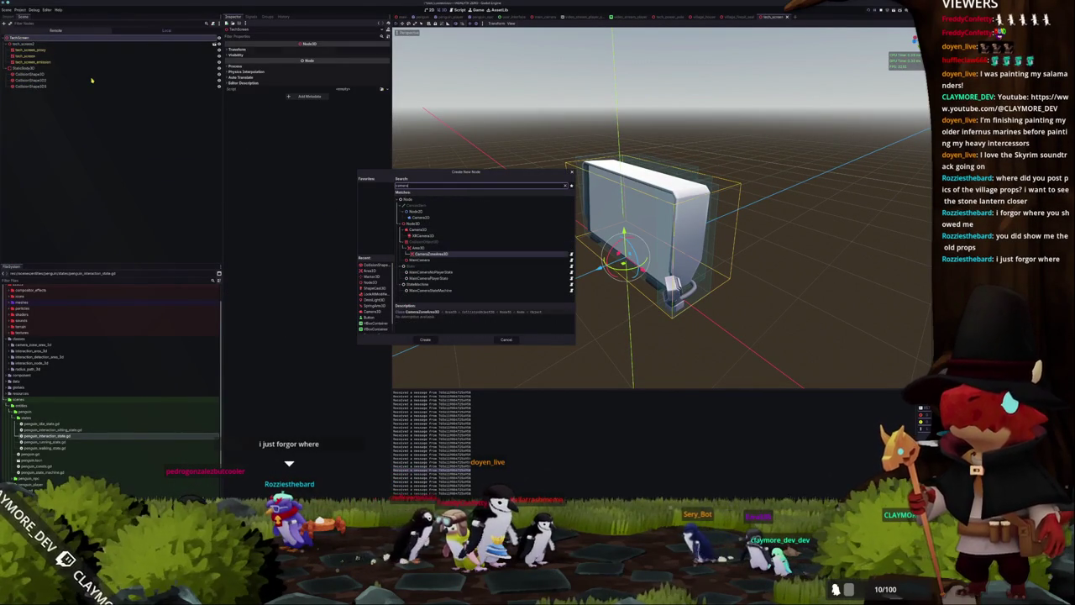
pyautogui.press('Return')
pyautogui.rightClick(161, 92)
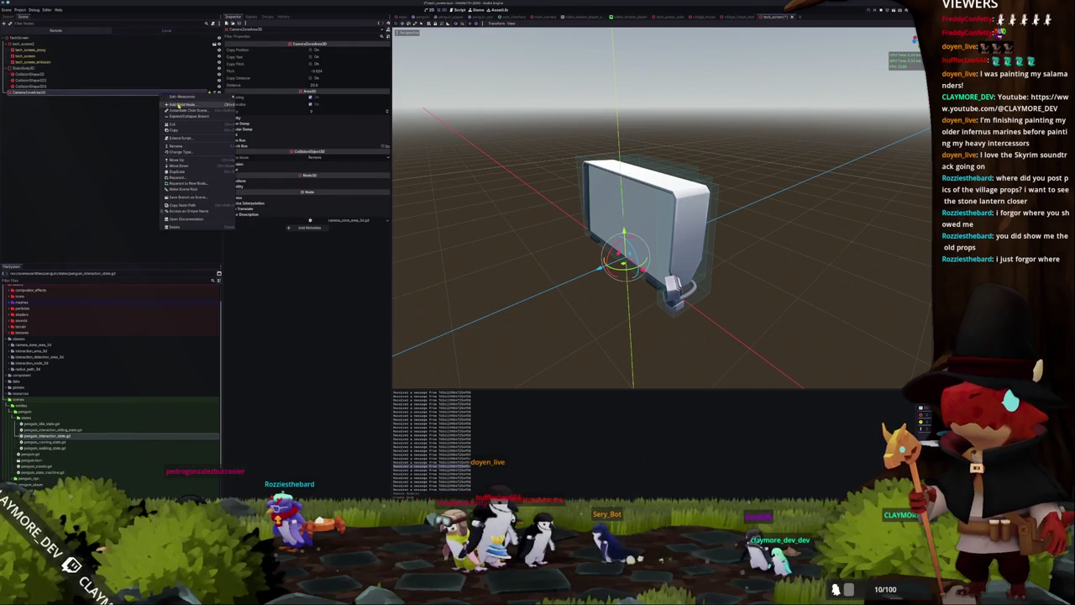
pyautogui.click(179, 104)
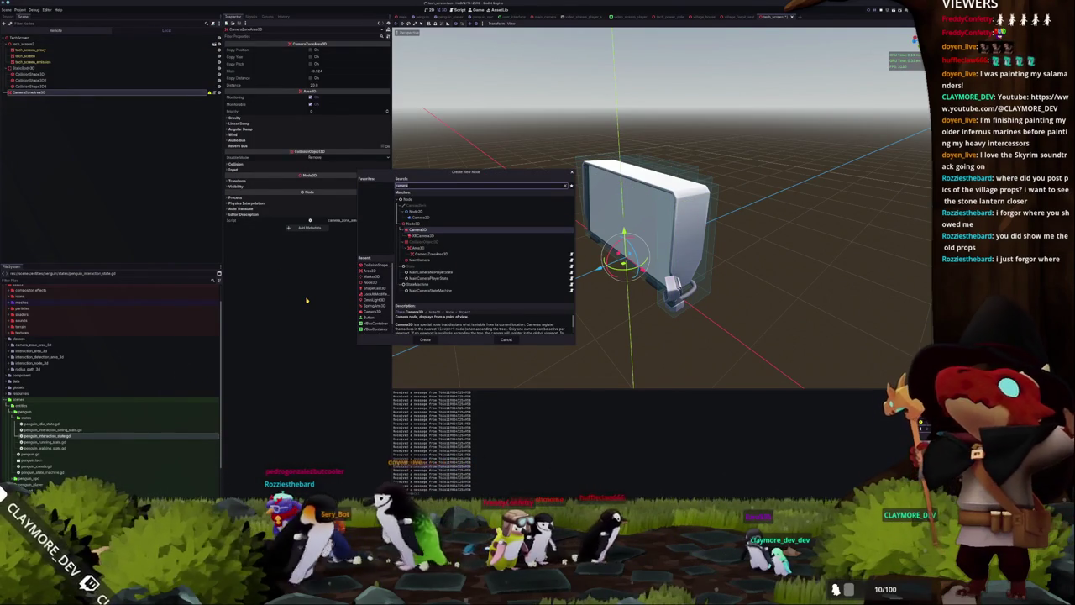
# Give CameraZoneArea3D a CollisionShape3D child with a BoxShape3D shape.
pyautogui.write('collision')
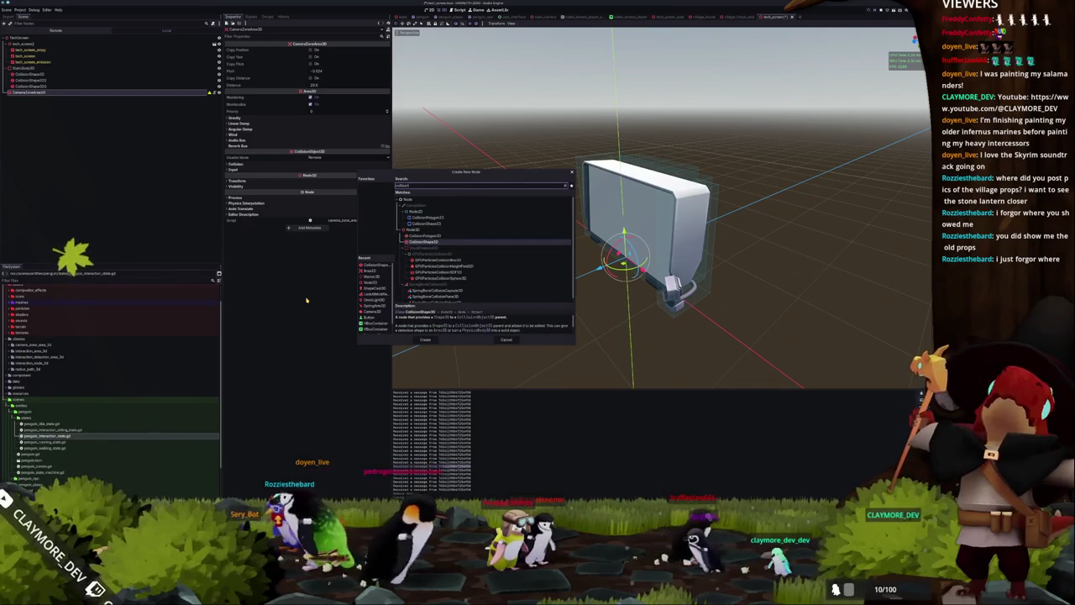
pyautogui.press('Return')
pyautogui.click(353, 50)
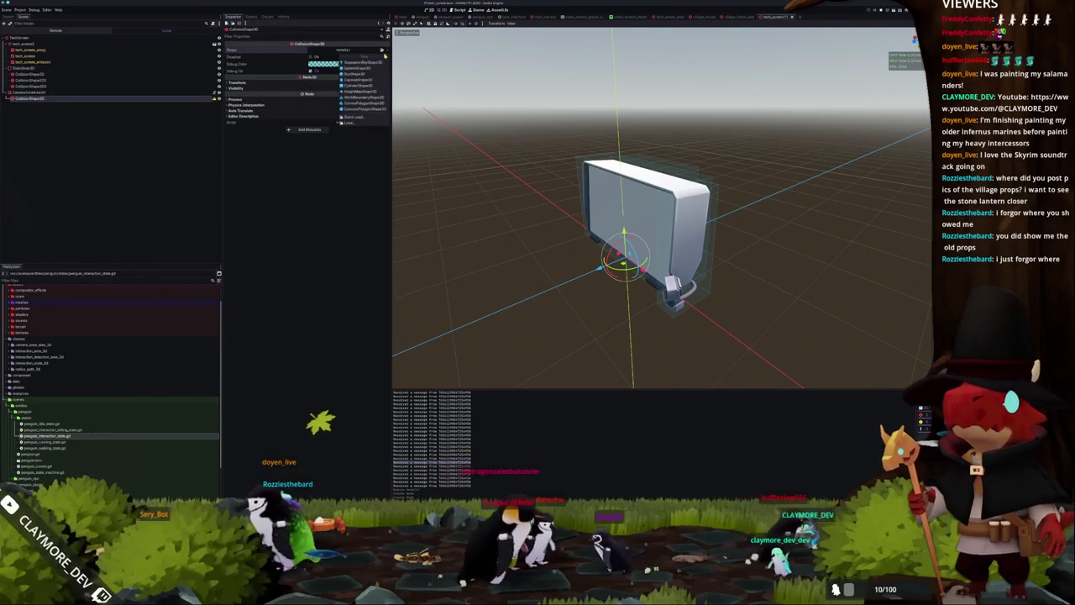
pyautogui.click(359, 74)
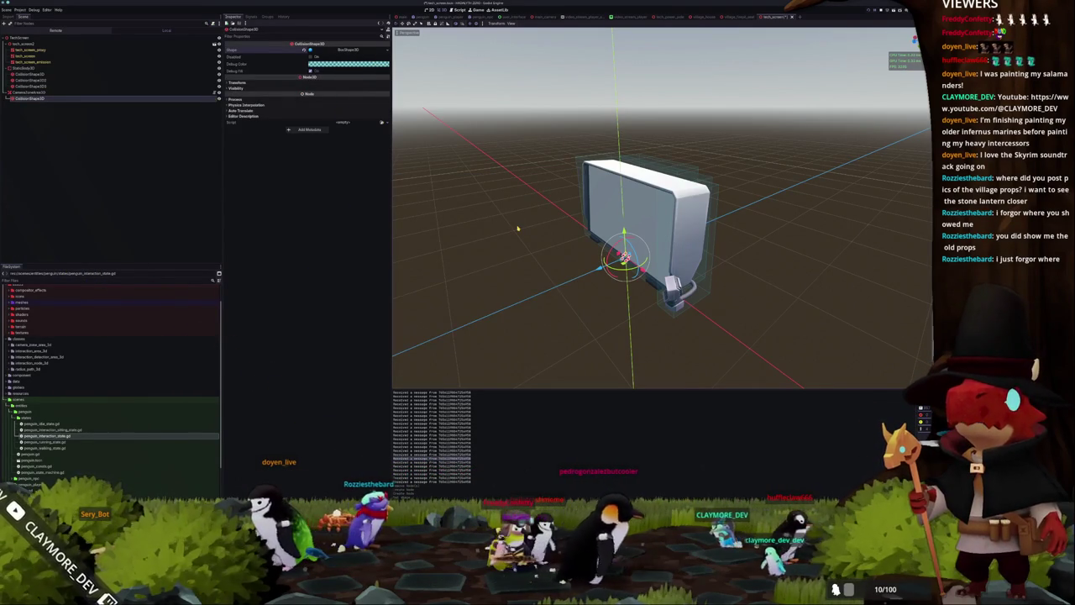
# Resize the collision box so it fully encloses the screen prop.
pyautogui.press('KP_7')
pyautogui.moveTo(663, 305); pyautogui.dragTo(863, 305)
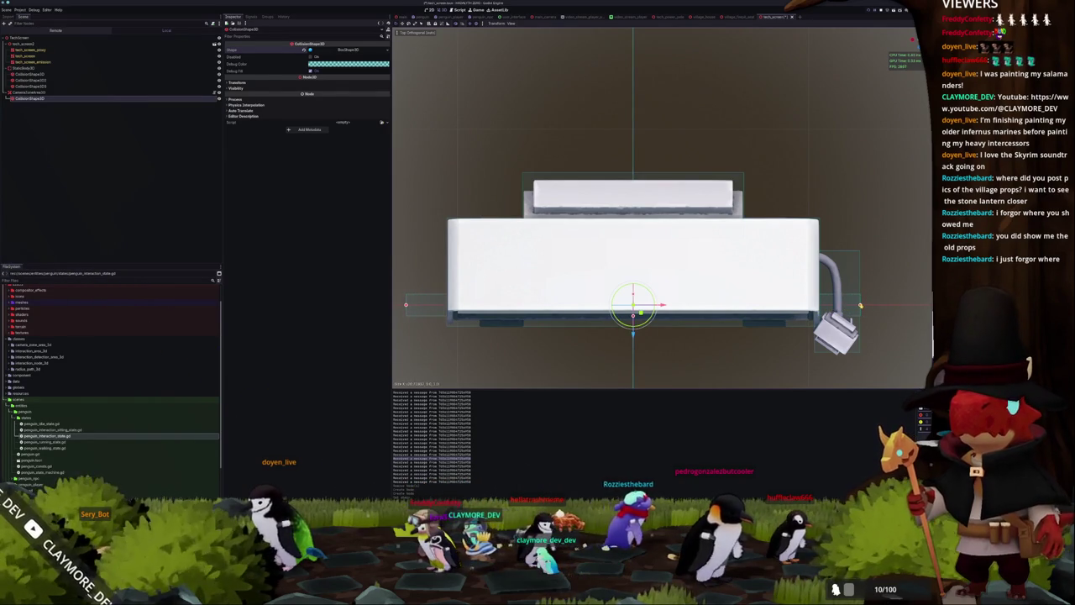
pyautogui.scroll(-4, 649, 297)
pyautogui.moveTo(645, 272); pyautogui.dragTo(647, 348)
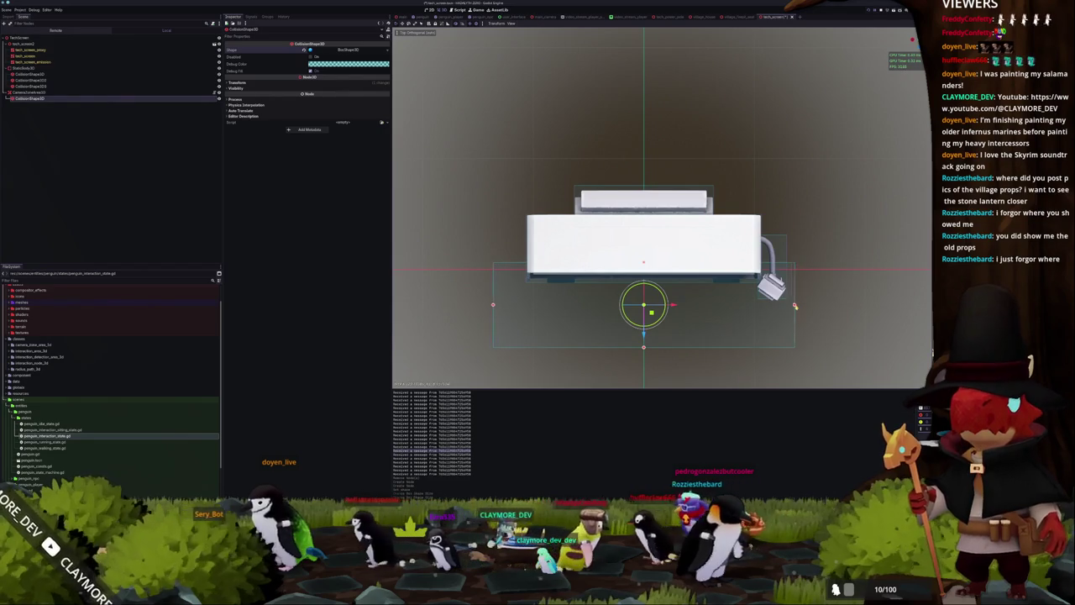
pyautogui.moveTo(814, 308); pyautogui.dragTo(815, 309)
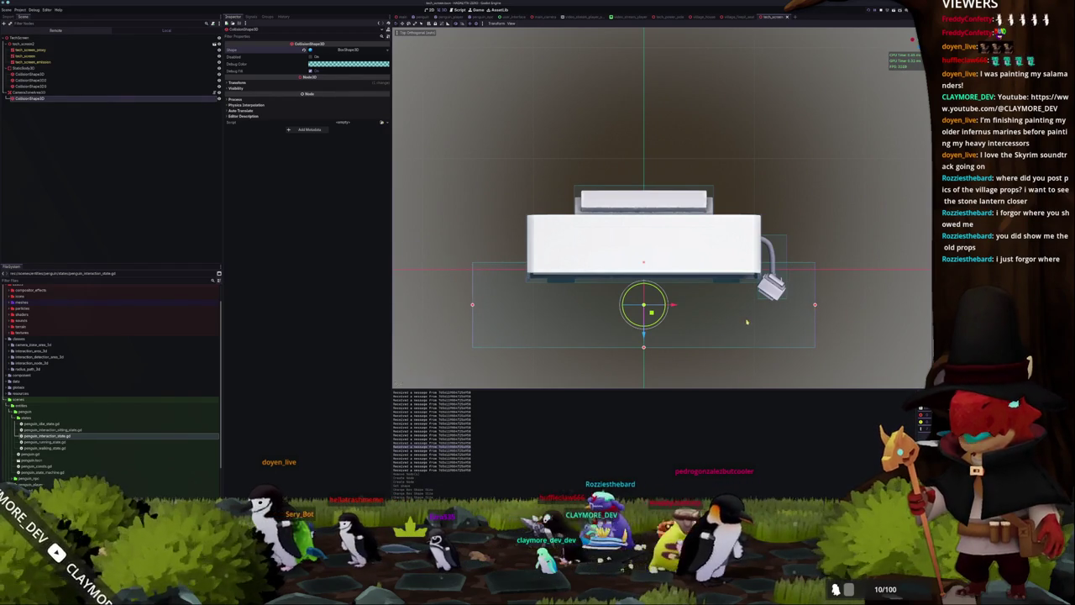
pyautogui.scroll(-2, 747, 321)
pyautogui.moveTo(725, 252); pyautogui.dragTo(672, 277)
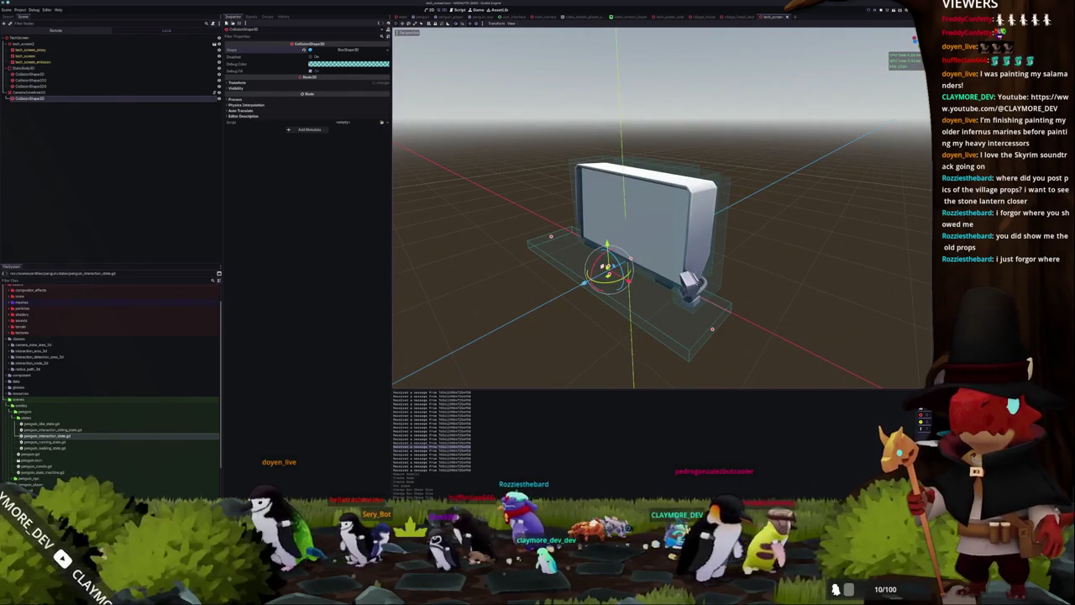
pyautogui.moveTo(606, 262); pyautogui.dragTo(629, 238)
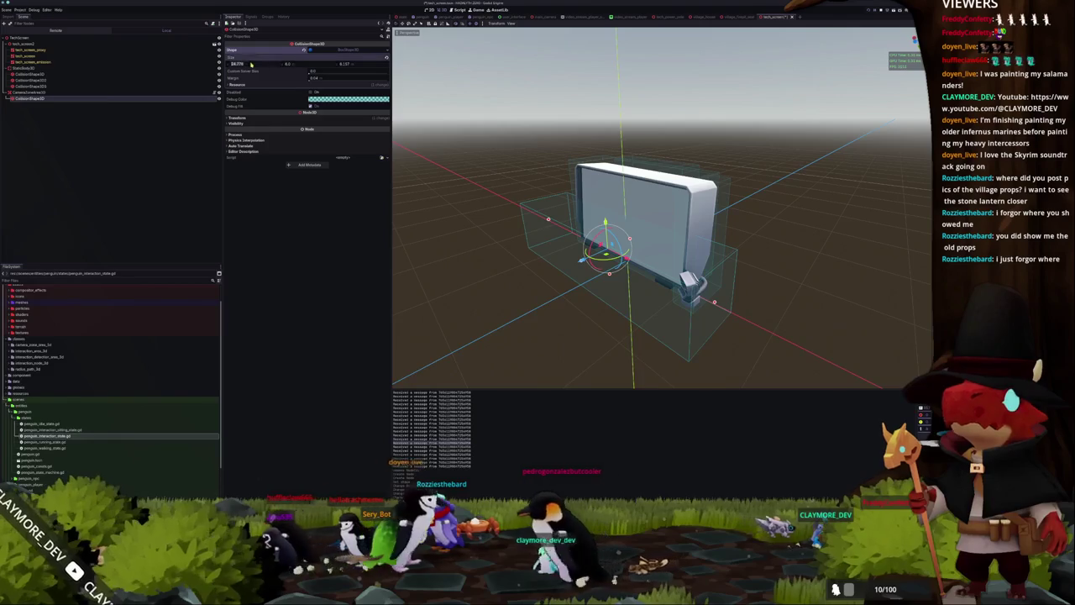
pyautogui.click(345, 63)
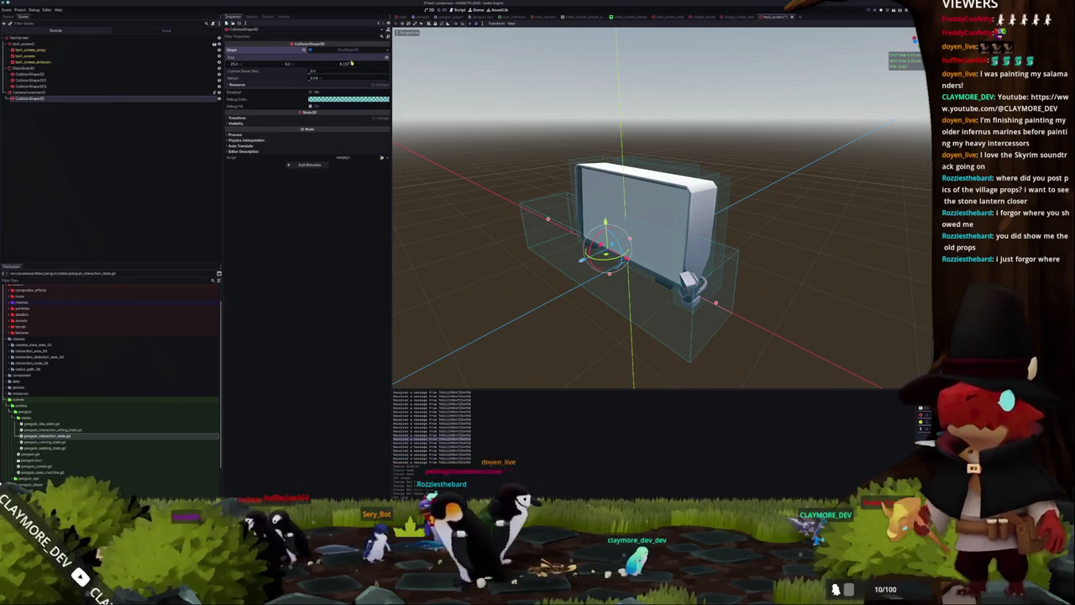
# In the camera zone script, declare camera_position as Node3D = null.
pyautogui.hotkey('alt', 'Tab')
pyautogui.write('position : Node3')
pyautogui.press('Return')
pyautogui.write('= null')
pyautogui.press('Down')
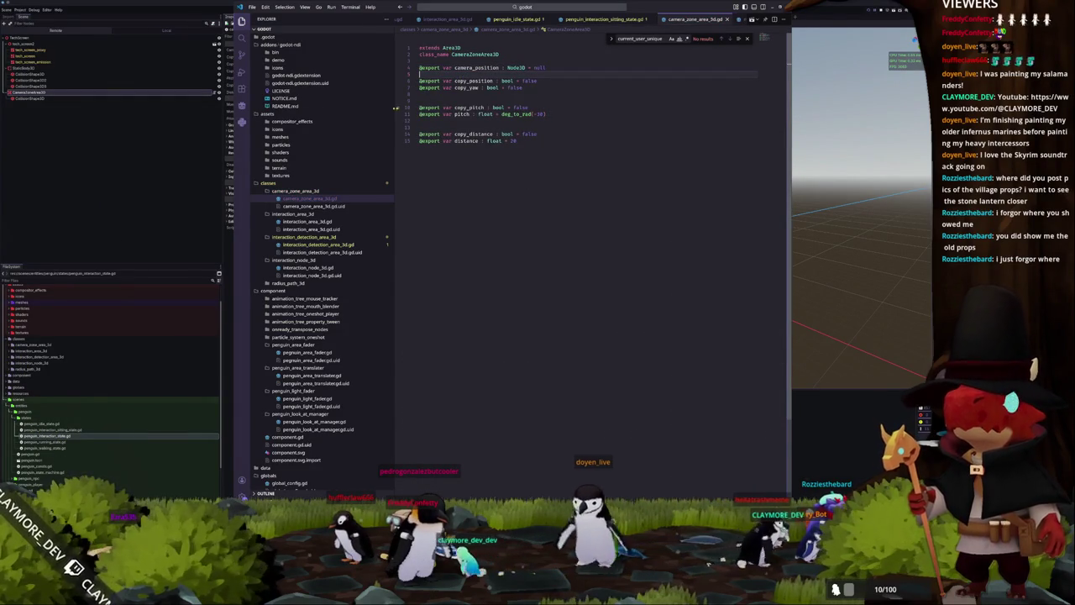
pyautogui.hotkey('alt', 'Tab')
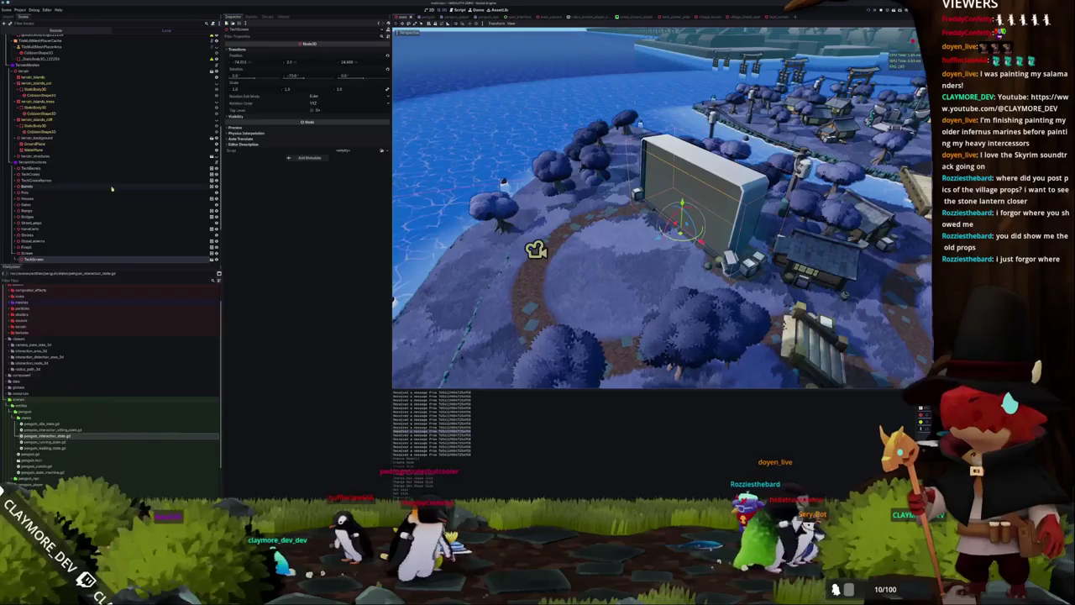
# Toggle Editable Children off and back on for TechScreen and expand its children.
pyautogui.scroll(-4, 96, 192)
pyautogui.rightClick(46, 187)
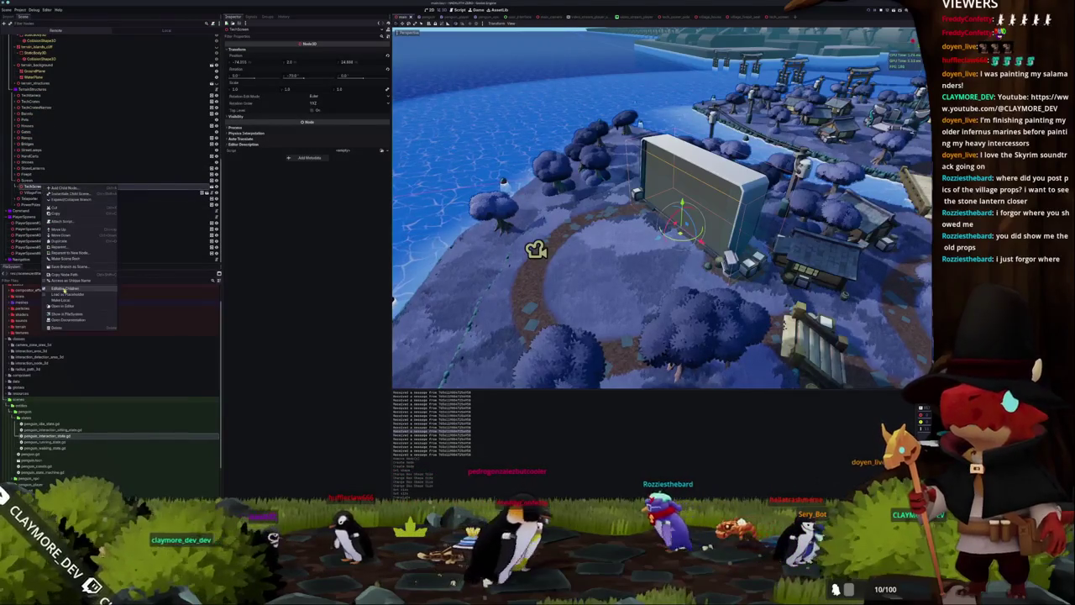
pyautogui.click(65, 288)
pyautogui.click(429, 267)
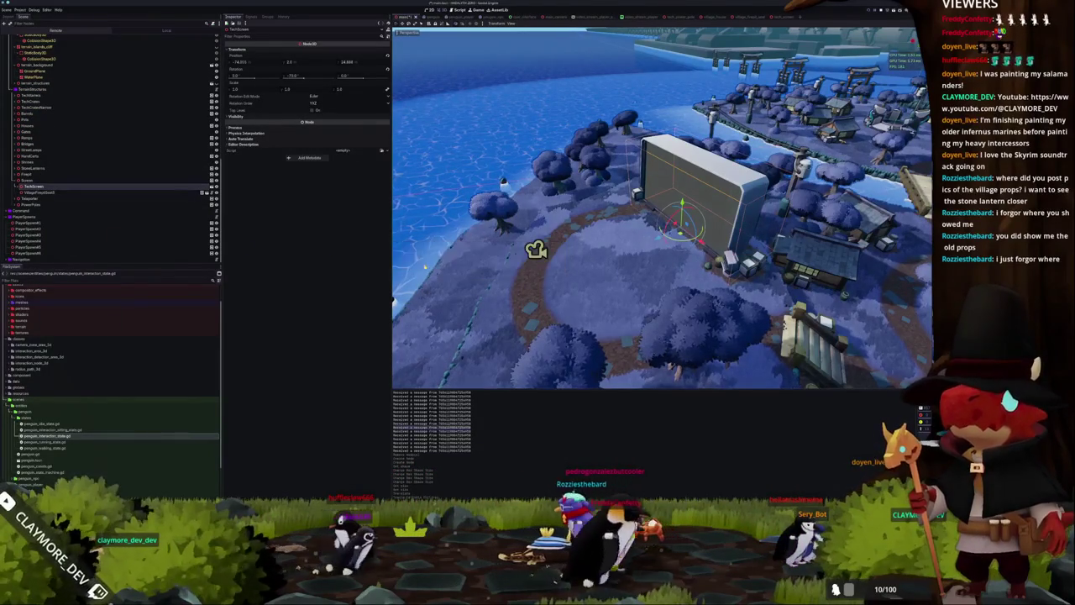
pyautogui.rightClick(52, 189)
pyautogui.click(65, 292)
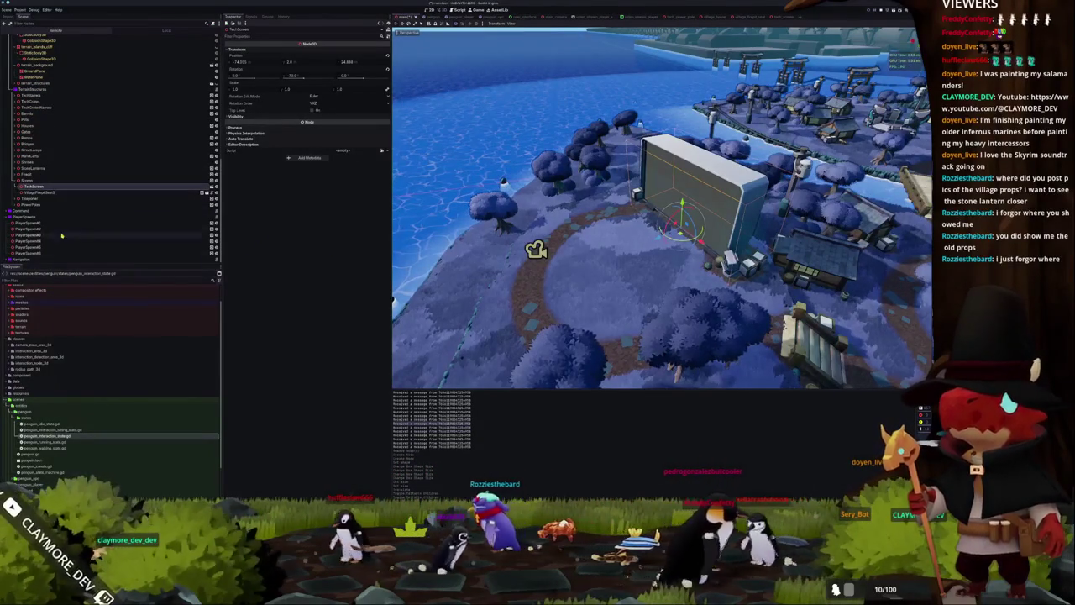
pyautogui.click(18, 186)
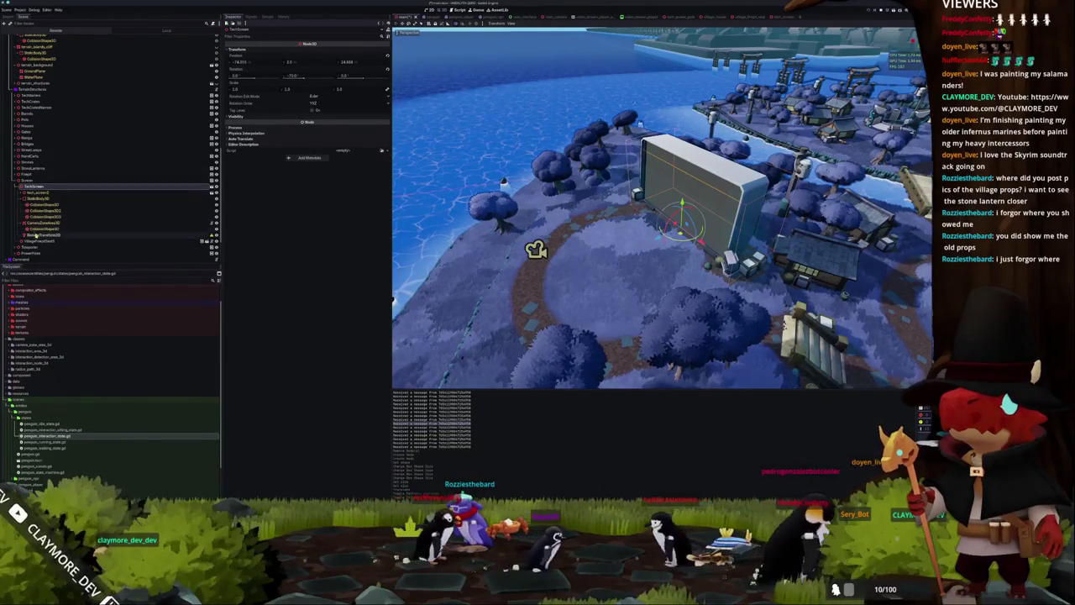
# Set CameraZoneArea3D's Camera Position to the Camera3D node.
pyautogui.click(63, 223)
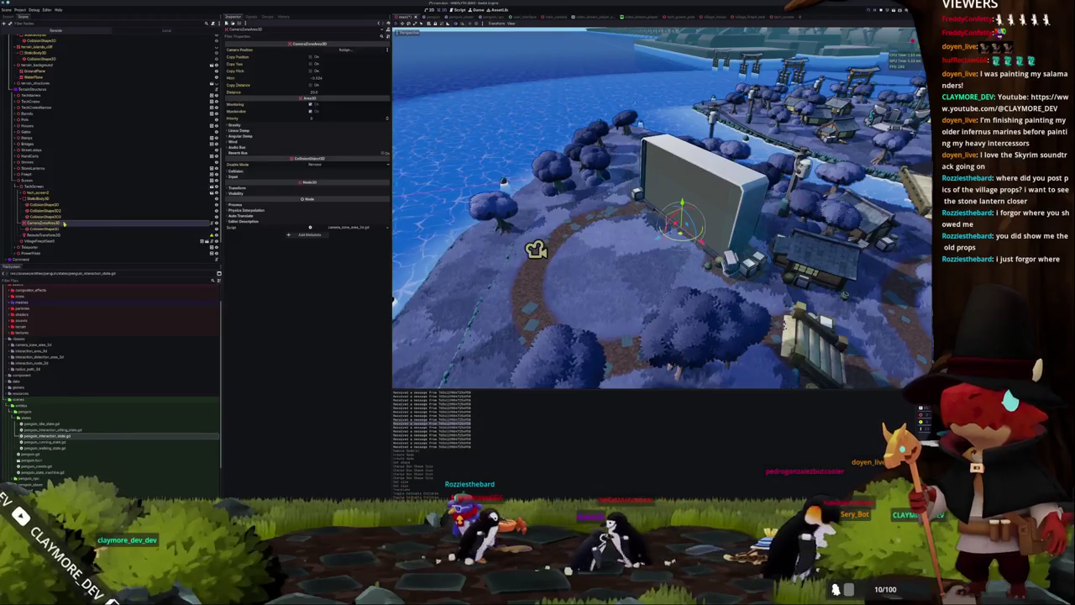
pyautogui.click(345, 50)
pyautogui.doubleClick(451, 230)
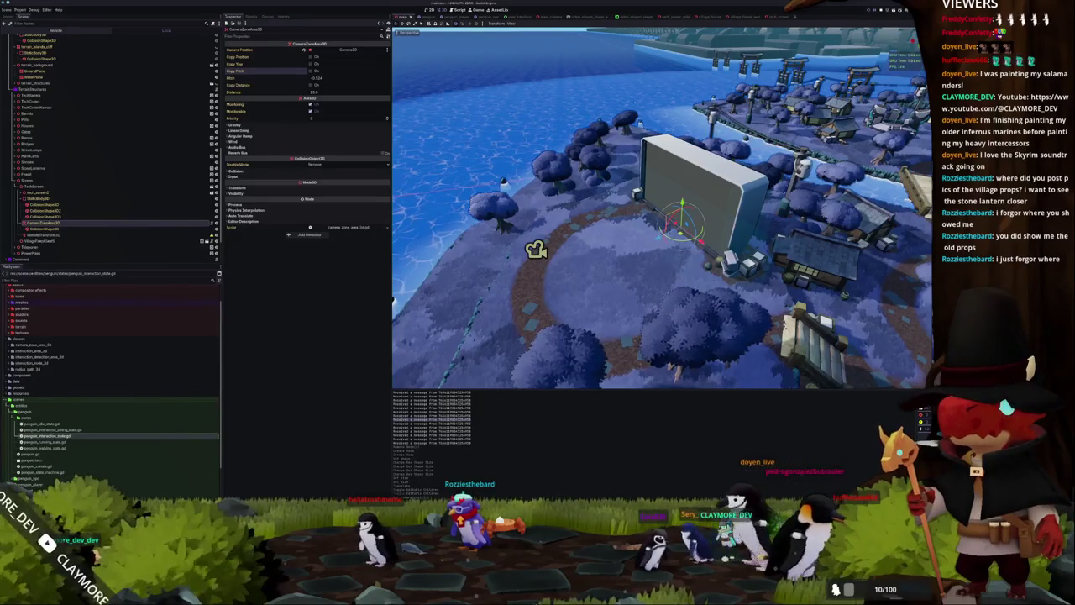
pyautogui.hotkey('alt', 'Tab')
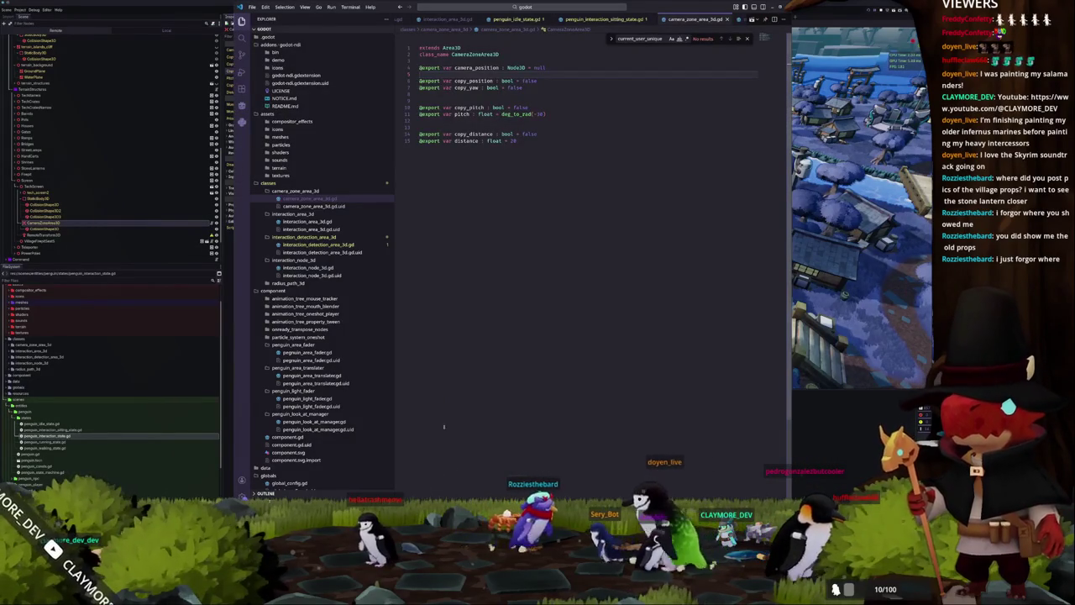
# Point the RemoteTransform3D's Remote Path at the ScreenSprite node.
pyautogui.click(82, 236)
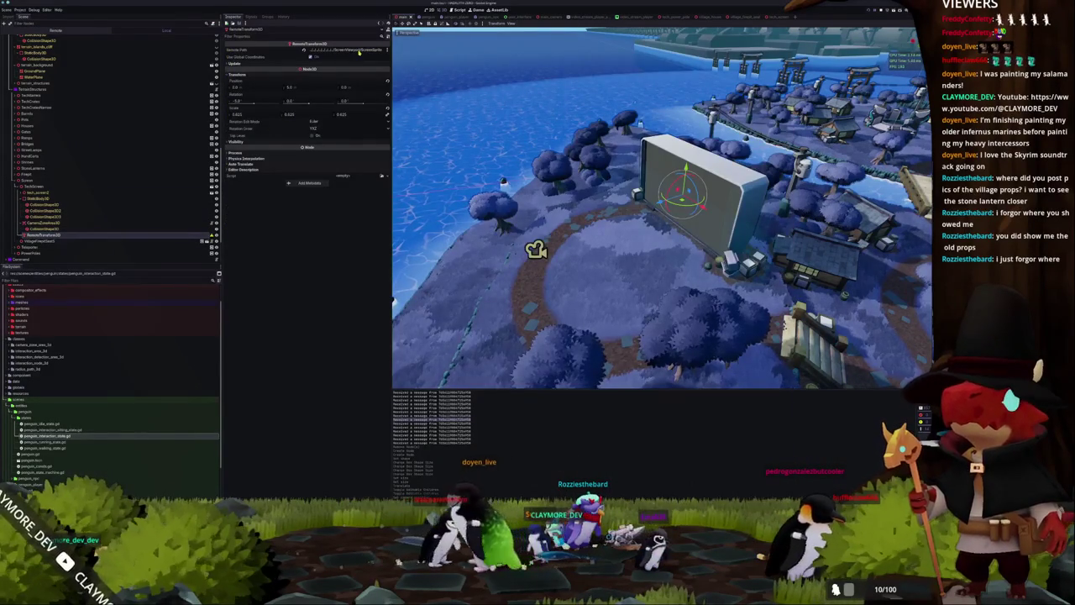
pyautogui.click(359, 52)
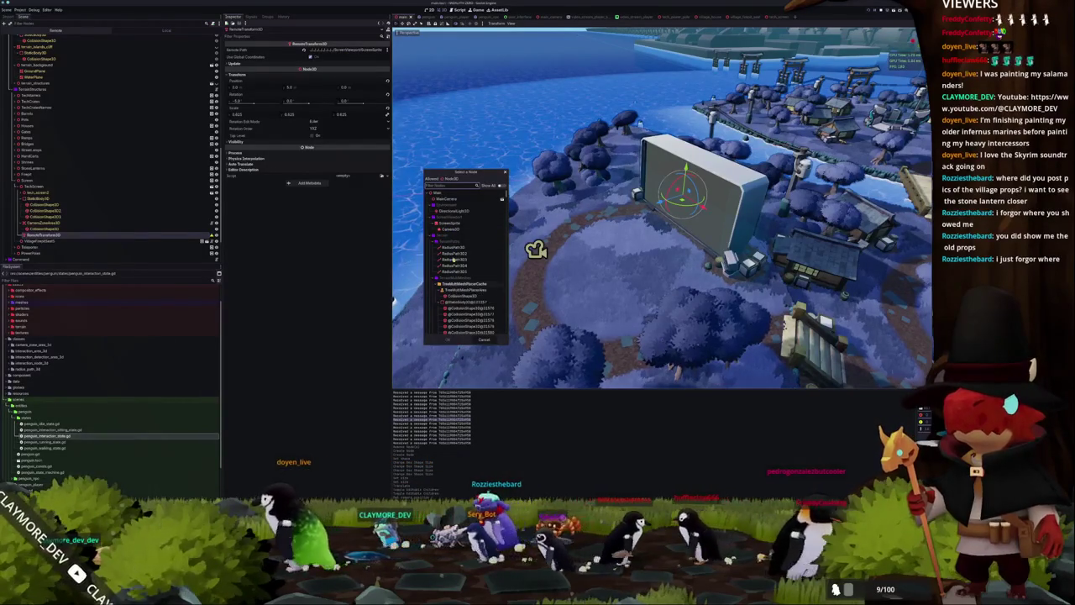
pyautogui.doubleClick(452, 223)
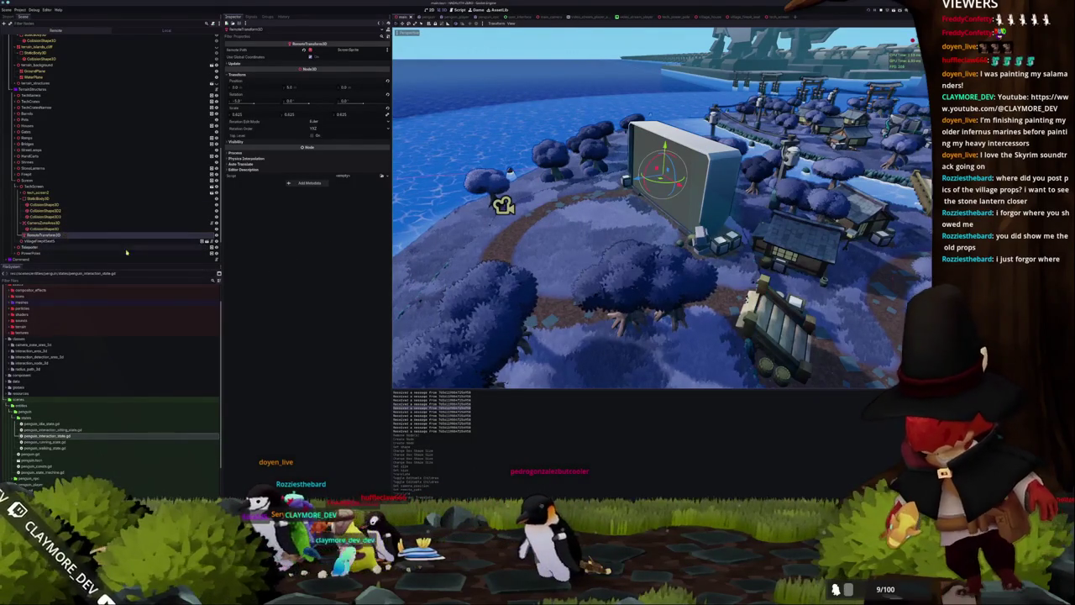
pyautogui.hotkey('alt', 'Tab')
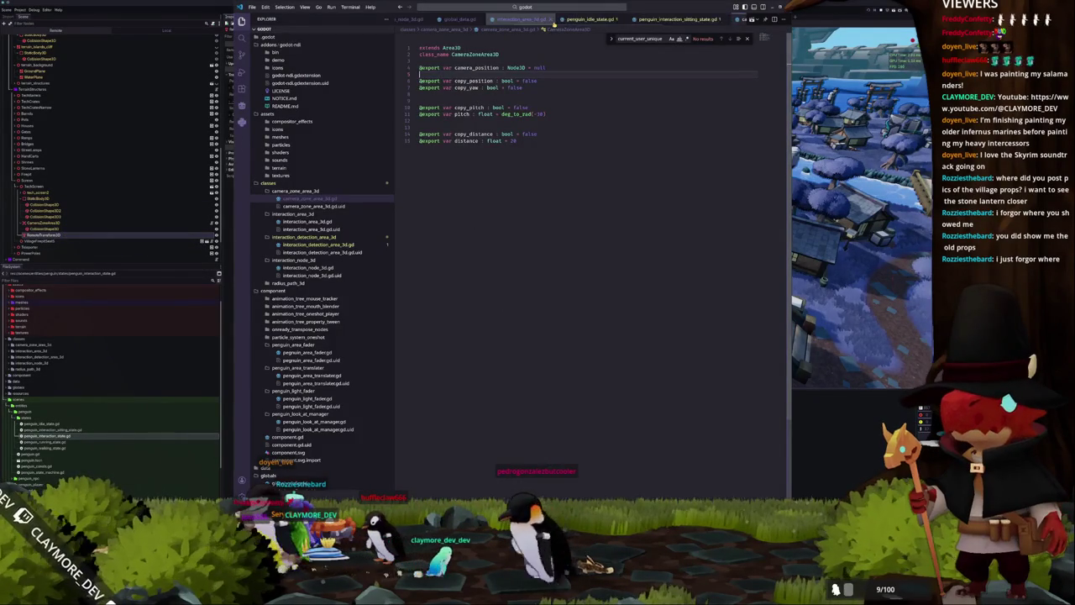
# Open main_camera.gd through the file search for 'camera'.
pyautogui.click(560, 10)
pyautogui.write('camera')
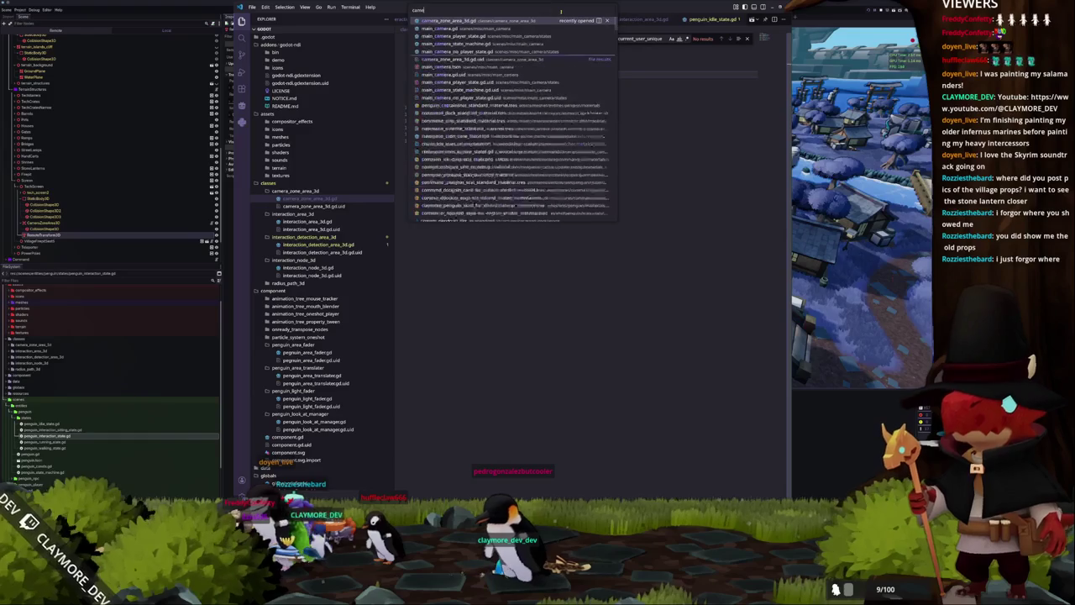
pyautogui.press('Down')
pyautogui.press('Down')
pyautogui.press('Down')
pyautogui.press('Up')
pyautogui.press('Up')
pyautogui.press('Return')
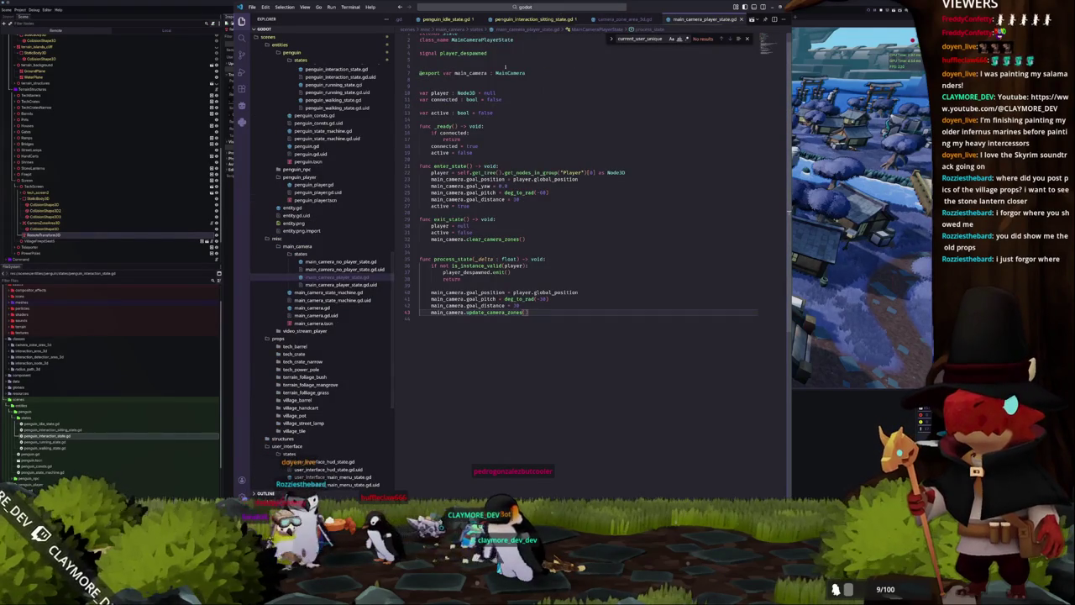
pyautogui.scroll(1, 505, 65)
pyautogui.click(312, 308)
pyautogui.scroll(4, 440, 291)
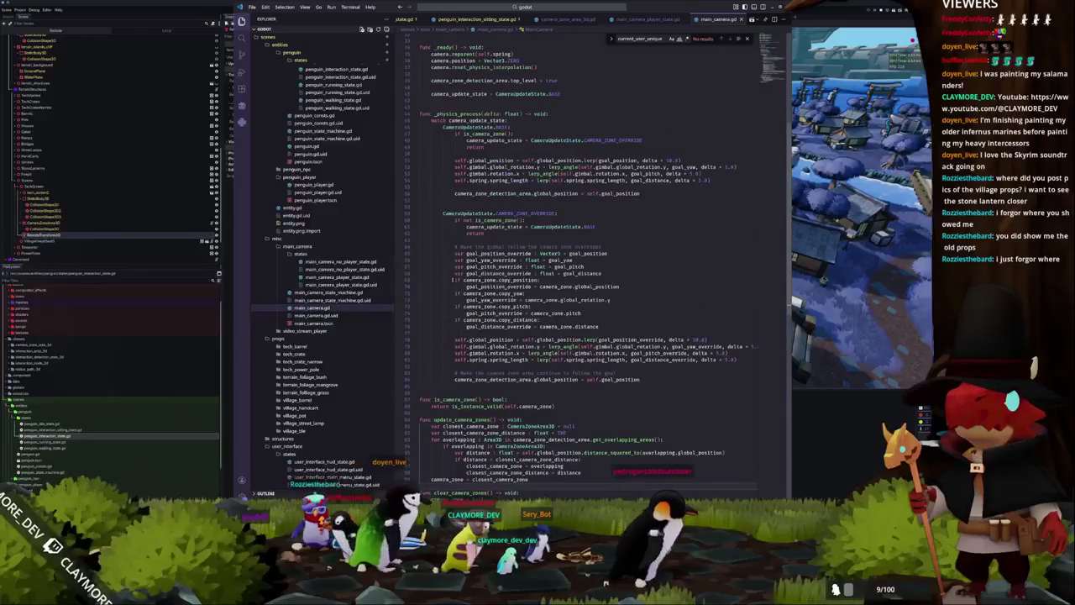
# Add an is_instance_valid(camera_zone.camera_position) check that sets camera.global_transform to the zone camera's transform.
pyautogui.click(468, 240)
pyautogui.press('Return')
pyautogui.press('Return')
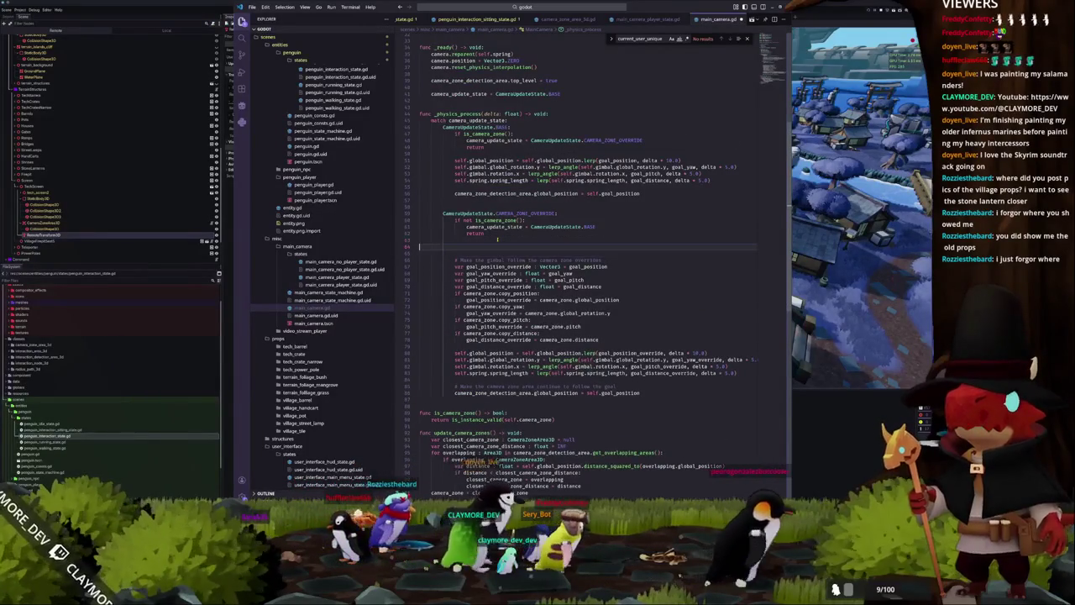
pyautogui.write('if')
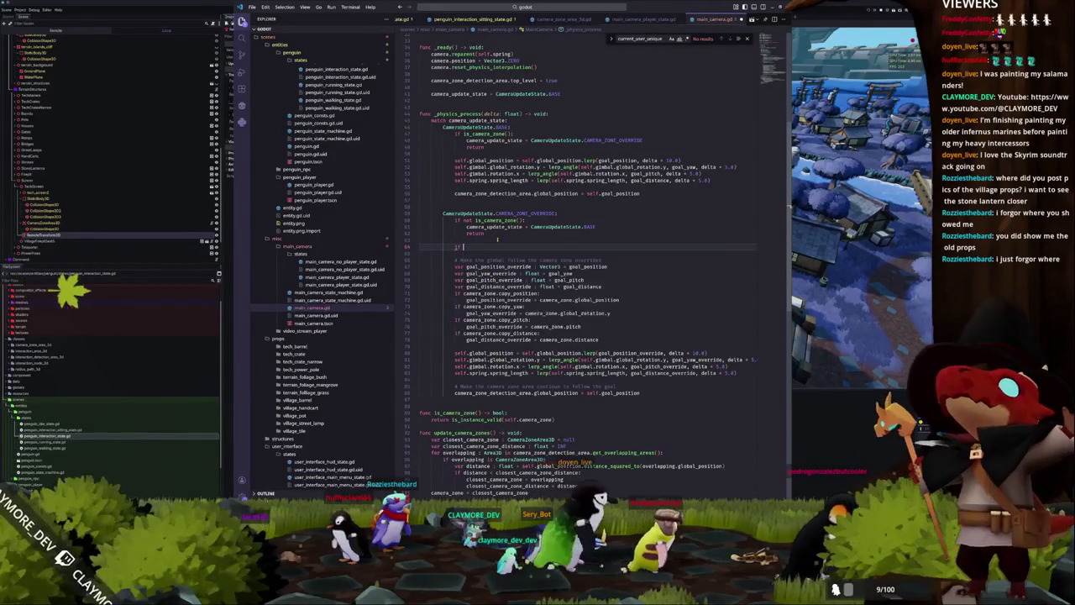
pyautogui.write(' is_')
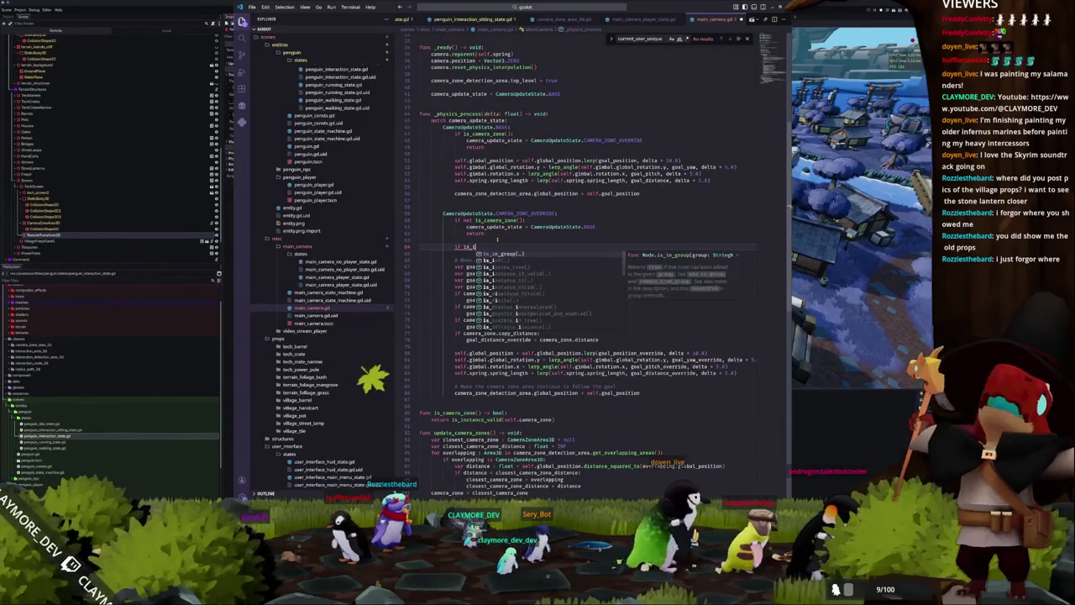
pyautogui.write('instance_valid(camera_zone.cam')
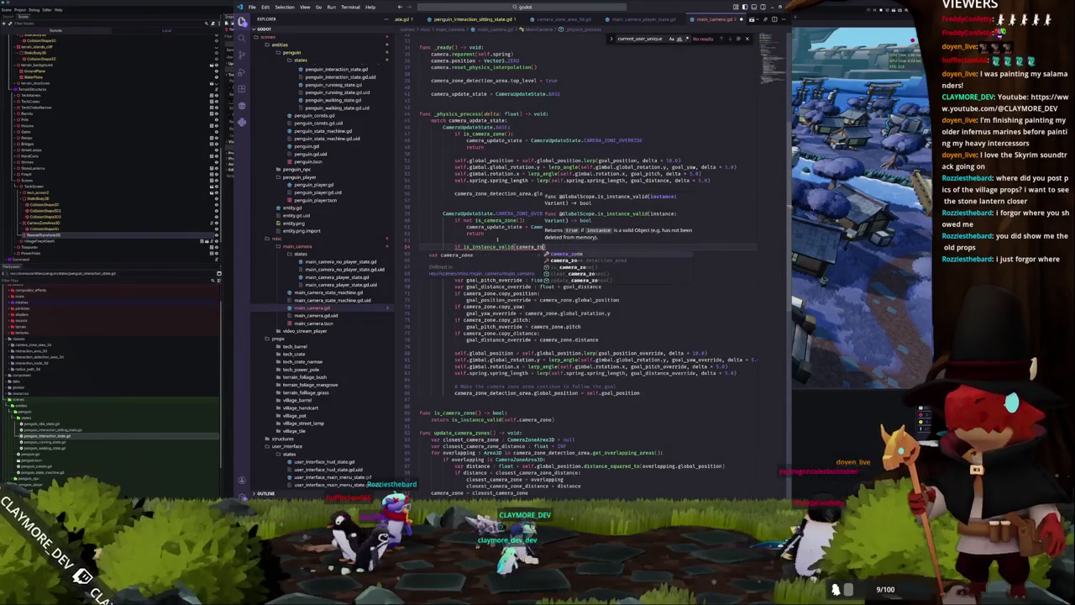
pyautogui.write('era_position):')
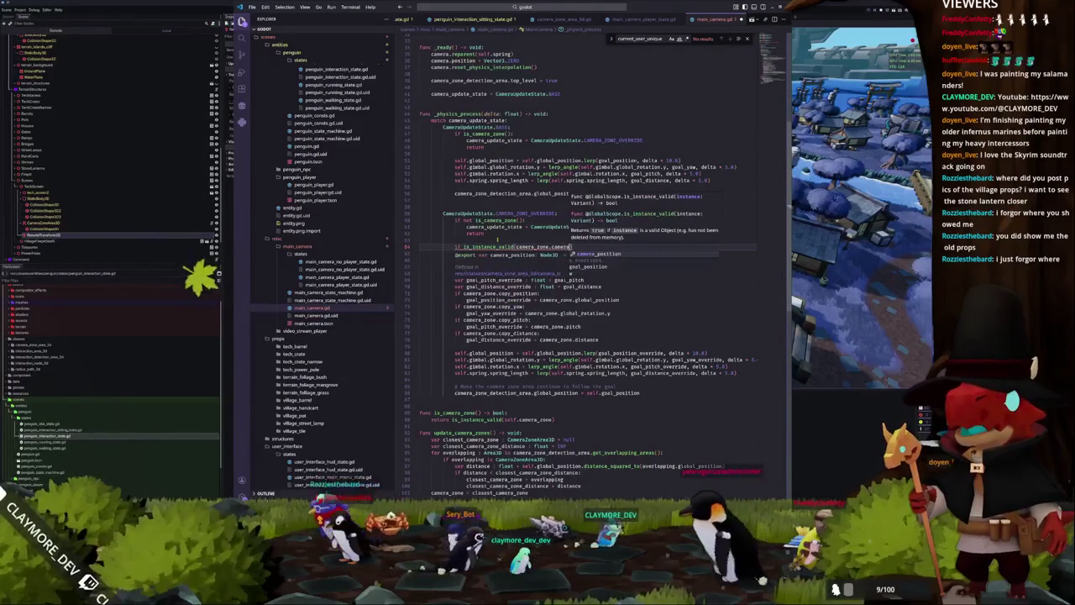
pyautogui.press('Return')
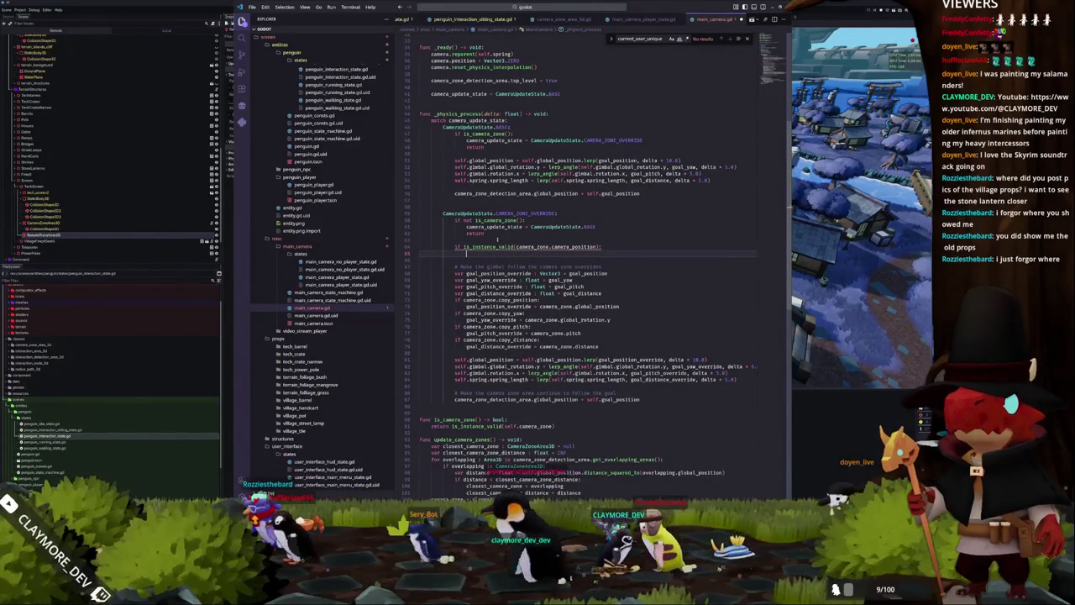
pyautogui.write('camera')
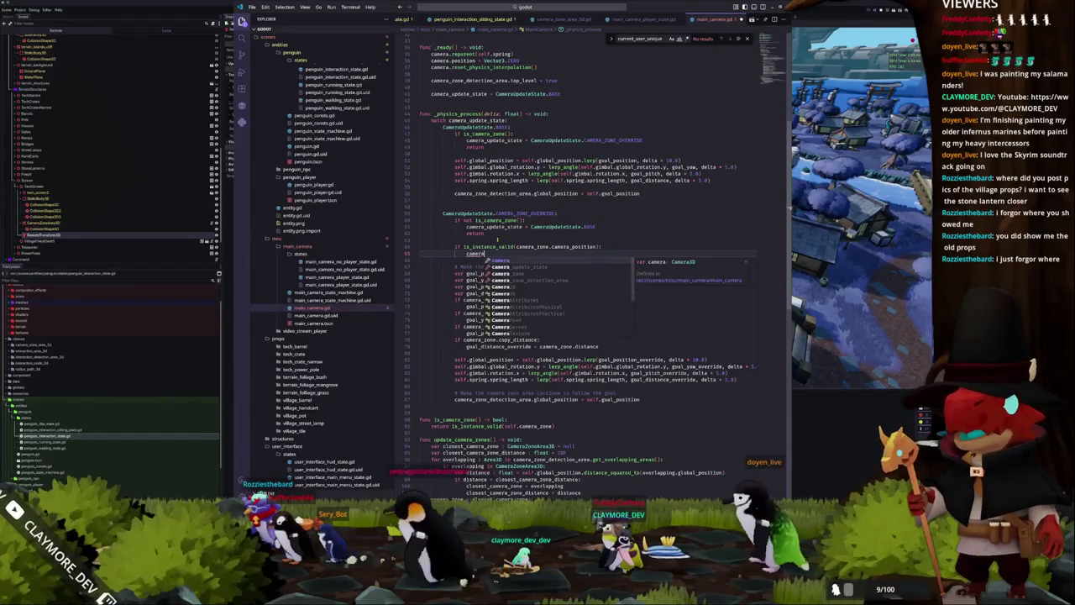
pyautogui.write('.global_')
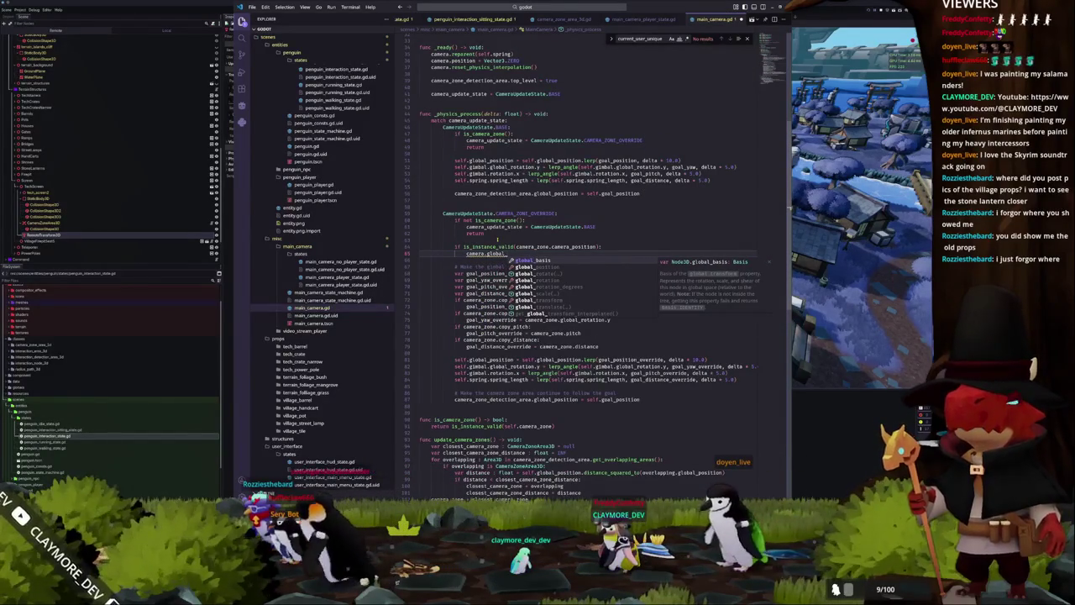
pyautogui.write('tr')
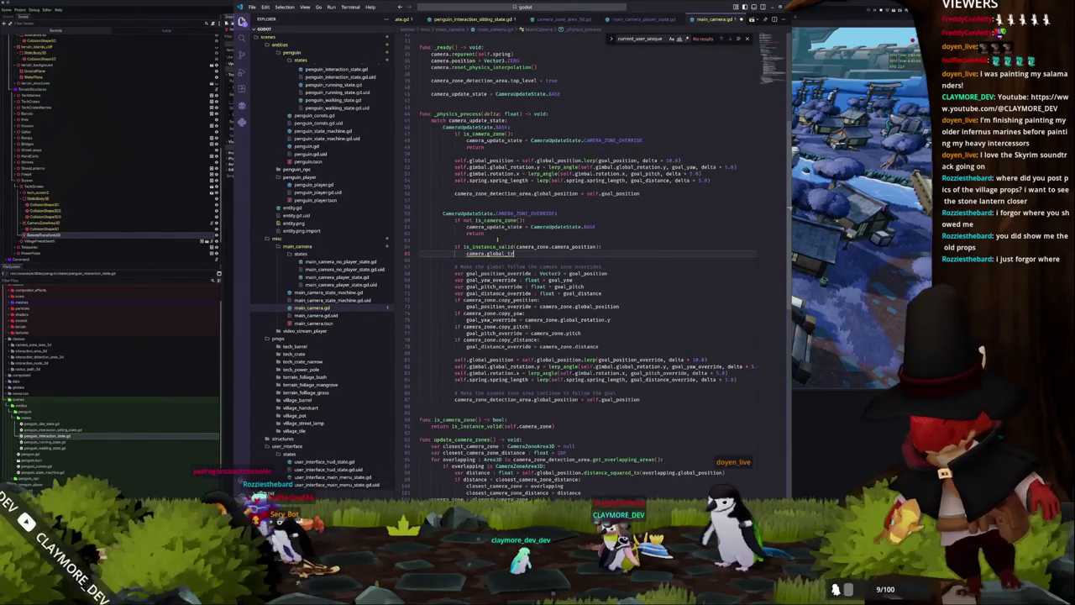
pyautogui.write('ansform = ')
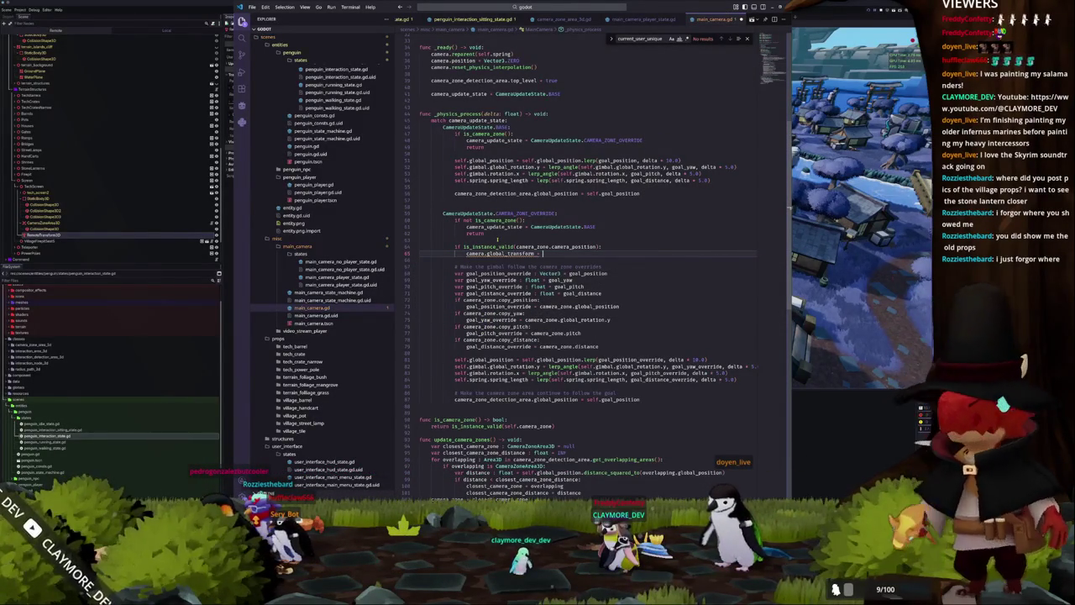
pyautogui.write('camera_zone.camera_position.global_transform')
# Add a return after the camera transform assignment.
pyautogui.scroll(5, 497, 239)
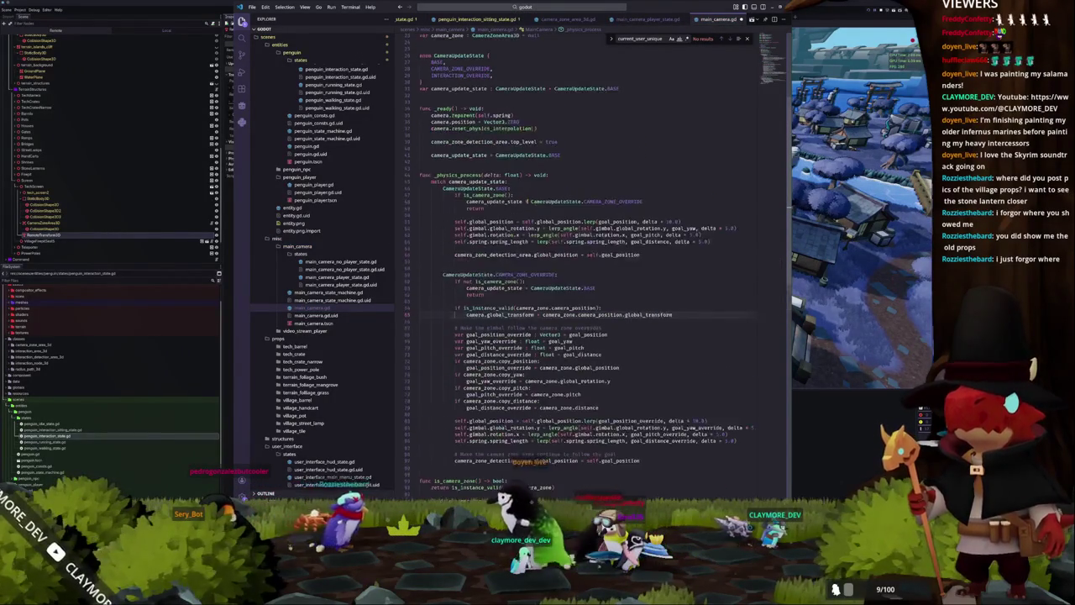
pyautogui.scroll(1, 433, 210)
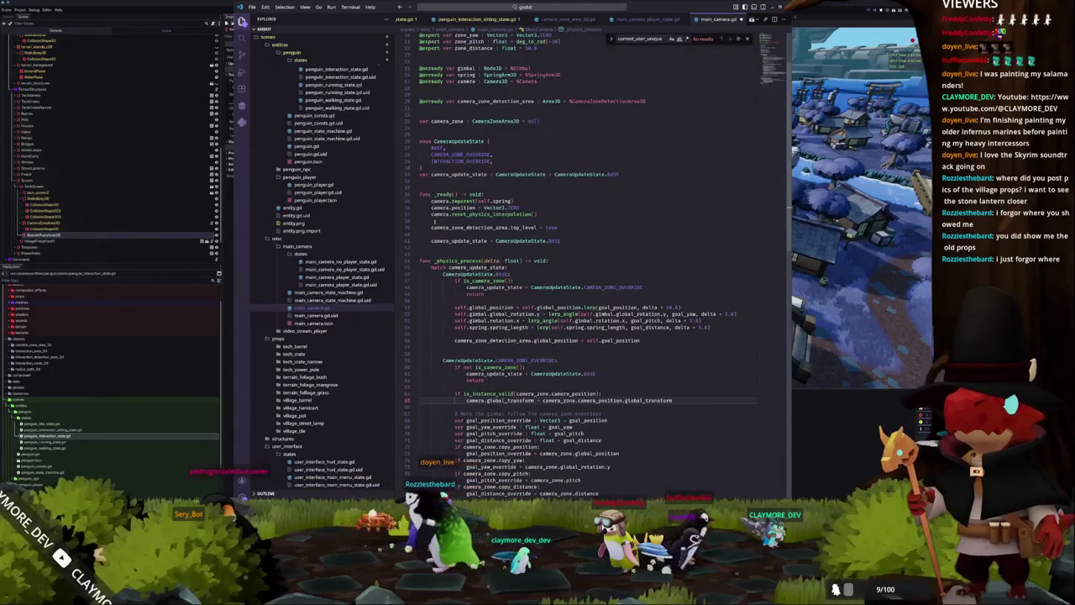
pyautogui.scroll(-2, 596, 244)
pyautogui.scroll(-5, 437, 205)
pyautogui.scroll(-1, 459, 262)
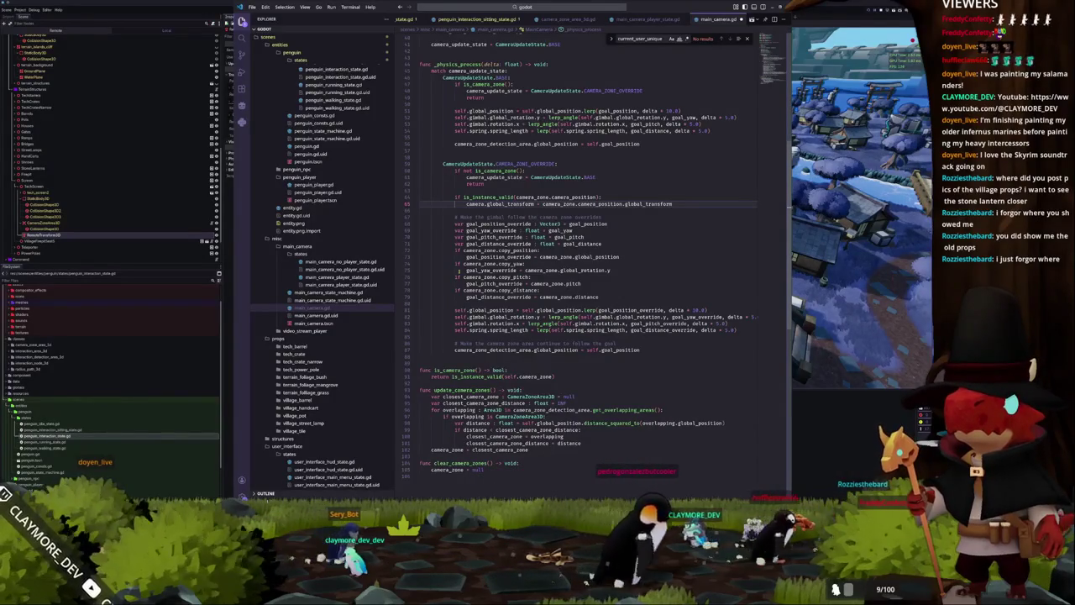
pyautogui.press('Return')
pyautogui.press('Return')
pyautogui.write('return')
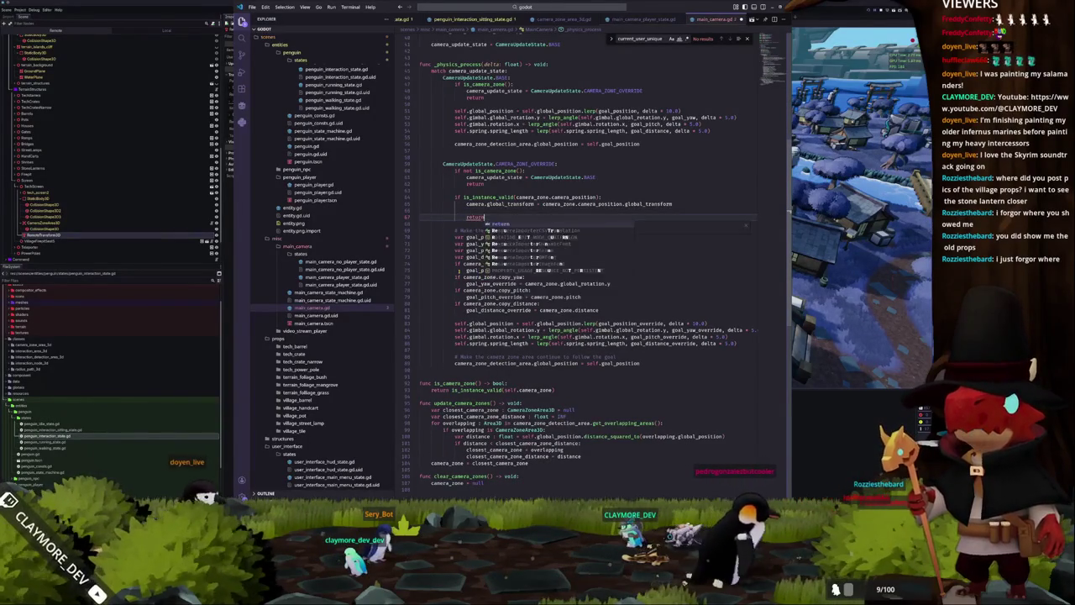
# Wrap the zone transform in camera.global_transform.interpolate_with(...), split across lines.
pyautogui.click(543, 203)
pyautogui.press('Return')
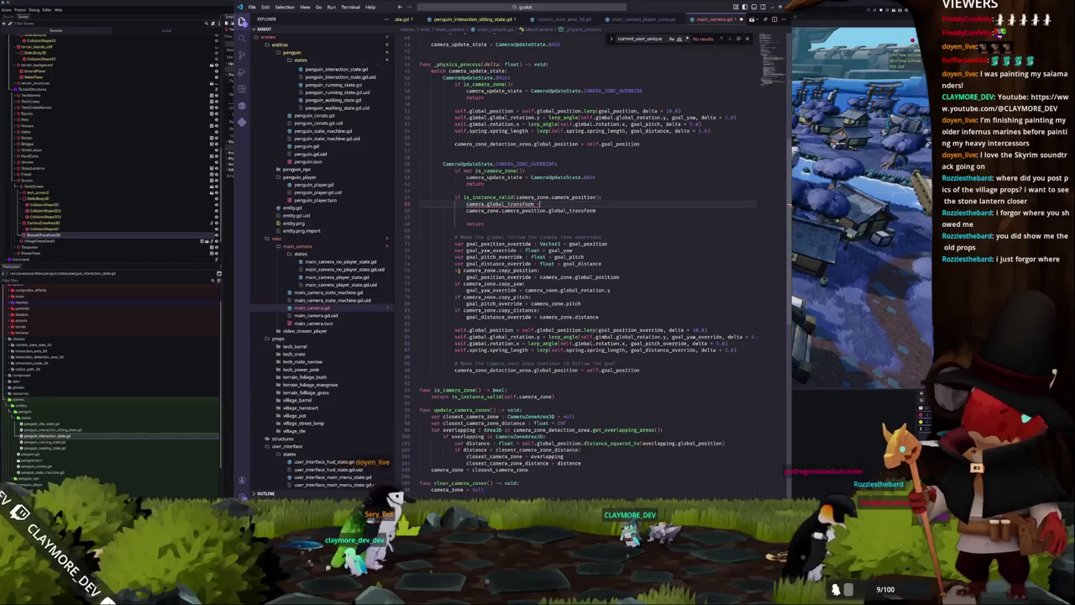
pyautogui.write('camera.')
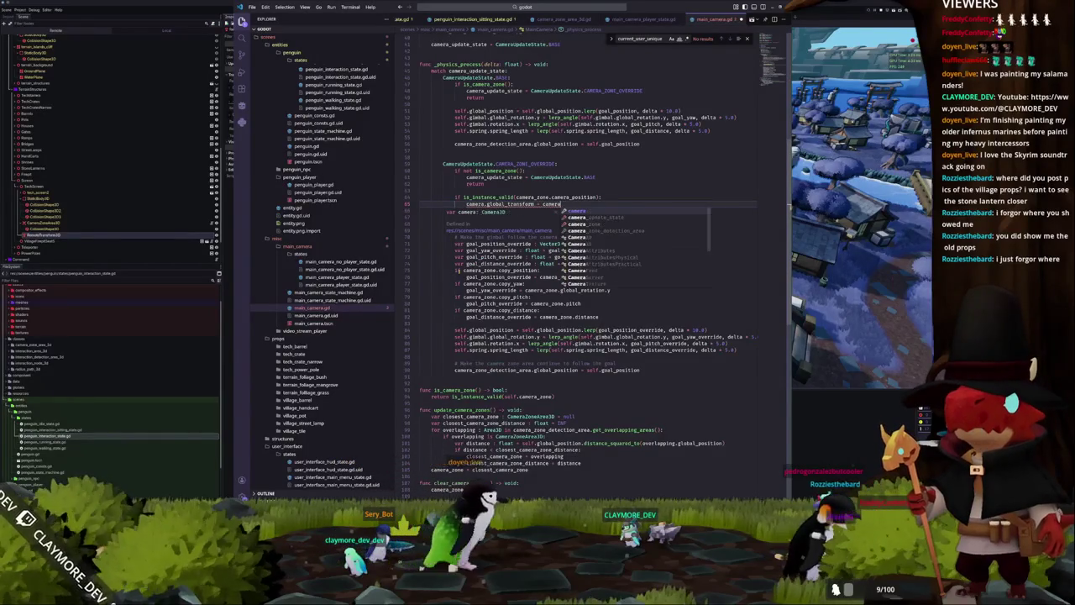
pyautogui.write('global_transf')
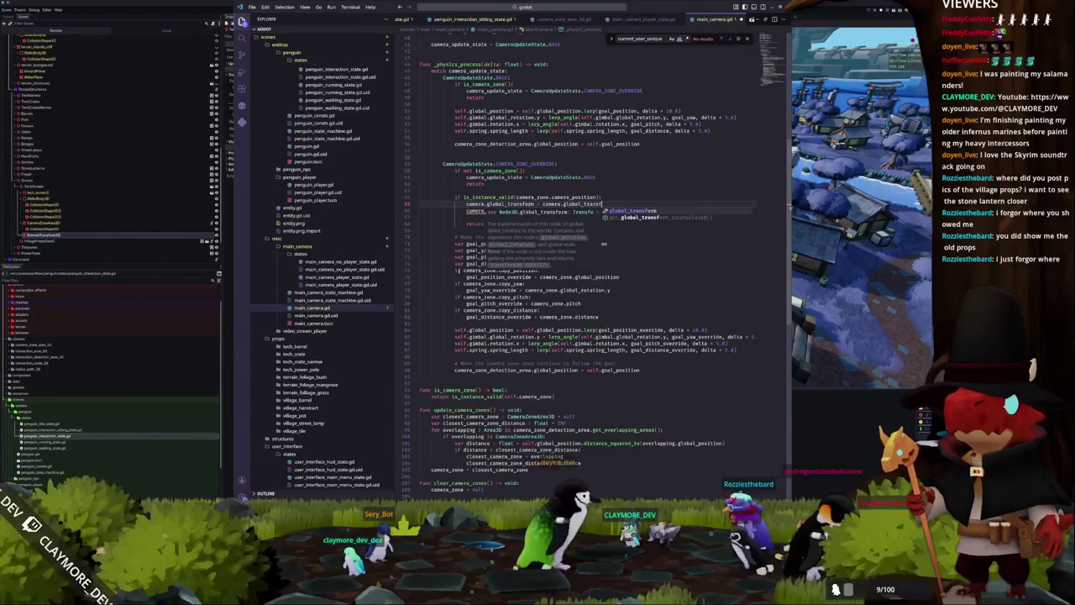
pyautogui.write('orm.interpolate_with')
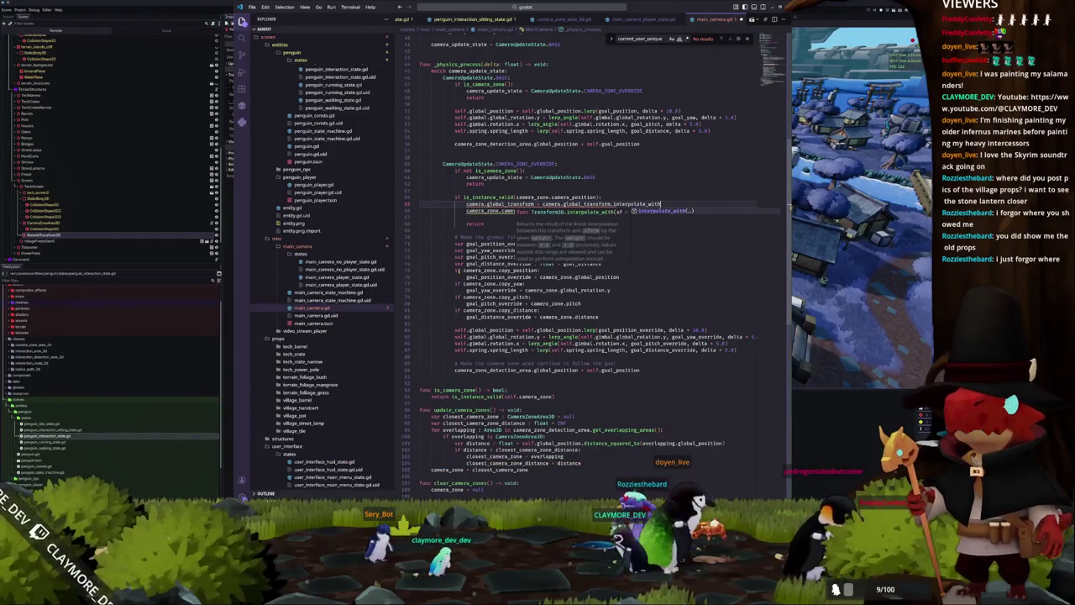
pyautogui.press('Return')
pyautogui.press('Escape')
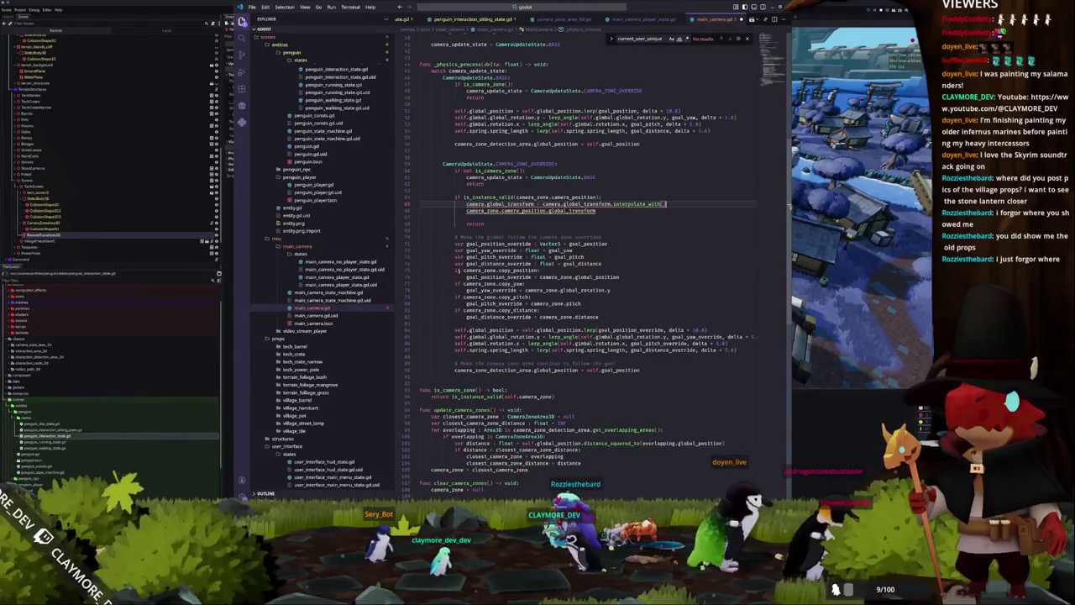
pyautogui.press('Delete')
pyautogui.press('Return')
pyautogui.press('End')
pyautogui.press('Return')
pyautogui.press('BackSpace')
pyautogui.press('BackSpace')
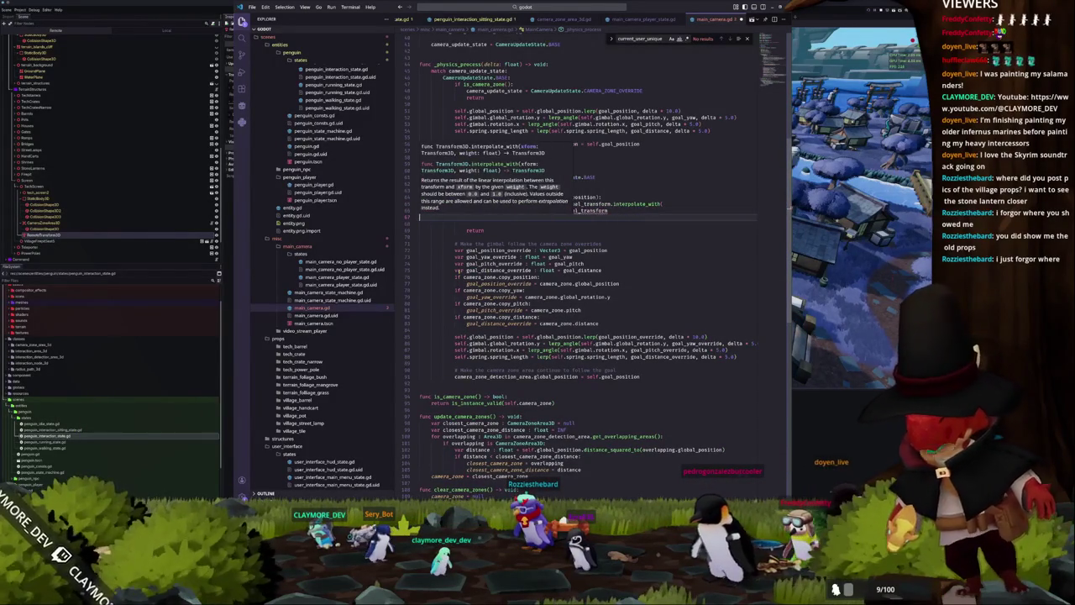
pyautogui.press('Tab')
pyautogui.press('Tab')
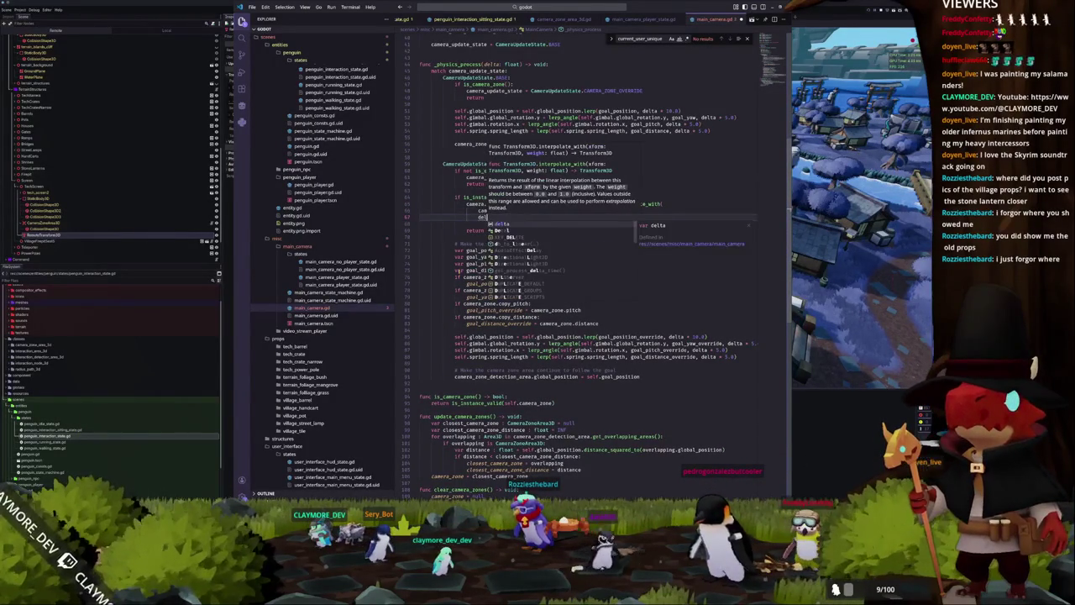
# Finish the interpolate_with weight argument as delta * 5.0 and remove leftover blank lines.
pyautogui.press('Return')
pyautogui.write('5.0')
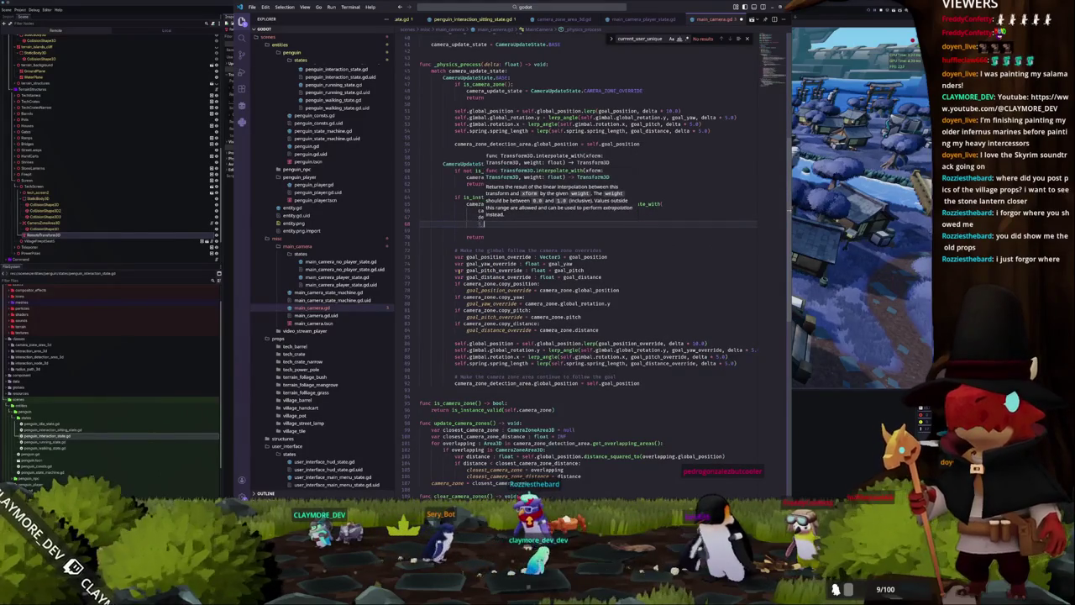
pyautogui.press('Return')
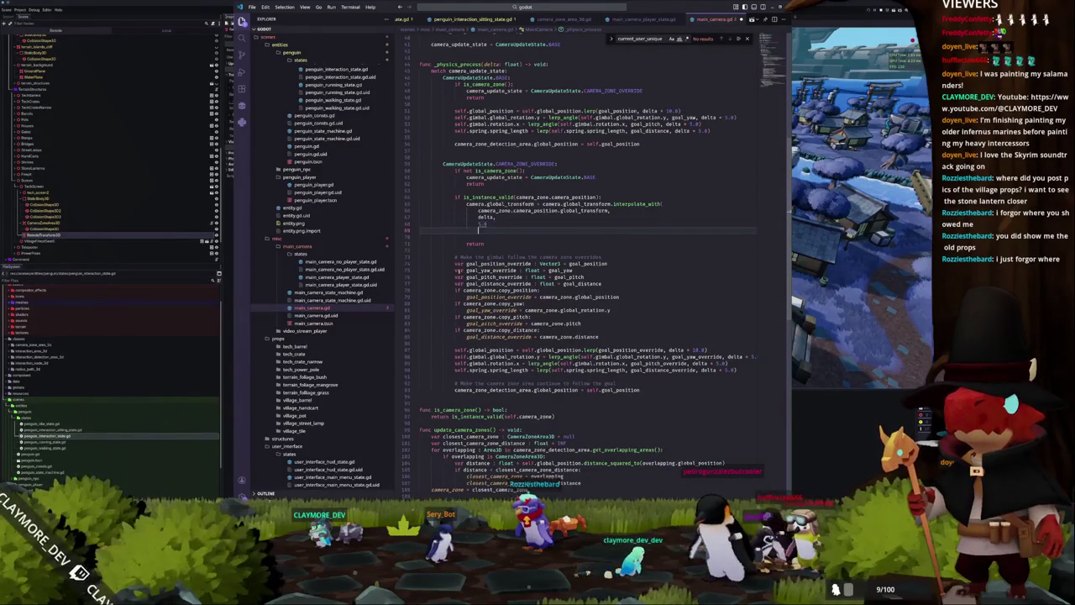
pyautogui.press('Home')
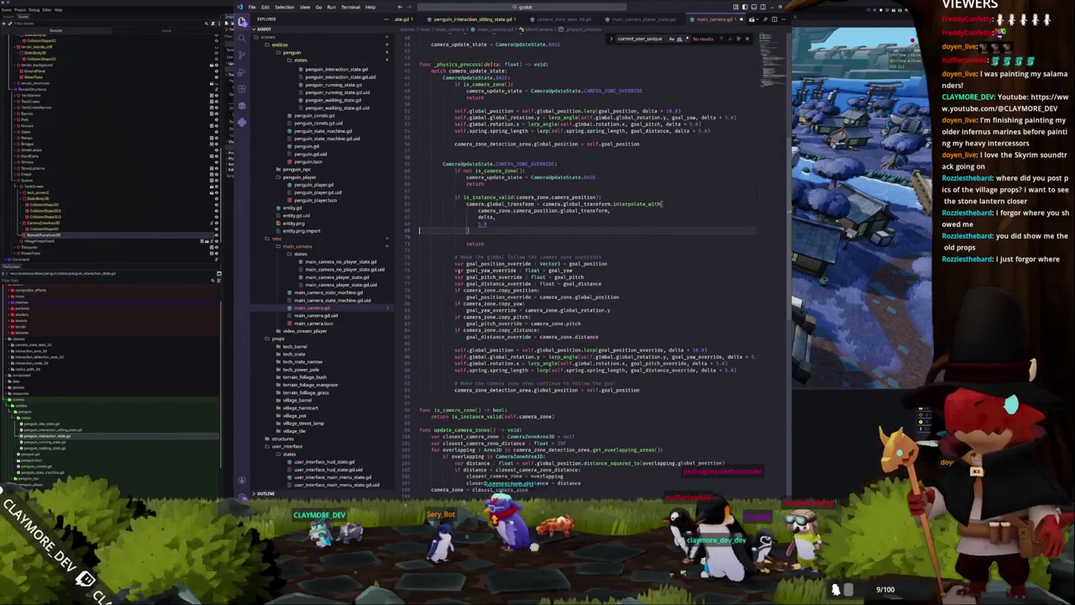
pyautogui.doubleClick(483, 223)
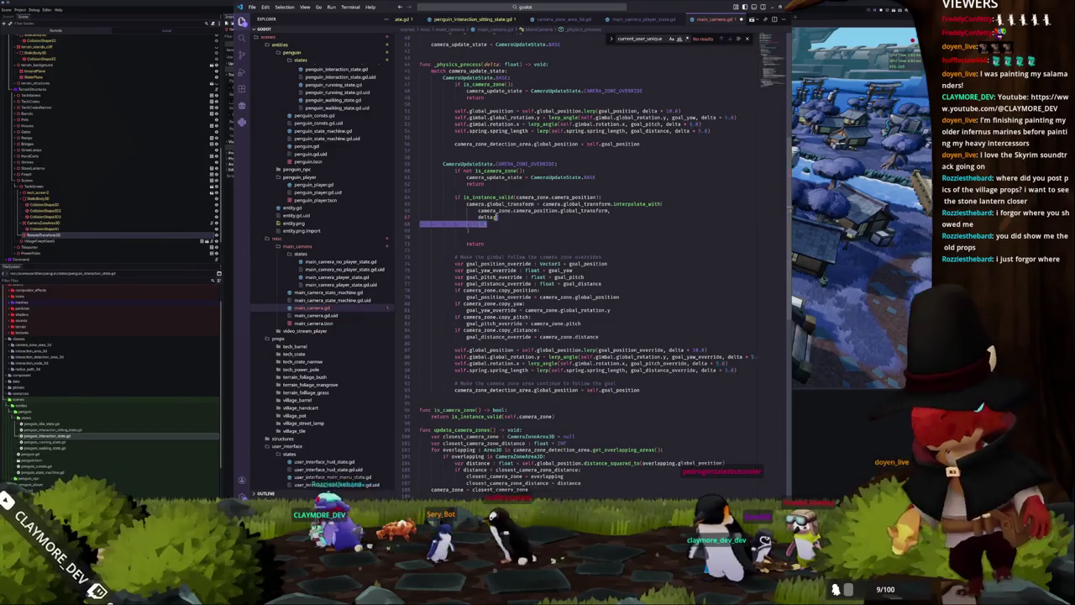
pyautogui.press('BackSpace')
pyautogui.press('BackSpace')
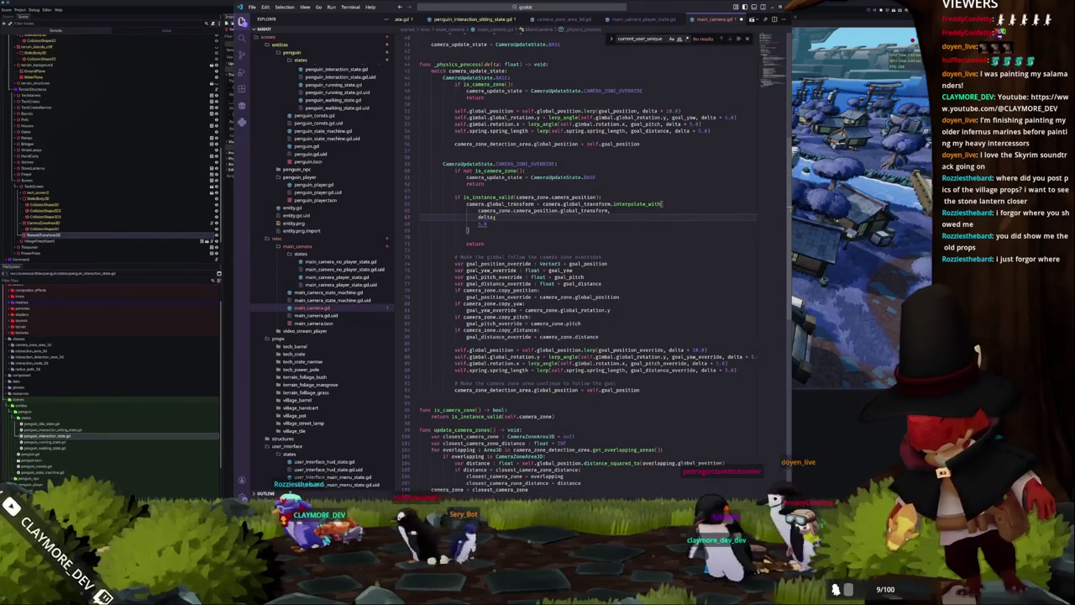
pyautogui.press('Delete')
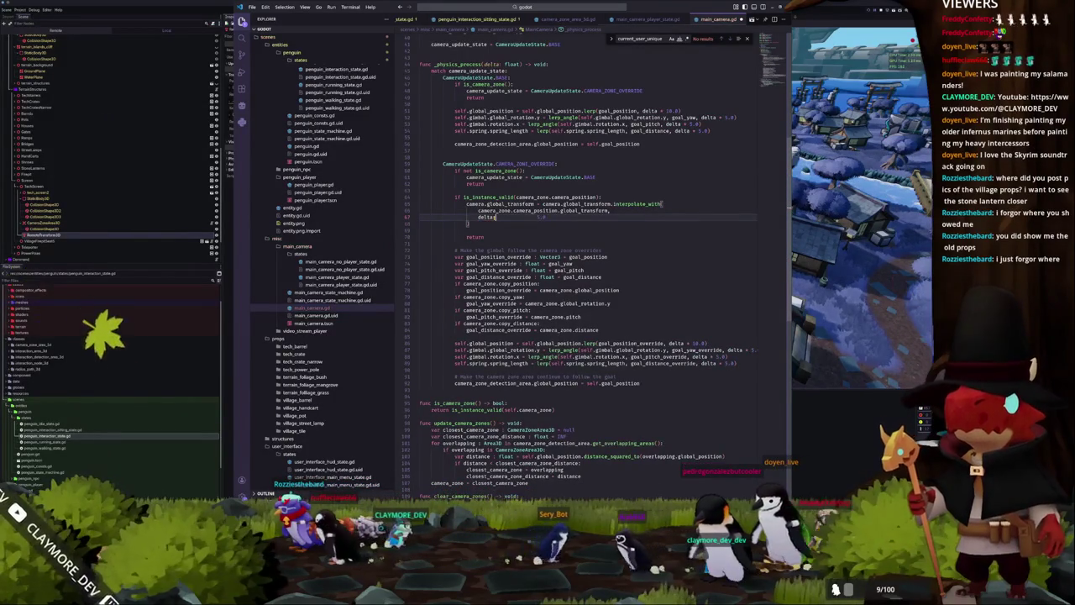
pyautogui.write(', 5.0')
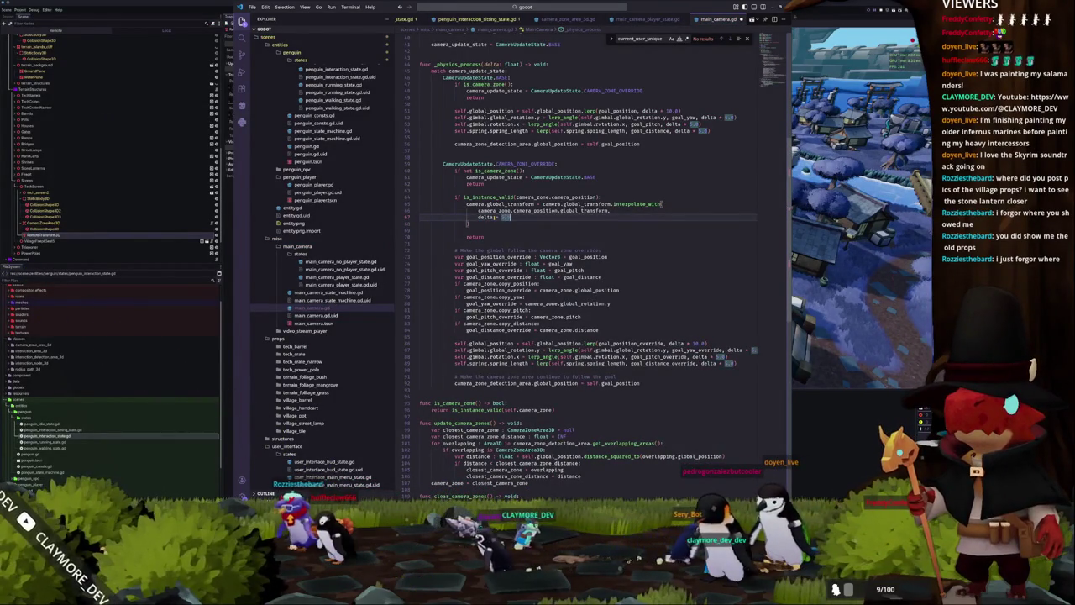
pyautogui.click(420, 229)
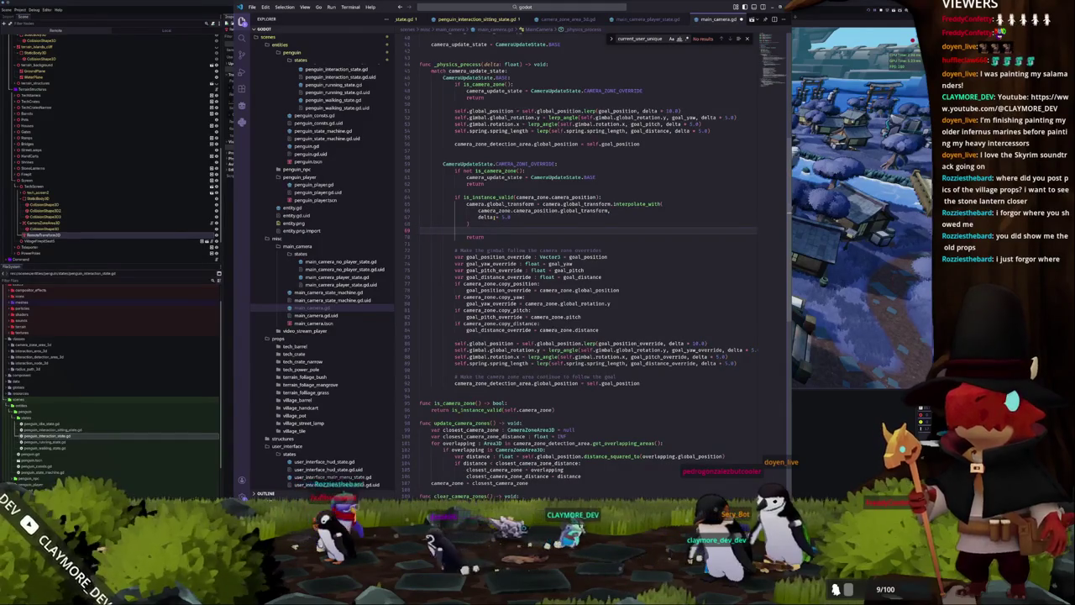
pyautogui.press('Delete')
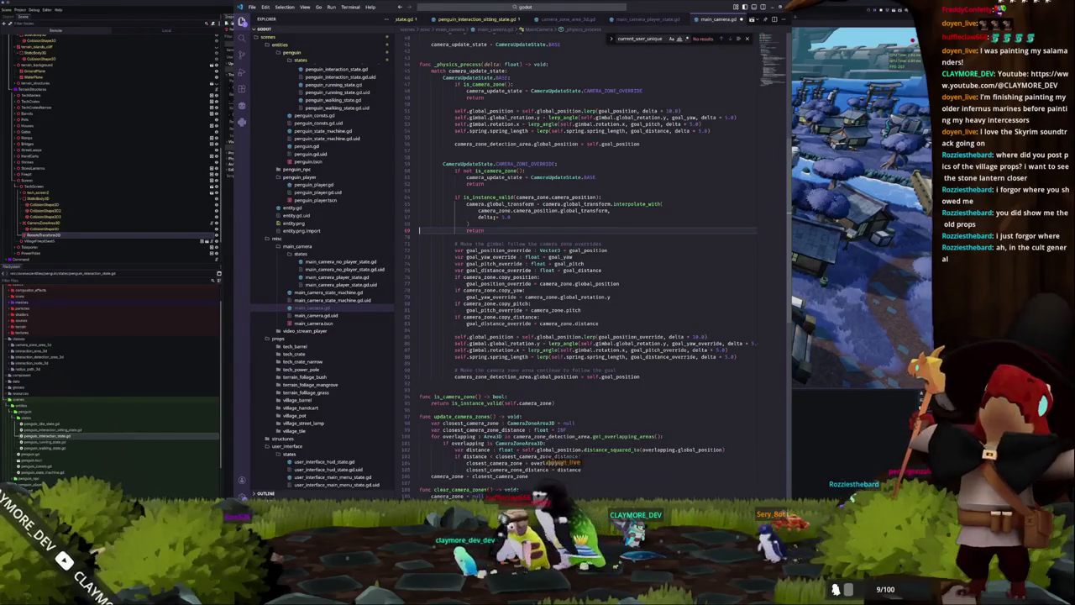
# Under the override case, lerp camera.position.x and camera.position.y toward 0.0 with a delta * 5.0 weight.
pyautogui.press('Return')
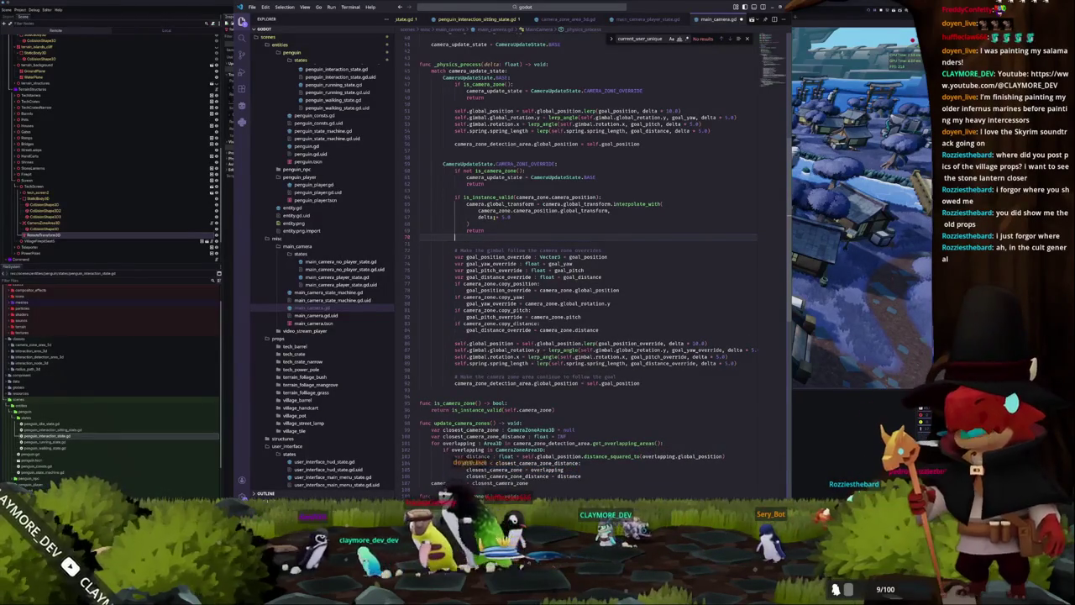
pyautogui.write('gcamera')
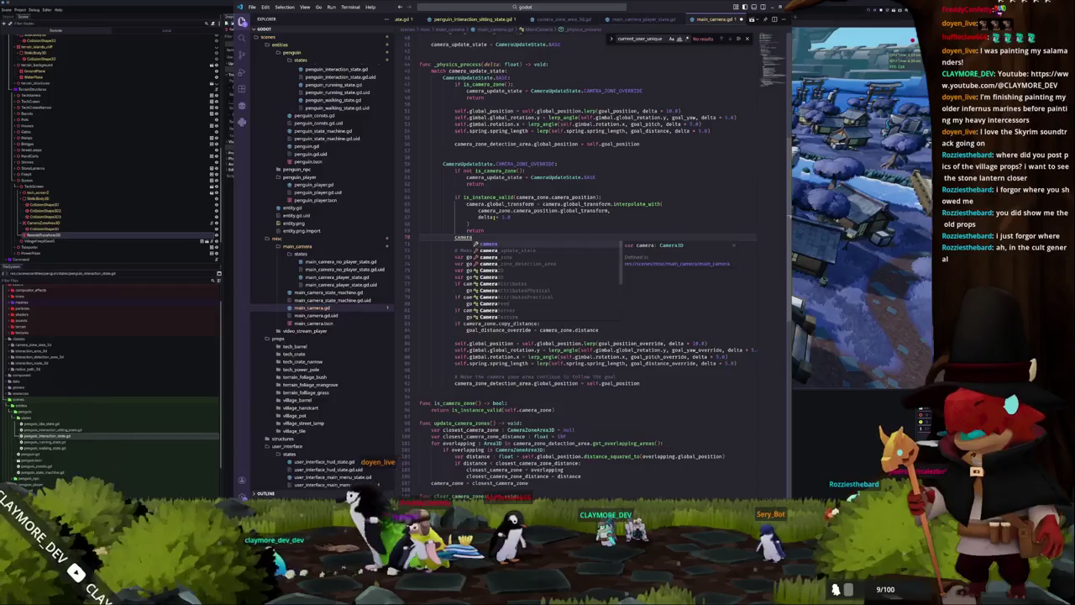
pyautogui.write('.position')
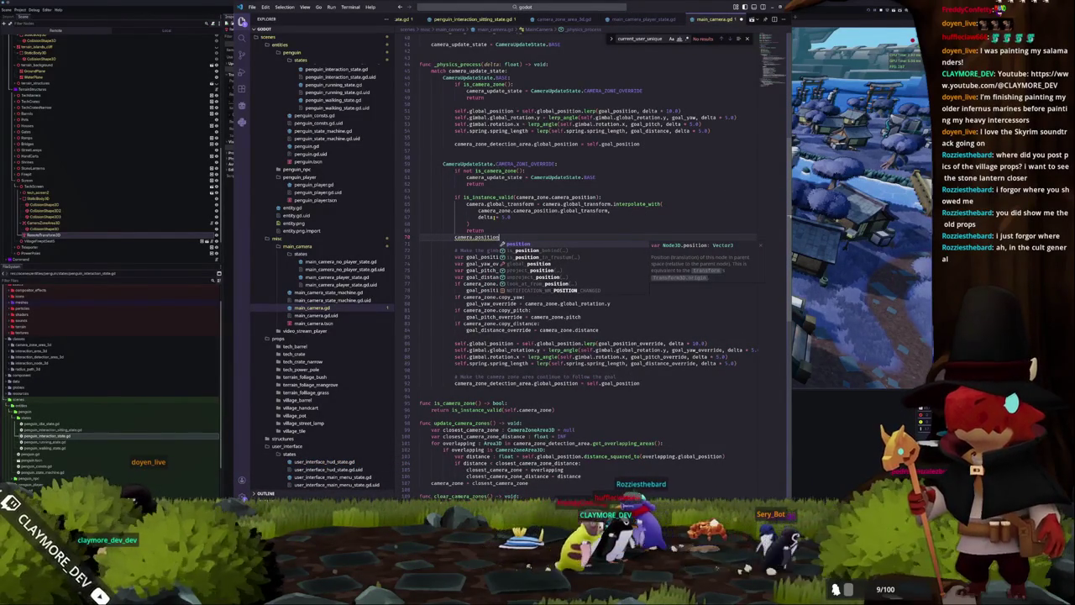
pyautogui.write('.x')
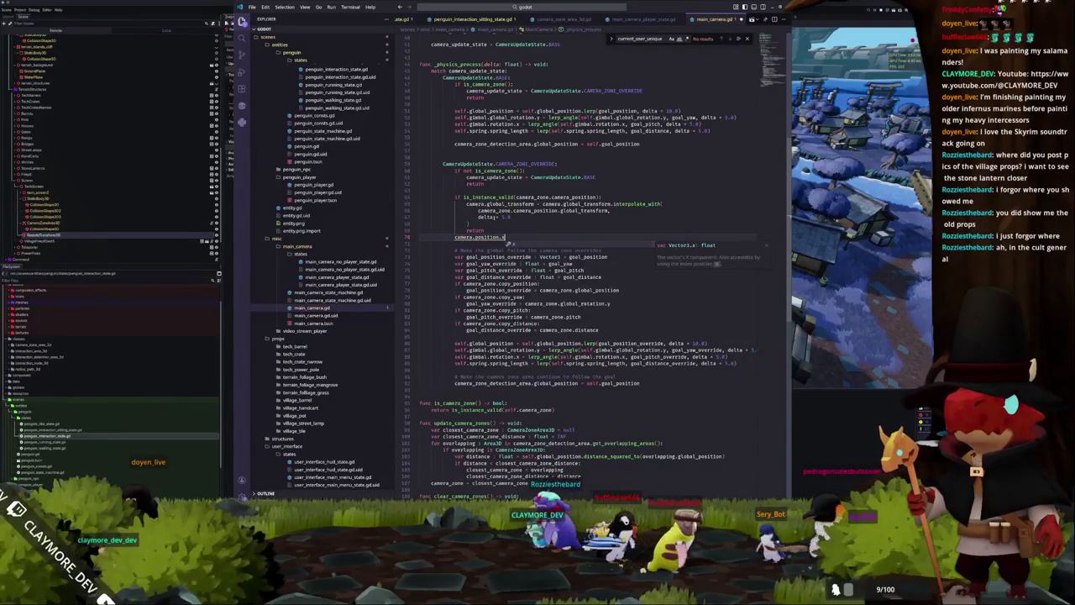
pyautogui.write(' =')
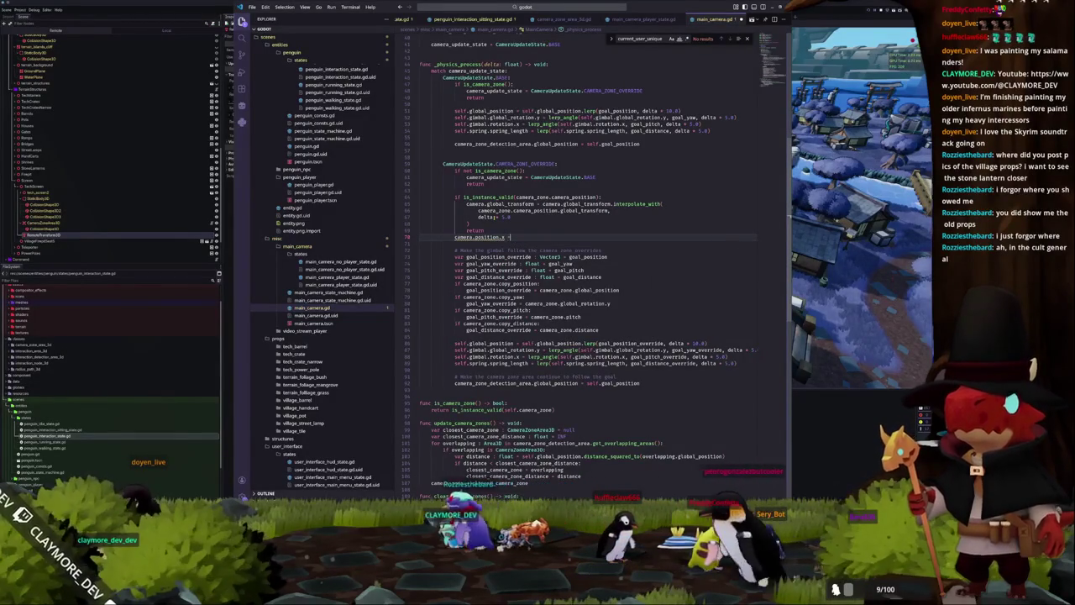
pyautogui.write(' lerp(camera')
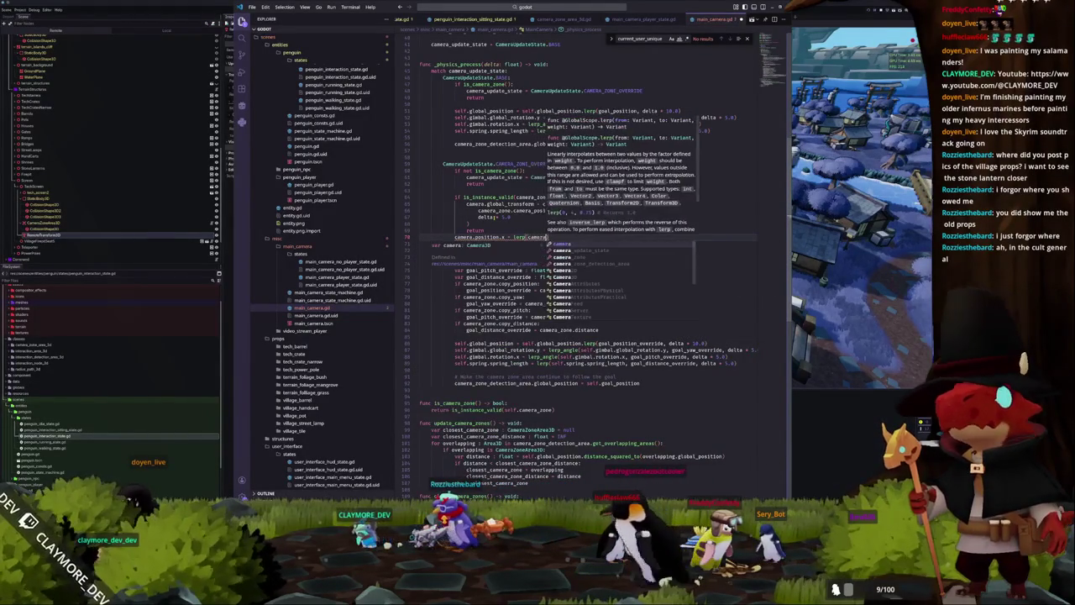
pyautogui.write('.position.x')
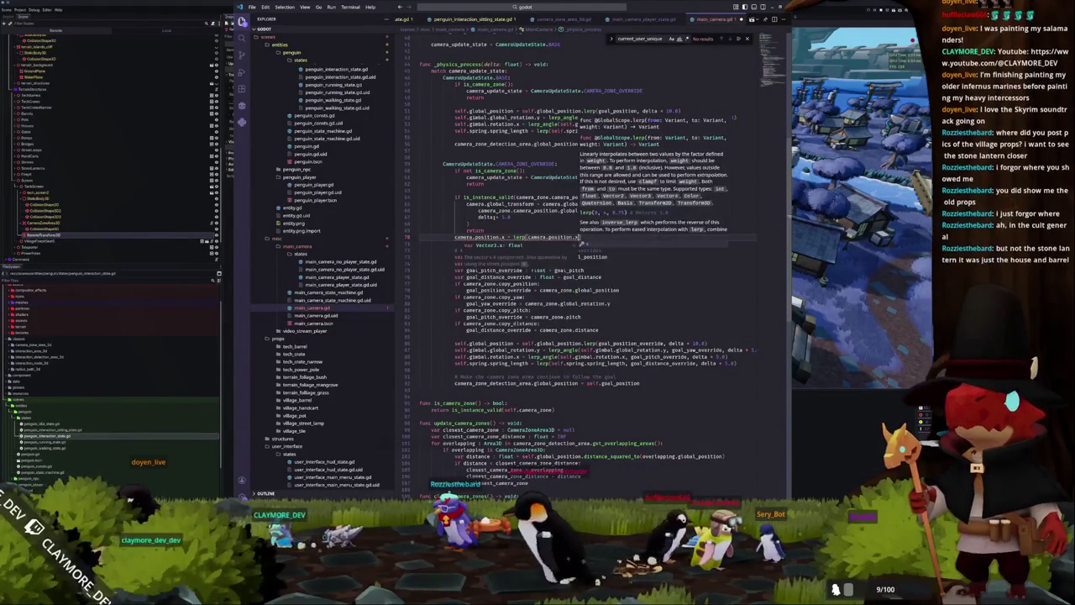
pyautogui.write(', ')
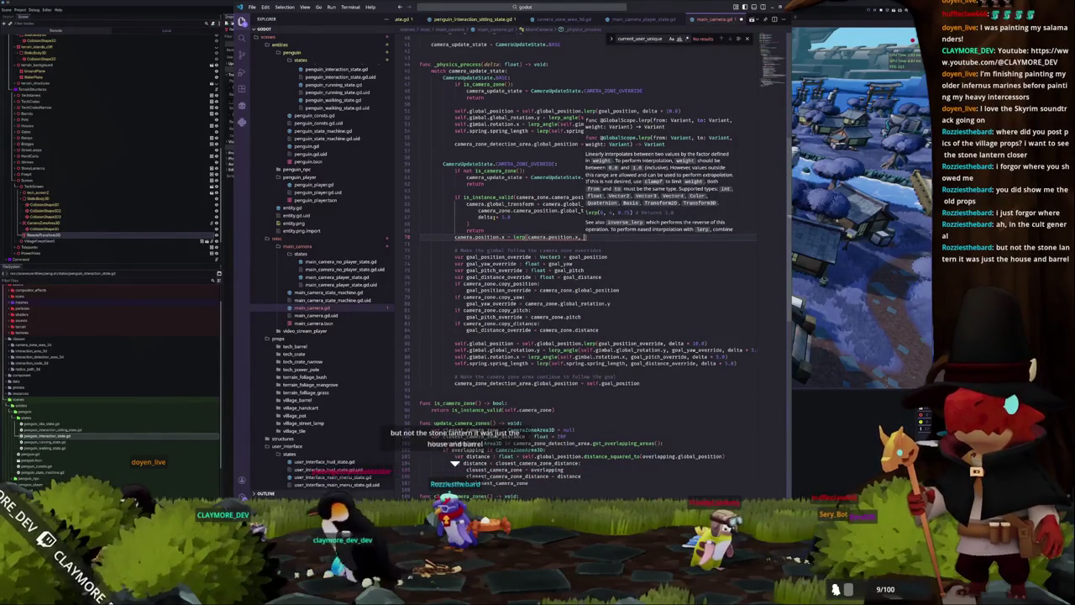
pyautogui.write('0.0,')
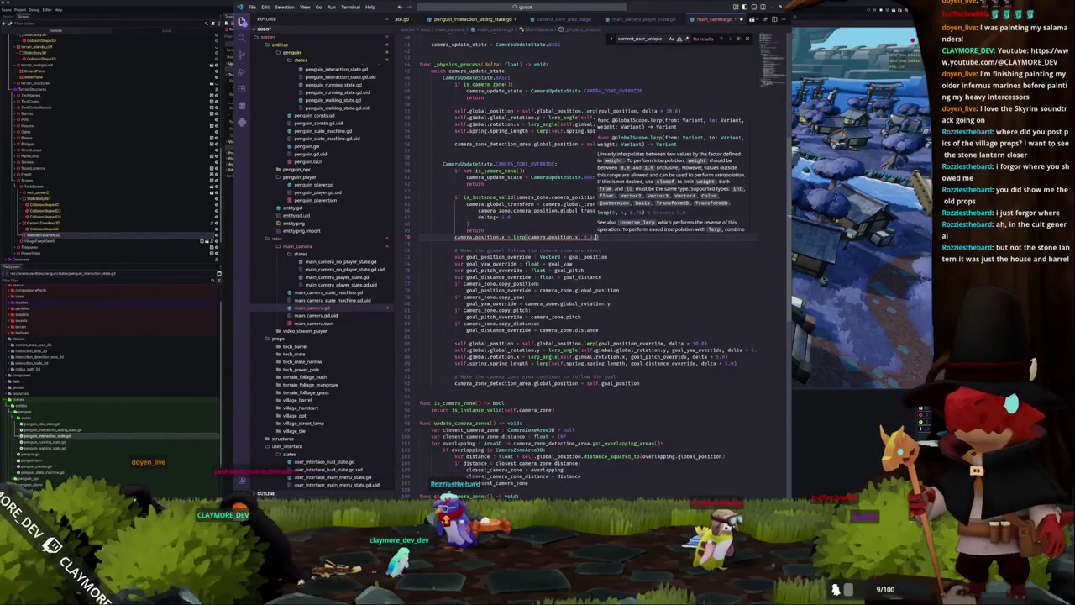
pyautogui.write(' delta * 5.0')
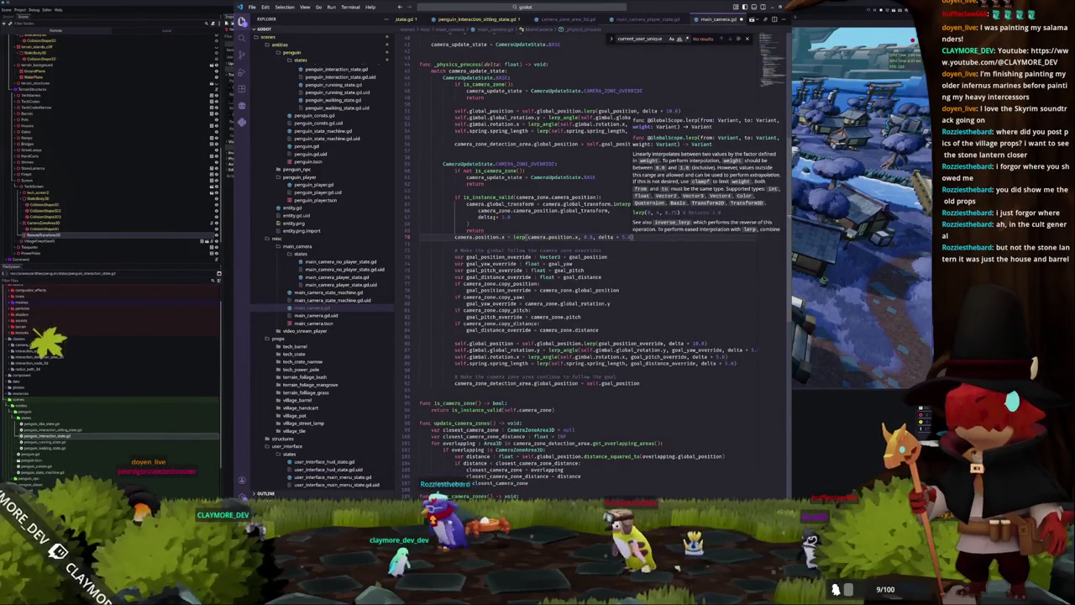
pyautogui.press('Return')
pyautogui.write('camera.')
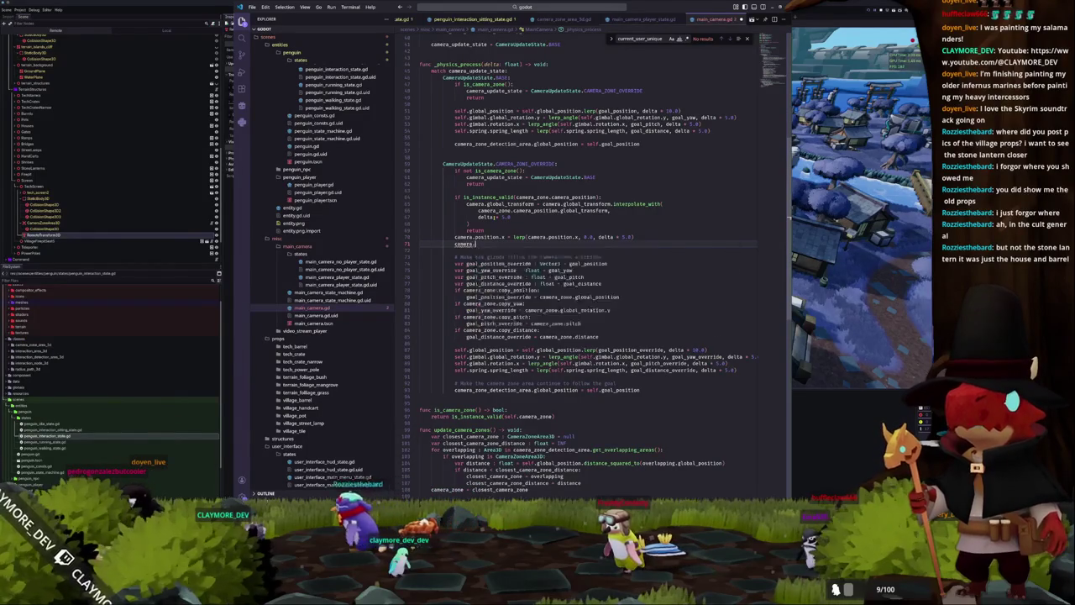
pyautogui.write('position')
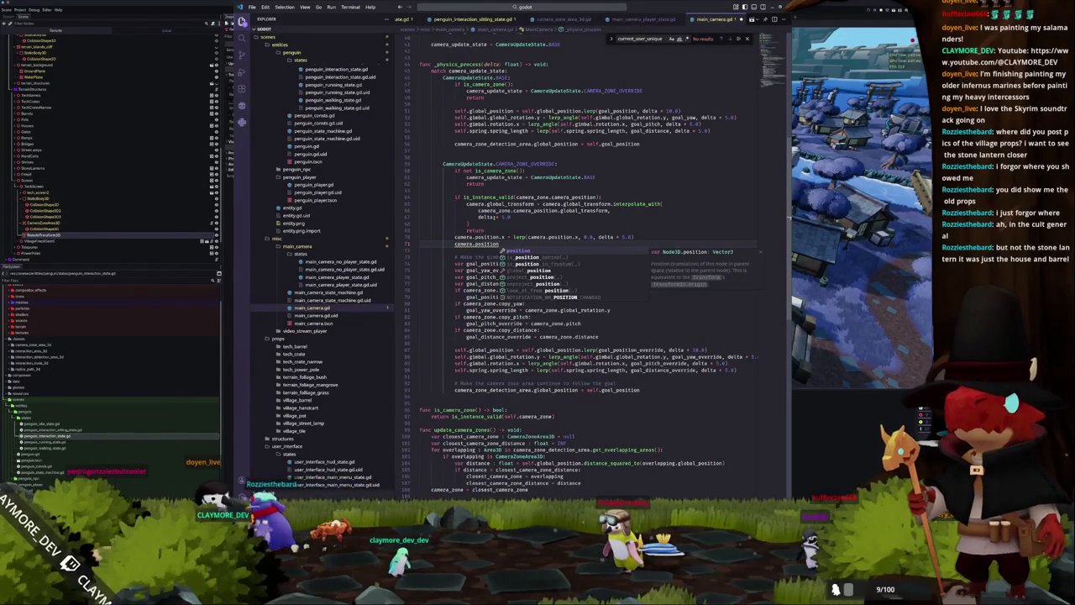
pyautogui.write('.')
pyautogui.write('y = lerp(')
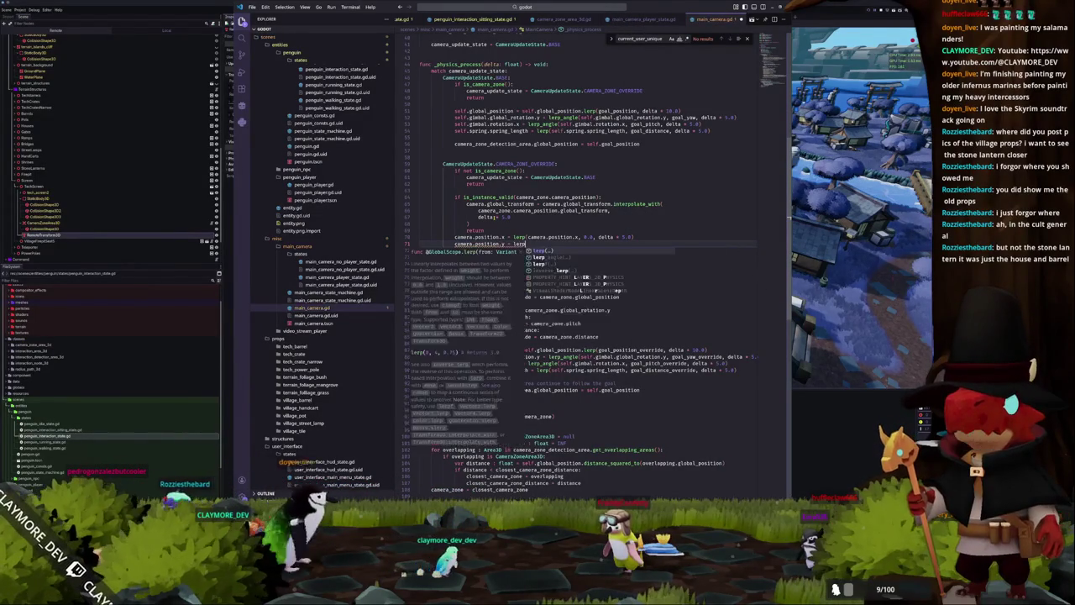
pyautogui.write('camera.position')
pyautogui.write('.y')
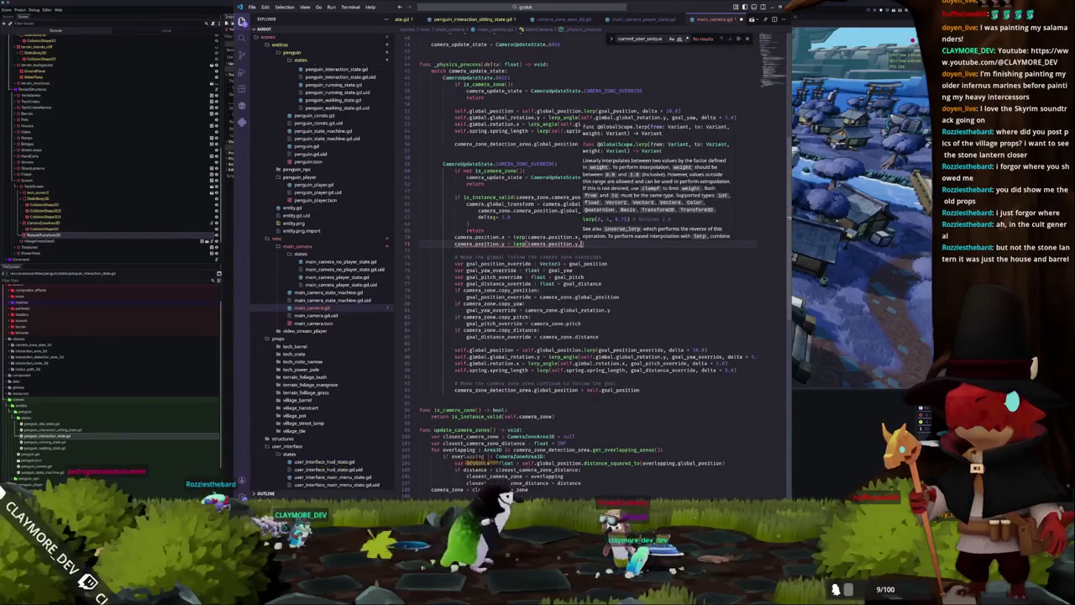
pyautogui.write(', 0.0, delta * 5')
pyautogui.write('.0')
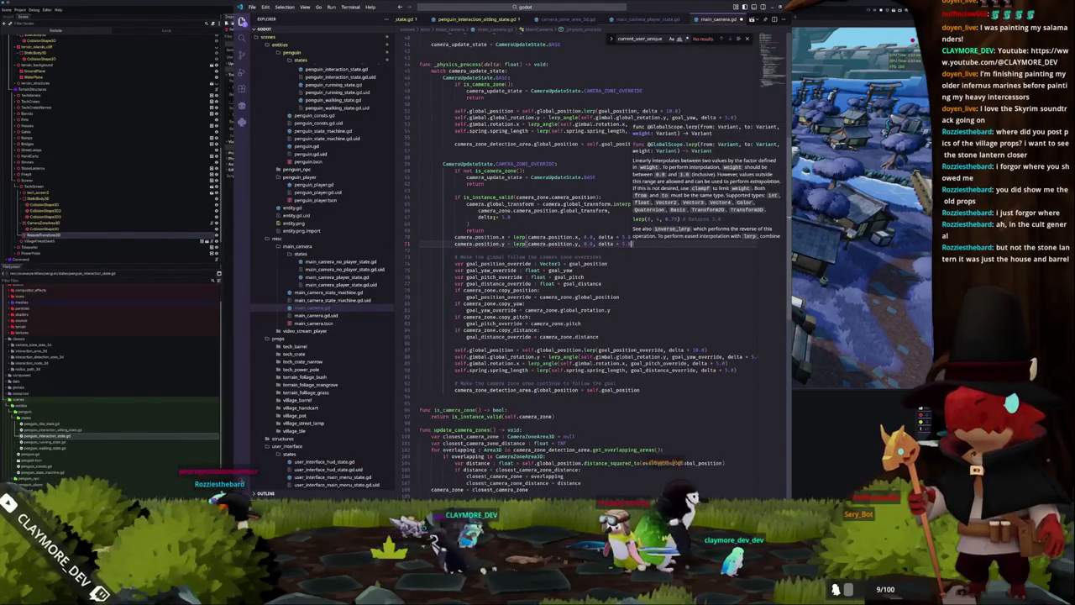
# Add a line lerping camera.rotation toward Vector3.ZERO with a delta-scaled weight of 5.0.
pyautogui.press('Return')
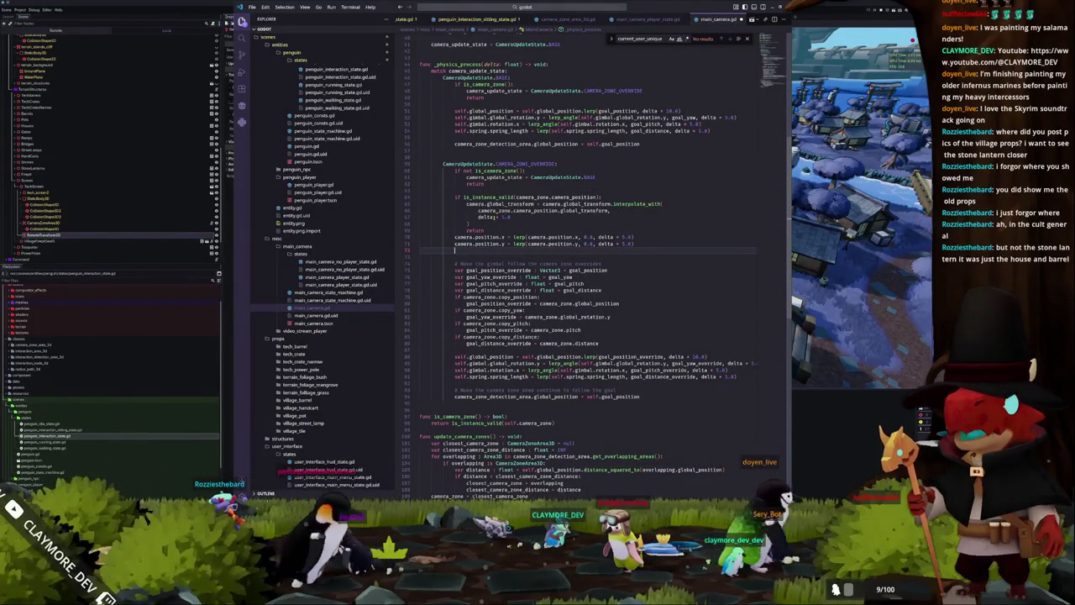
pyautogui.write('camera.')
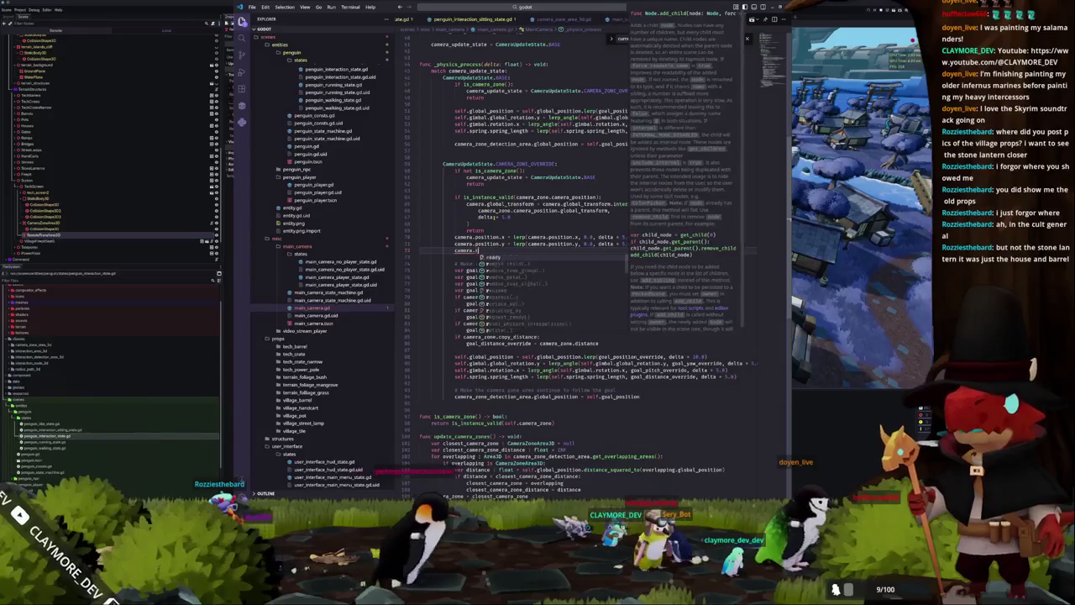
pyautogui.write('rotatio')
pyautogui.press('Return')
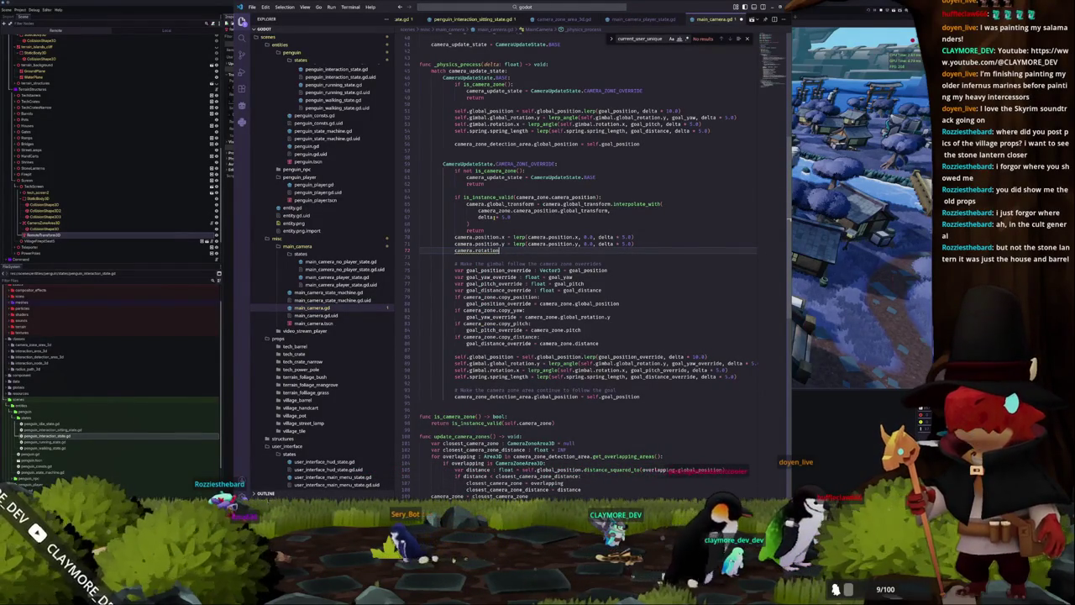
pyautogui.click(475, 229)
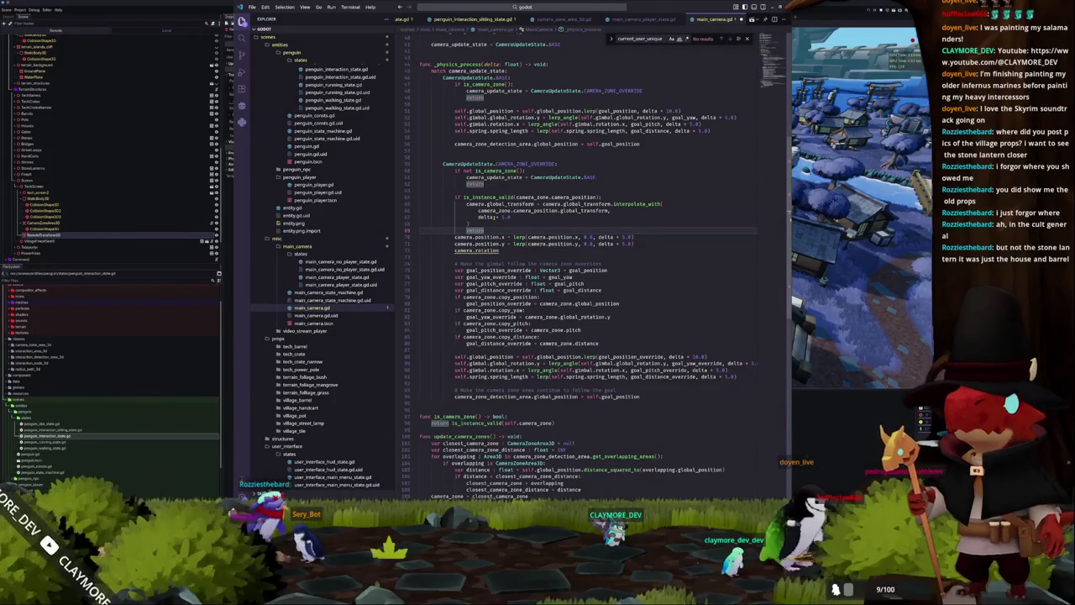
pyautogui.click(489, 250)
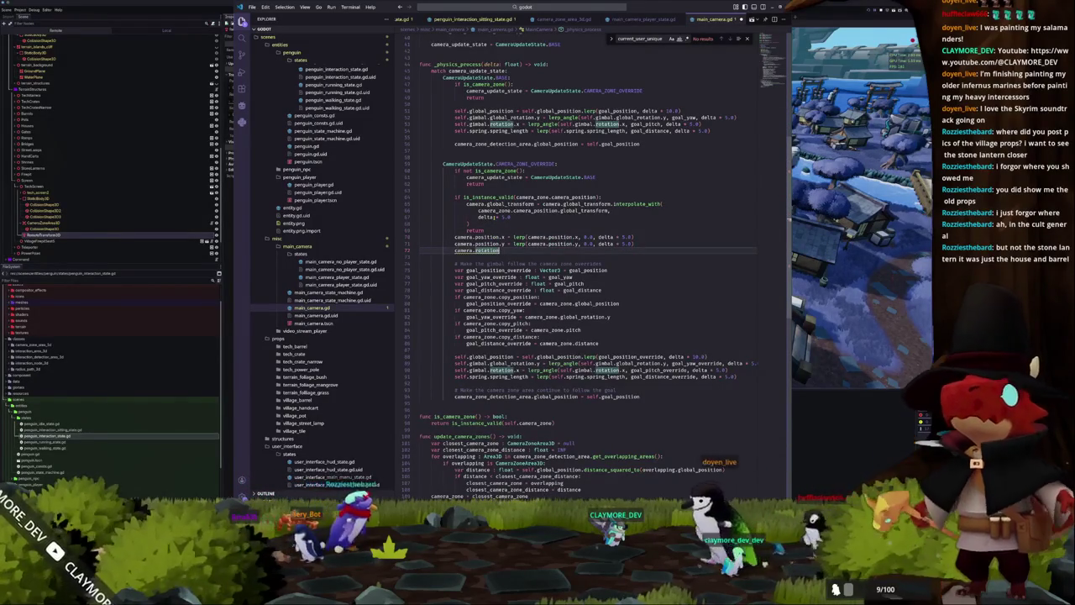
pyautogui.write('.rotation')
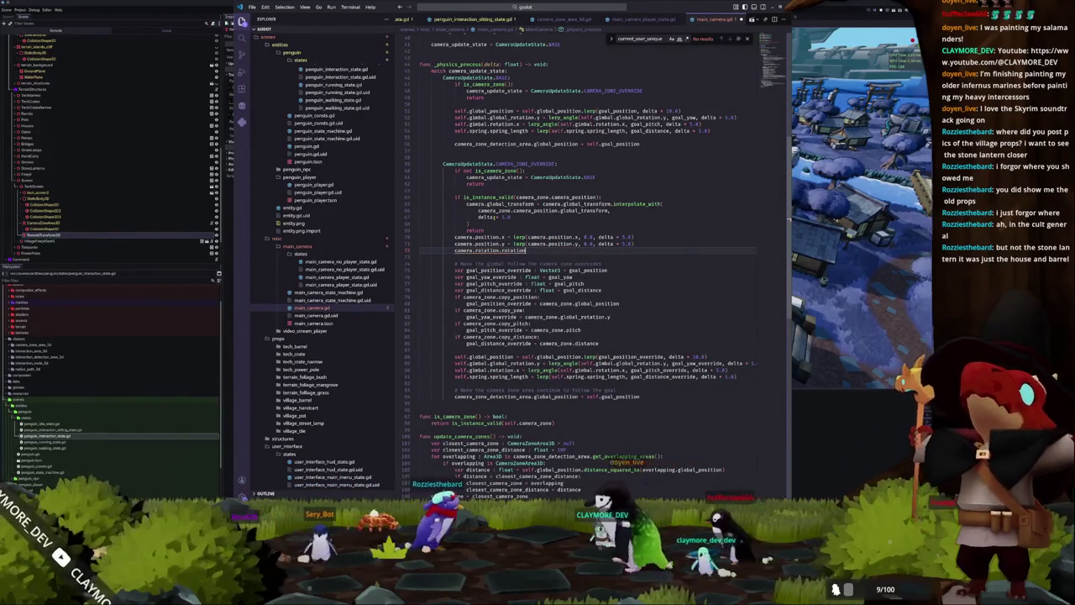
pyautogui.press('BackSpace')
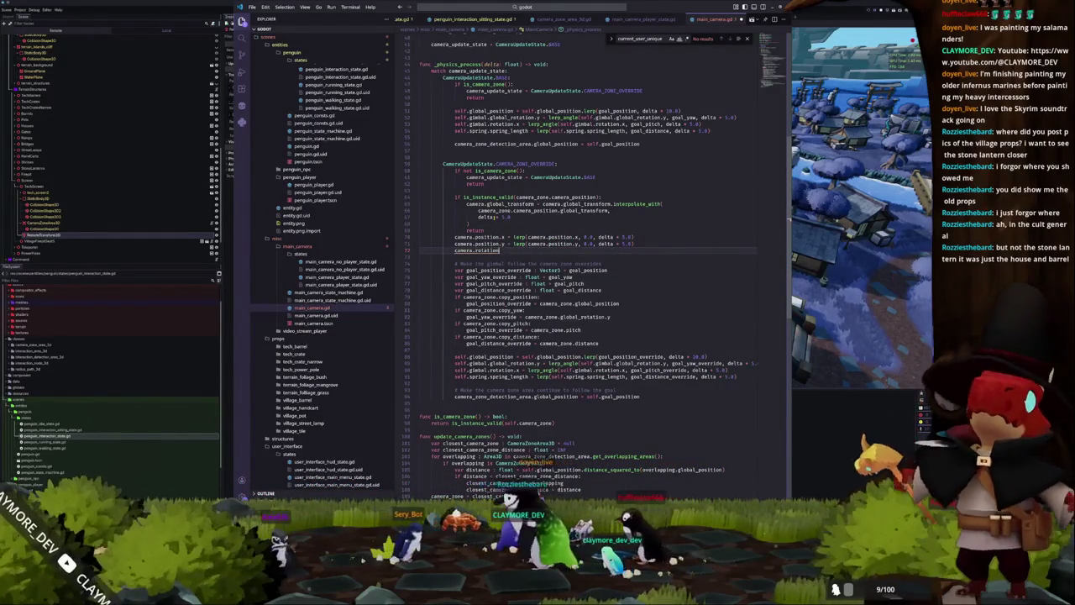
pyautogui.press('BackSpace')
pyautogui.press('BackSpace')
pyautogui.press('BackSpace')
pyautogui.write('= lerp(camera.rotat')
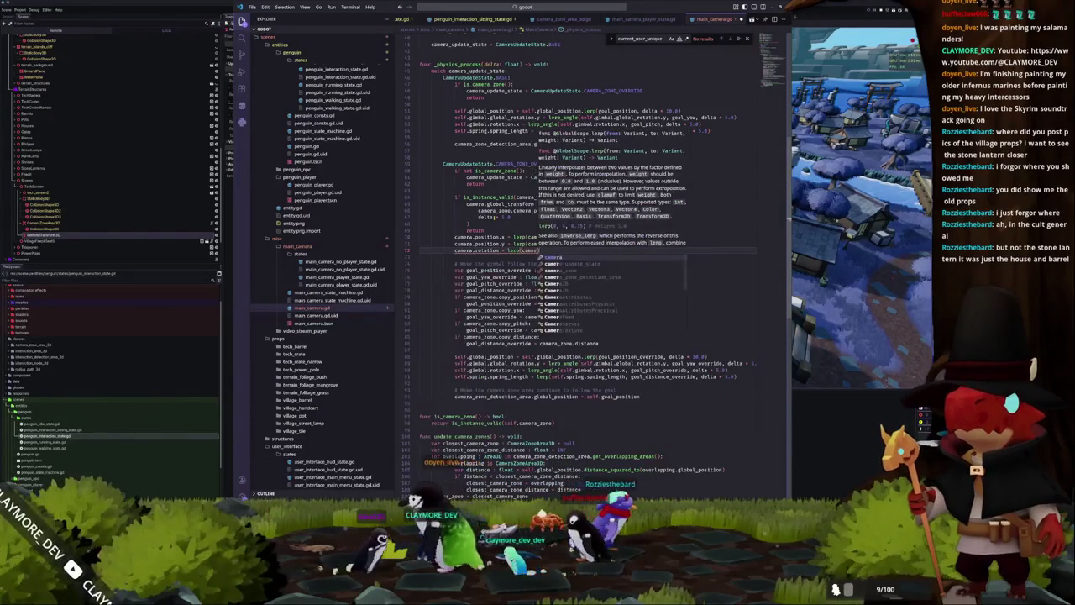
pyautogui.write('ion')
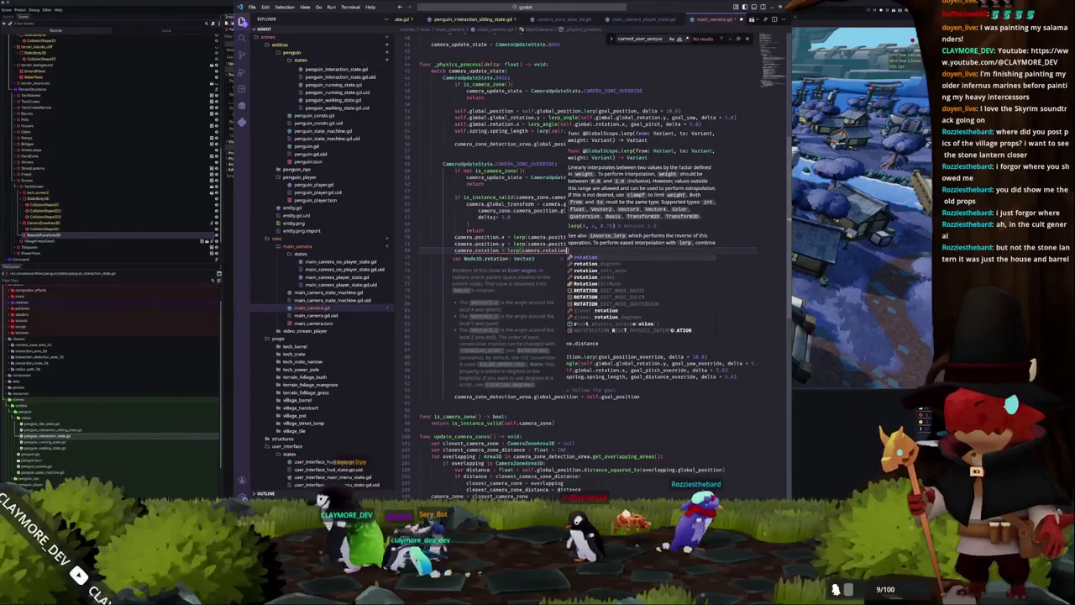
pyautogui.write(', Vector3.ZERO')
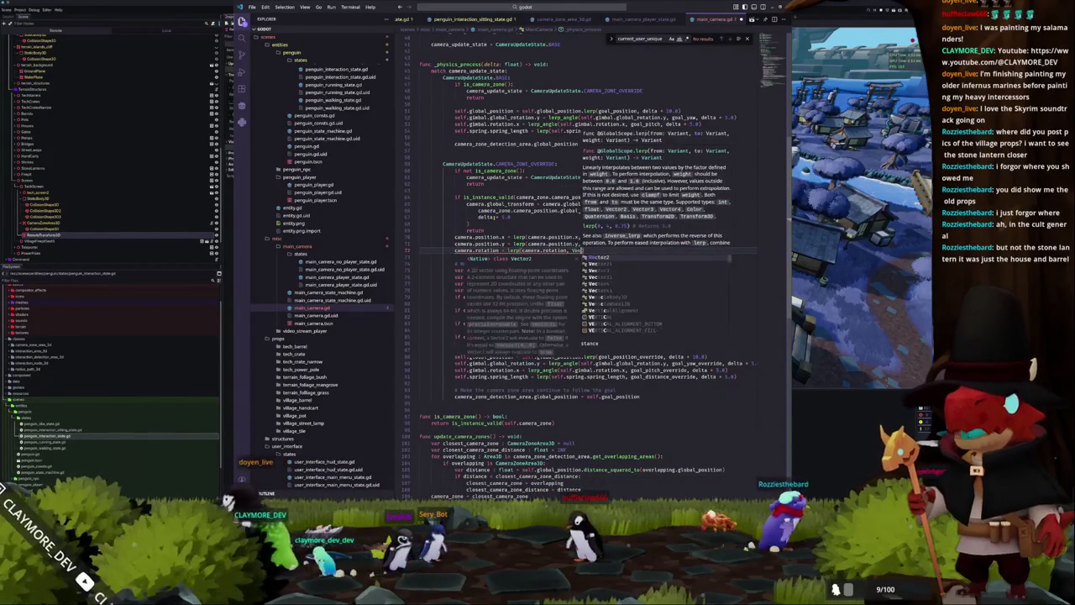
pyautogui.write(', 5.0')
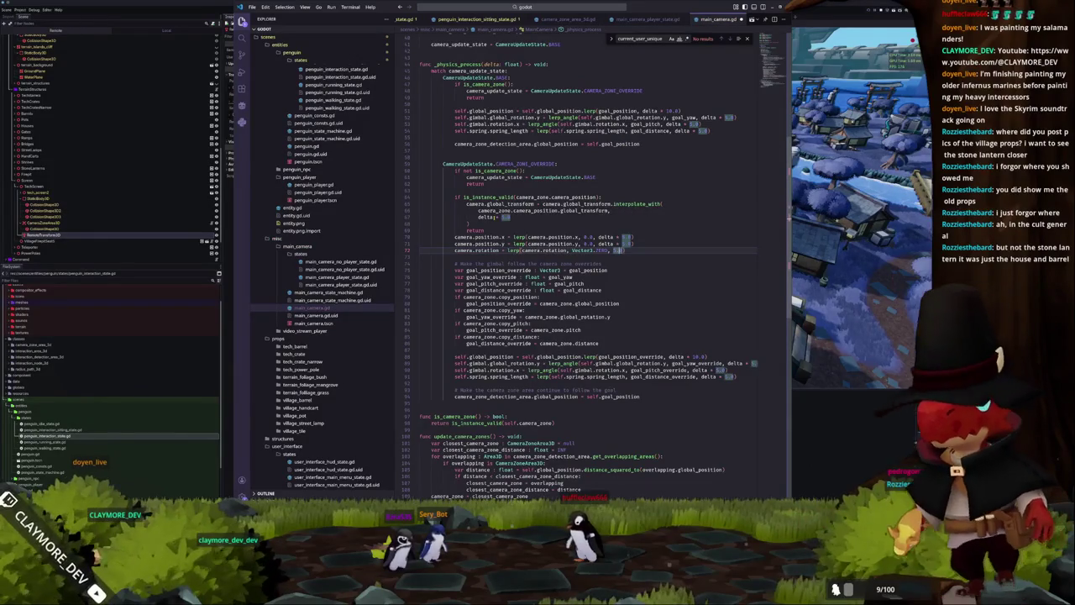
pyautogui.press('Left')
pyautogui.press('Left')
pyautogui.press('Left')
pyautogui.write('delta')
# Paste the three camera reset lines after the BASE case return, then run the game in Godot.
pyautogui.press('End')
pyautogui.hotkey('shift', 'Up')
pyautogui.hotkey('shift', 'Up')
pyautogui.hotkey('shift', 'Up')
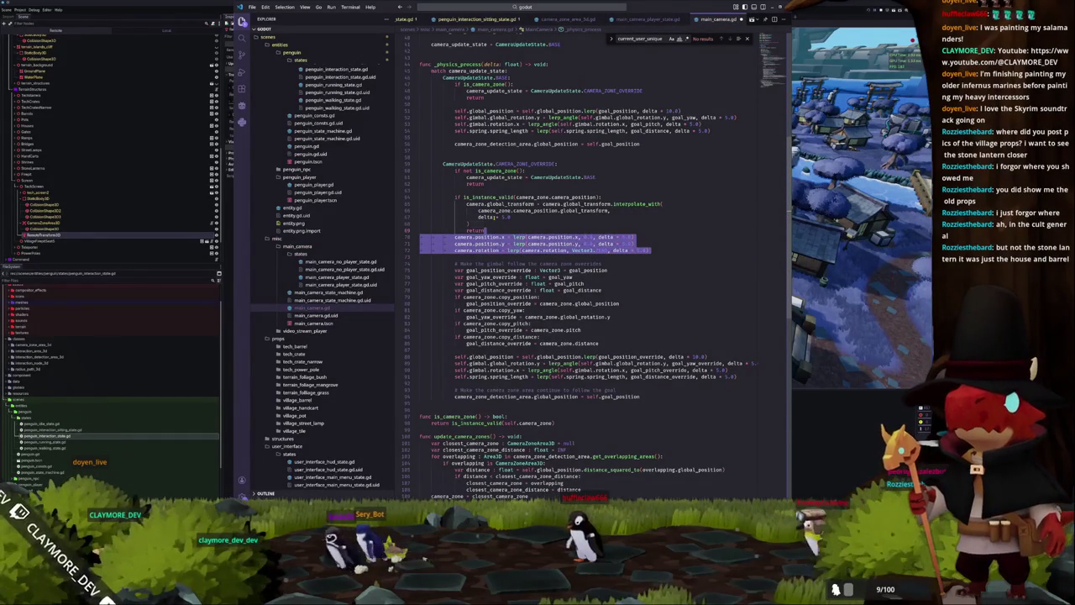
pyautogui.click(420, 104)
pyautogui.press('Return')
pyautogui.press('Return')
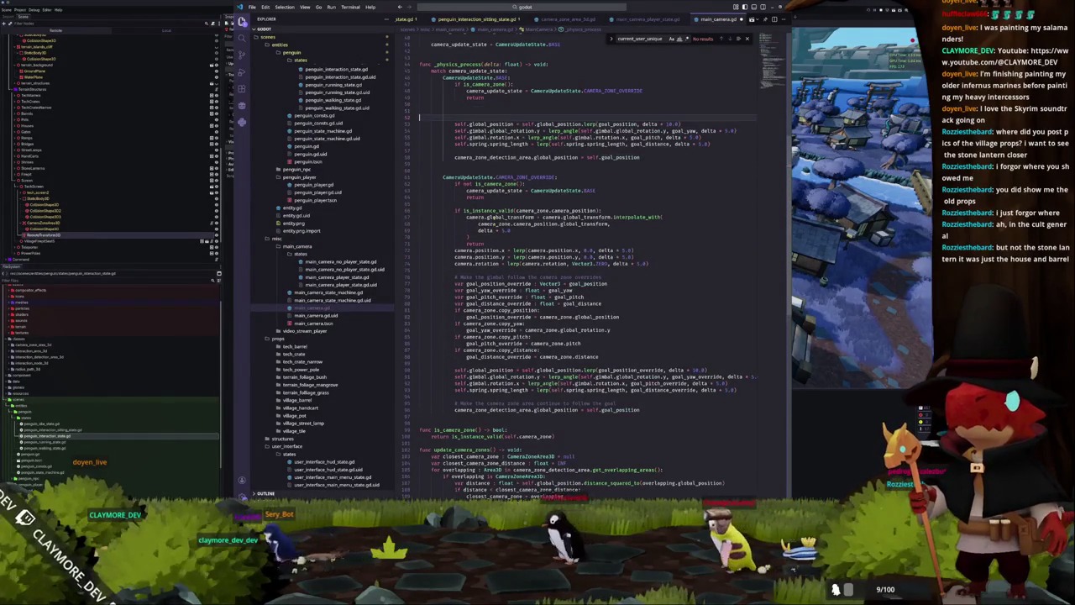
pyautogui.hotkey('ctrl', 'v')
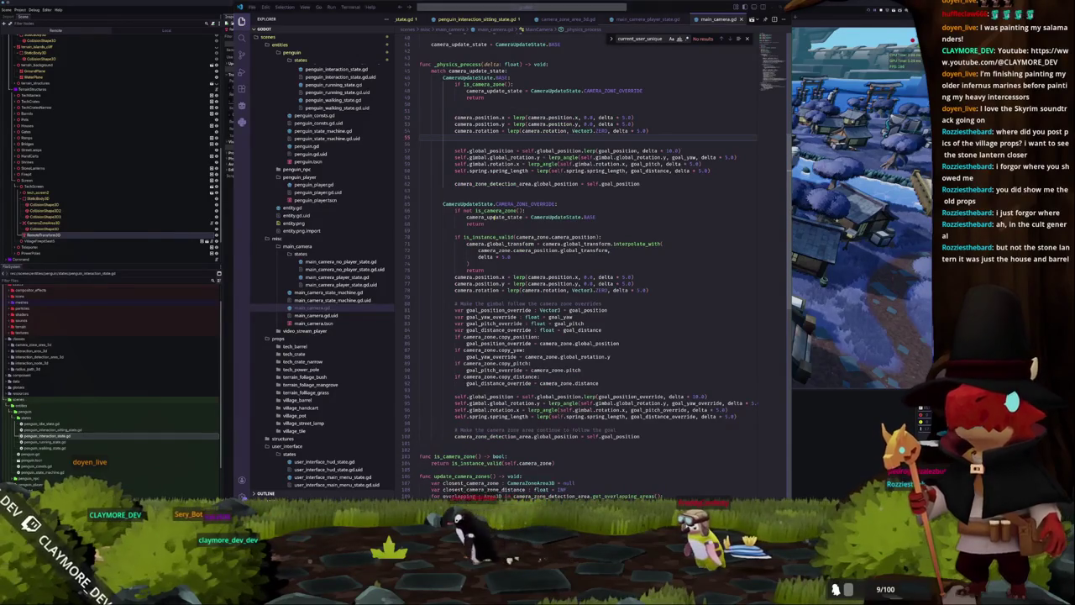
pyautogui.hotkey('alt', 'Tab')
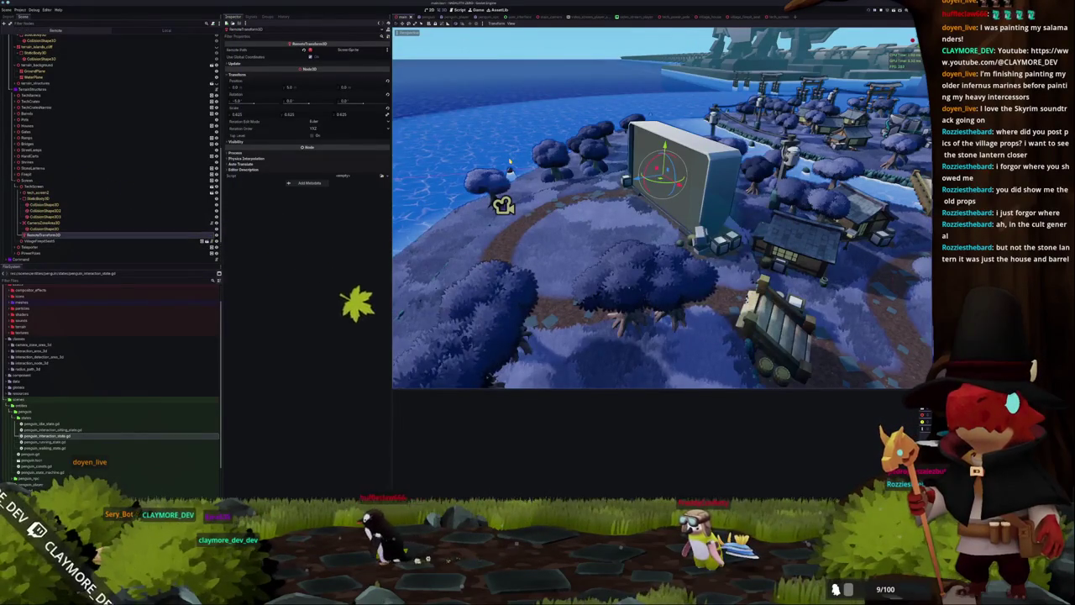
pyautogui.press('F5')
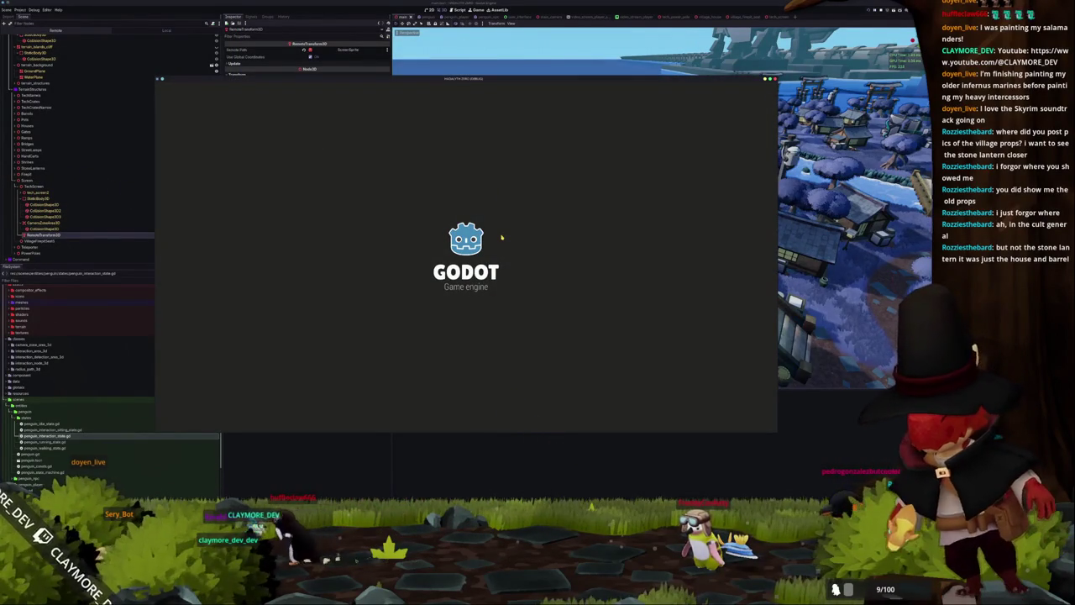
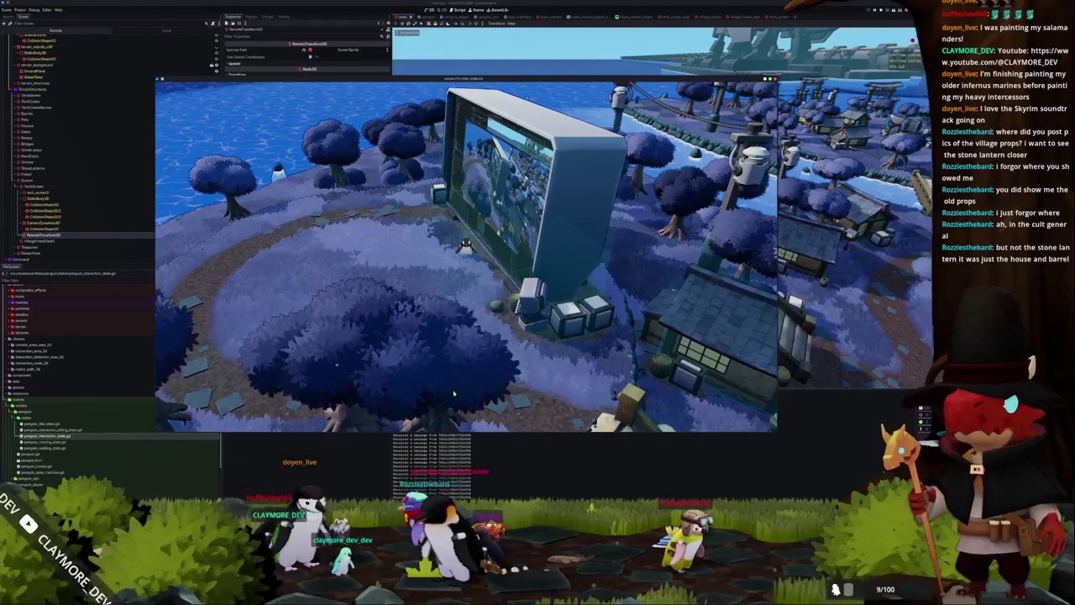
# Add print("Working") after the camera_position validity check in main_camera.gd and run the game to test it.
pyautogui.hotkey('alt', 'Tab')
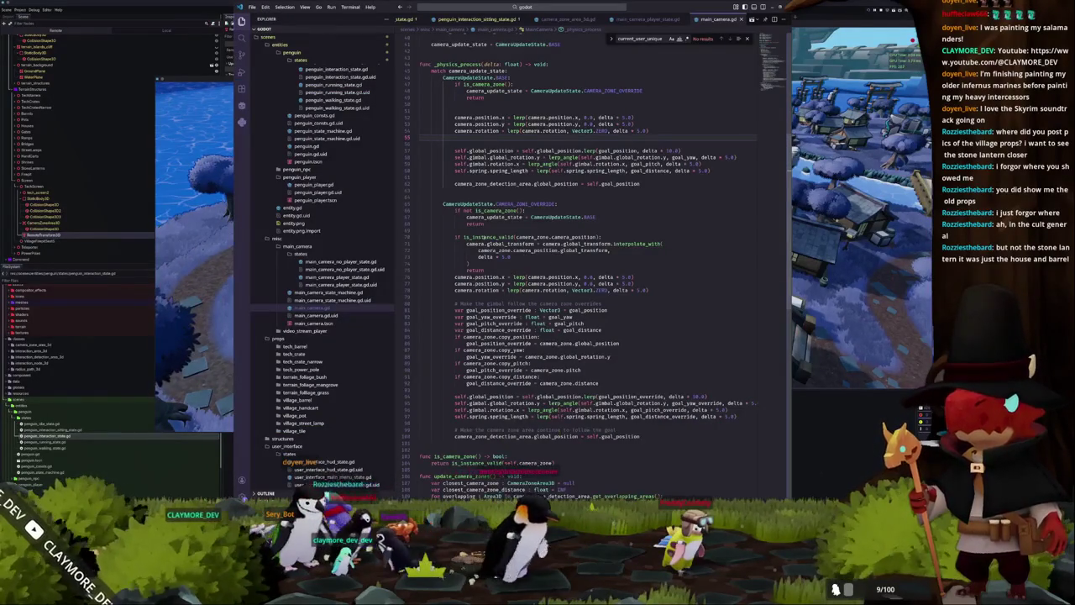
pyautogui.click(477, 231)
pyautogui.click(472, 263)
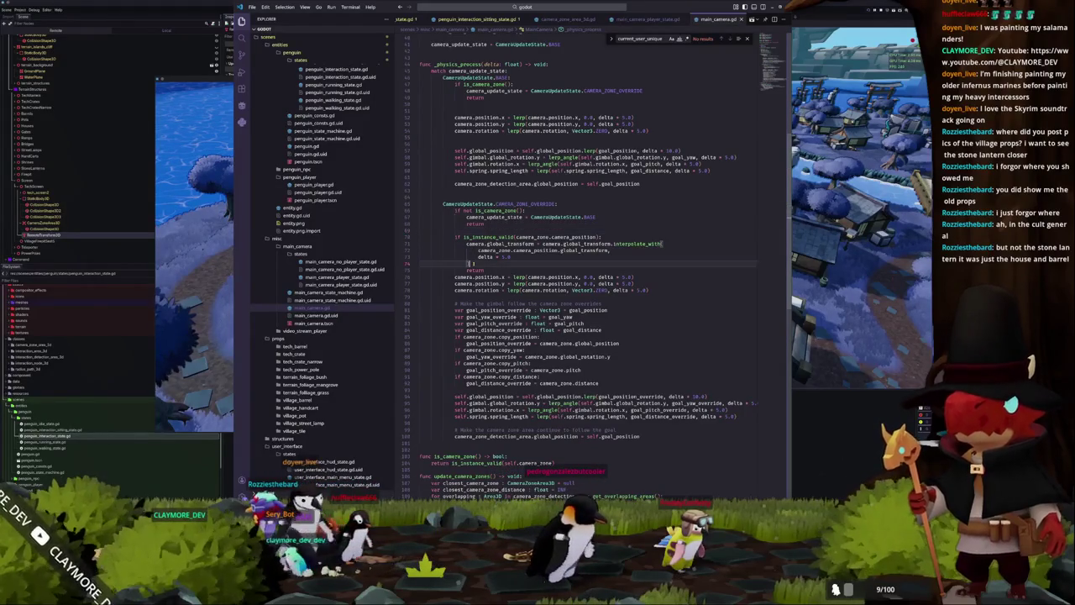
pyautogui.scroll(3, 467, 263)
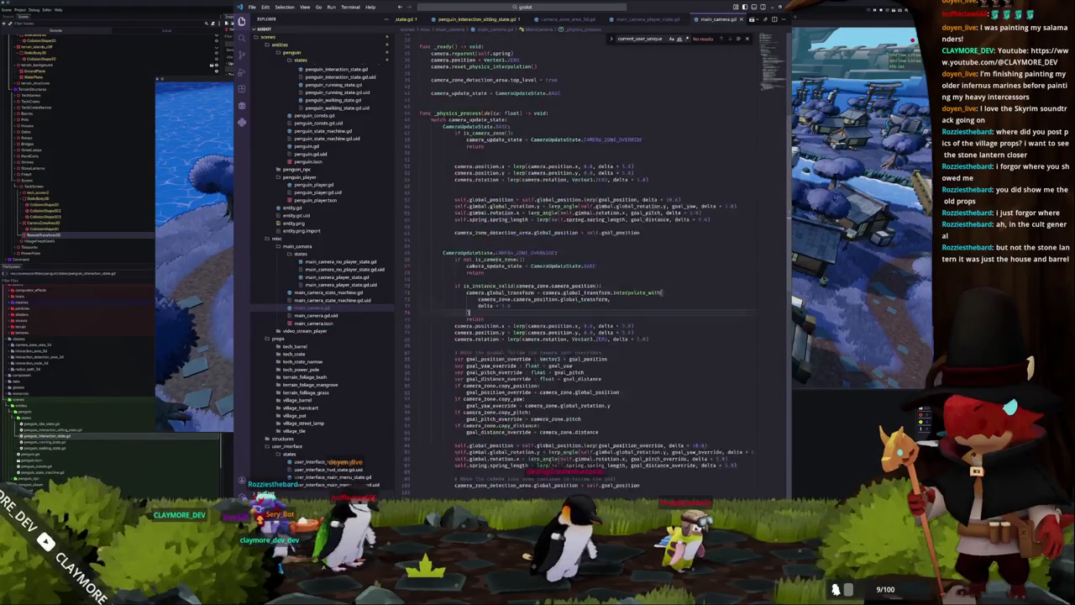
pyautogui.scroll(-1, 462, 264)
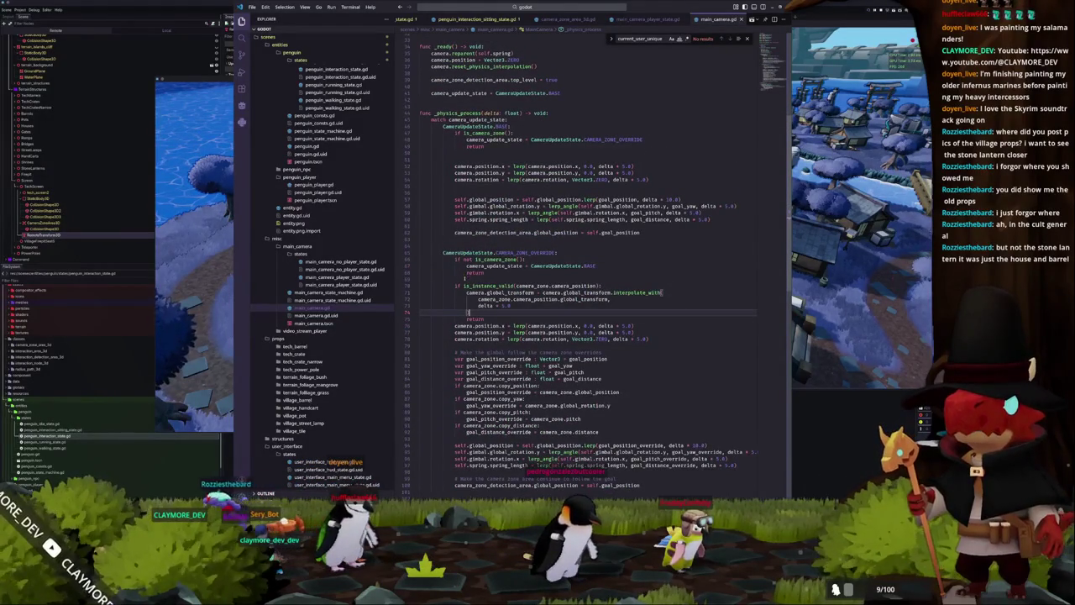
pyautogui.click(611, 286)
pyautogui.press('Return')
pyautogui.write('pri')
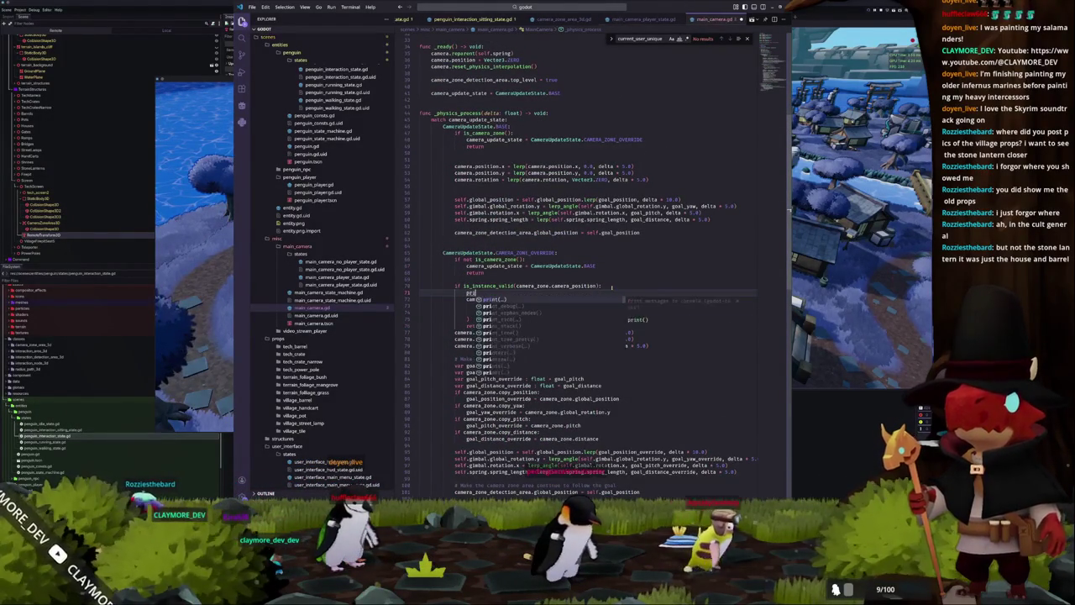
pyautogui.write('nt("Working')
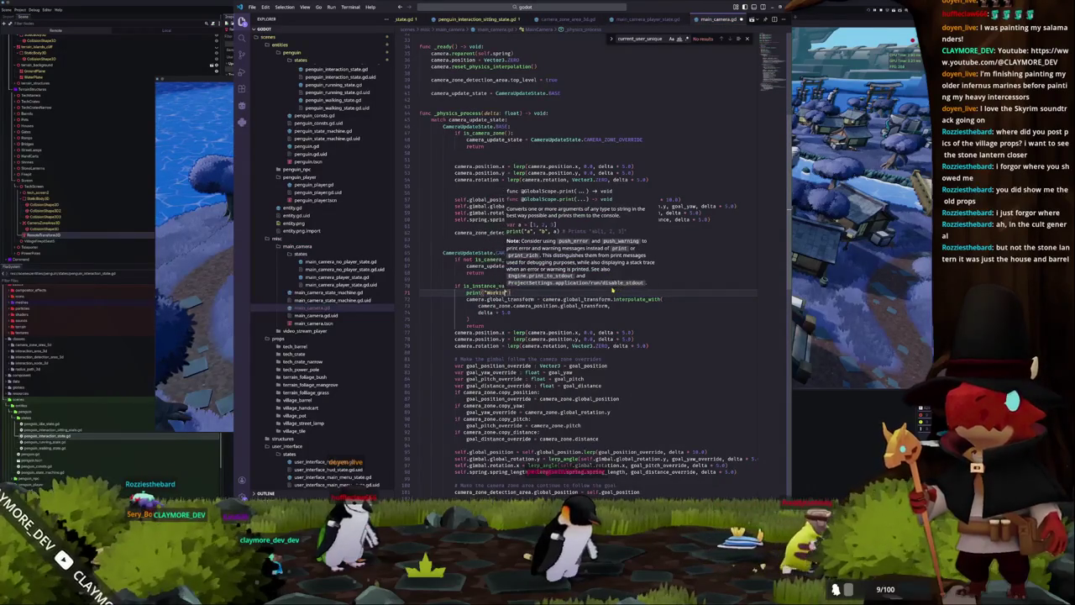
pyautogui.press('F5')
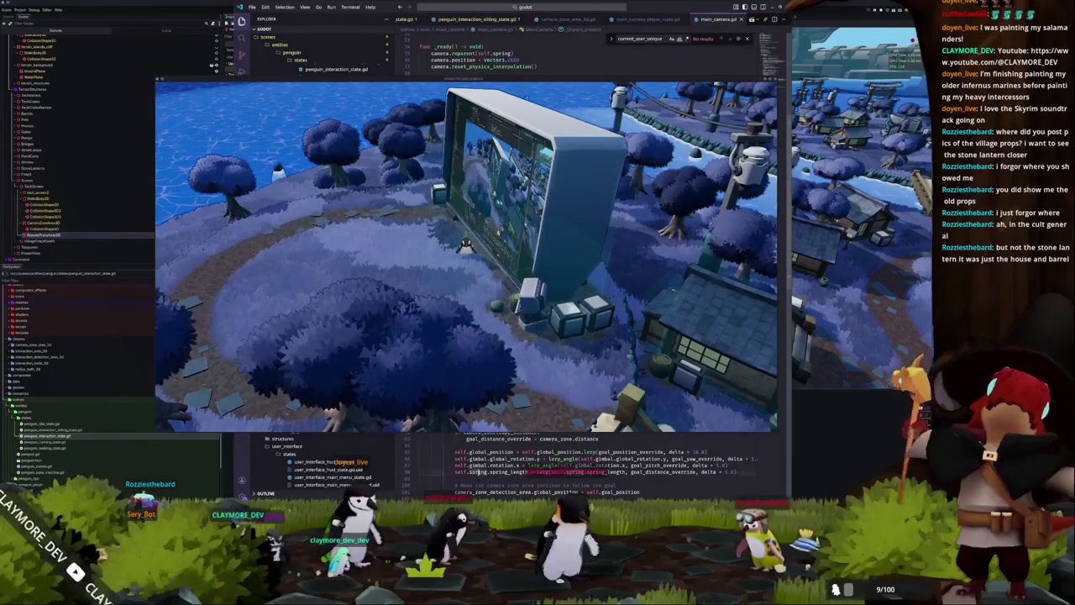
pyautogui.hotkey('alt', 'Tab')
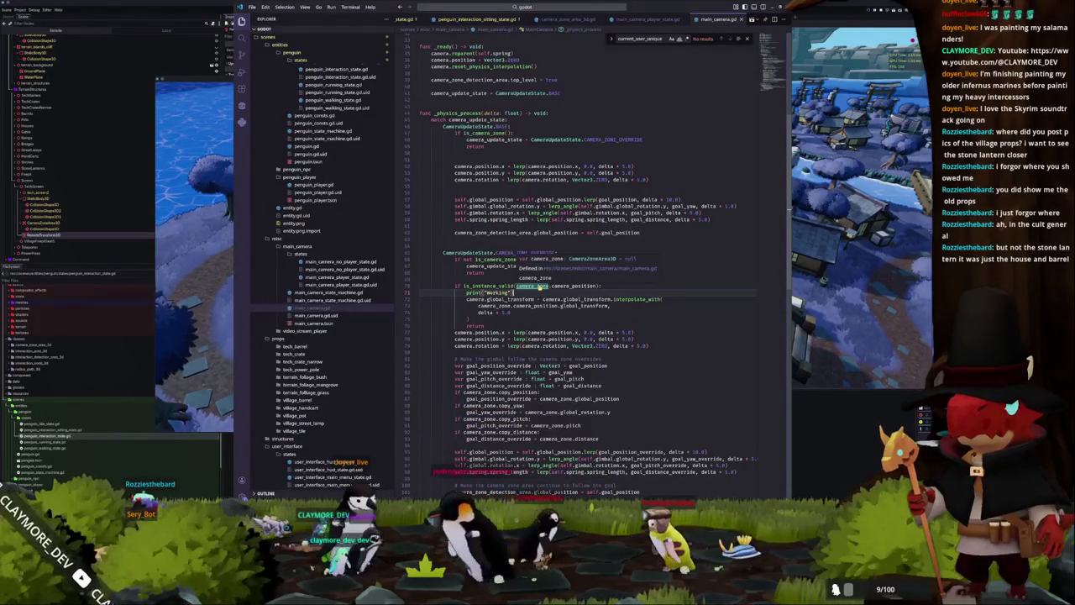
# Follow camera_zone with F12 to the CameraZoneArea3D class definition in camera_zone_area_3d.gd.
pyautogui.moveTo(564, 287)
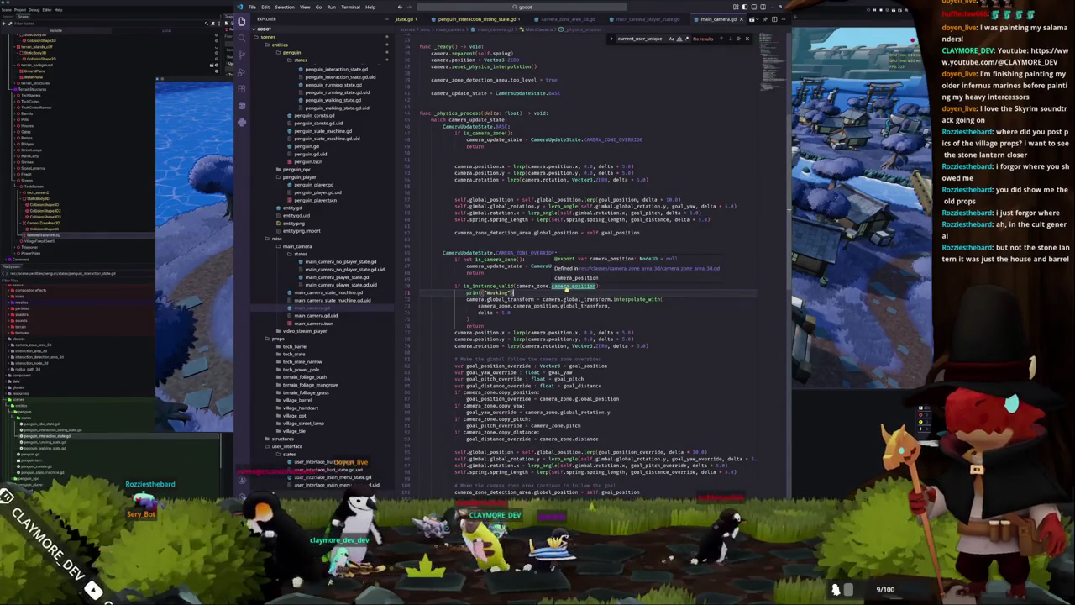
pyautogui.click(551, 279)
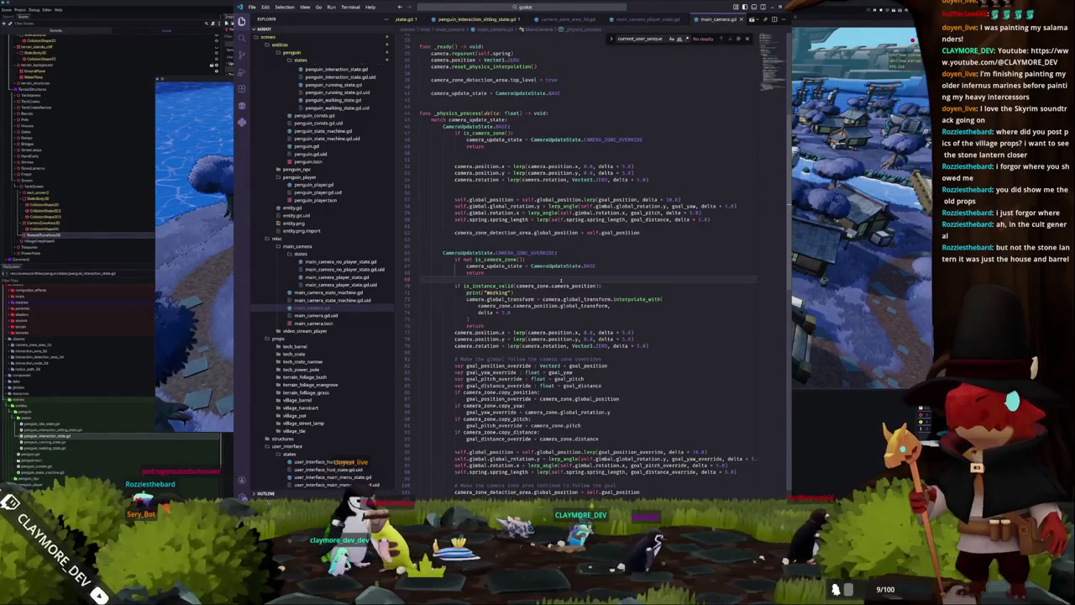
pyautogui.moveTo(573, 286)
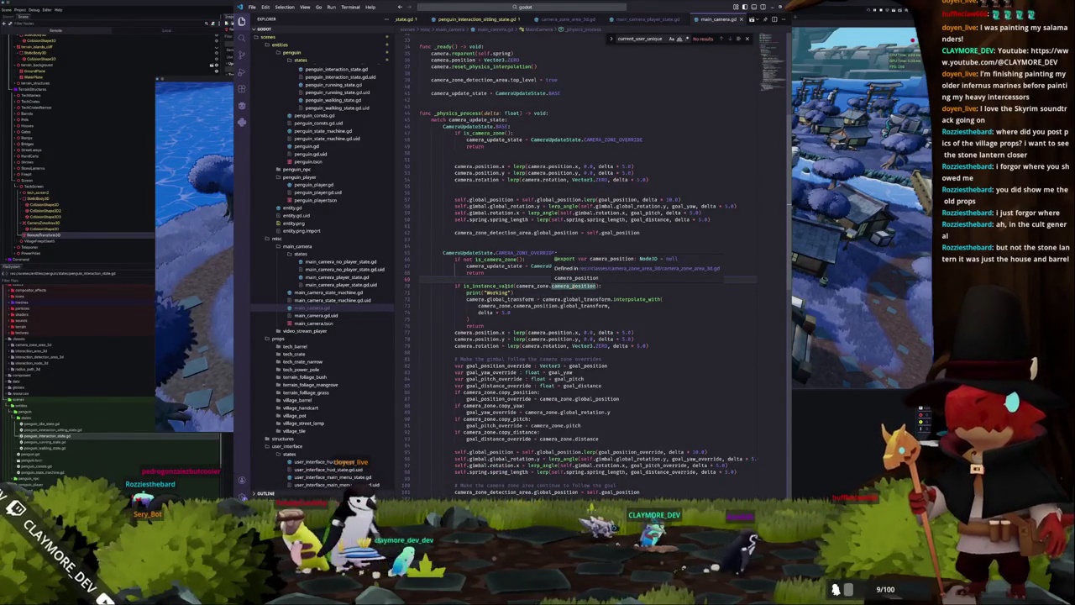
pyautogui.doubleClick(491, 285)
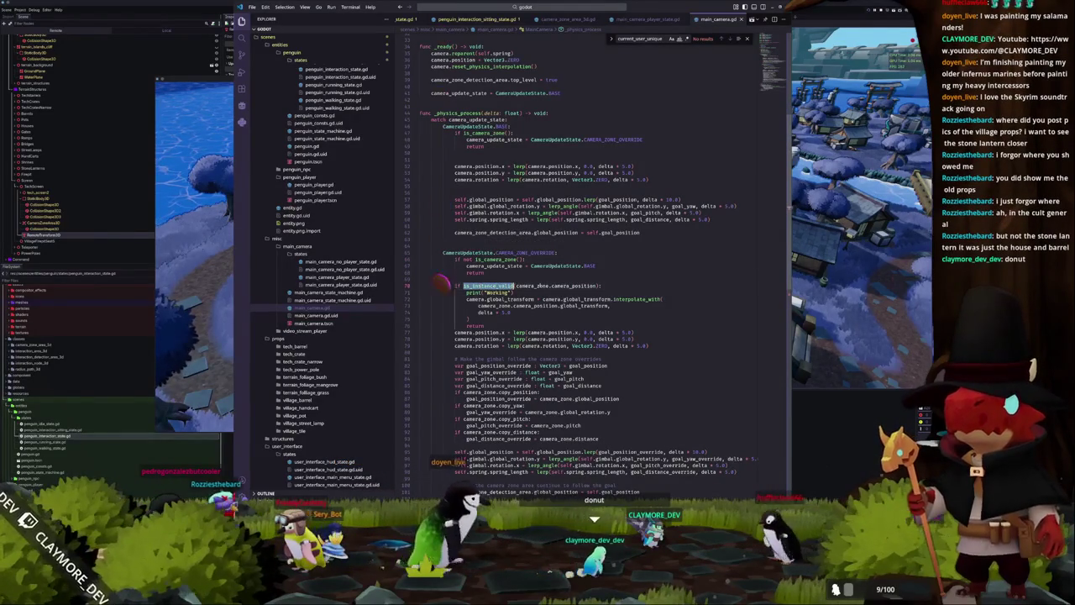
pyautogui.doubleClick(531, 286)
pyautogui.press('F12')
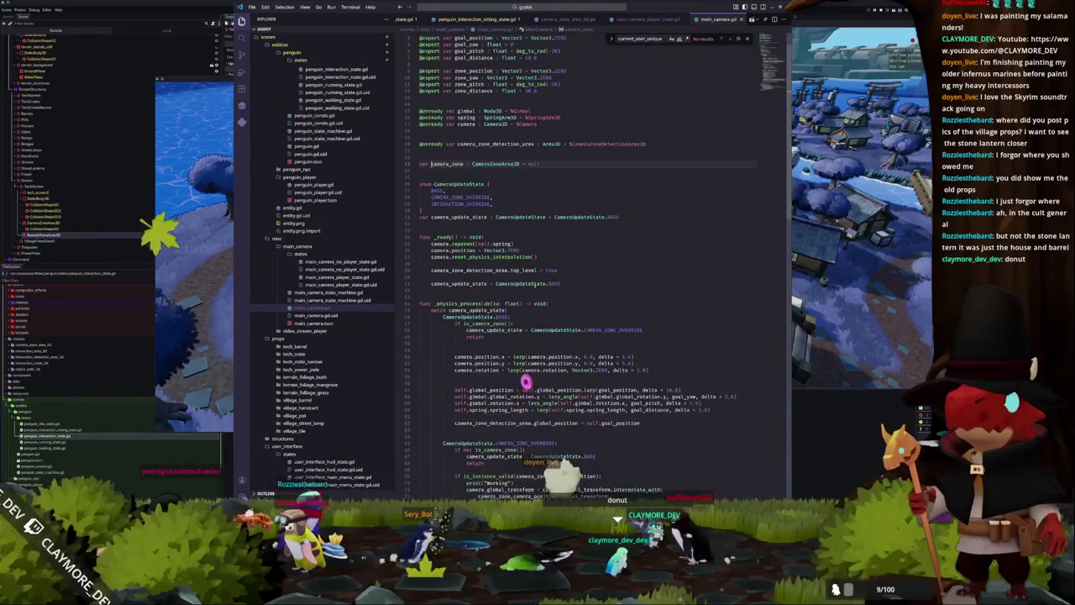
pyautogui.press('F12')
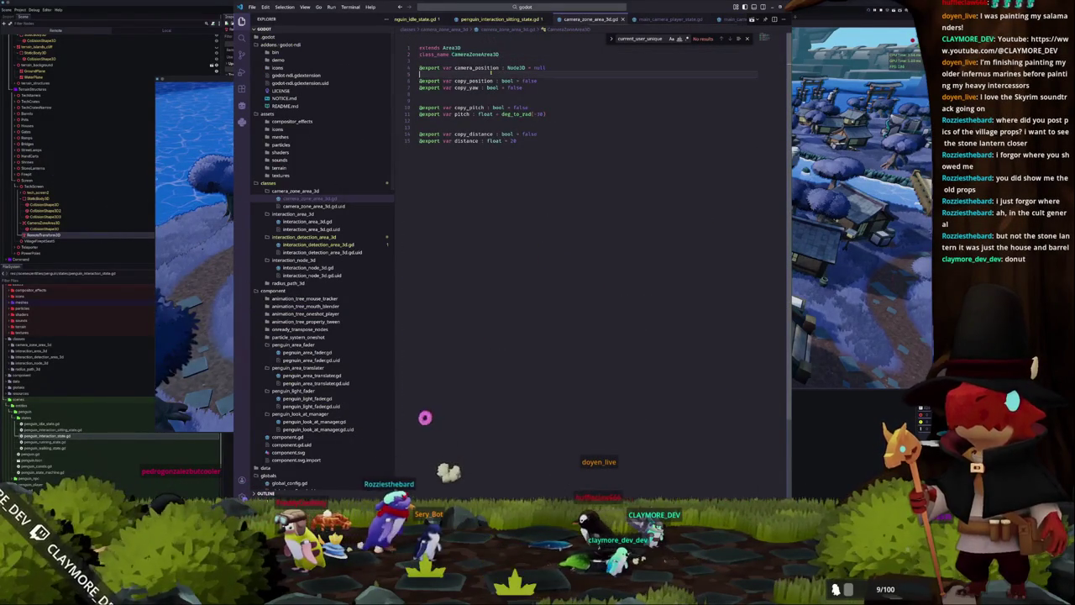
pyautogui.click(42, 229)
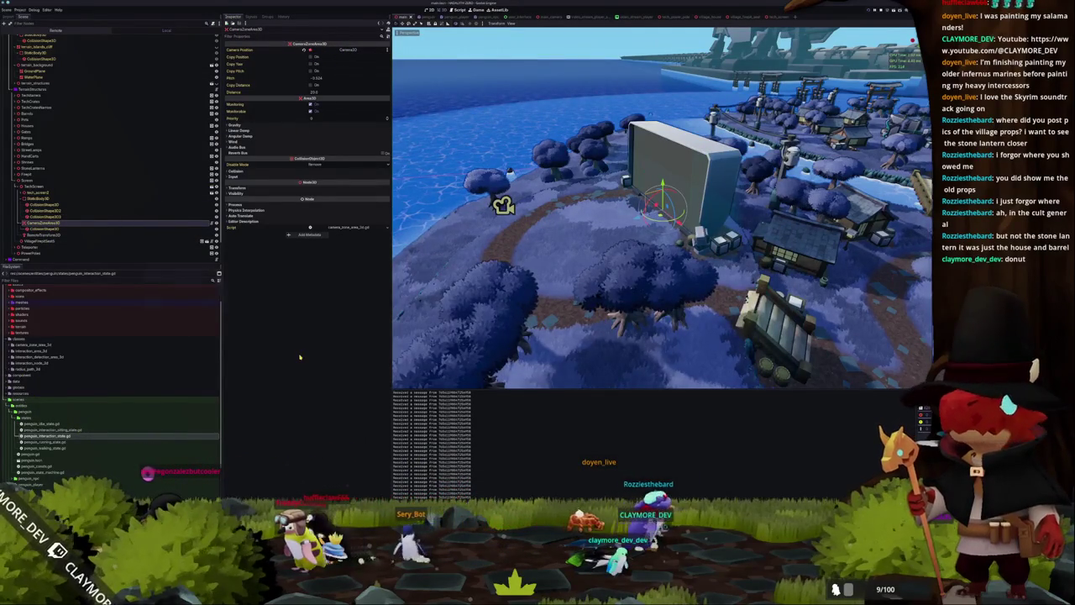
pyautogui.hotkey('alt', 'Tab')
pyautogui.scroll(5, 491, 17)
# Check interaction_detection_area_3d.gd and main_camera_player_state.gd, then return to the print("Working") line in main_camera.gd.
pyautogui.click(328, 244)
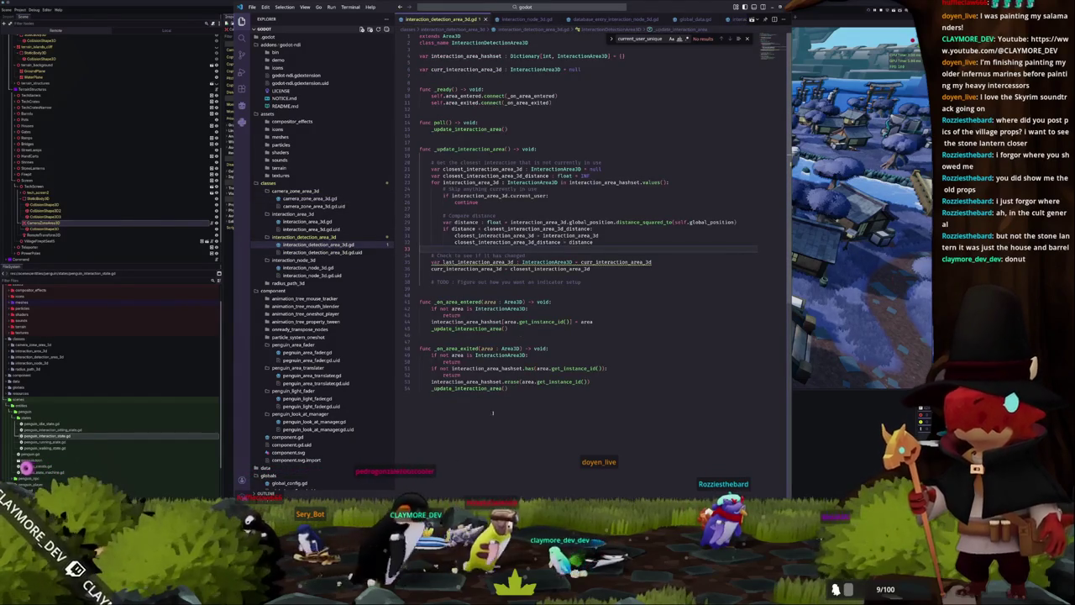
pyautogui.scroll(-8, 592, 18)
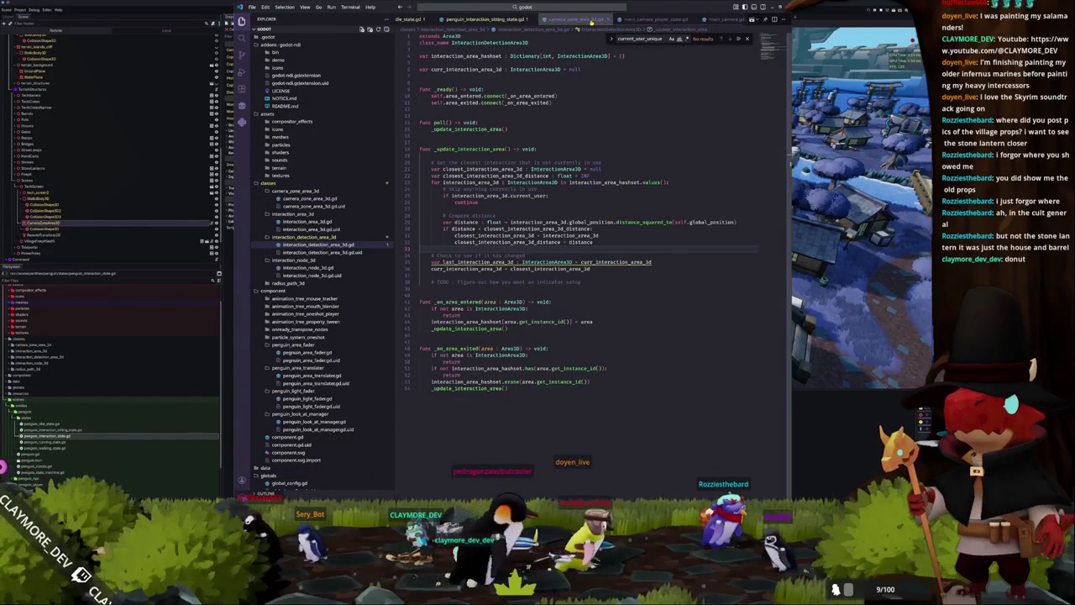
pyautogui.click(597, 18)
pyautogui.click(672, 18)
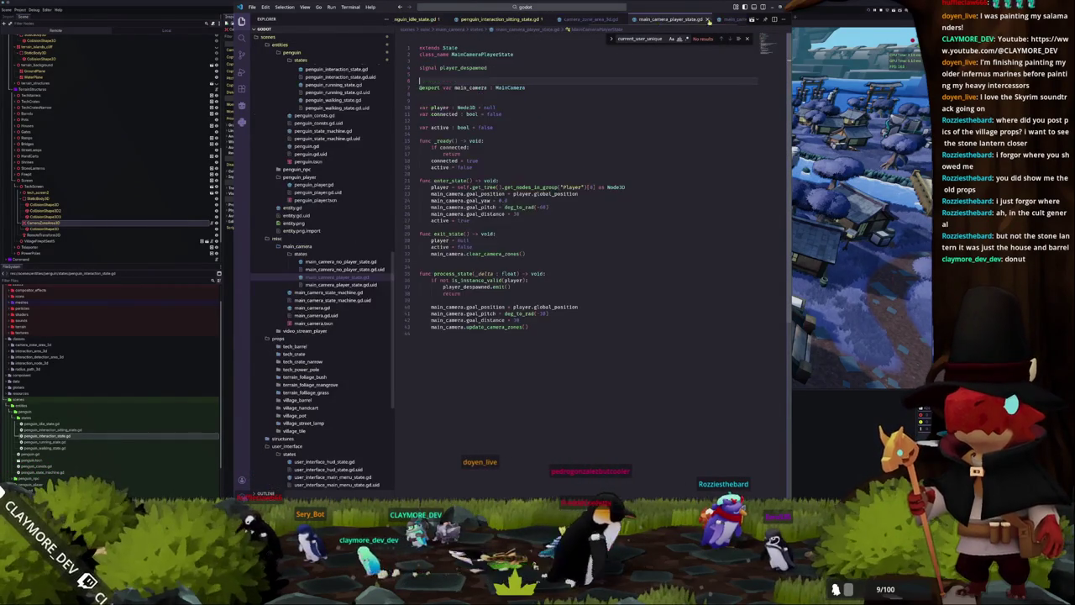
pyautogui.click(724, 20)
pyautogui.scroll(-10, 453, 269)
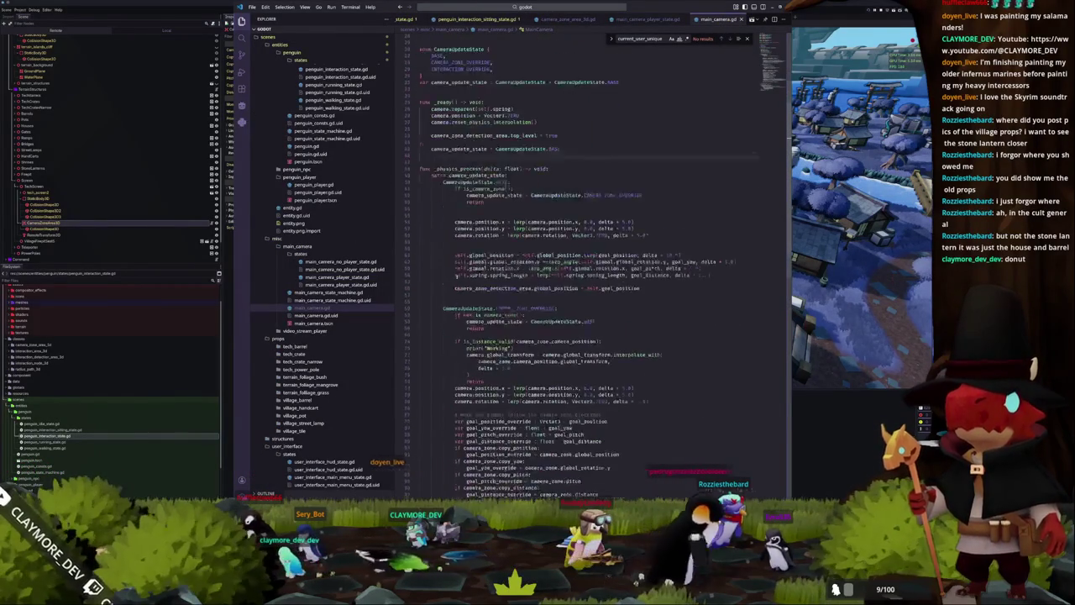
pyautogui.click(523, 275)
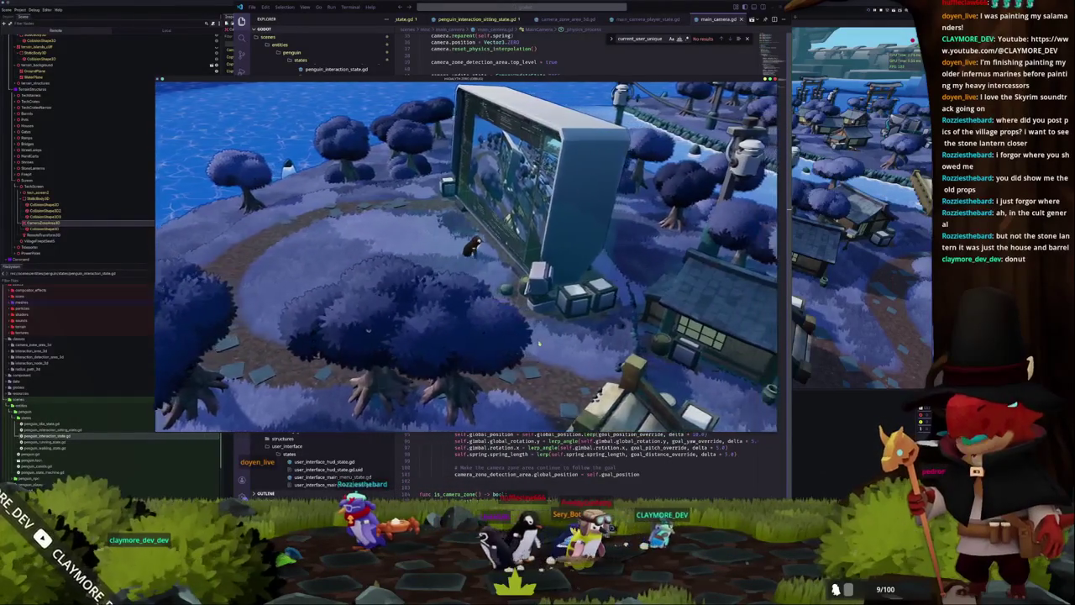
# Inspect the CameraZoneArea3D node's collision layer and mask settings.
pyautogui.click(50, 222)
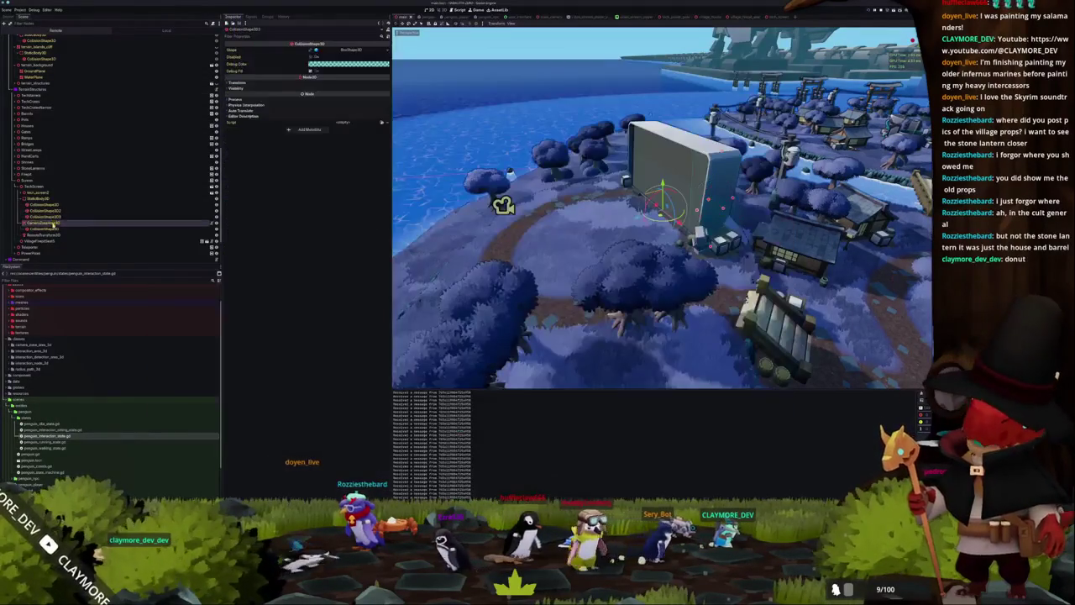
pyautogui.click(244, 170)
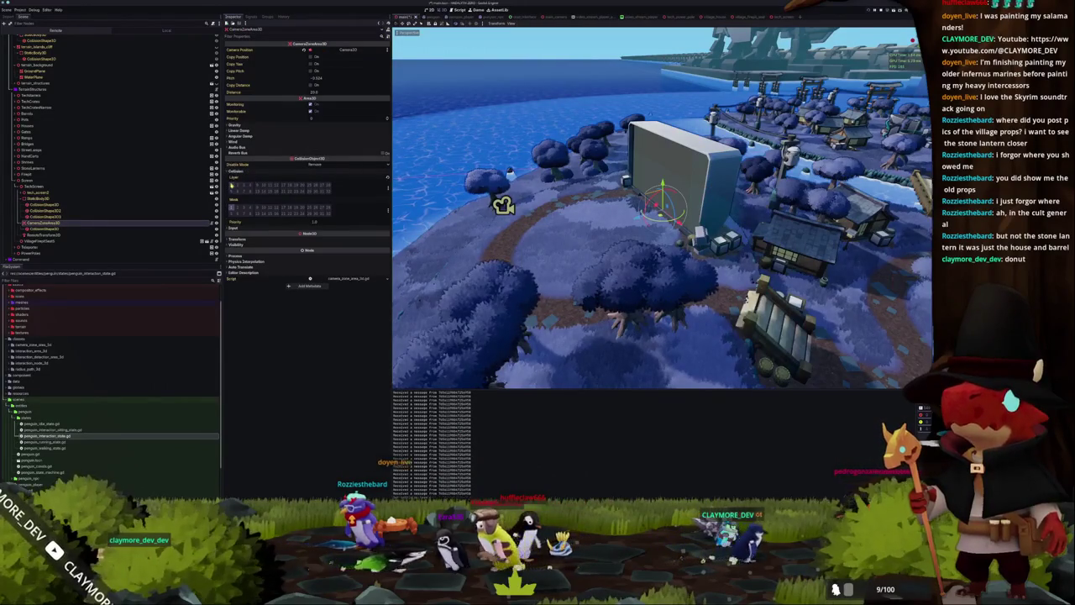
pyautogui.click(389, 187)
pyautogui.click(356, 185)
# Run the game to test the camera zone, stop it, and save the scene.
pyautogui.press('F5')
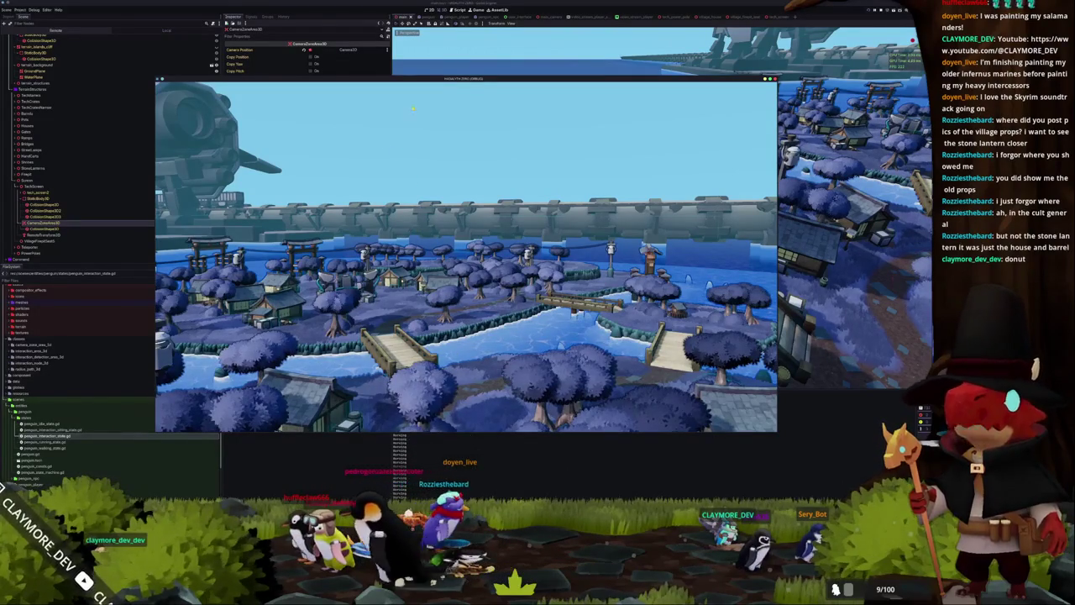
pyautogui.moveTo(440, 81); pyautogui.dragTo(527, 97)
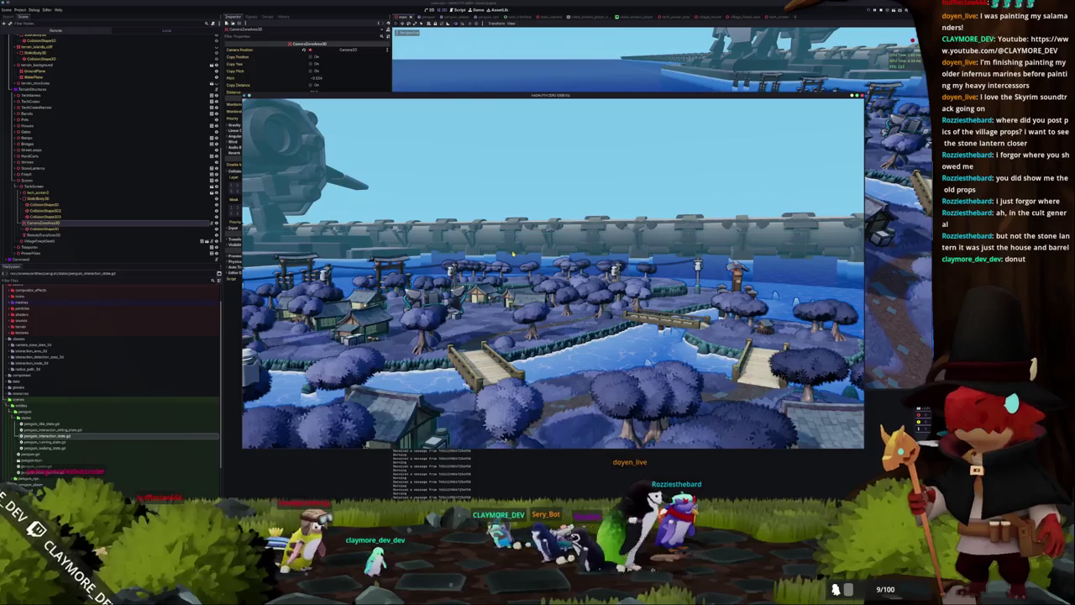
pyautogui.press('F8')
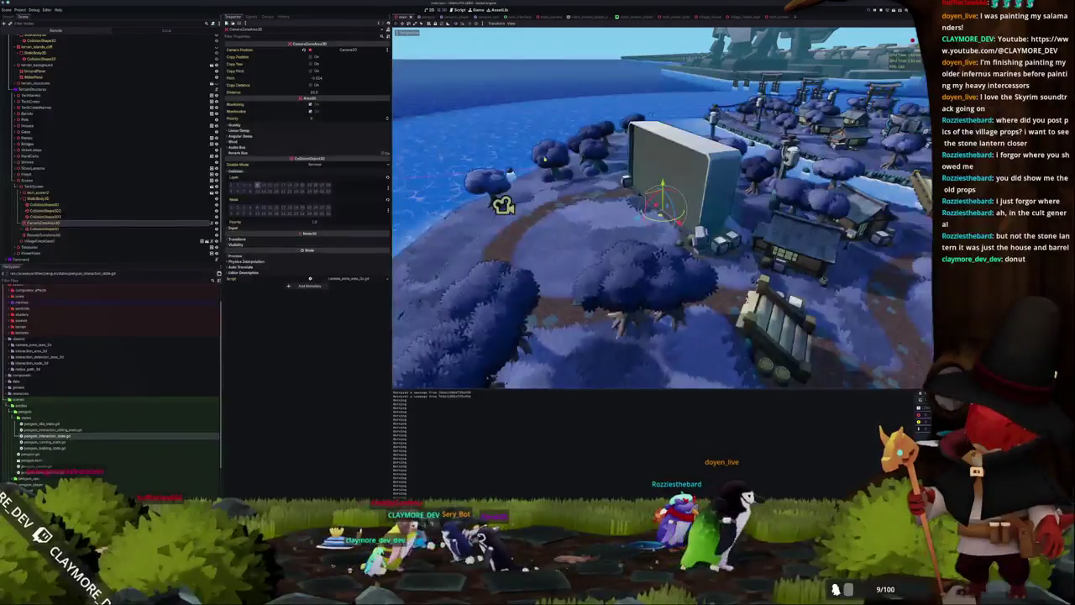
pyautogui.hotkey('ctrl', 's')
pyautogui.moveTo(664, 210); pyautogui.dragTo(538, 243)
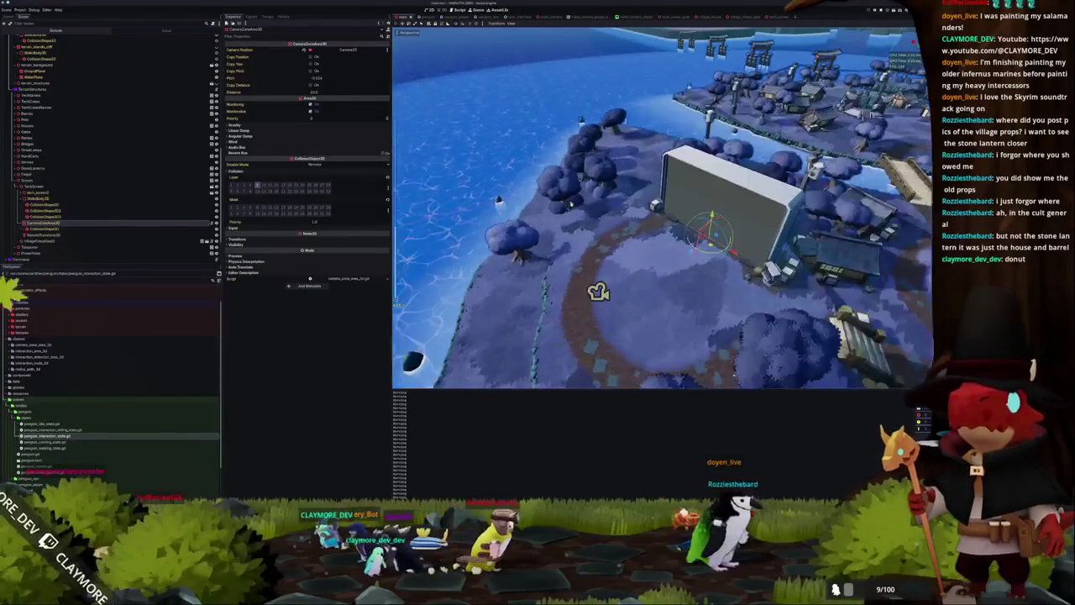
pyautogui.hotkey('alt', 'Tab')
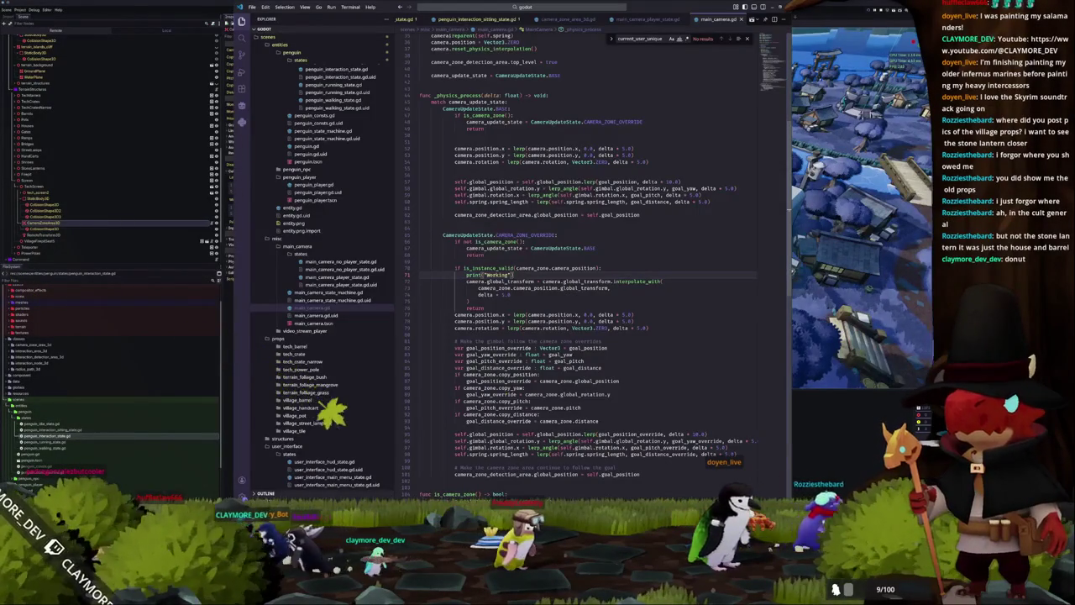
# Comment out the zone-override camera position and rotation lerp lines.
pyautogui.scroll(3, 537, 18)
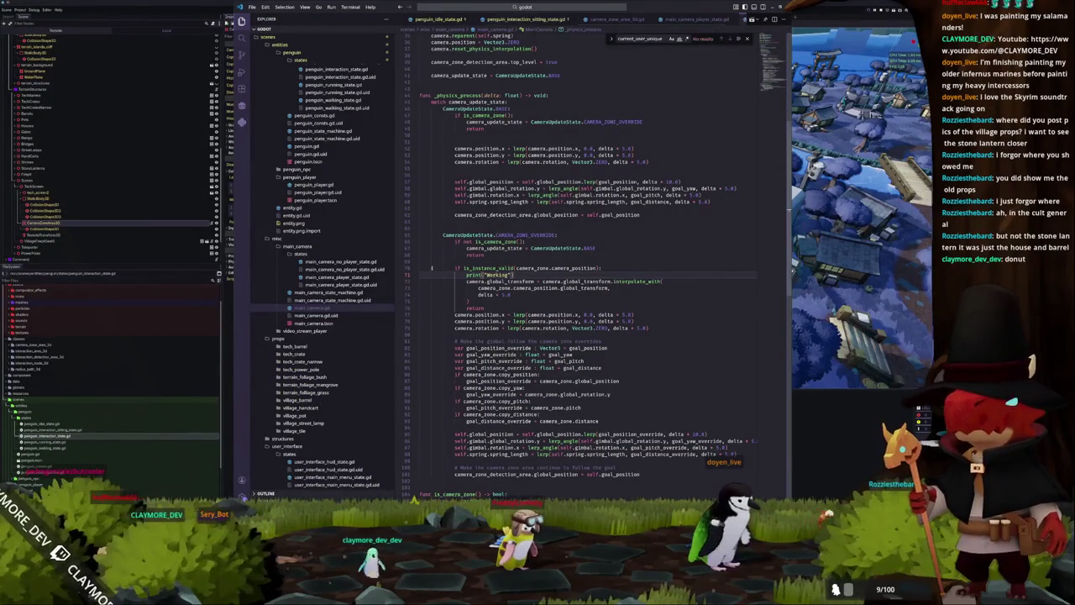
pyautogui.click(483, 308)
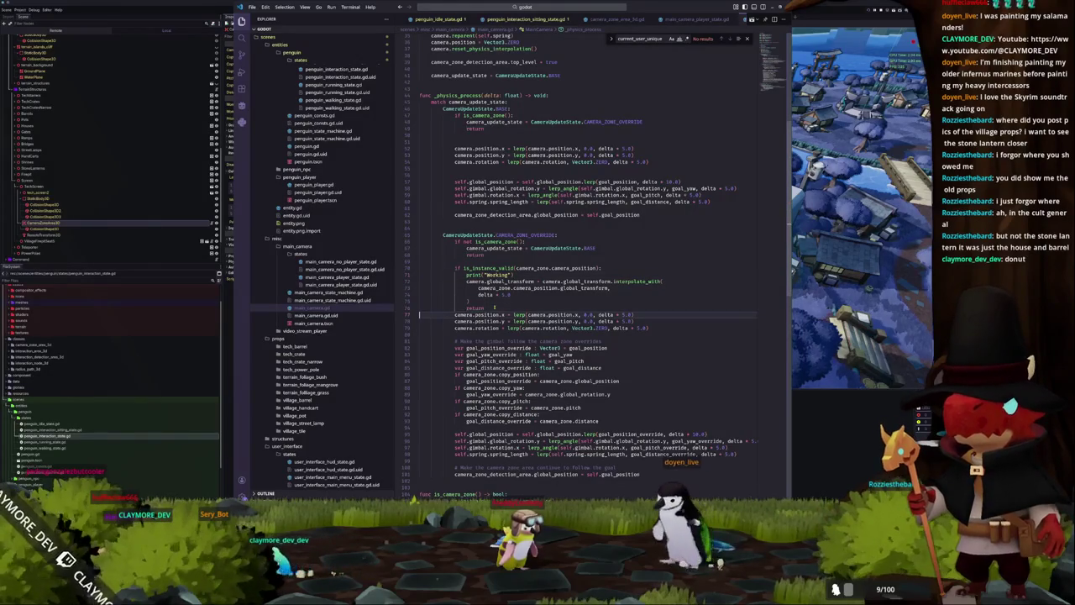
pyautogui.press('Return')
pyautogui.press('Up')
pyautogui.press('Up')
pyautogui.press('Up')
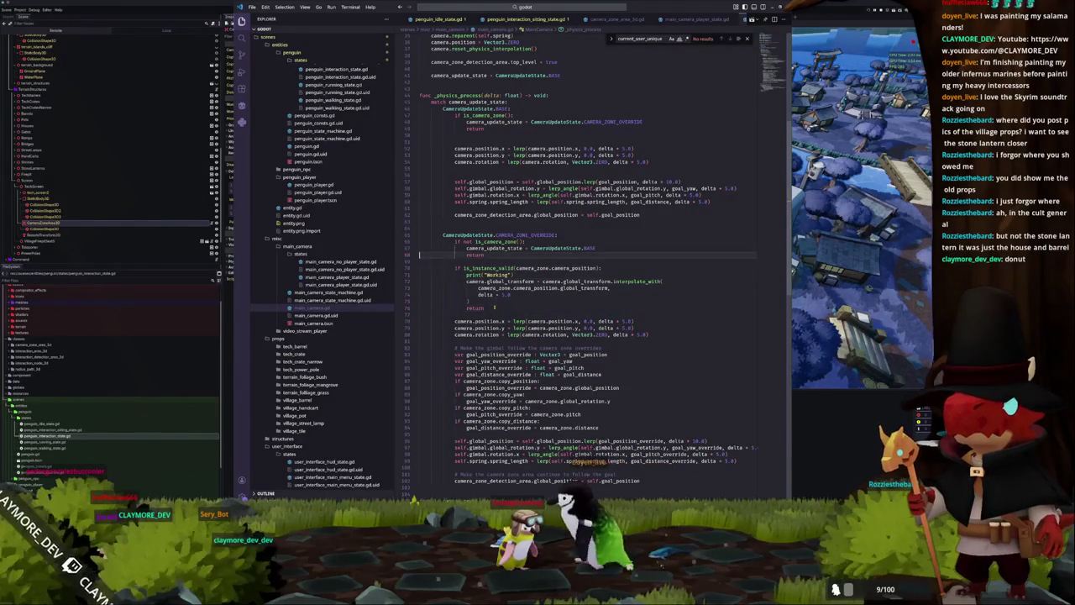
pyautogui.press('Up')
pyautogui.press('Up')
pyautogui.press('Up')
pyautogui.hotkey('ctrl', 'Right')
pyautogui.hotkey('ctrl', 'Right')
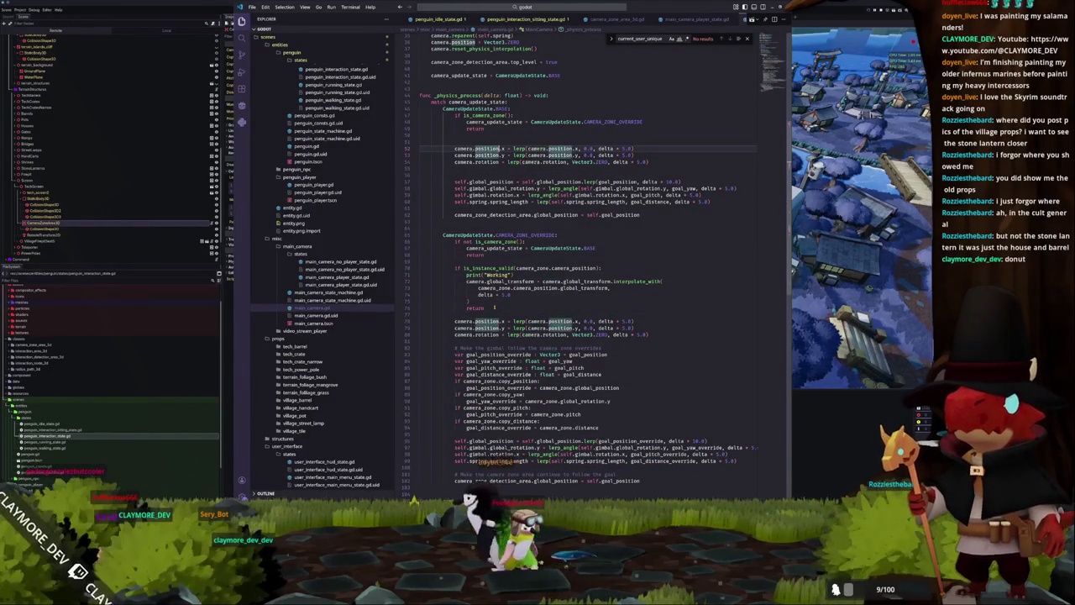
pyautogui.press('Down')
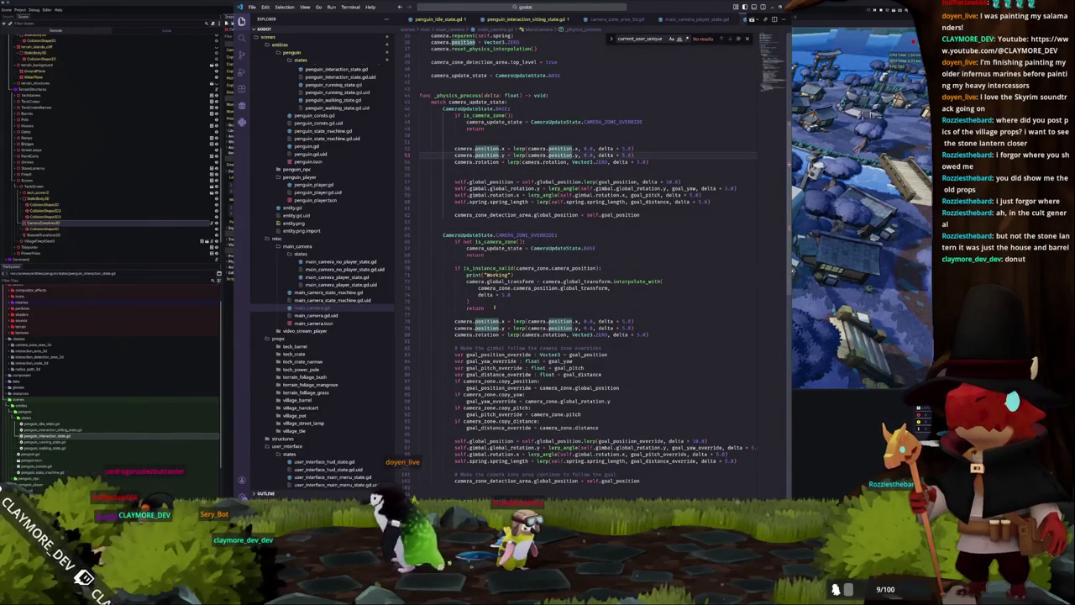
pyautogui.press('Down')
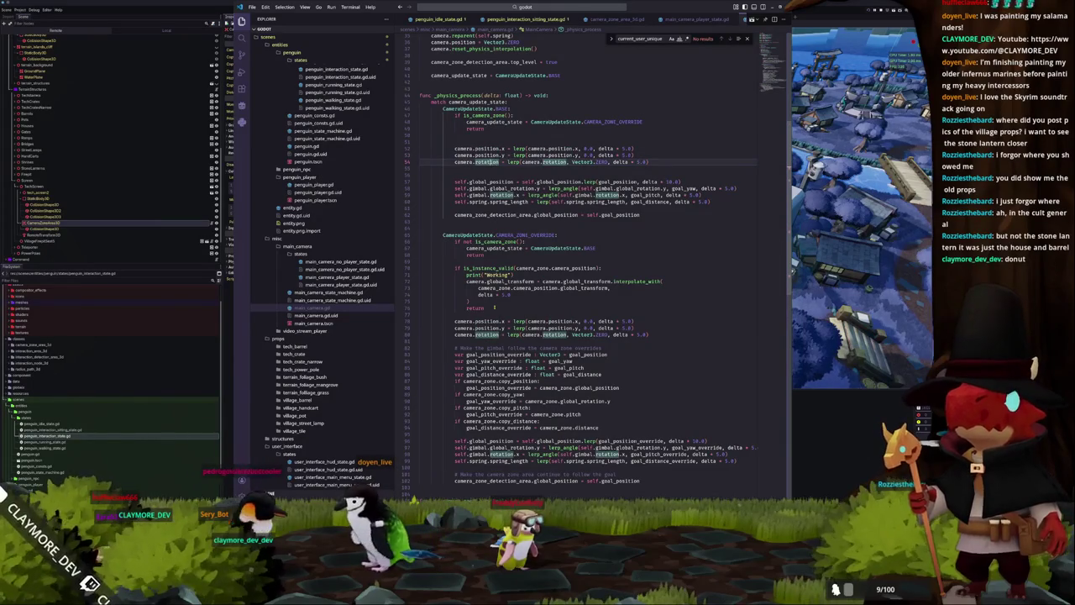
pyautogui.hotkey('ctrl', 'Left')
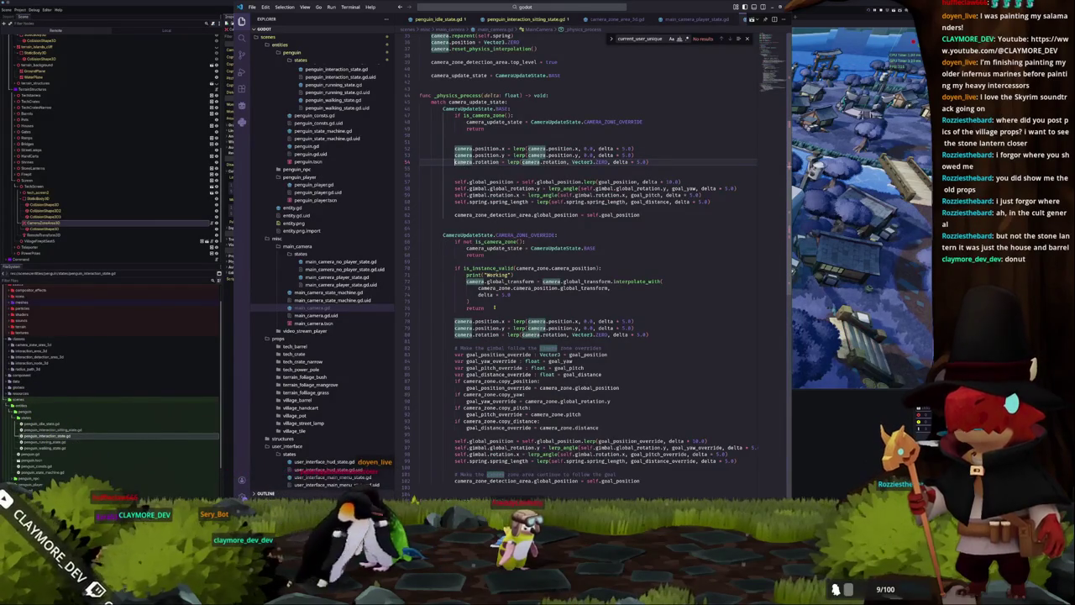
pyautogui.press('Down')
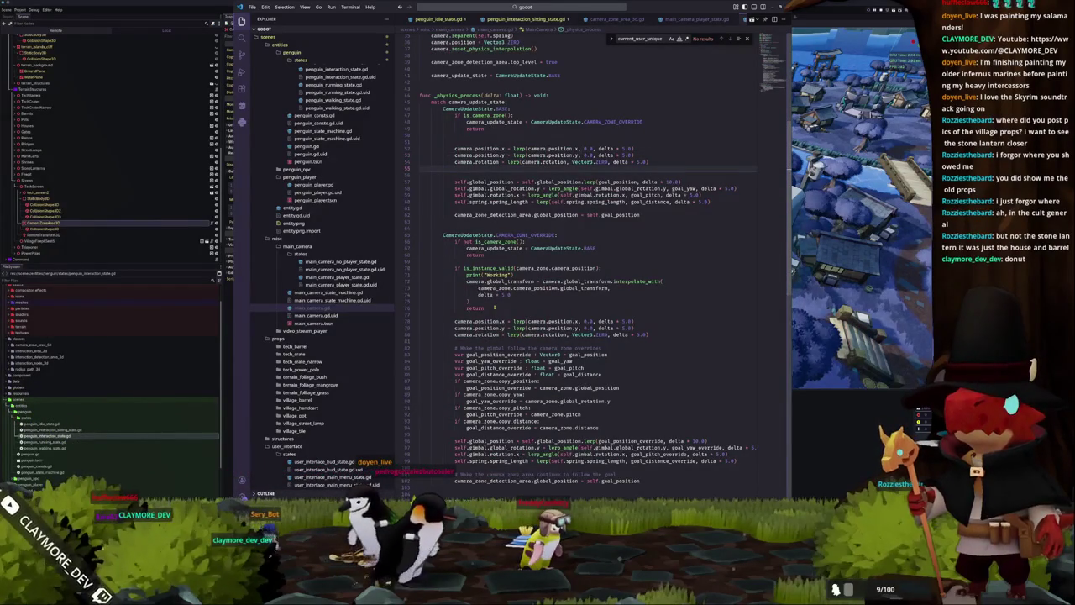
pyautogui.press('Up')
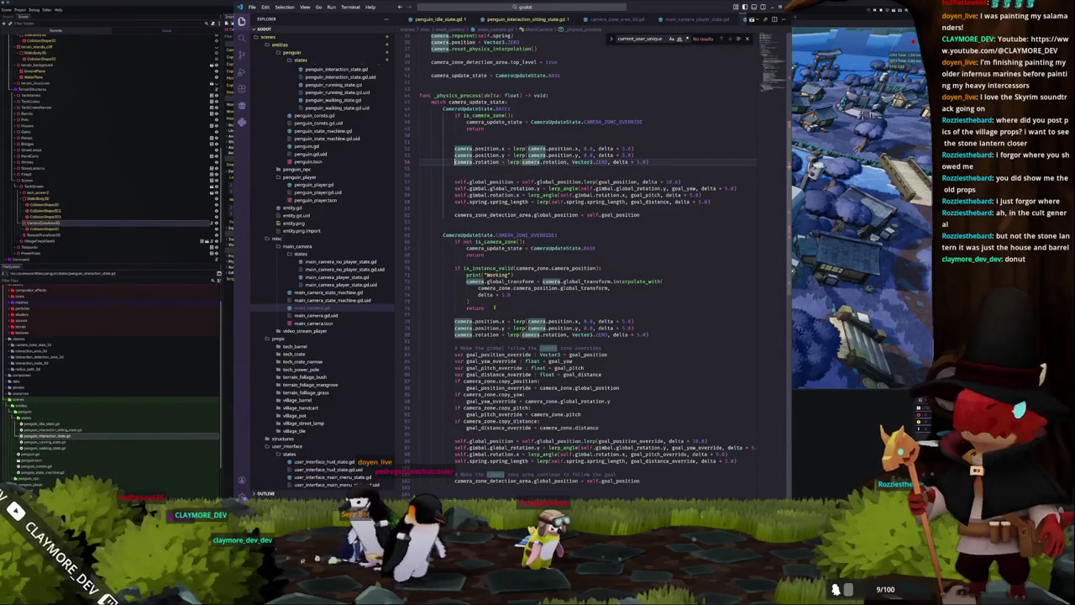
pyautogui.press('Down')
pyautogui.press('Down')
pyautogui.press('Down')
pyautogui.press('Down')
pyautogui.press('Down')
pyautogui.press('Down')
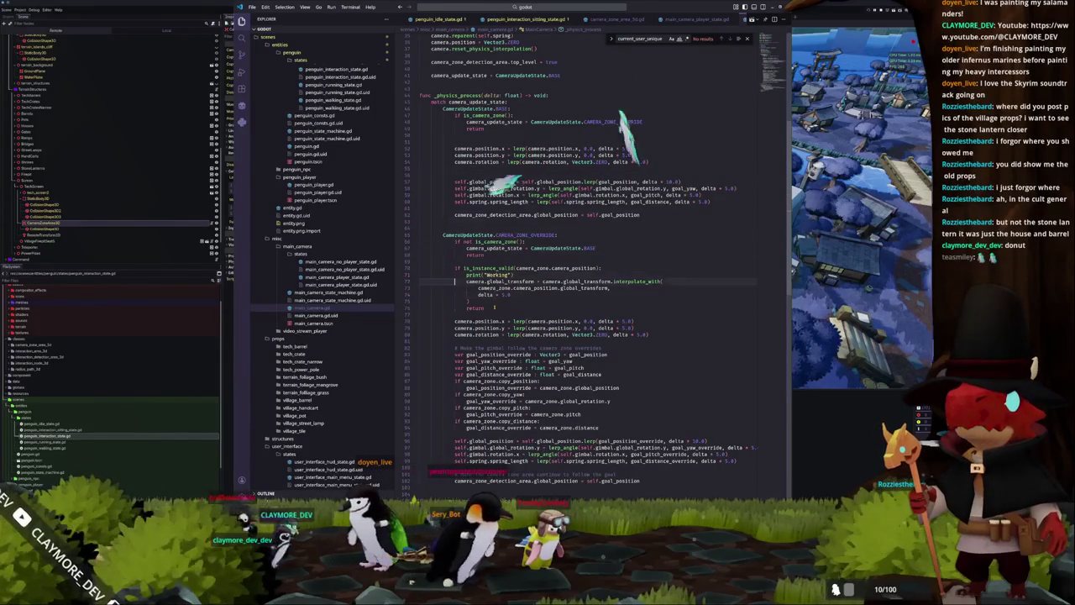
pyautogui.hotkey('shift', 'Up')
pyautogui.hotkey('shift', 'Up')
pyautogui.hotkey('shift', 'Up')
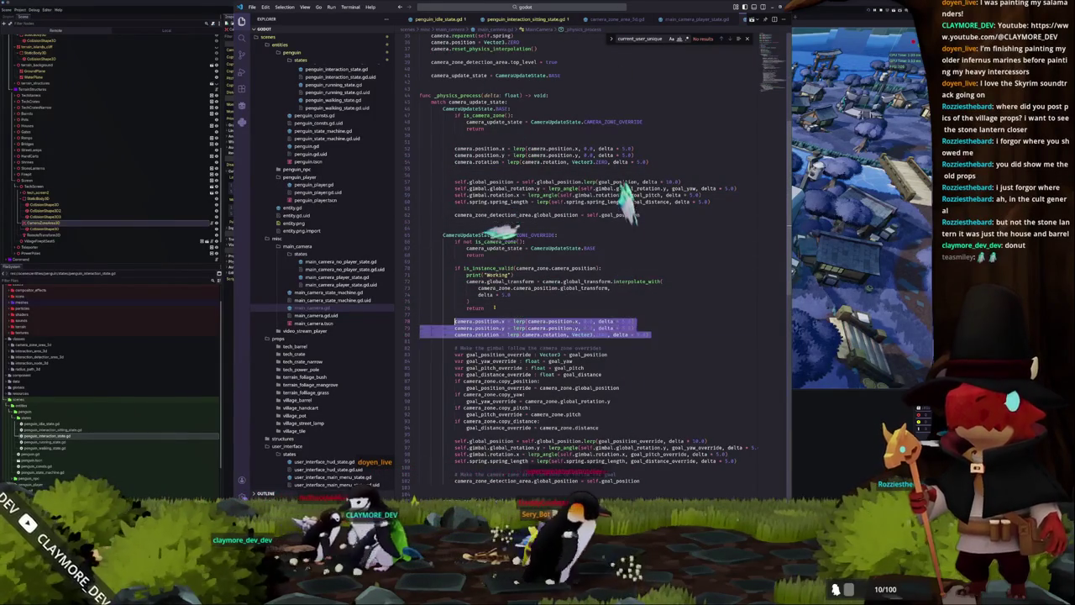
pyautogui.hotkey('ctrl', '/')
# Start a new line 'camera.transform = camera.transform.interpolate_with(Transform' below them.
pyautogui.press('Return')
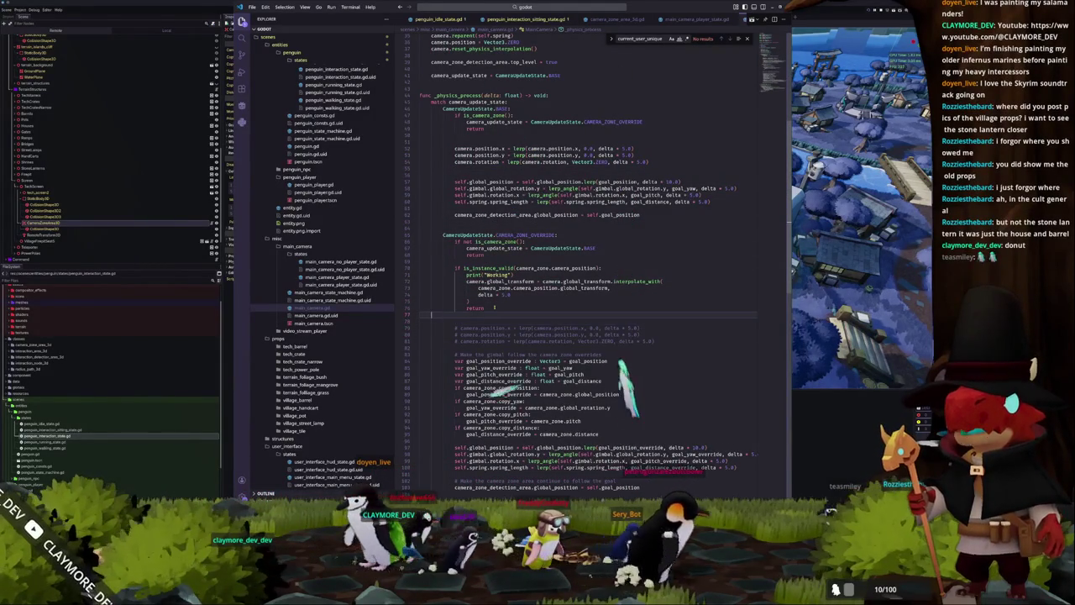
pyautogui.write('camera.global_t')
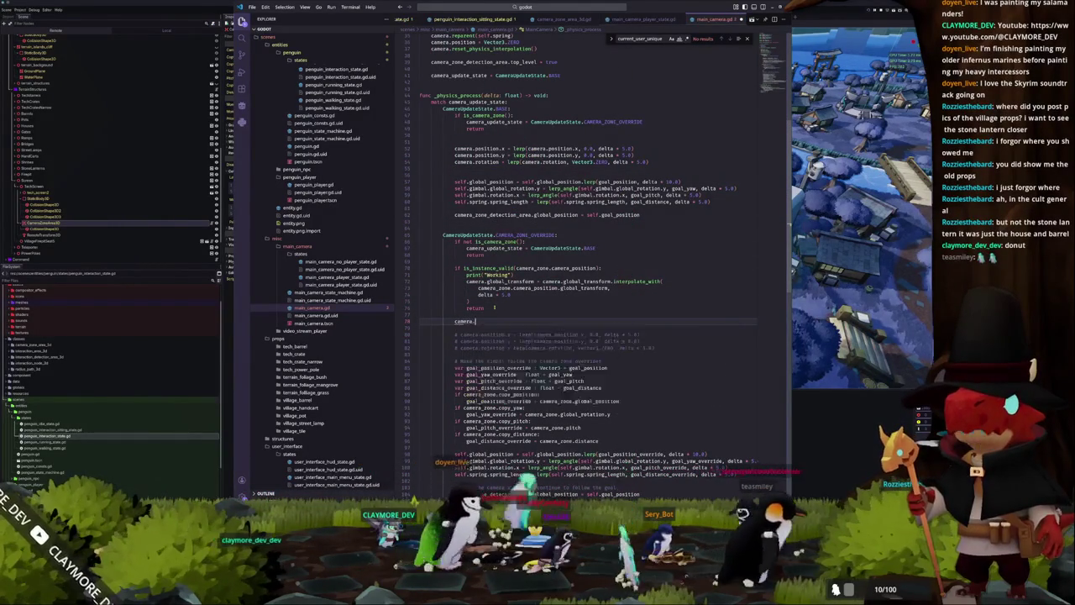
pyautogui.press('BackSpace')
pyautogui.press('BackSpace')
pyautogui.press('BackSpace')
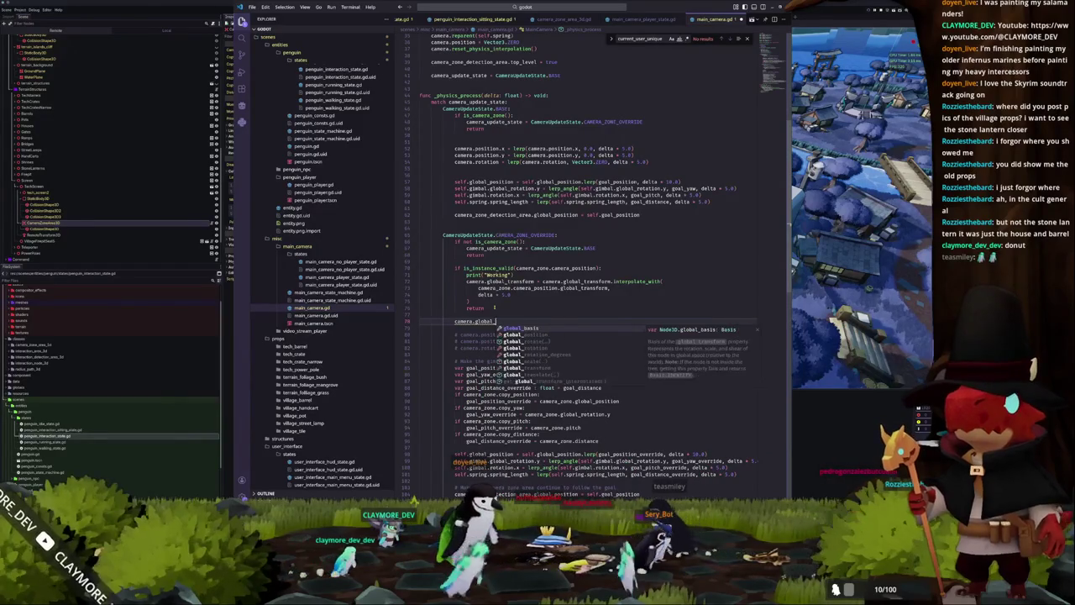
pyautogui.press('BackSpace')
pyautogui.press('BackSpace')
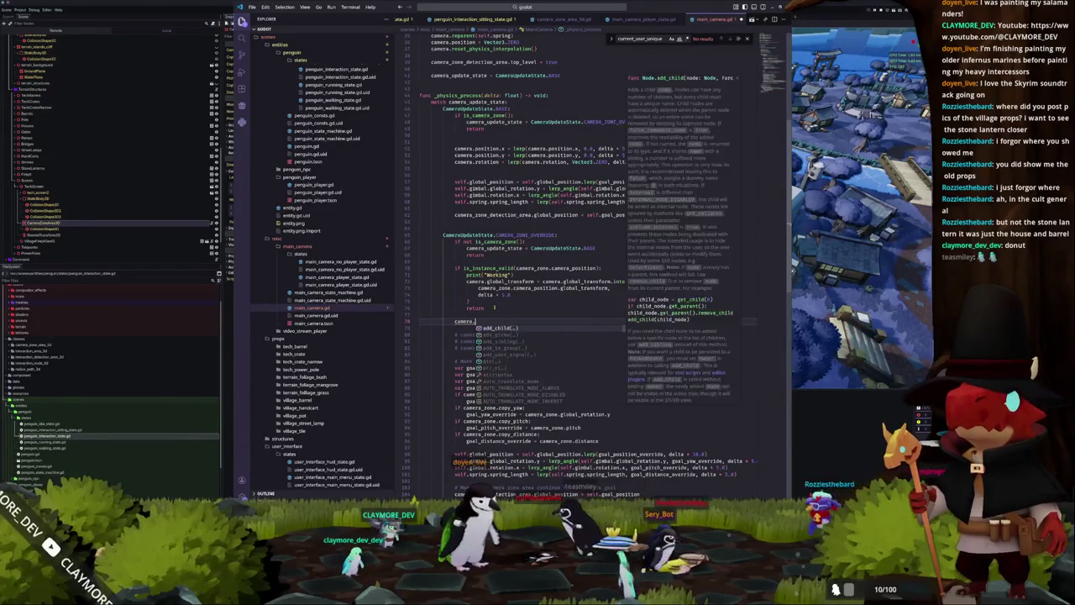
pyautogui.write('local')
pyautogui.press('BackSpace')
pyautogui.press('BackSpace')
pyautogui.press('BackSpace')
pyautogui.write('transform = ')
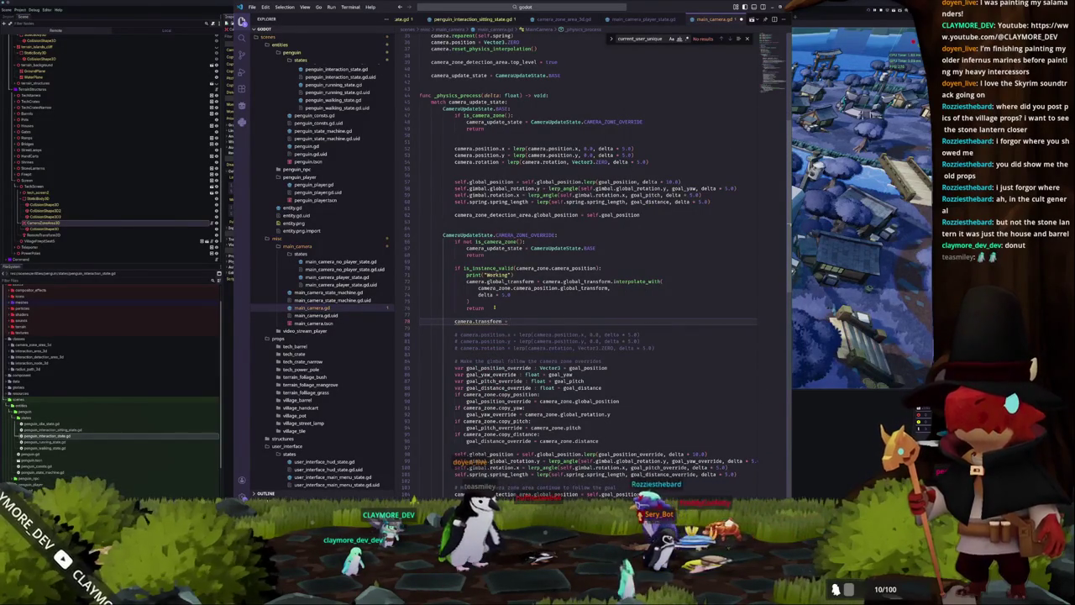
pyautogui.write('camera.transfo')
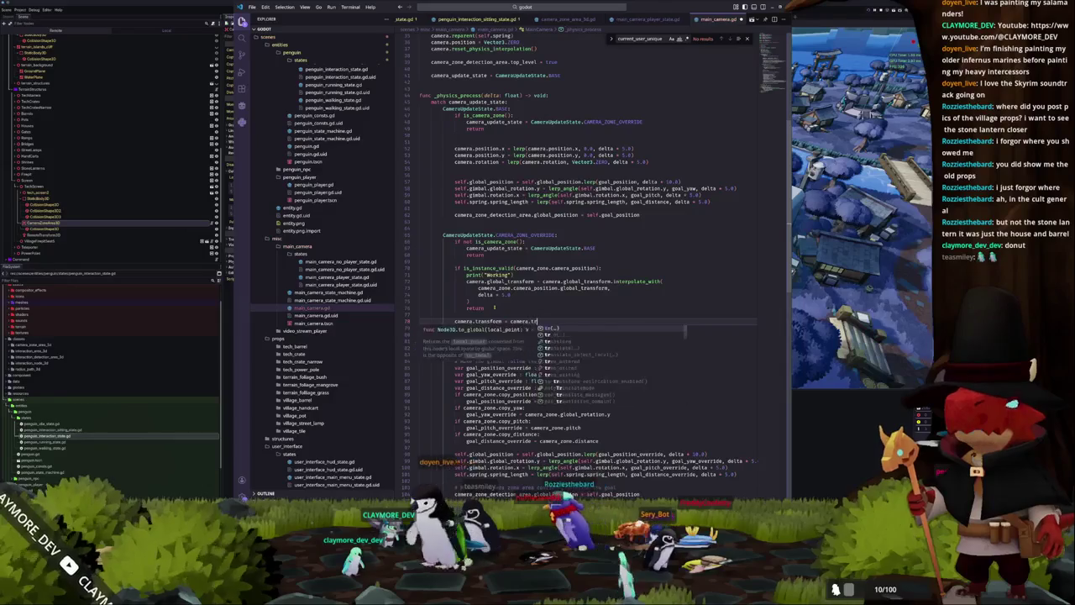
pyautogui.write('rm.interpolate_w')
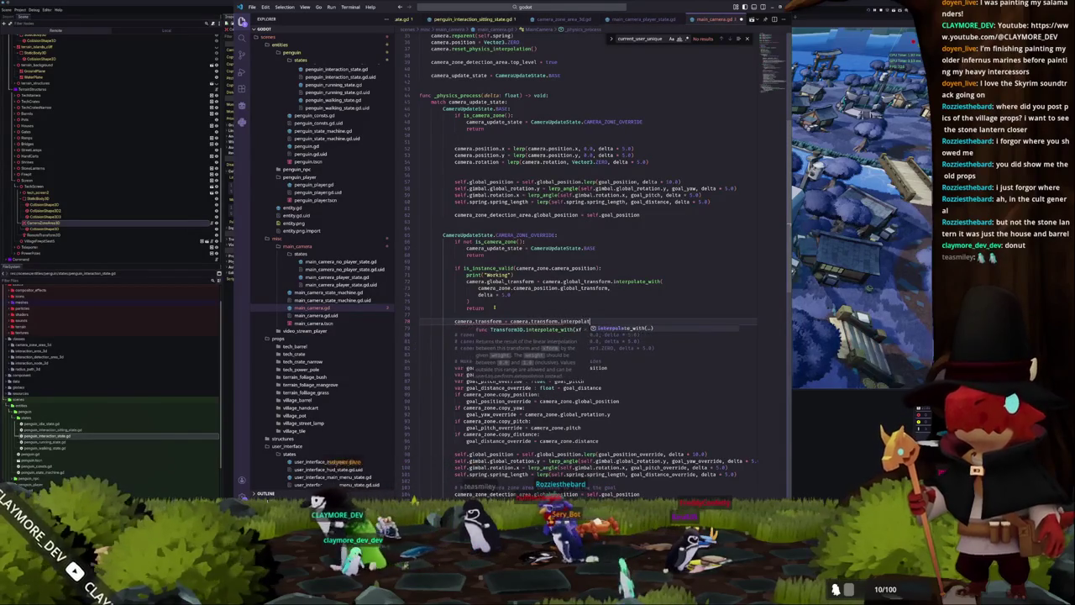
pyautogui.press('Return')
pyautogui.press('Return')
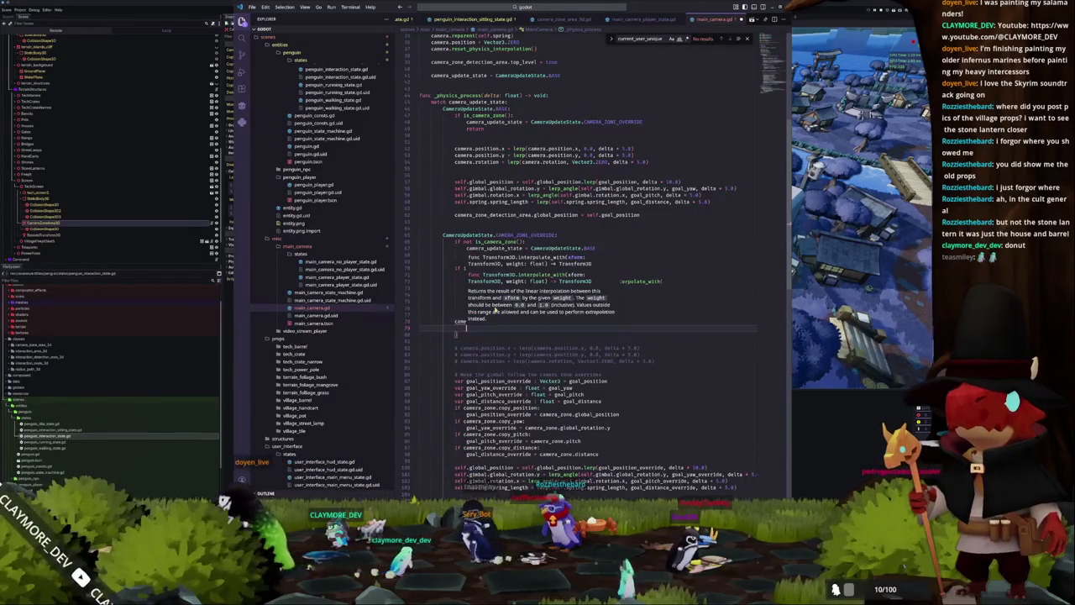
pyautogui.write('Transform')
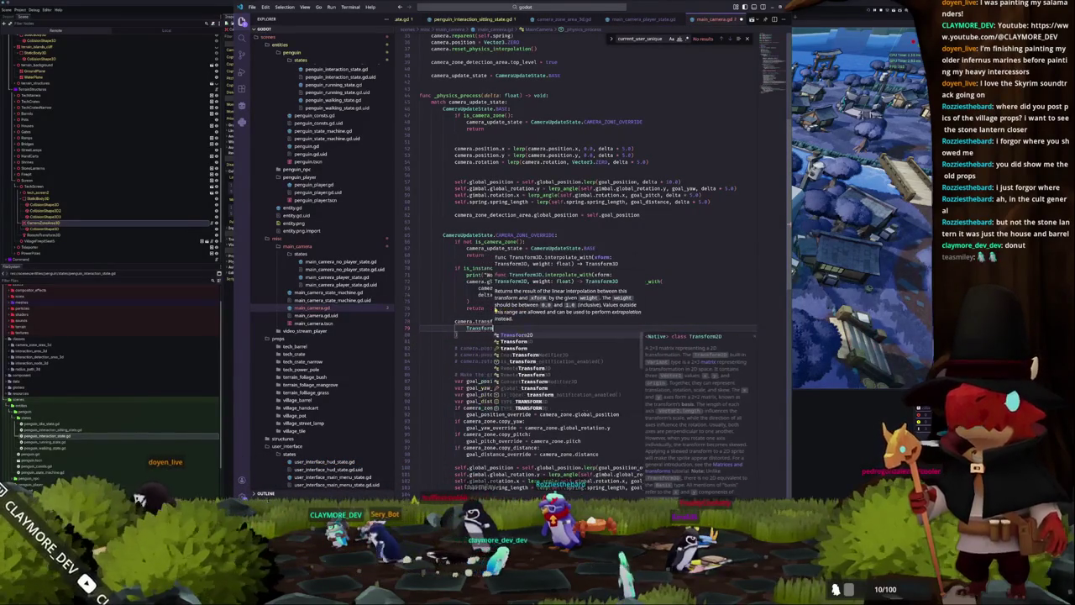
pyautogui.hotkey('alt', 'Tab')
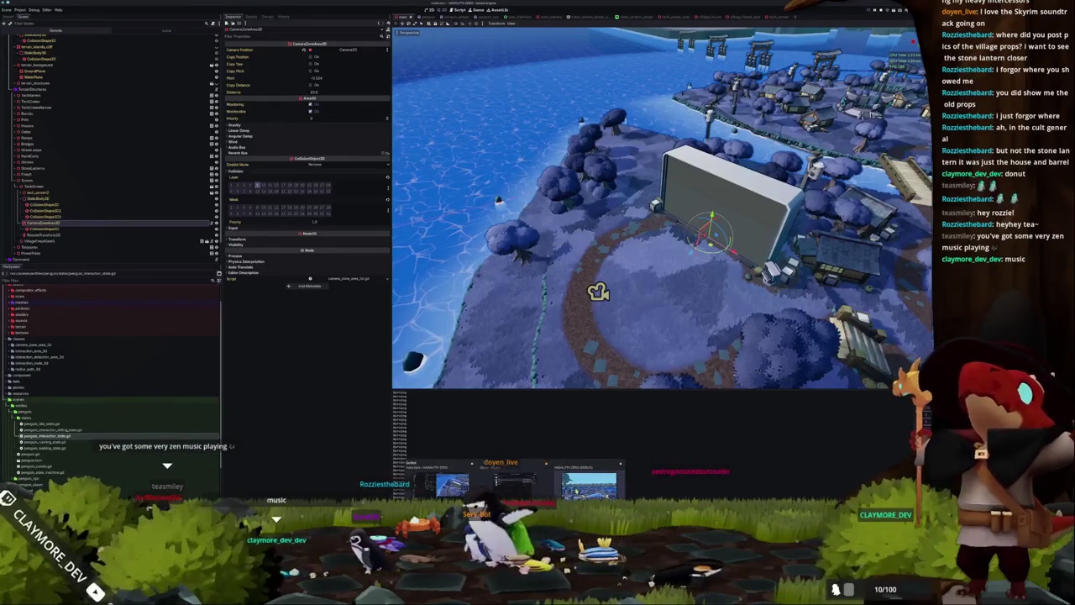
# Restart the running game and create a lobby to enter the village.
pyautogui.click(589, 485)
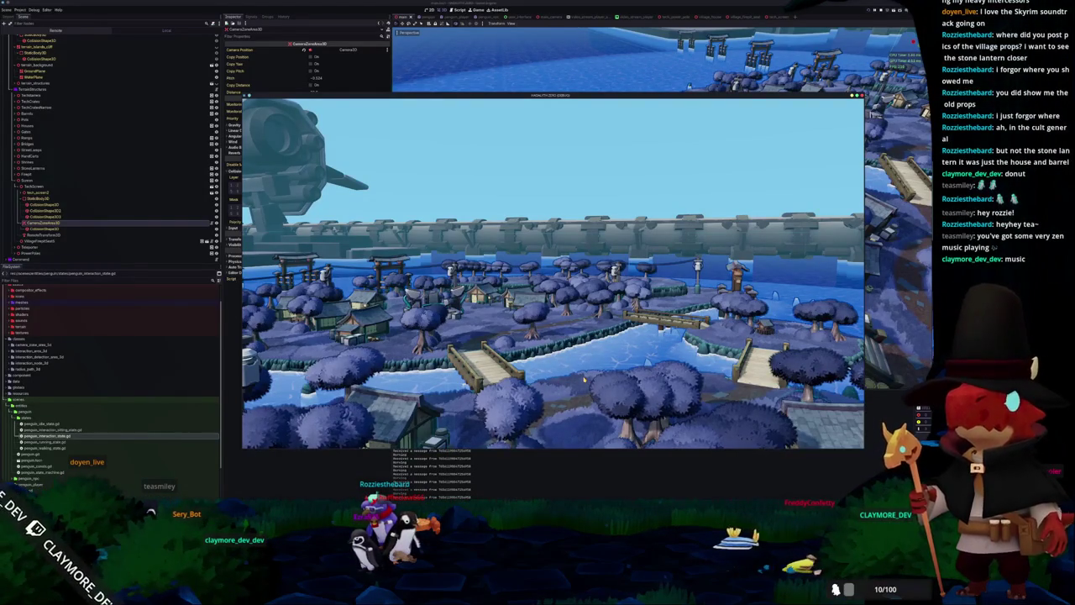
pyautogui.press('F8')
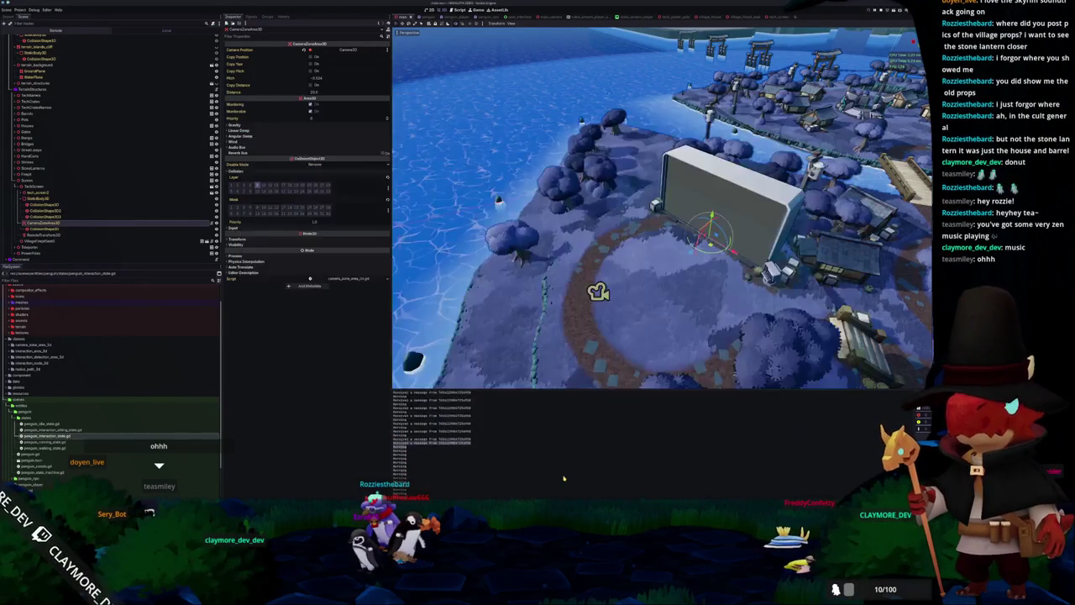
pyautogui.press('F5')
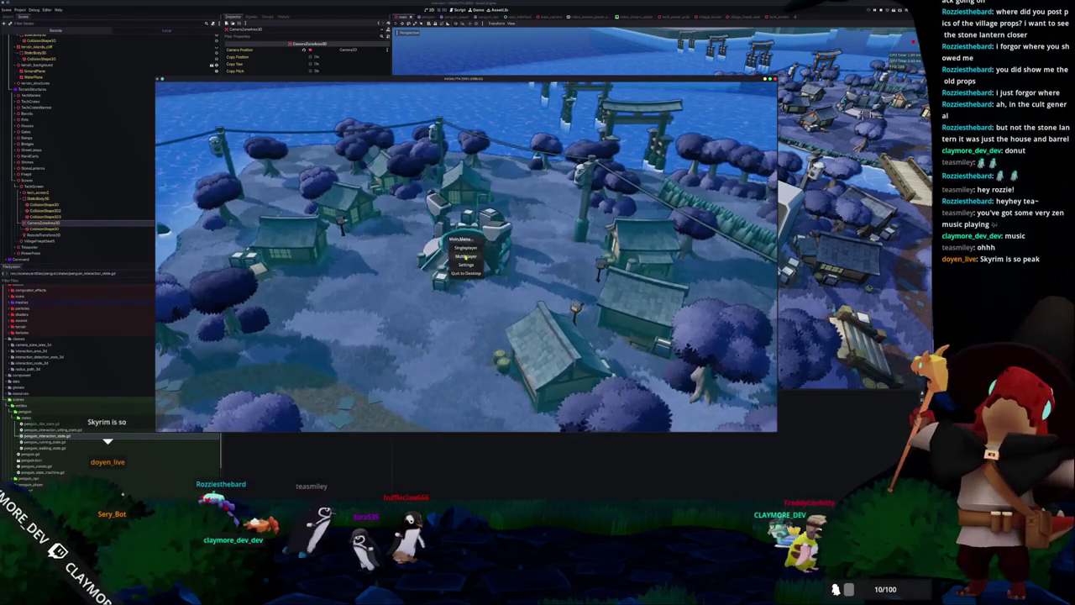
pyautogui.click(466, 256)
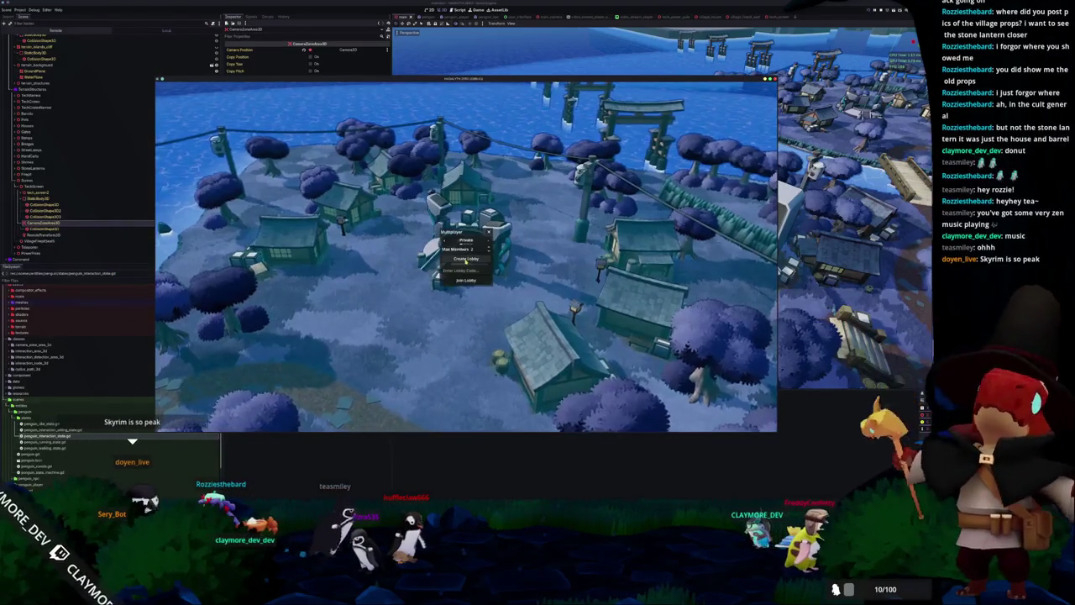
# Walk the penguin across the bridge, up the stairs and into the screen building's camera zone.
pyautogui.press('a')
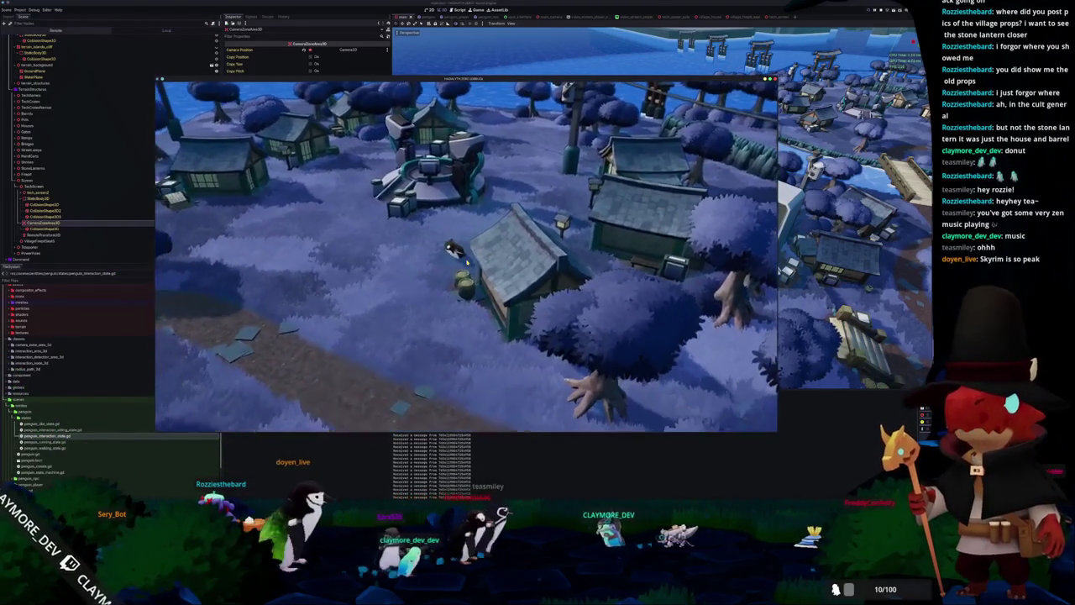
pyautogui.press('a')
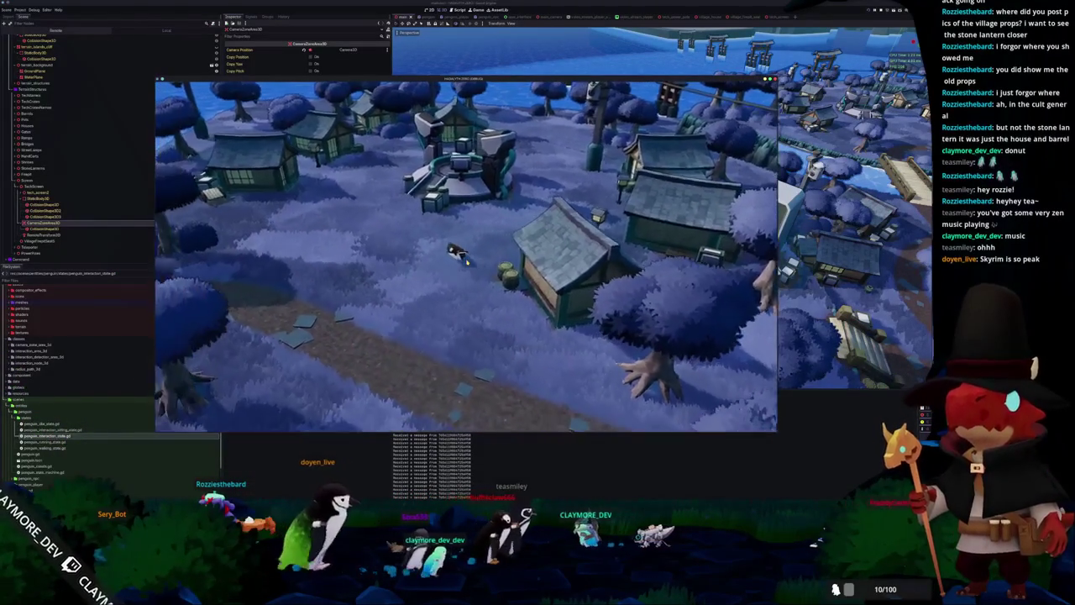
pyautogui.press('a')
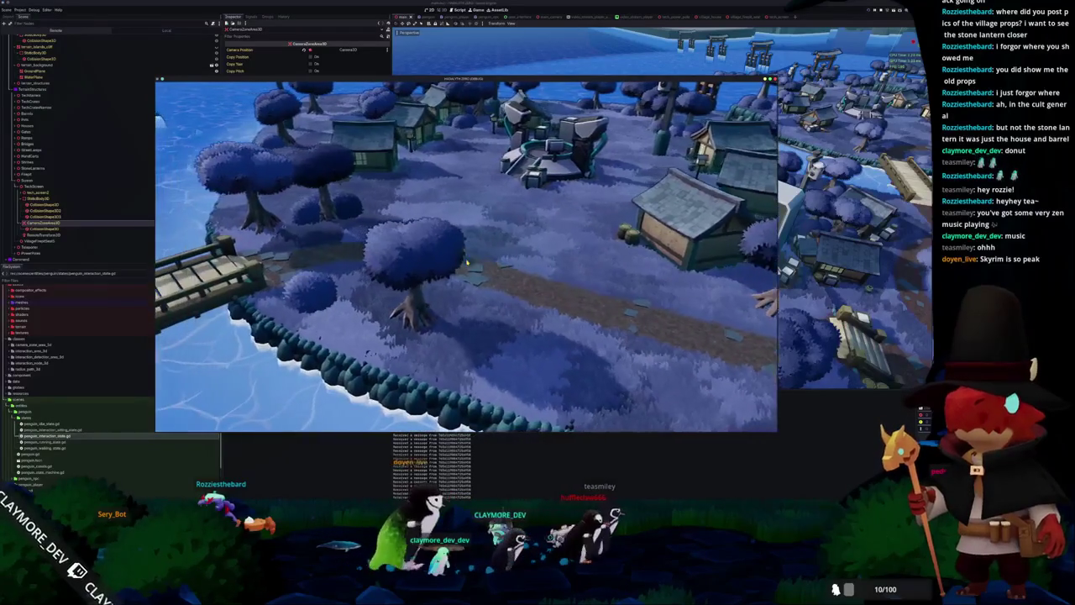
pyautogui.press('a')
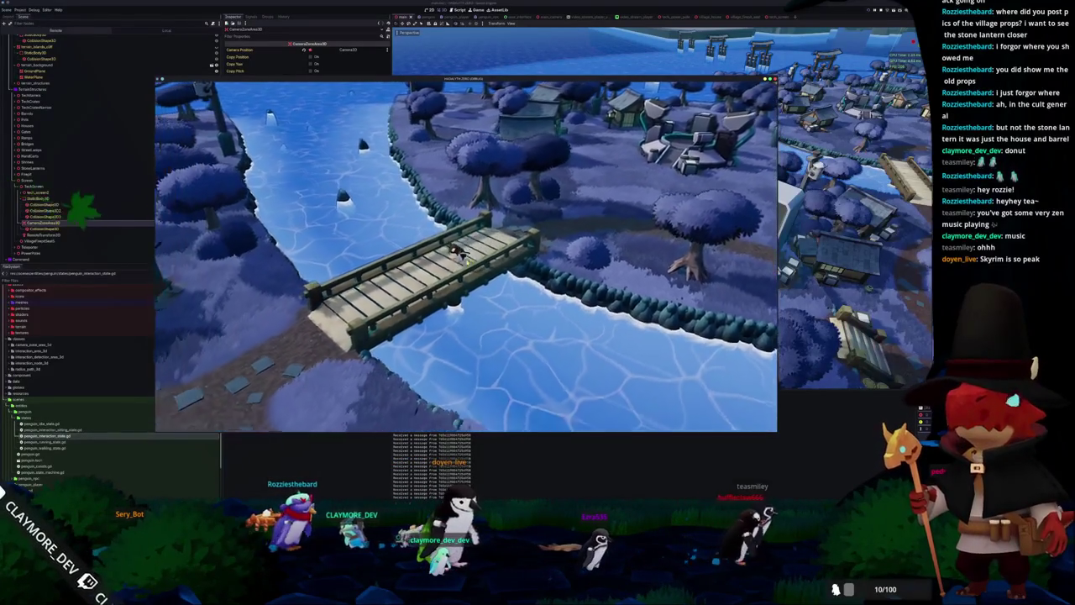
pyautogui.press('a')
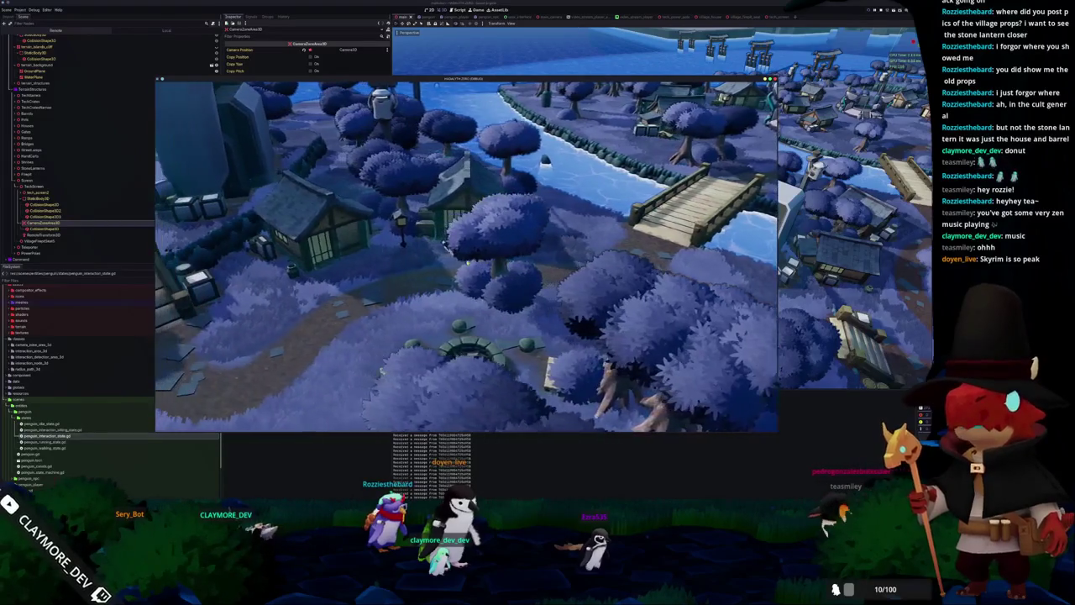
pyautogui.press('a')
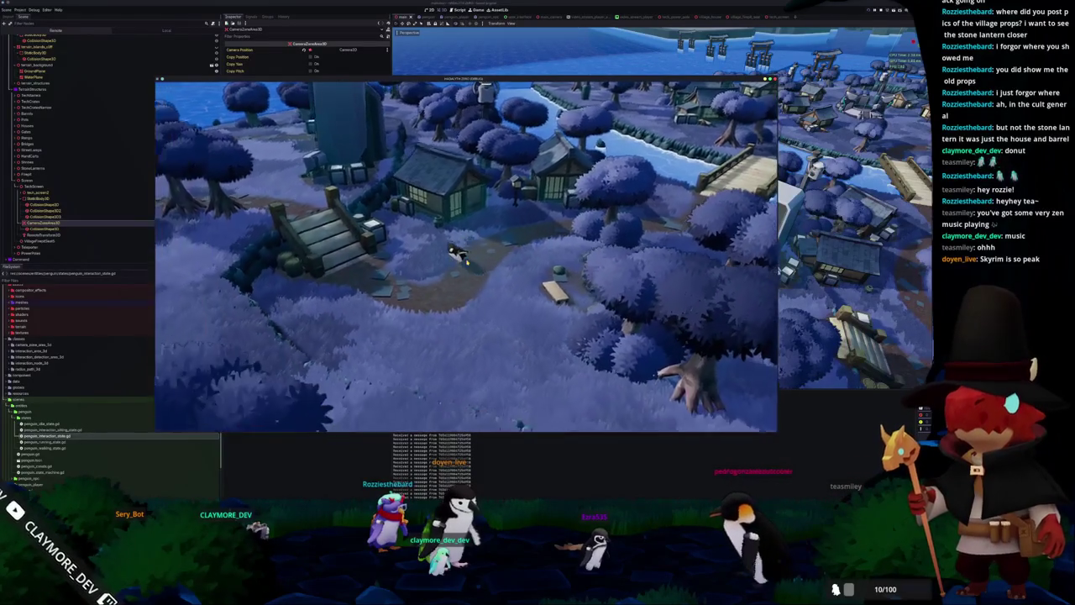
pyautogui.press('a')
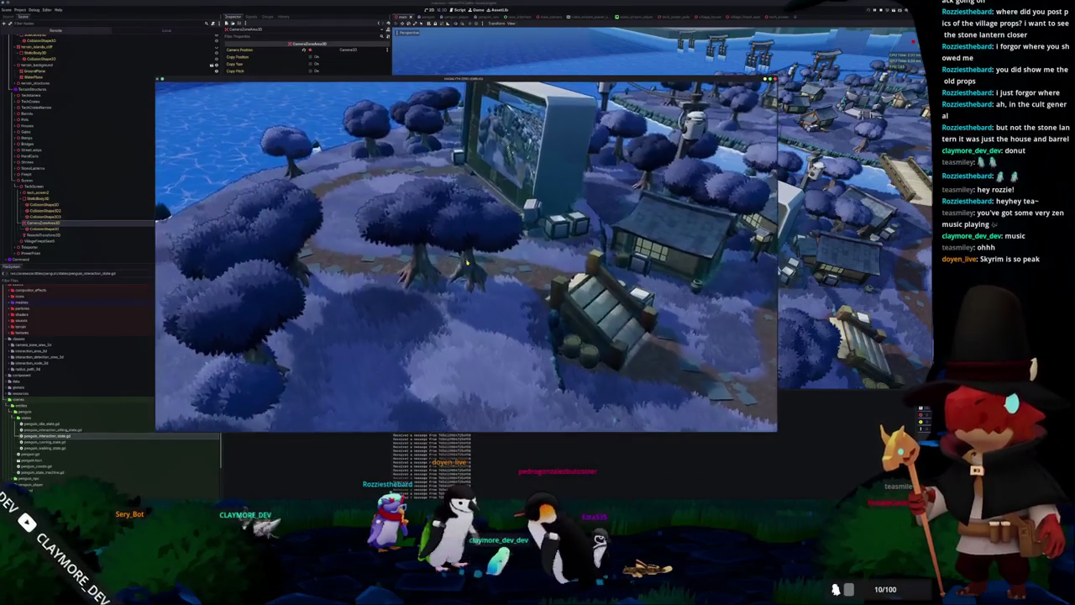
pyautogui.press('w')
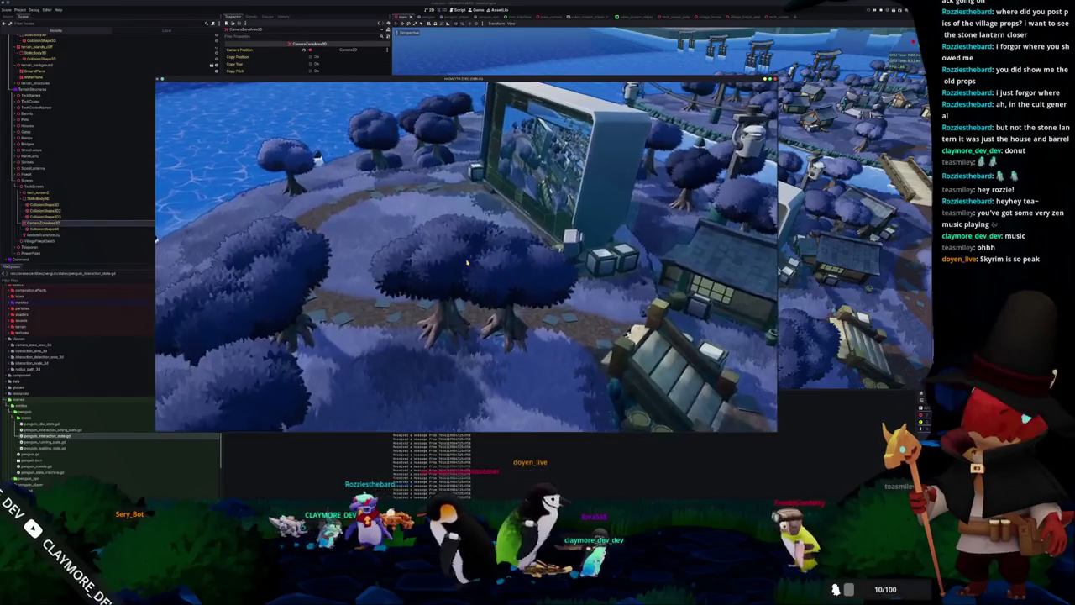
pyautogui.press('w')
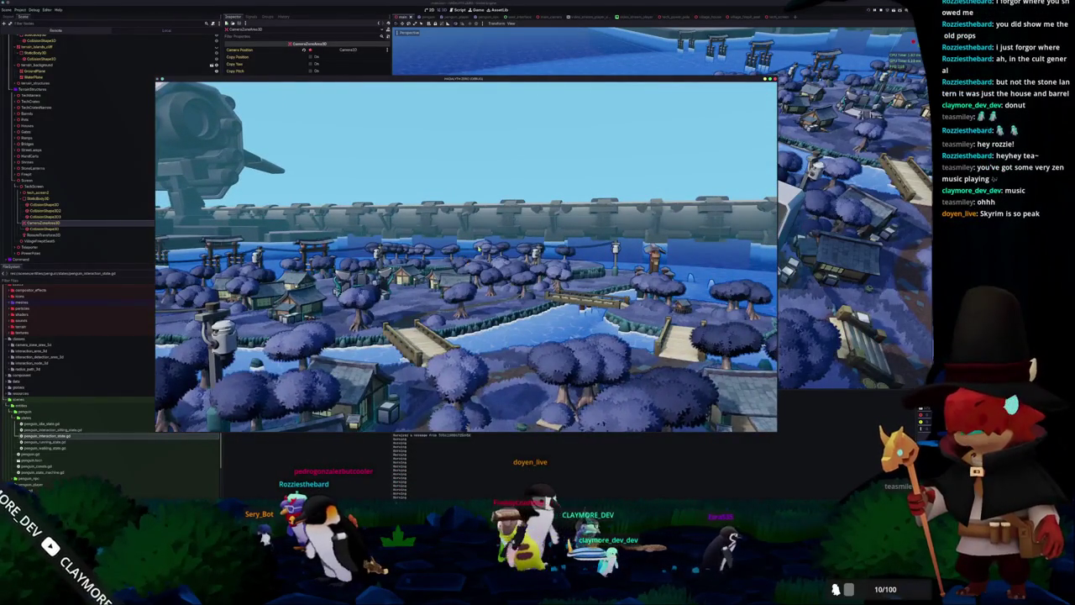
pyautogui.hotkey('alt', 'Tab')
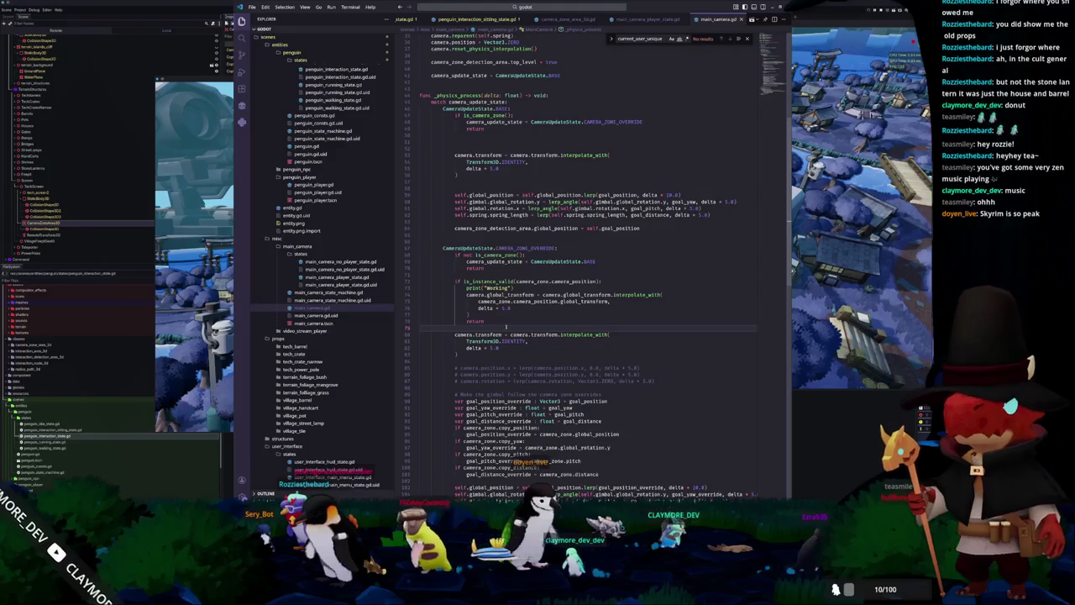
# Review the Transform3D.IDENTITY reset on line 81 and place the caret in the override block.
pyautogui.scroll(-2, 506, 327)
pyautogui.click(475, 321)
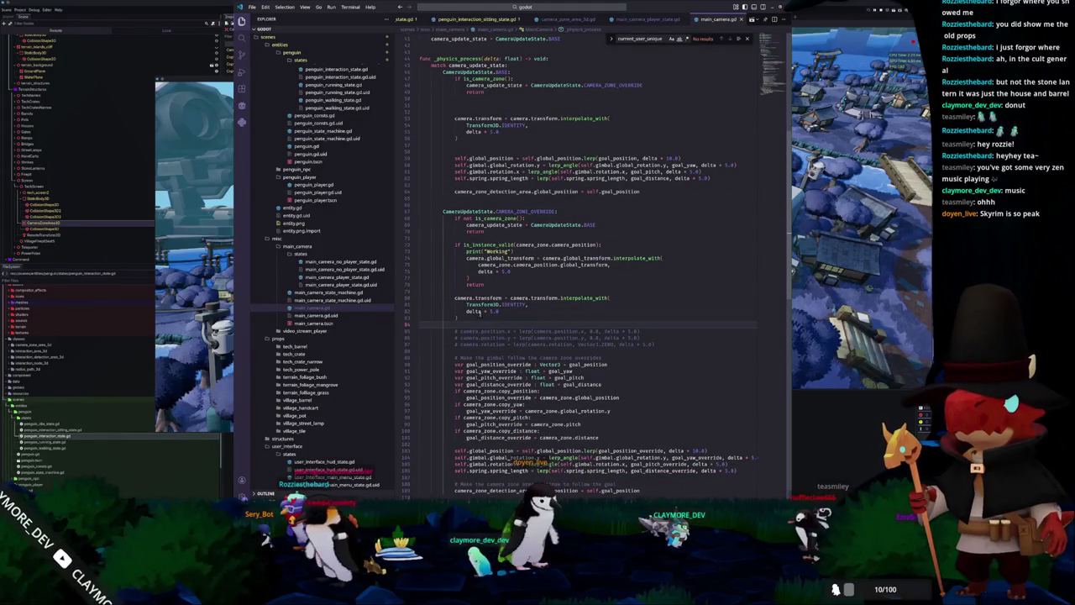
pyautogui.click(536, 305)
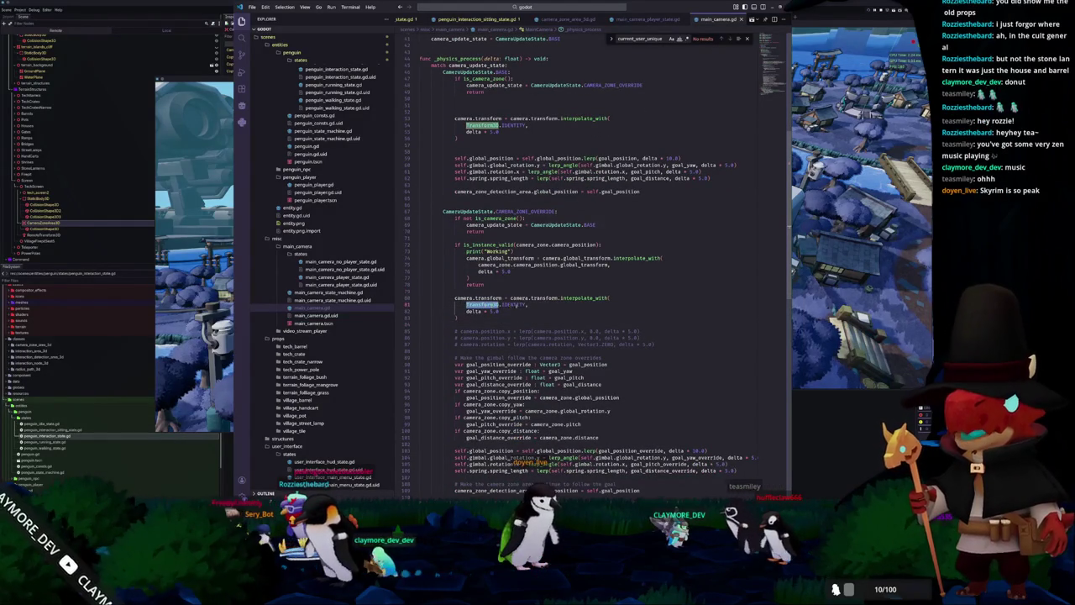
pyautogui.click(537, 305)
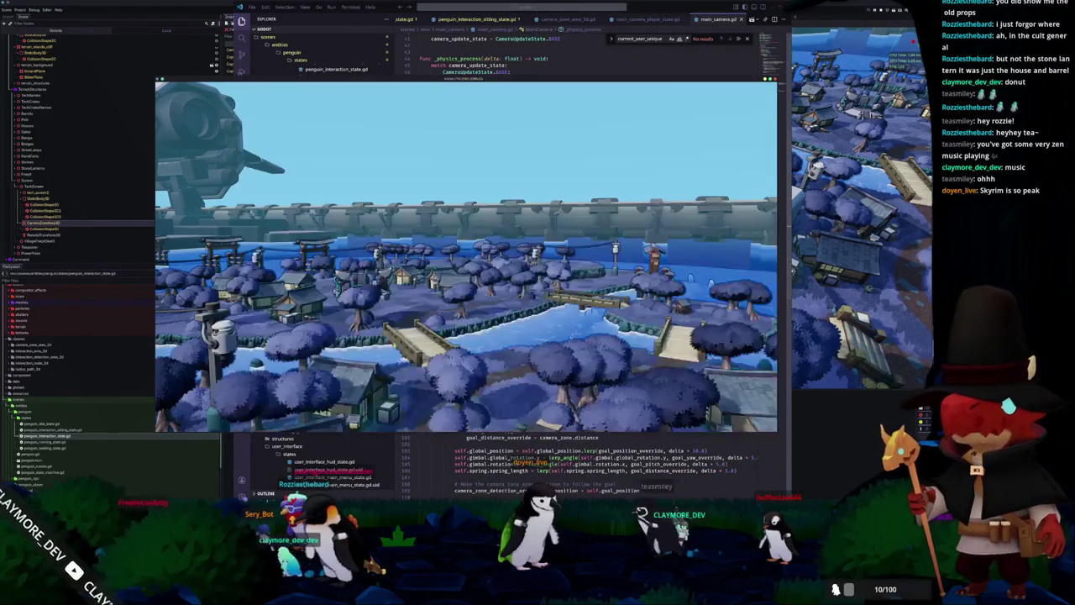
pyautogui.click(529, 440)
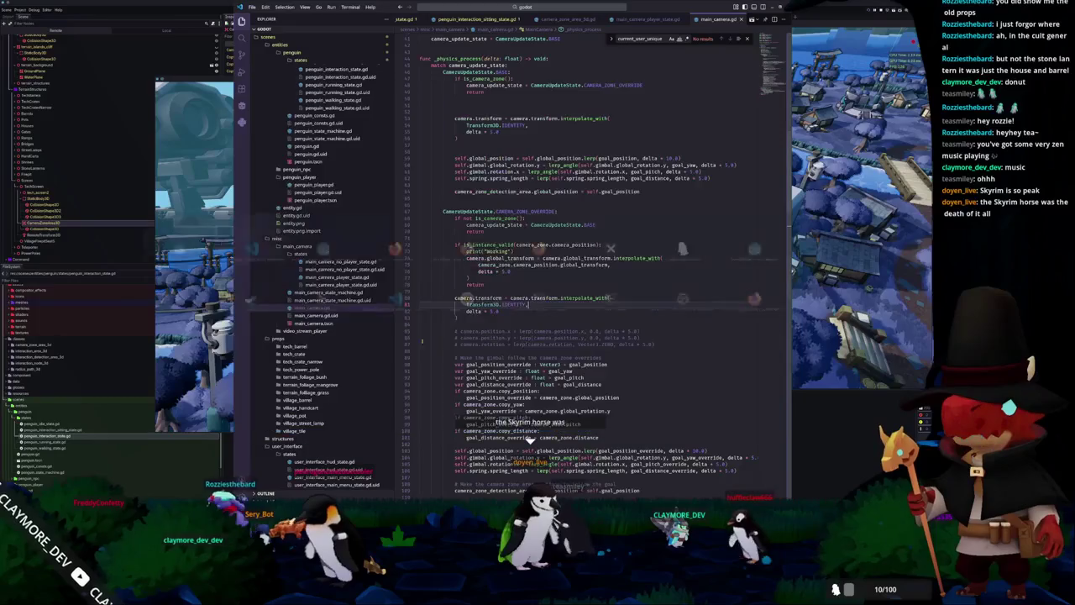
pyautogui.click(497, 279)
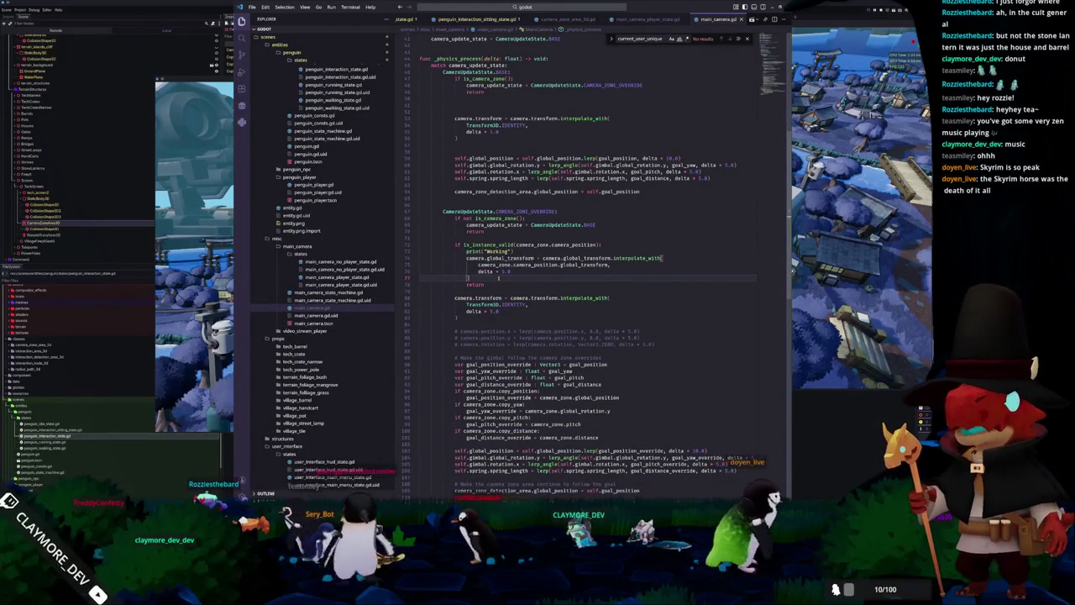
# Move the blank spacer line with Alt+Down/Up up to just under the camera.transform reset block.
pyautogui.scroll(-1, 498, 278)
pyautogui.scroll(-1, 498, 279)
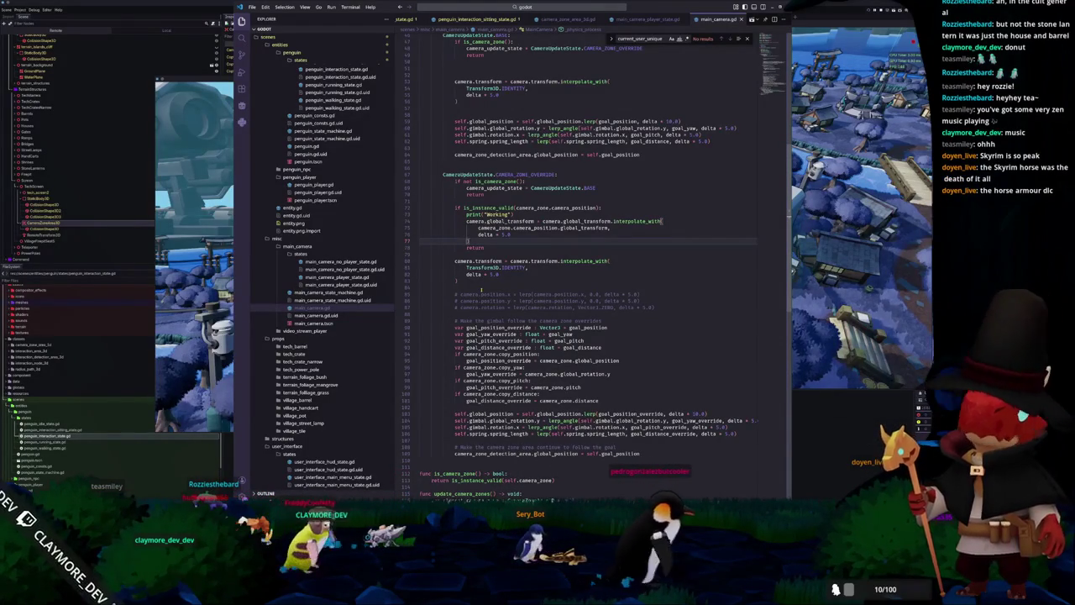
pyautogui.scroll(-1, 481, 290)
pyautogui.scroll(-2, 472, 332)
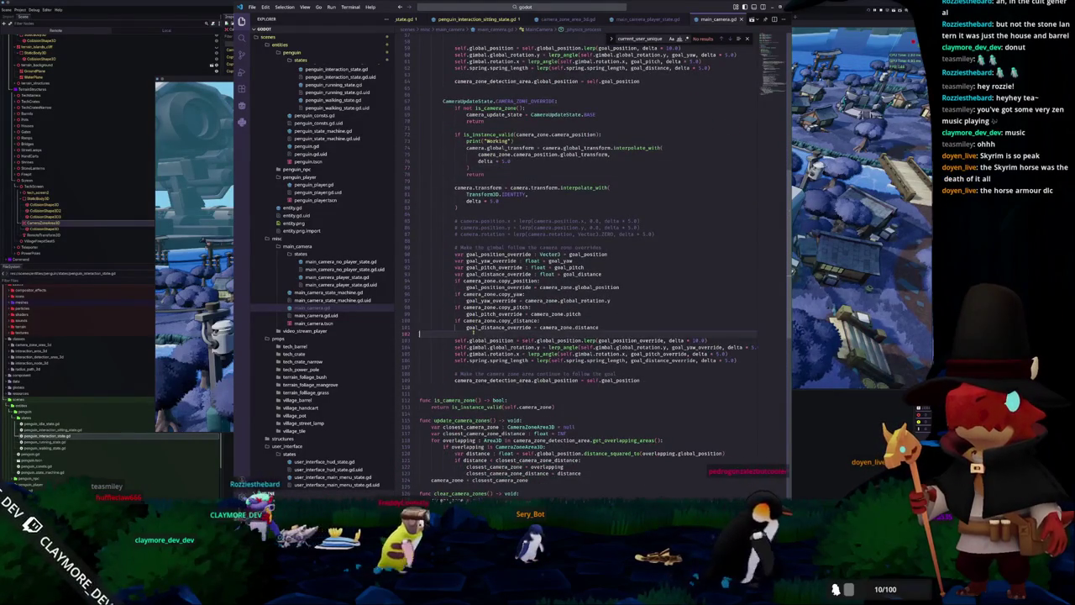
pyautogui.scroll(-2, 473, 332)
pyautogui.scroll(-1, 473, 333)
pyautogui.hotkey('alt', 'Down')
pyautogui.hotkey('alt', 'Down')
pyautogui.hotkey('alt', 'Down')
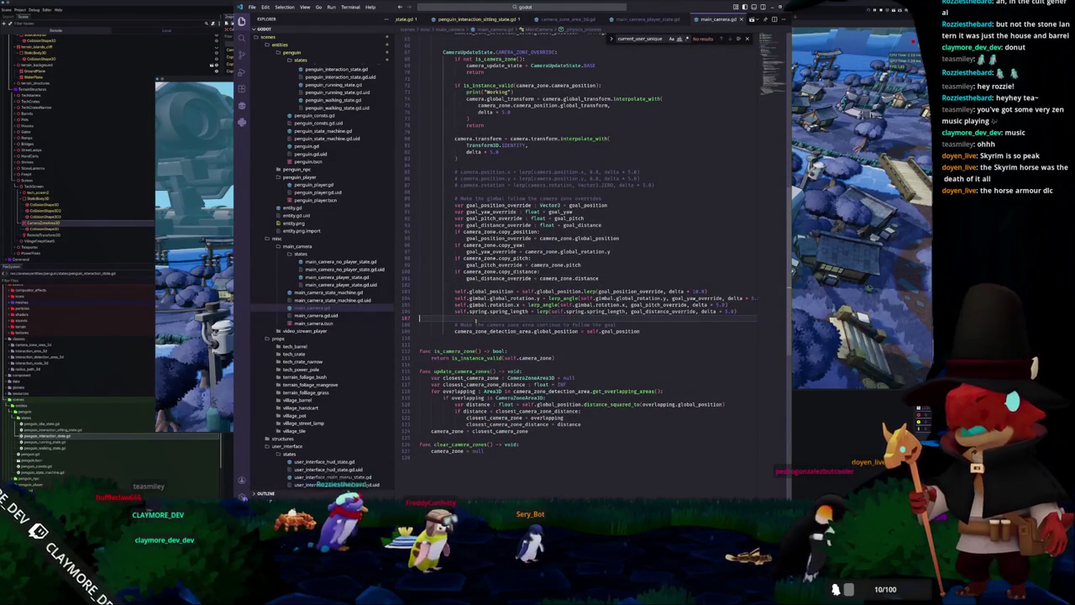
pyautogui.scroll(2, 475, 320)
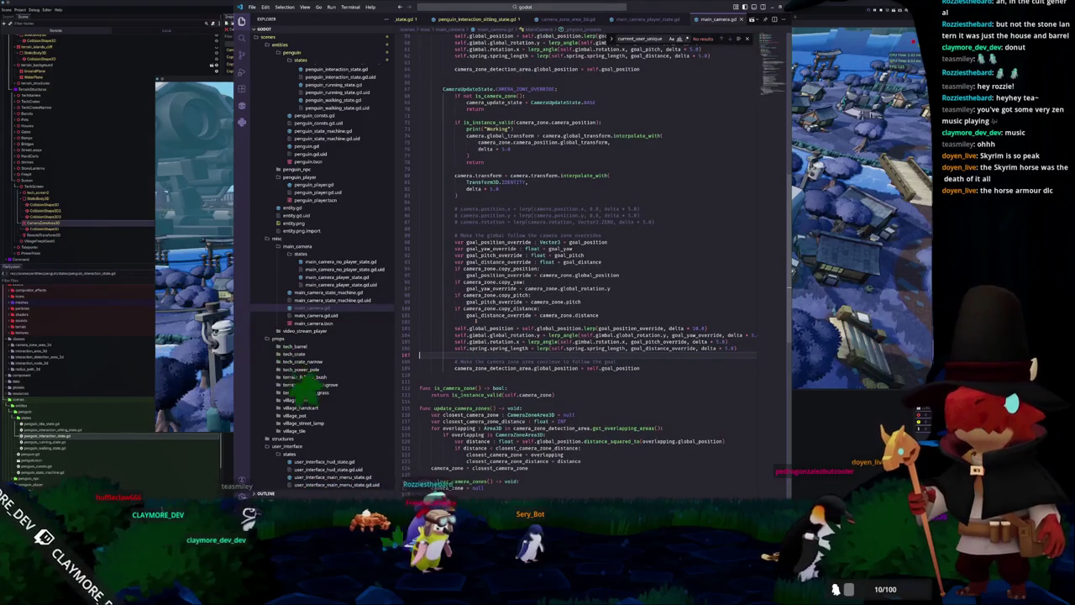
pyautogui.scroll(3, 475, 321)
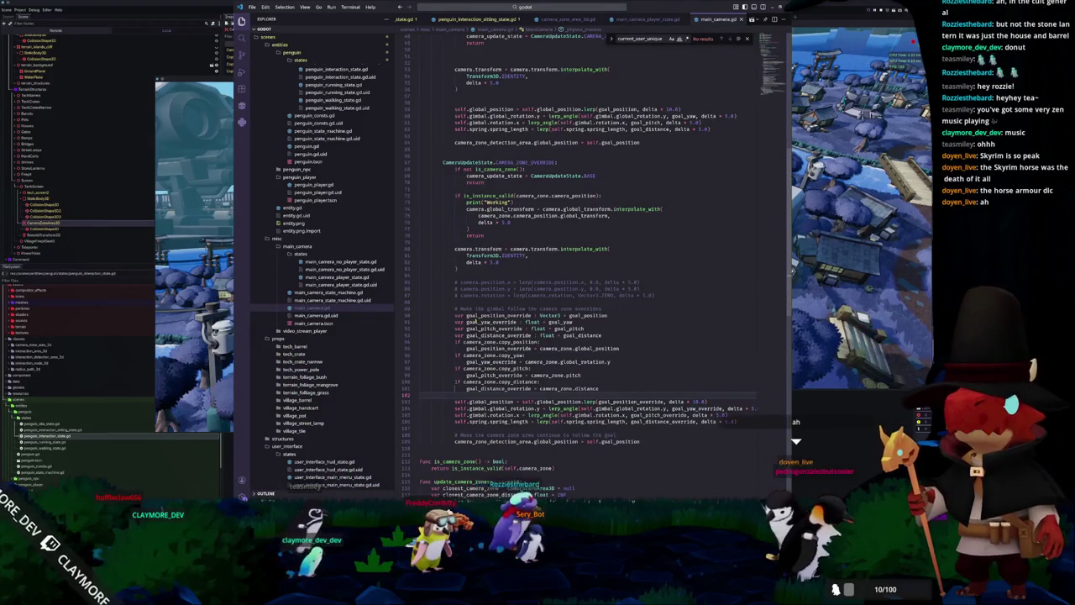
pyautogui.hotkey('alt', 'Up')
pyautogui.hotkey('alt', 'Up')
pyautogui.hotkey('alt', 'Up')
pyautogui.scroll(2, 475, 321)
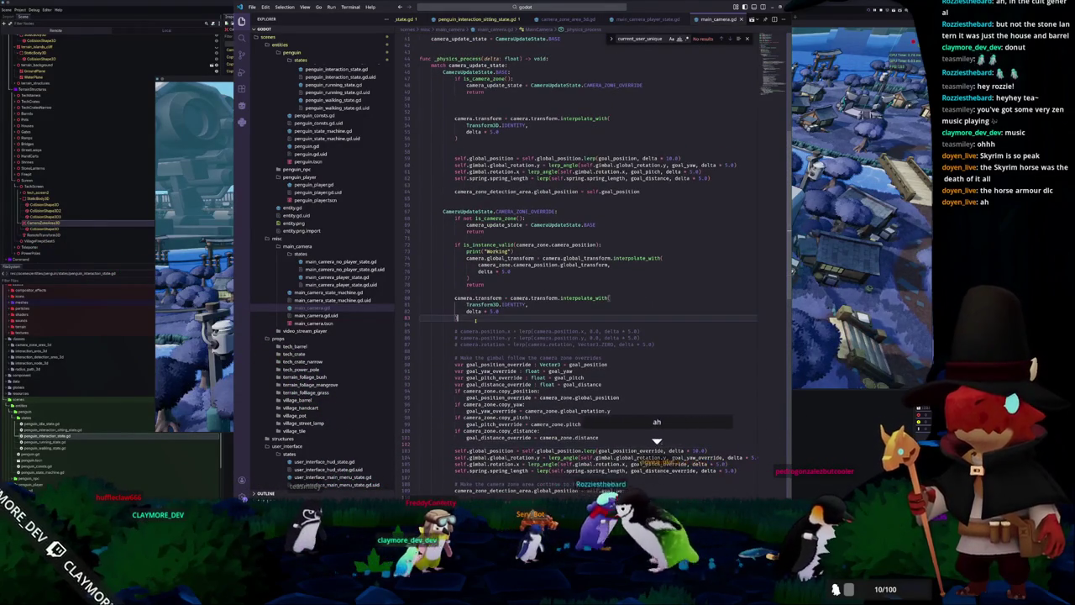
# Check IDENTITY on line 82 and return to the blank line after the first reset.
pyautogui.doubleClick(516, 305)
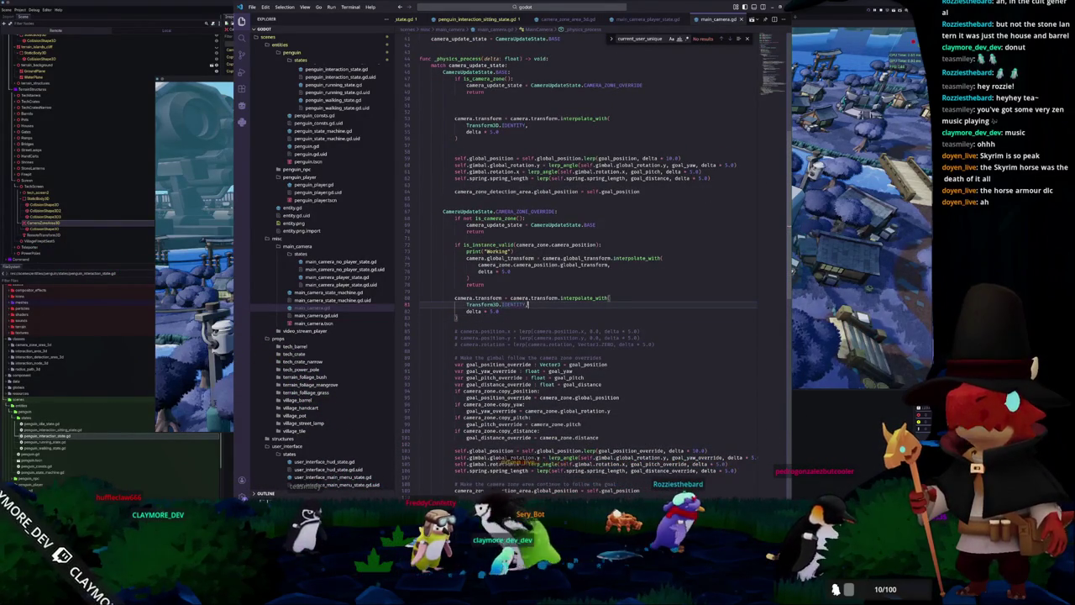
pyautogui.moveTo(491, 298)
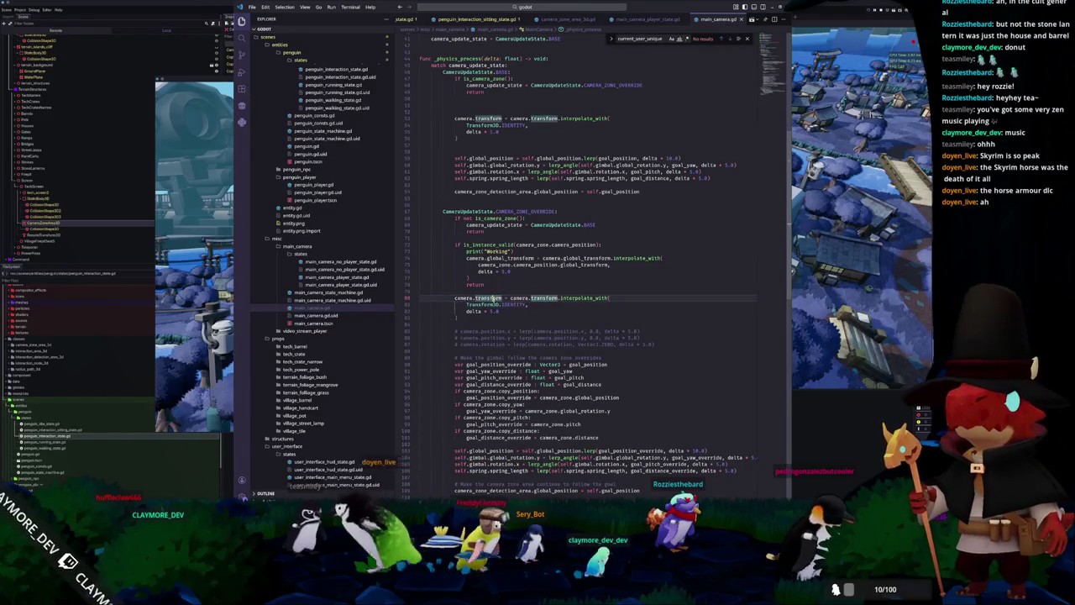
pyautogui.scroll(2, 495, 252)
pyautogui.click(499, 174)
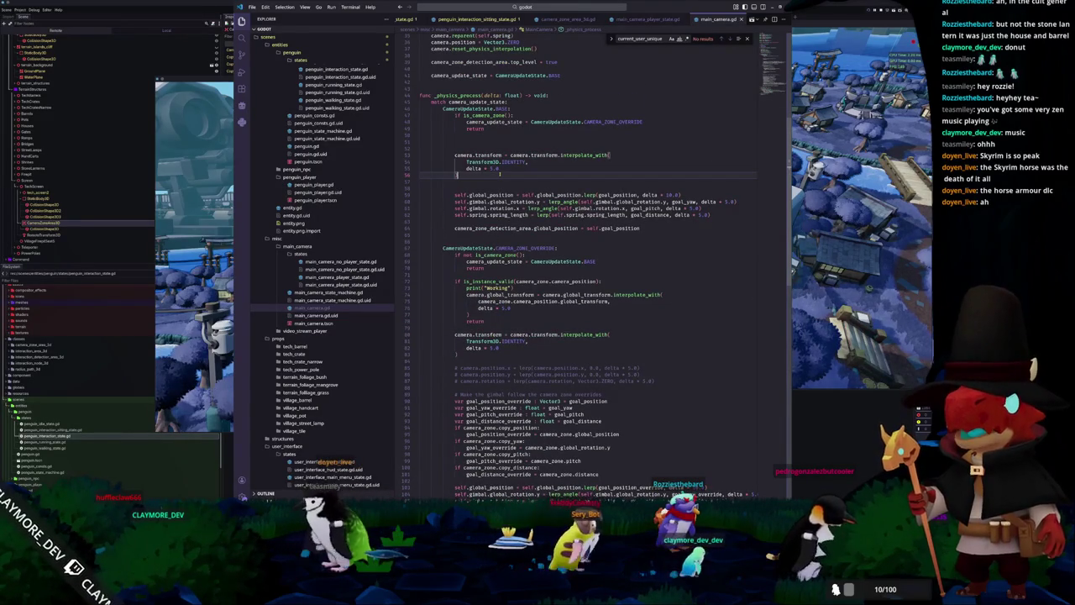
# Look up Transform3D and interpolate_with on the camera.transform line 53.
pyautogui.press('Up')
pyautogui.press('Up')
pyautogui.press('Up')
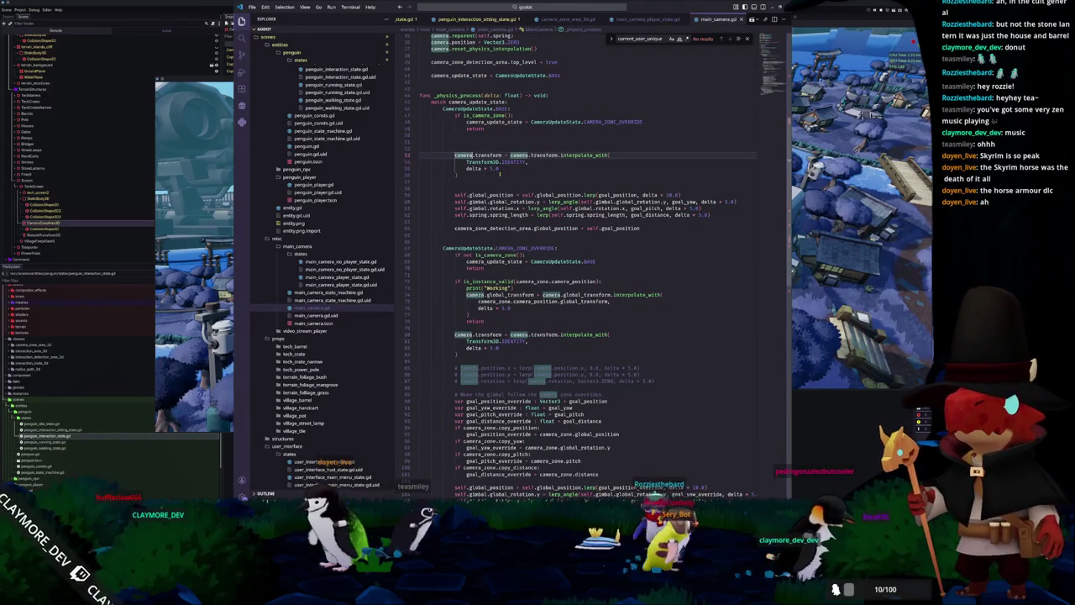
pyautogui.hotkey('ctrl', 'Right')
pyautogui.hotkey('ctrl', 'Right')
pyautogui.press('Up')
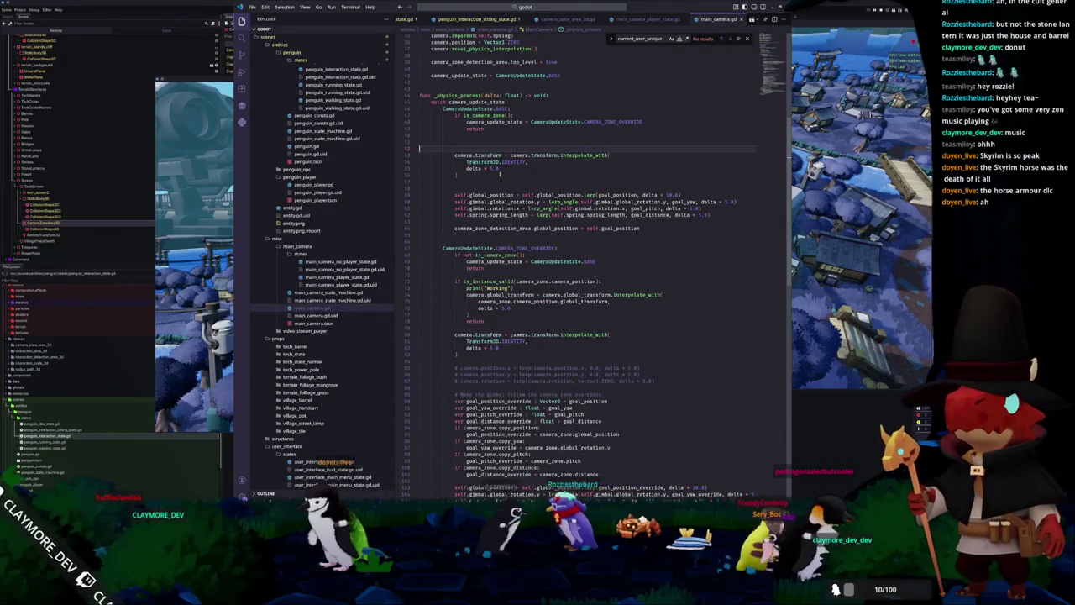
pyautogui.scroll(2, 500, 173)
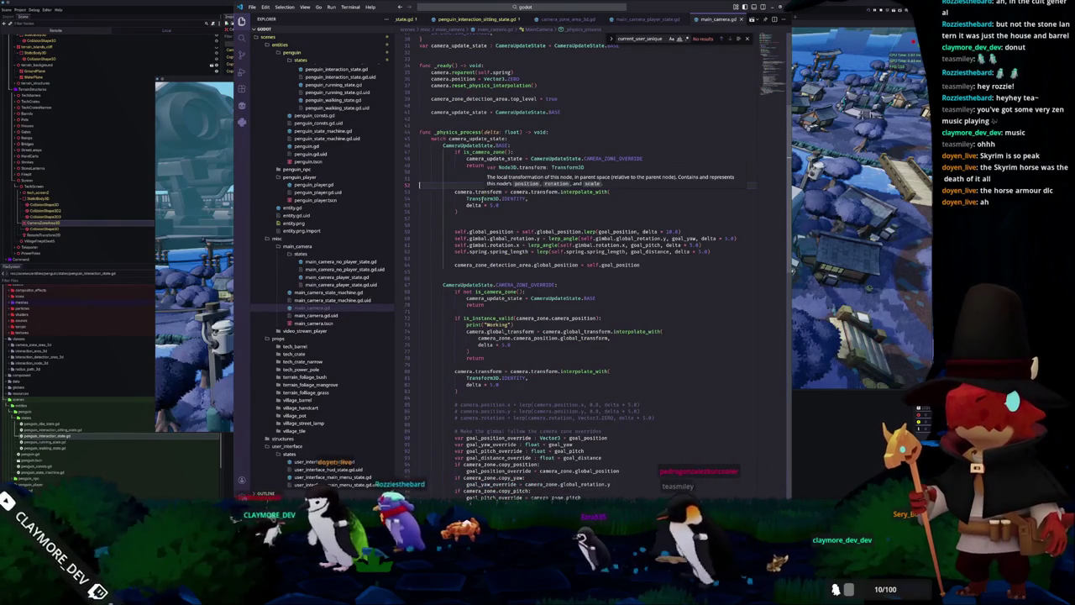
pyautogui.click(482, 199)
pyautogui.moveTo(541, 192)
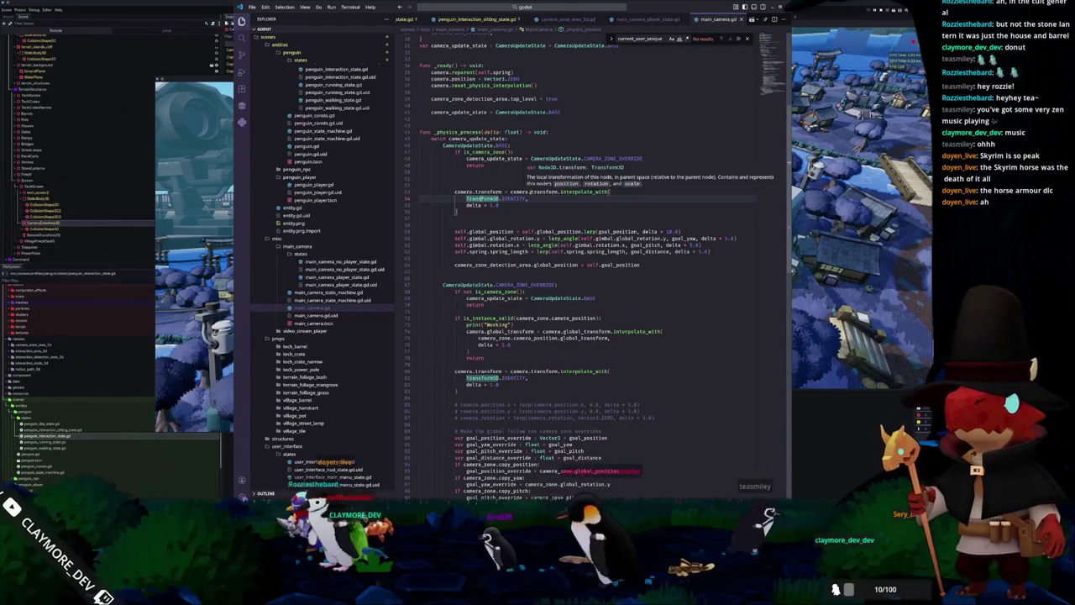
pyautogui.click(579, 191)
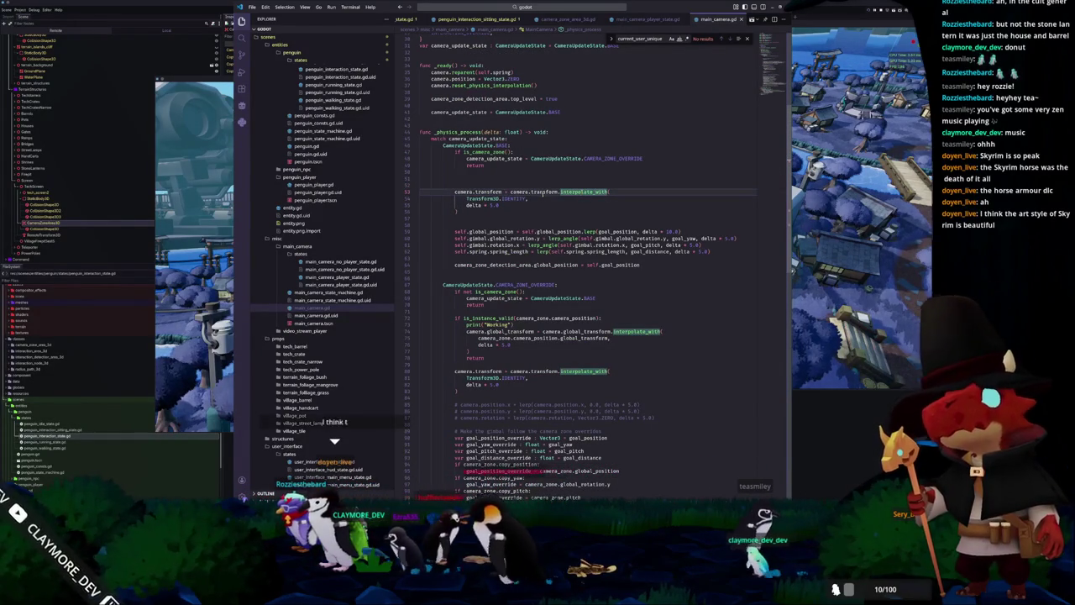
pyautogui.moveTo(579, 192)
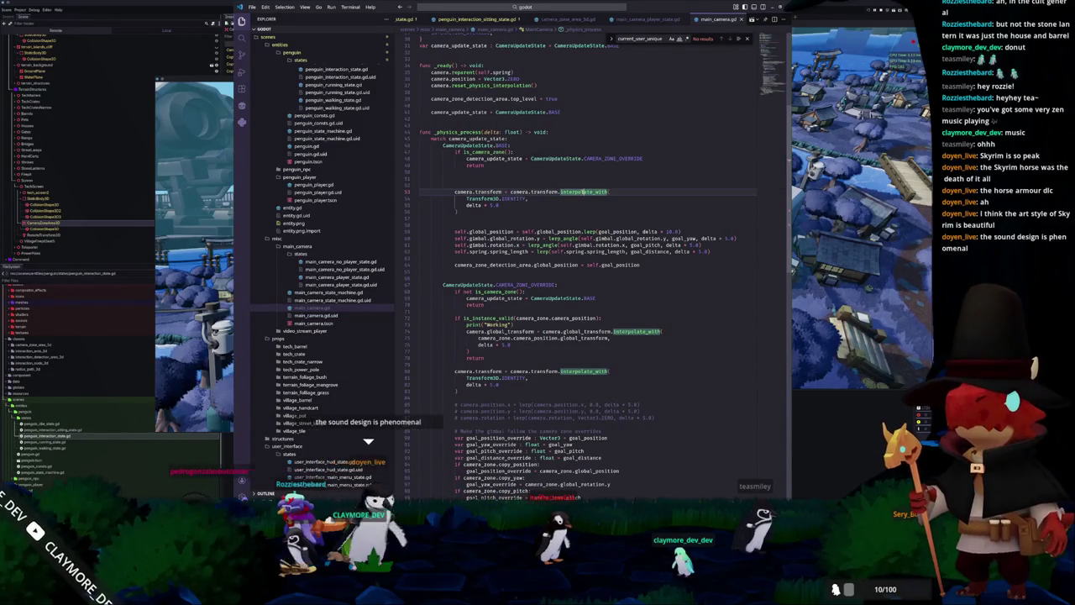
pyautogui.scroll(-2, 555, 220)
# Delete the print("Working") debug line from the override branch.
pyautogui.click(552, 222)
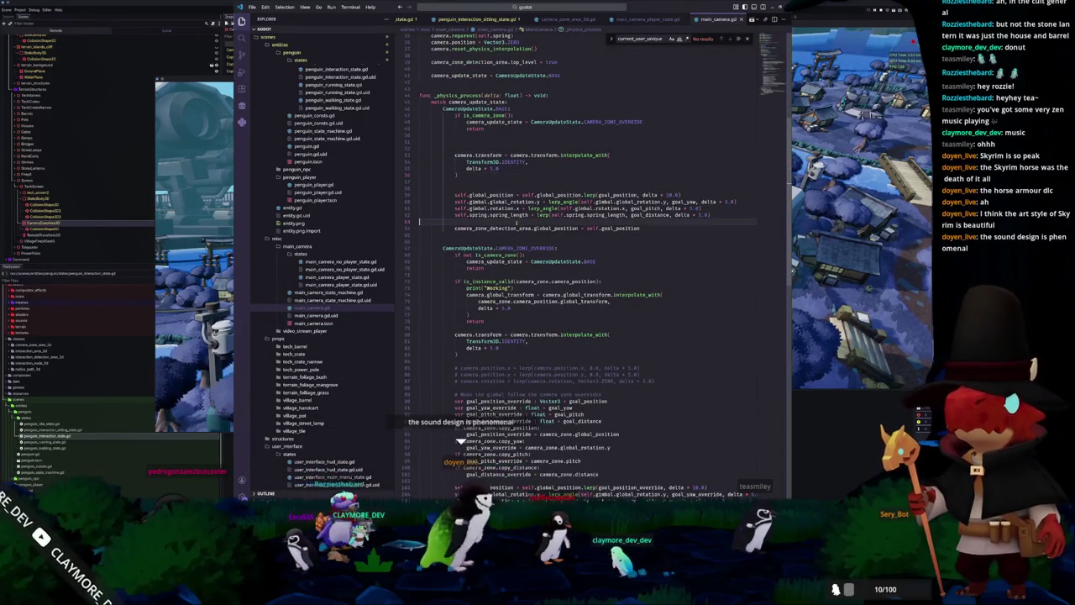
pyautogui.scroll(-1, 540, 223)
pyautogui.click(464, 130)
pyautogui.scroll(-1, 449, 226)
pyautogui.scroll(-2, 450, 225)
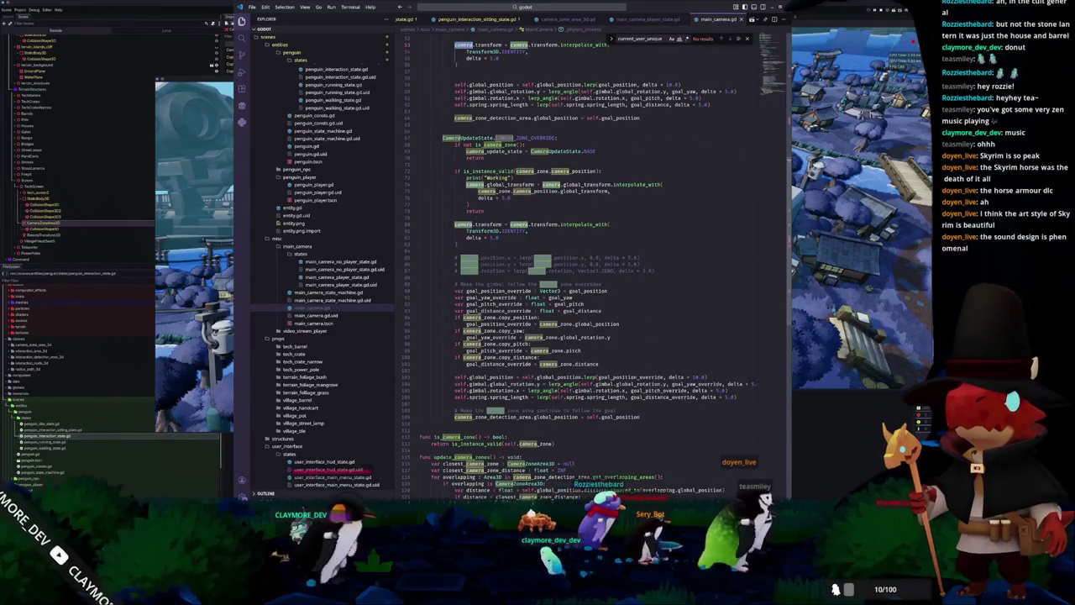
pyautogui.click(501, 205)
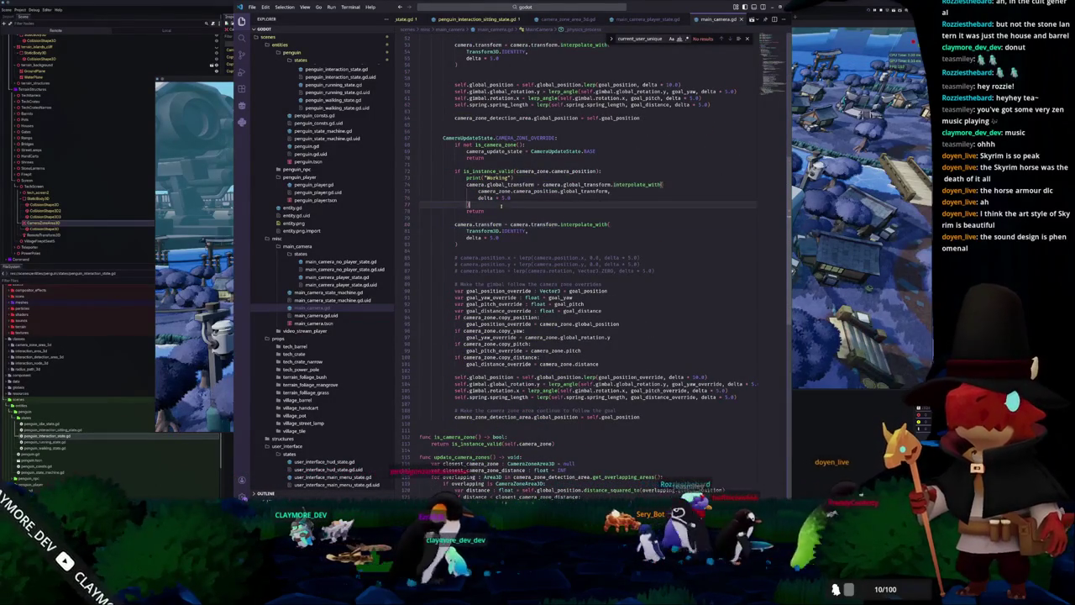
pyautogui.moveTo(519, 177); pyautogui.dragTo(433, 177)
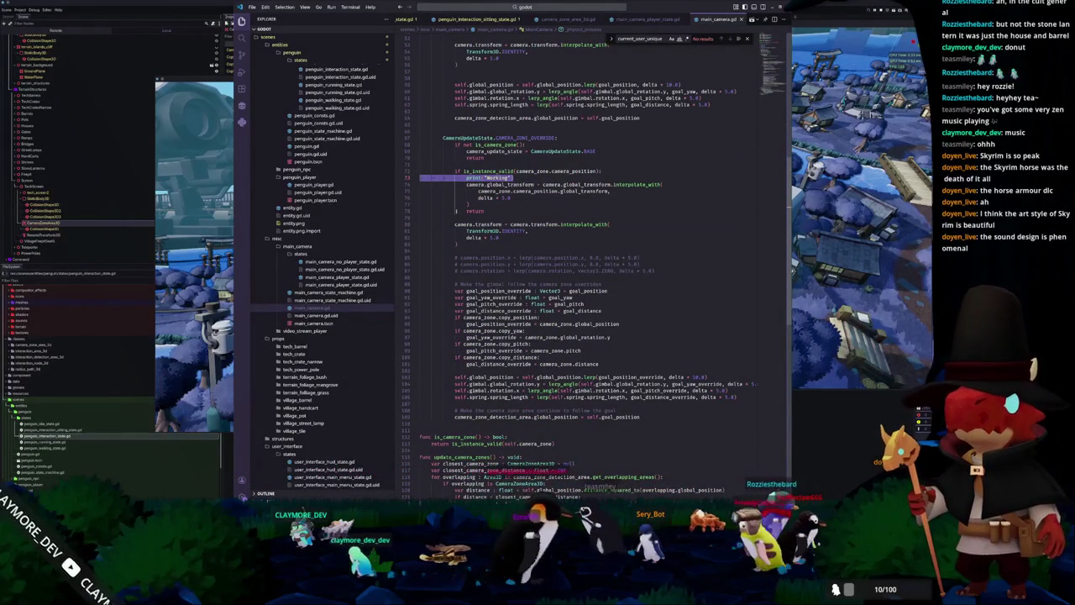
pyautogui.press('BackSpace')
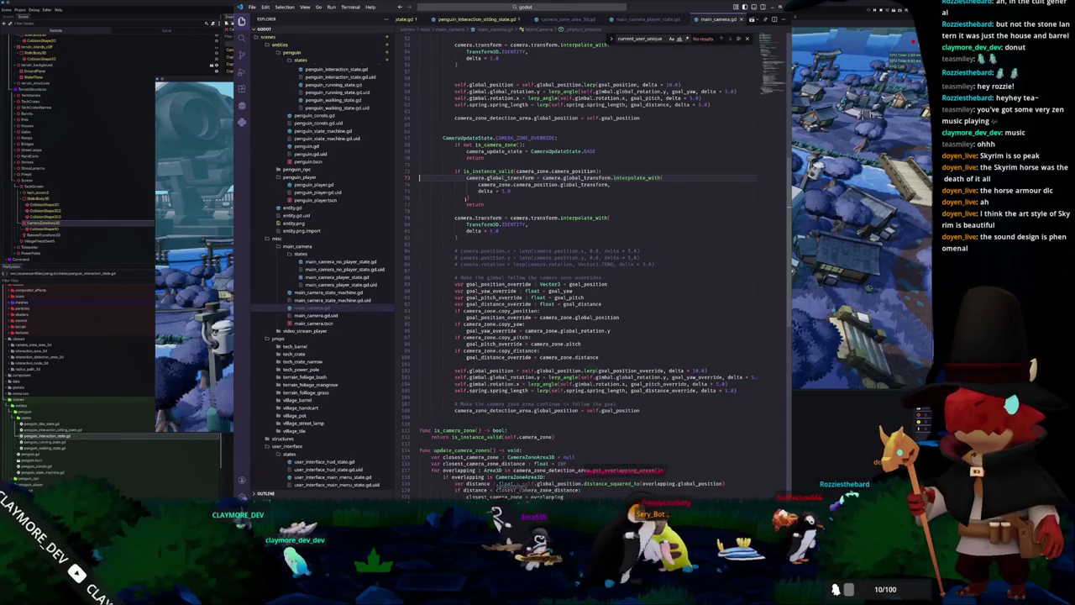
# Check camera_zone uses and the is_instance_valid return in is_camera_zone, then run the game.
pyautogui.doubleClick(499, 184)
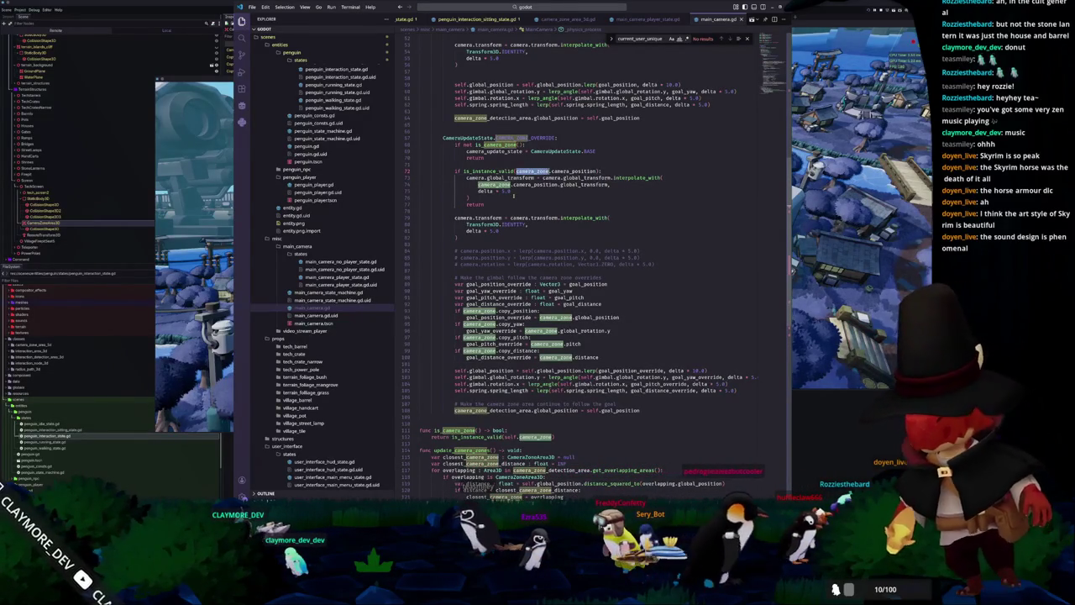
pyautogui.scroll(-6, 514, 195)
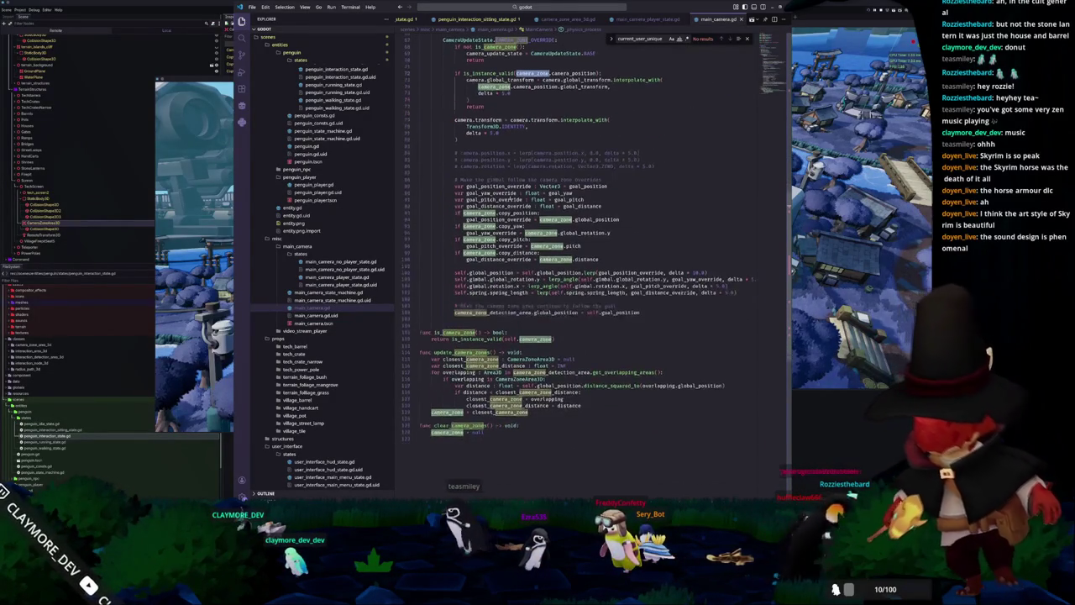
pyautogui.scroll(-1, 504, 252)
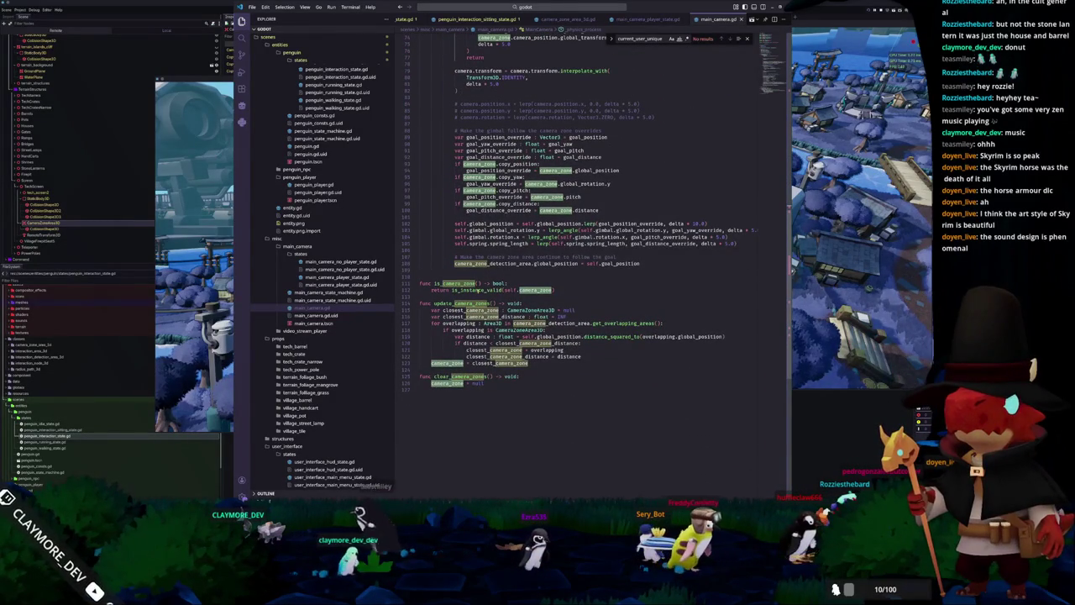
pyautogui.click(477, 289)
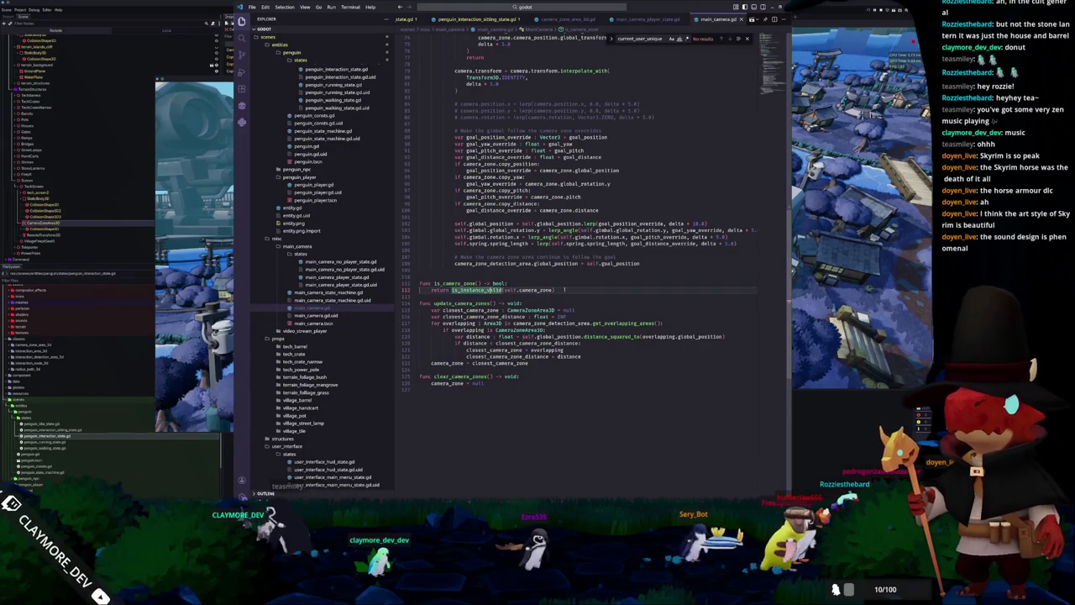
pyautogui.doubleClick(472, 302)
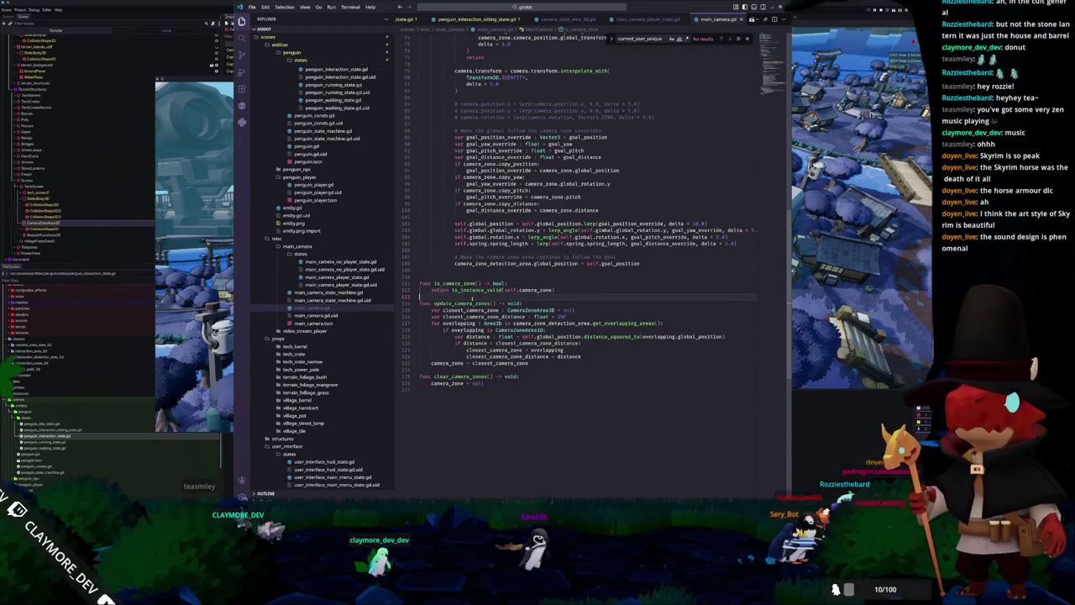
pyautogui.press('F5')
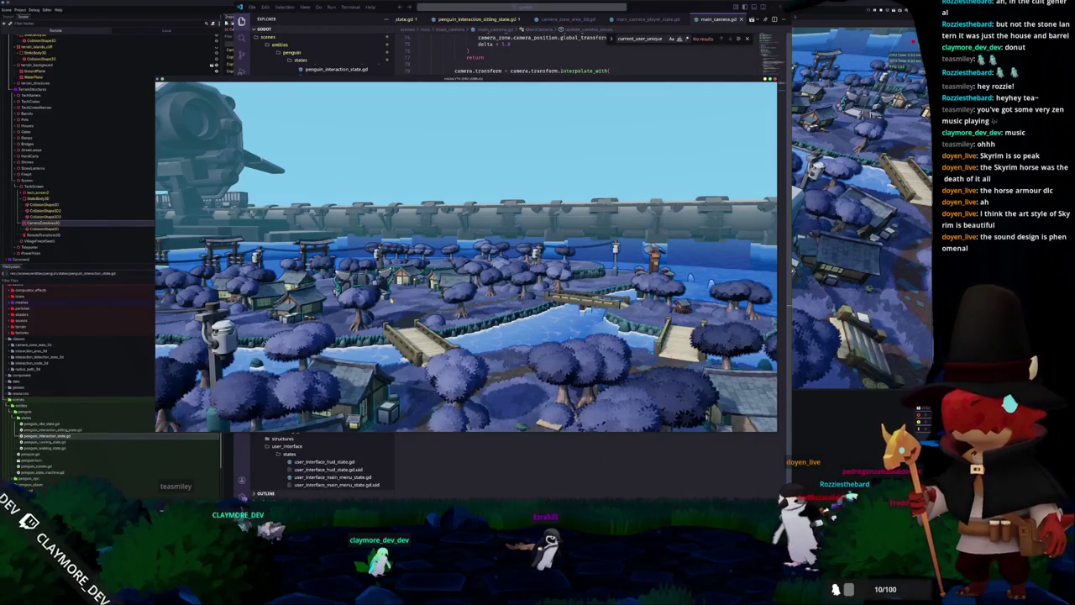
# Stop the game, relaunch it with F5, restart and stop it from the toolbar.
pyautogui.click(443, 10)
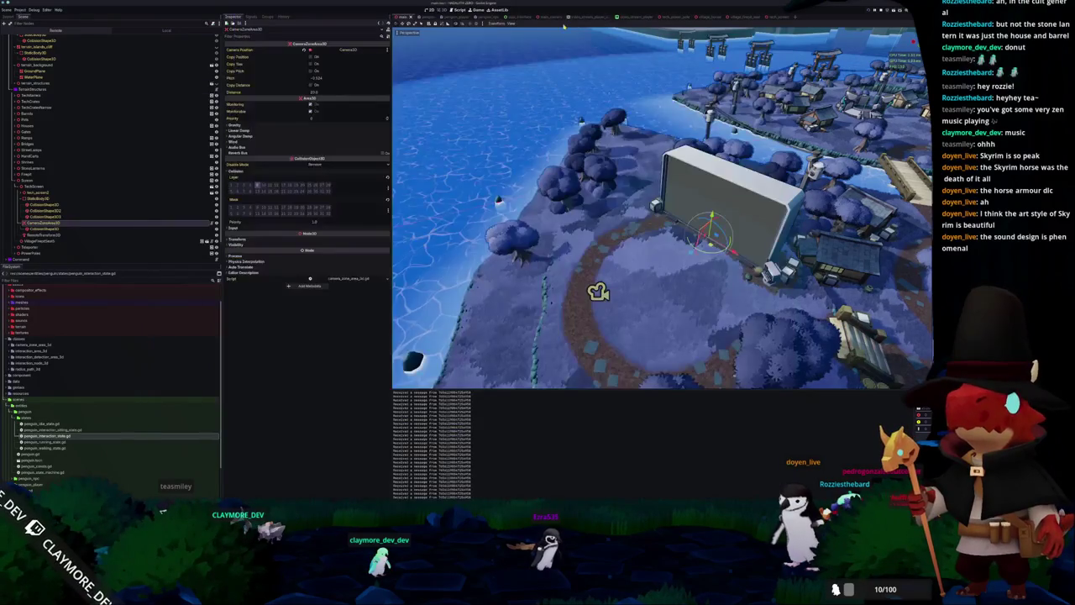
pyautogui.click(472, 10)
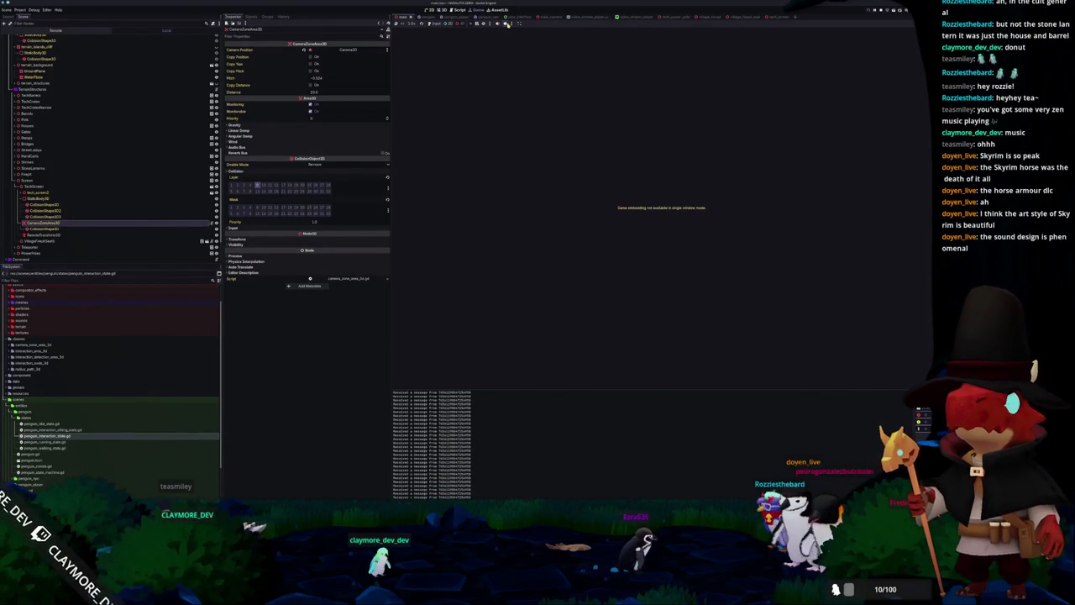
pyautogui.press('F5')
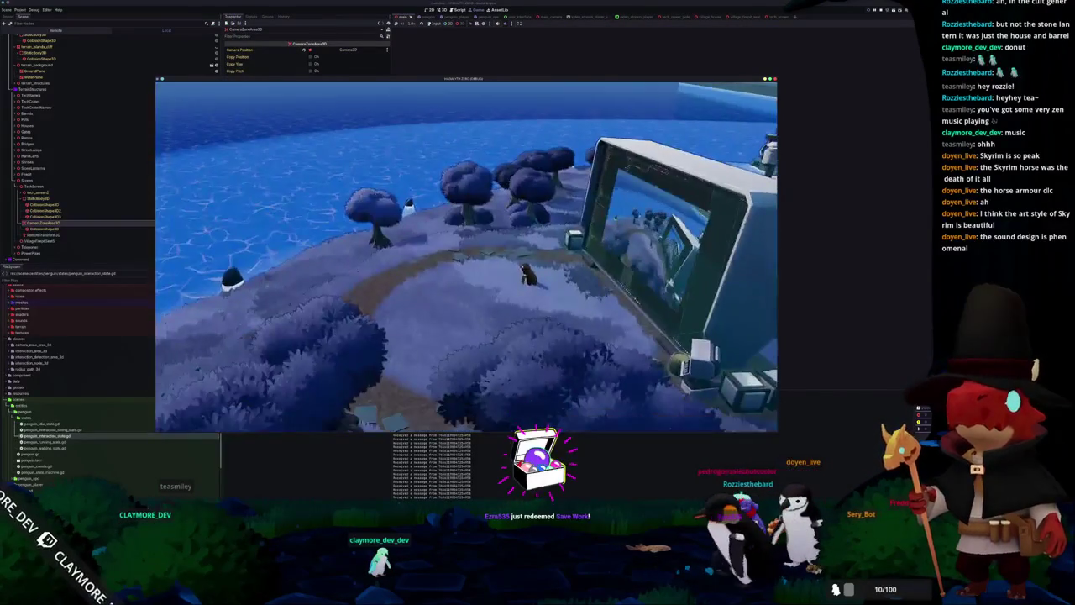
pyautogui.click(439, 28)
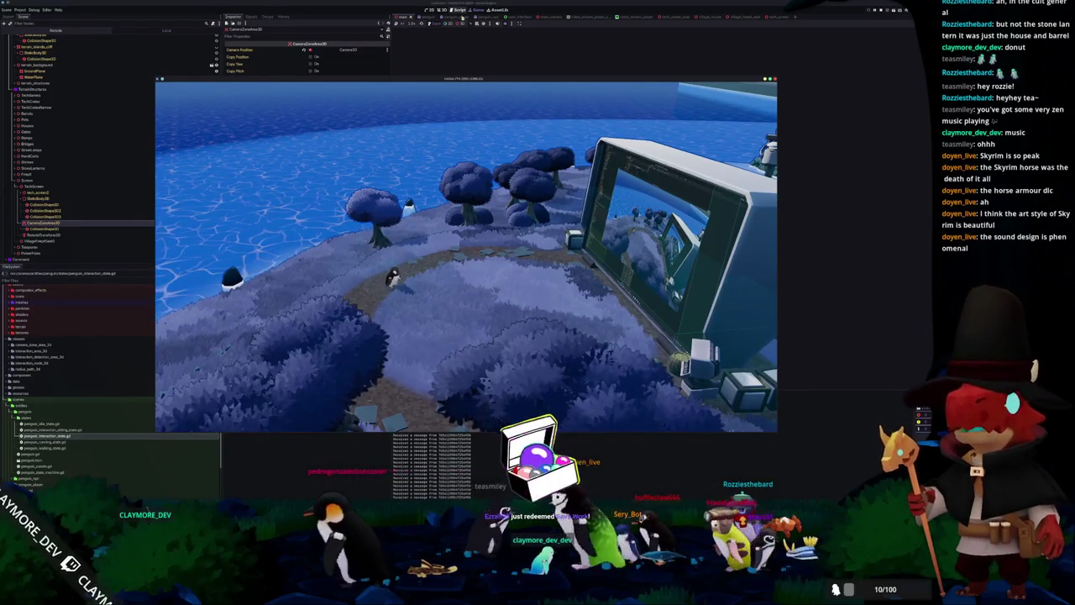
pyautogui.click(505, 23)
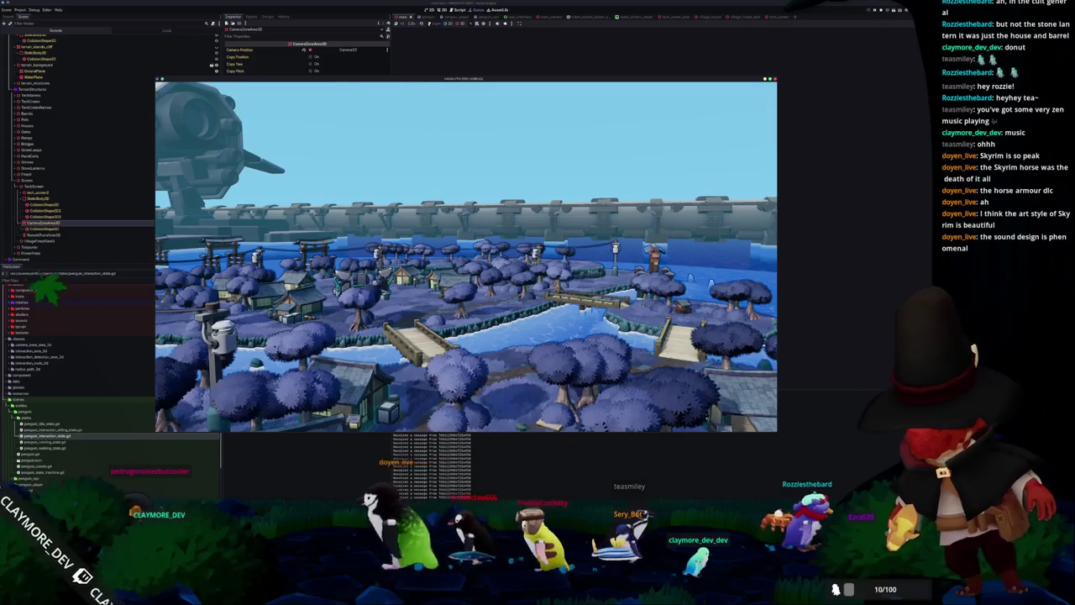
pyautogui.hotkey('alt', 'Tab')
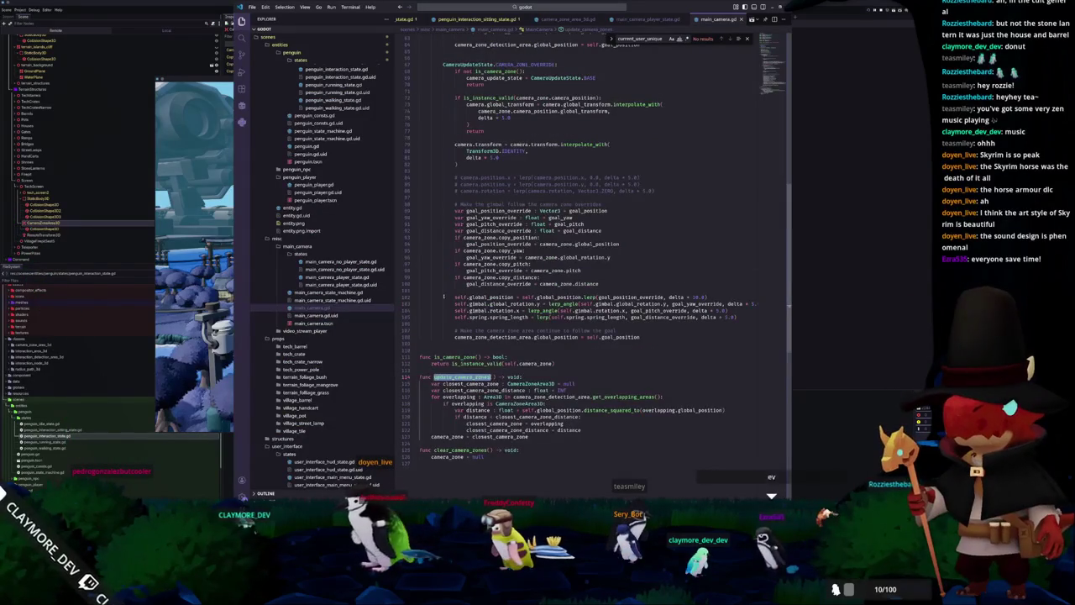
# Review camera_zone uses on line 75 of main_camera.gd, then switch to main_camera_player_state.gd.
pyautogui.scroll(8, 440, 317)
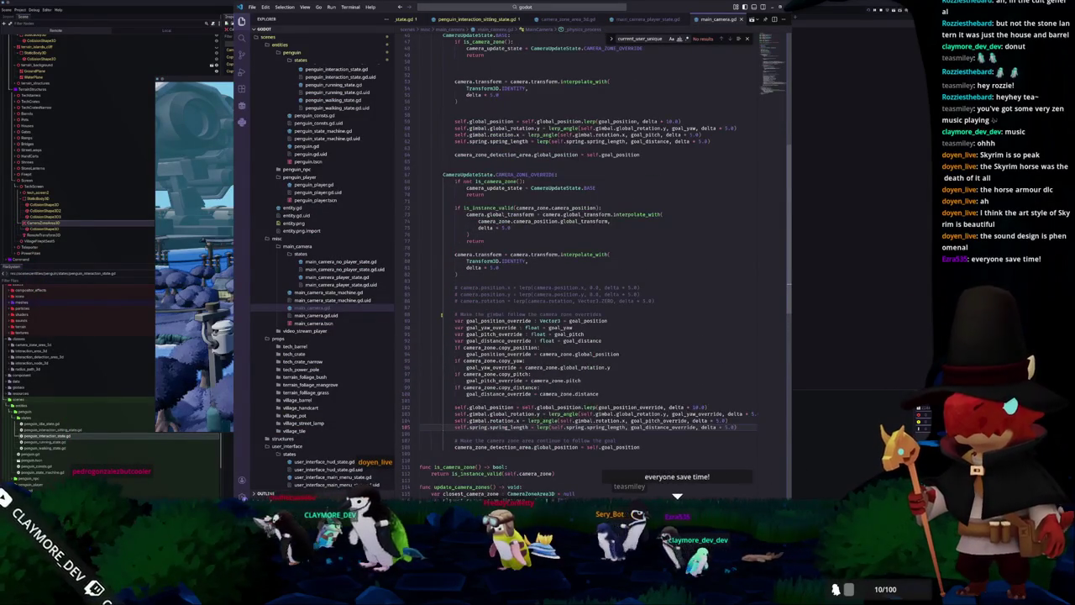
pyautogui.click(458, 261)
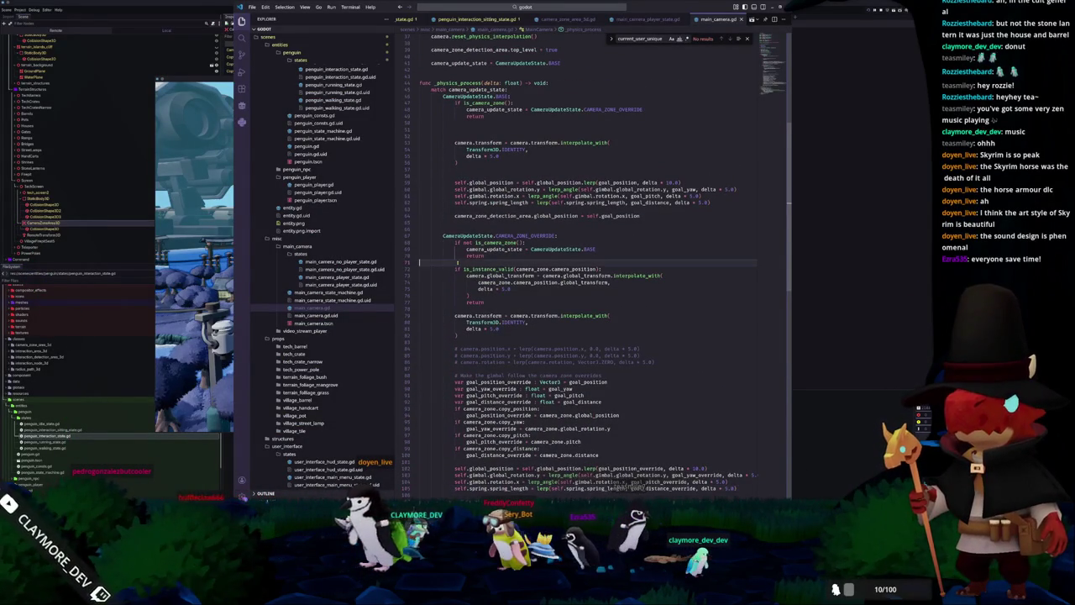
pyautogui.scroll(-1, 447, 258)
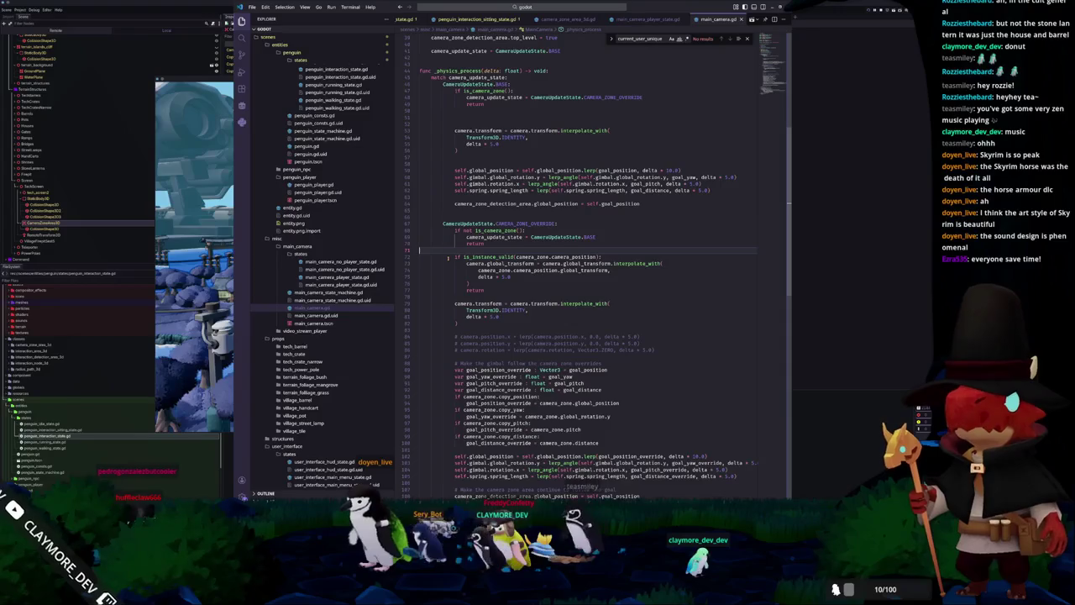
pyautogui.scroll(-2, 450, 261)
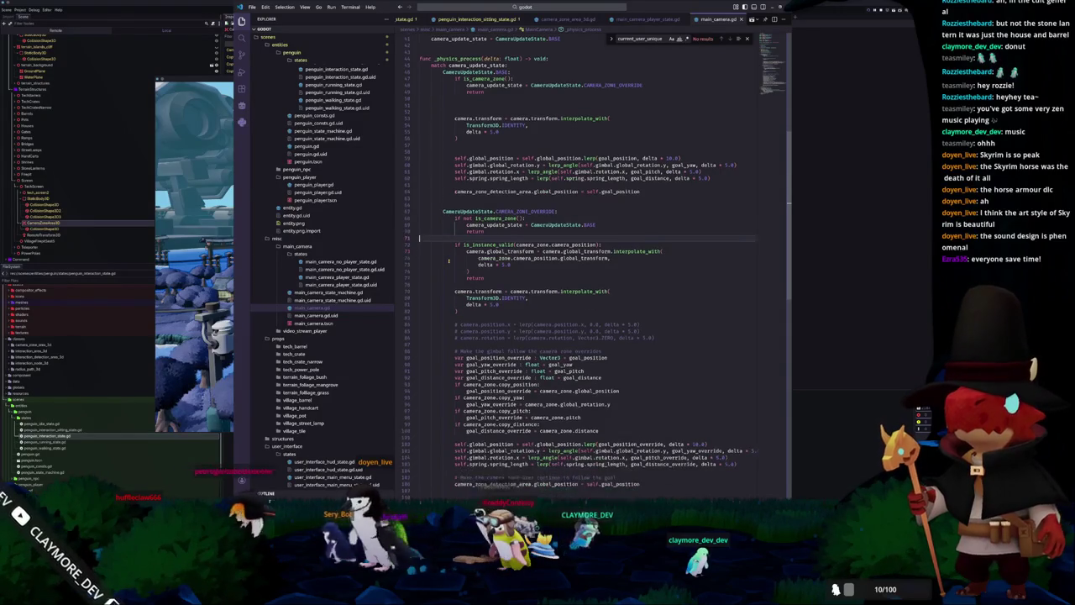
pyautogui.click(456, 272)
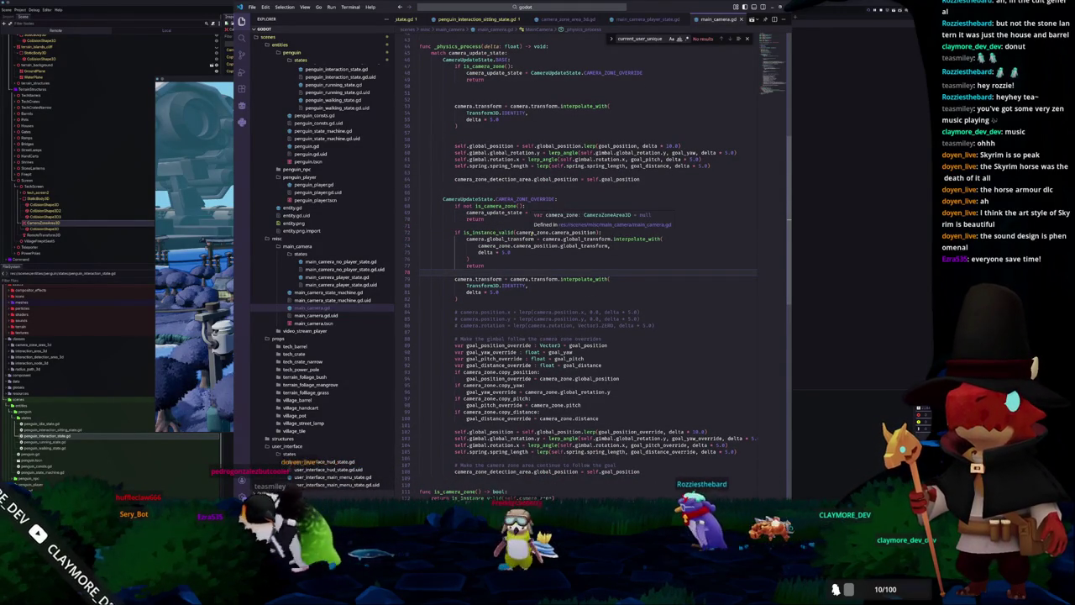
pyautogui.doubleClick(532, 232)
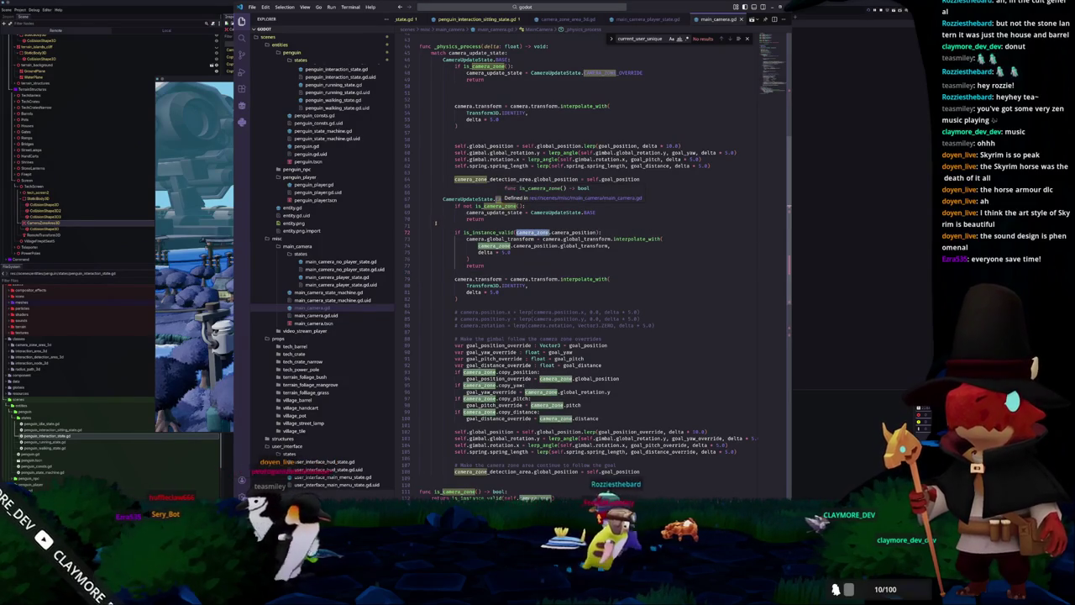
pyautogui.scroll(3, 436, 225)
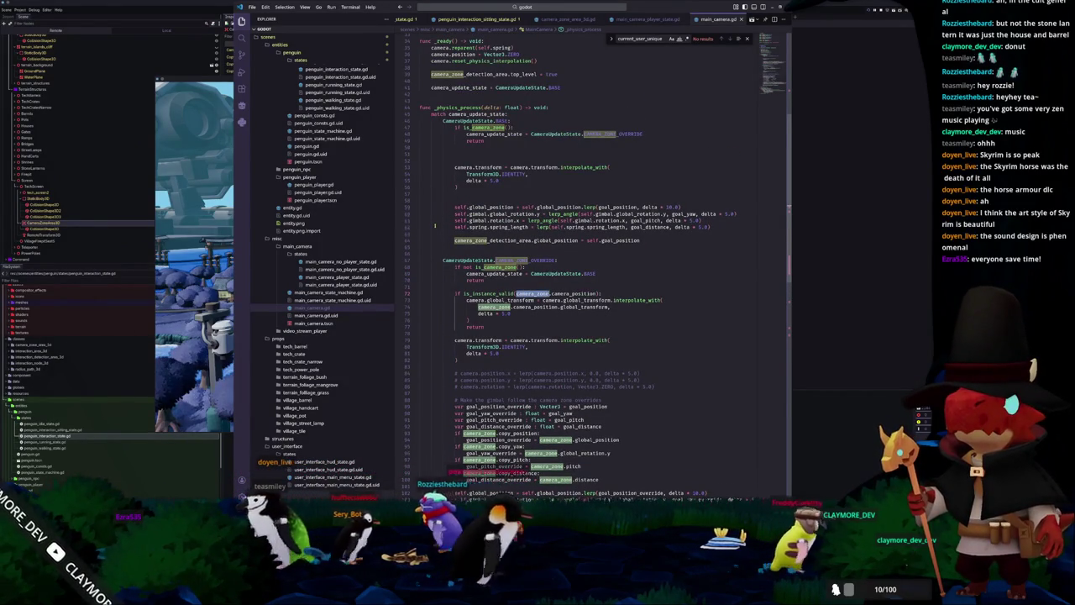
pyautogui.scroll(-1, 435, 225)
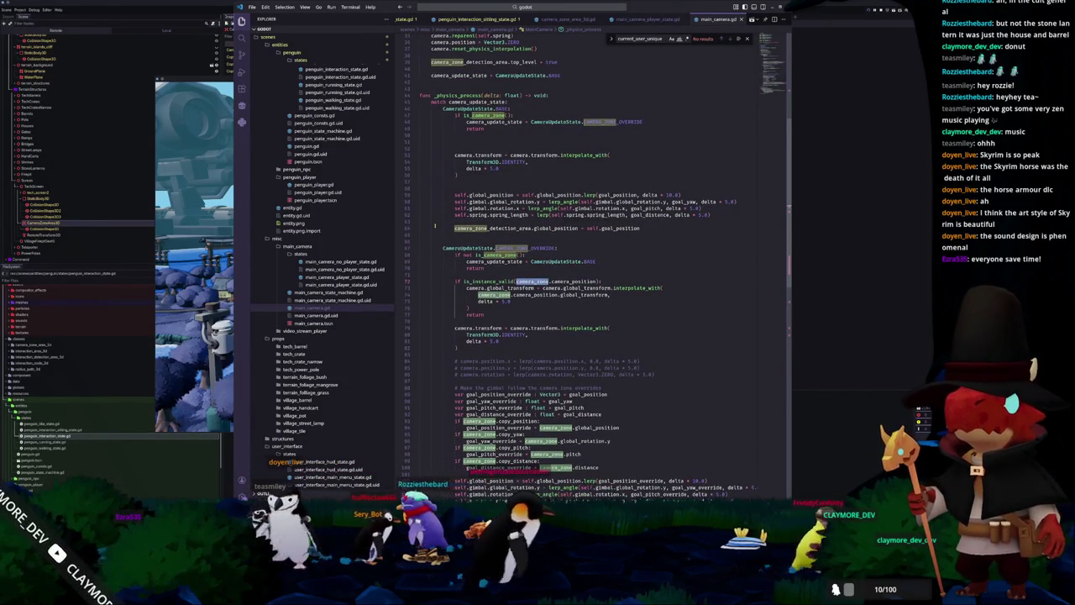
pyautogui.click(652, 20)
pyautogui.click(460, 173)
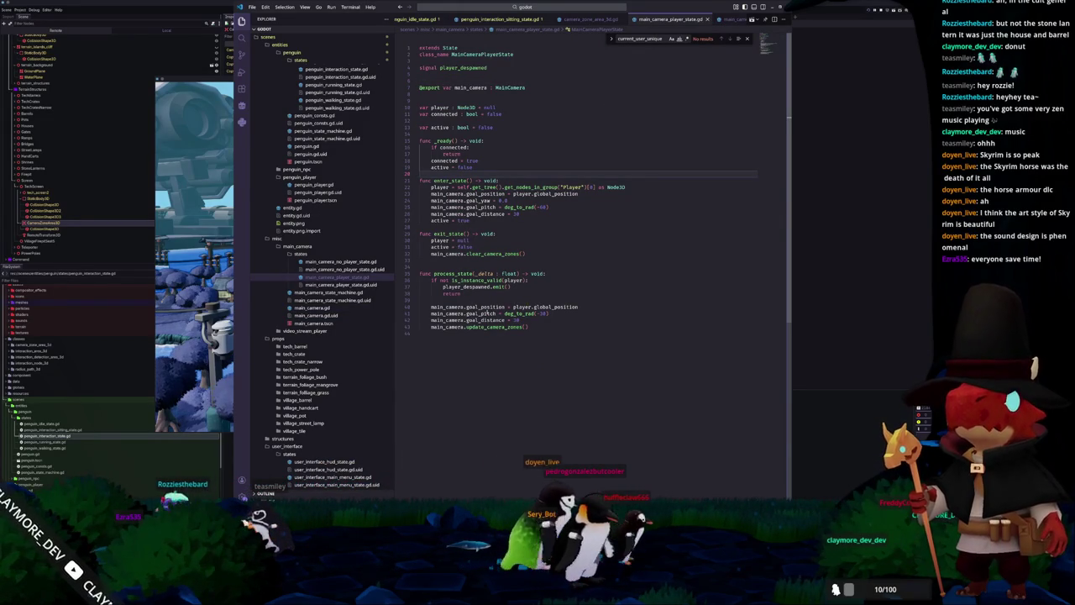
# Jump to the update_camera_zones definition, adding and then deleting a print("Updating") debug line.
pyautogui.doubleClick(485, 327)
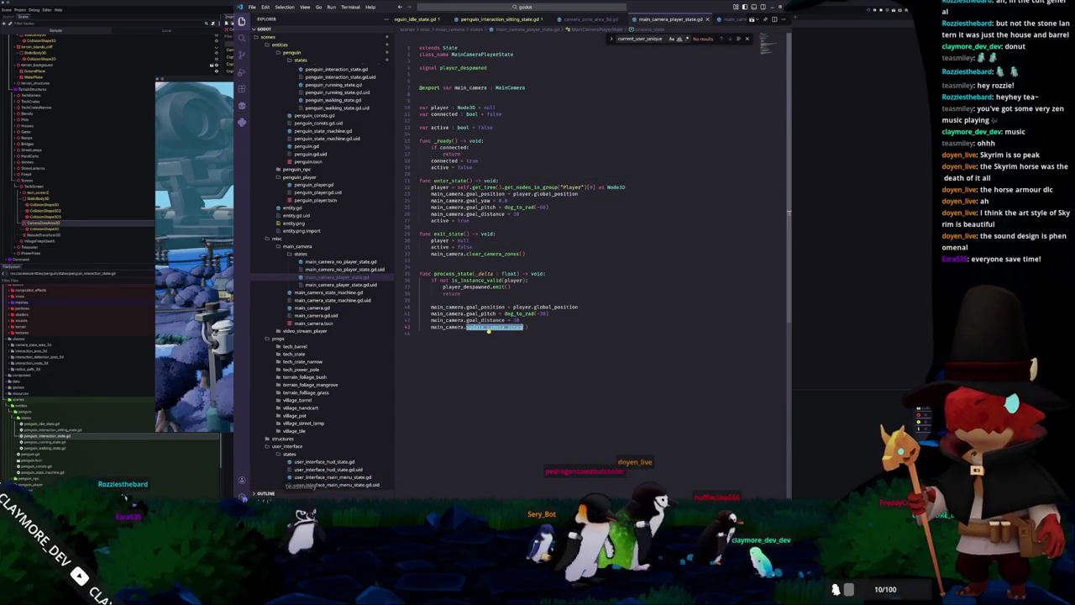
pyautogui.press('F12')
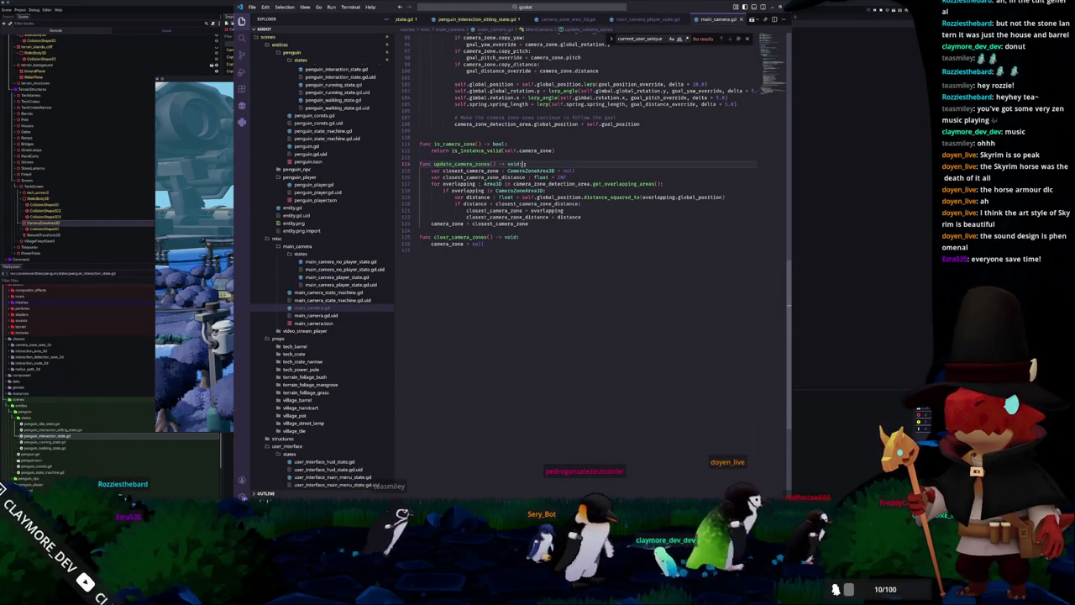
pyautogui.press('End')
pyautogui.press('Return')
pyautogui.write('print("')
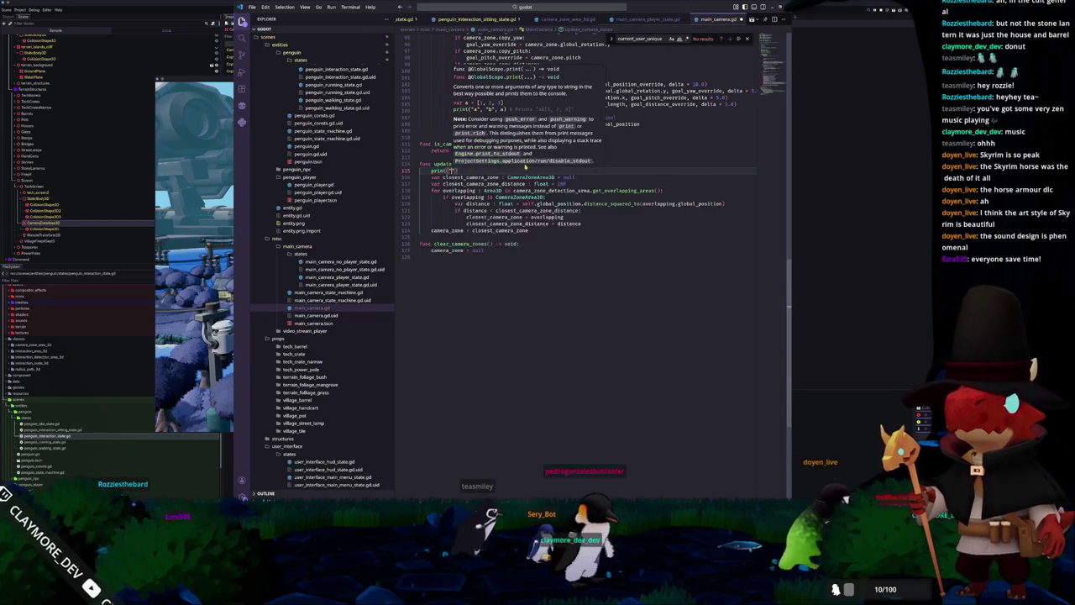
pyautogui.write('Updating')
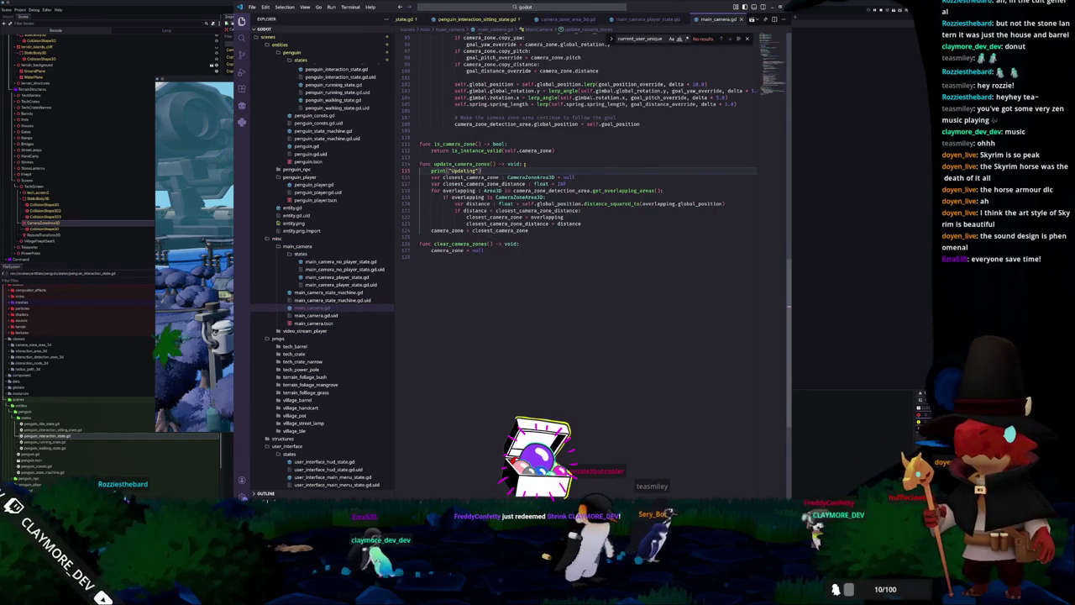
pyautogui.hotkey('ctrl', 'shift', 'k')
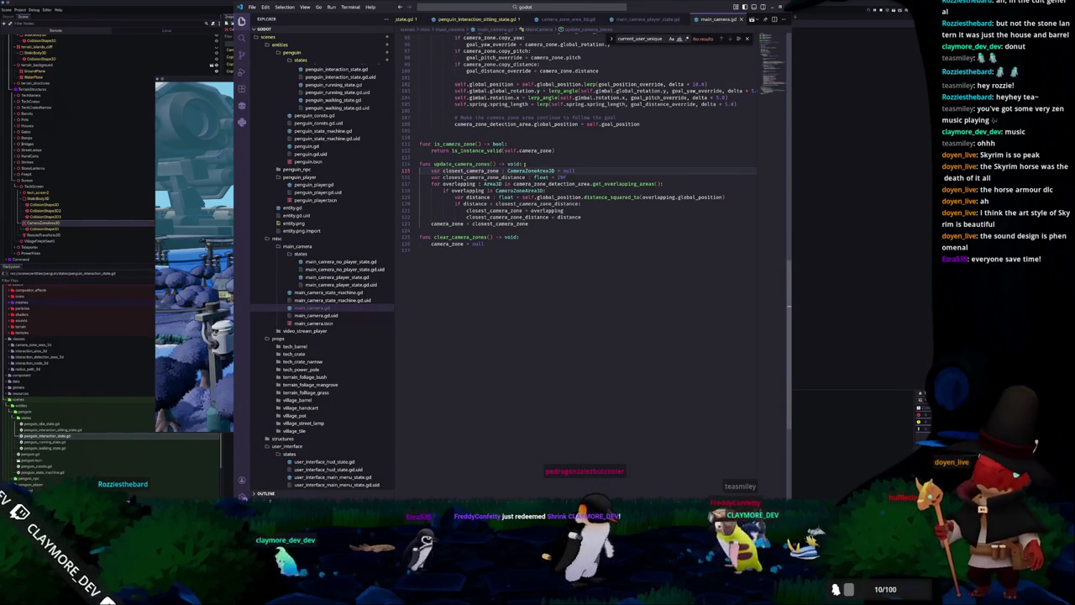
pyautogui.scroll(5, 588, 210)
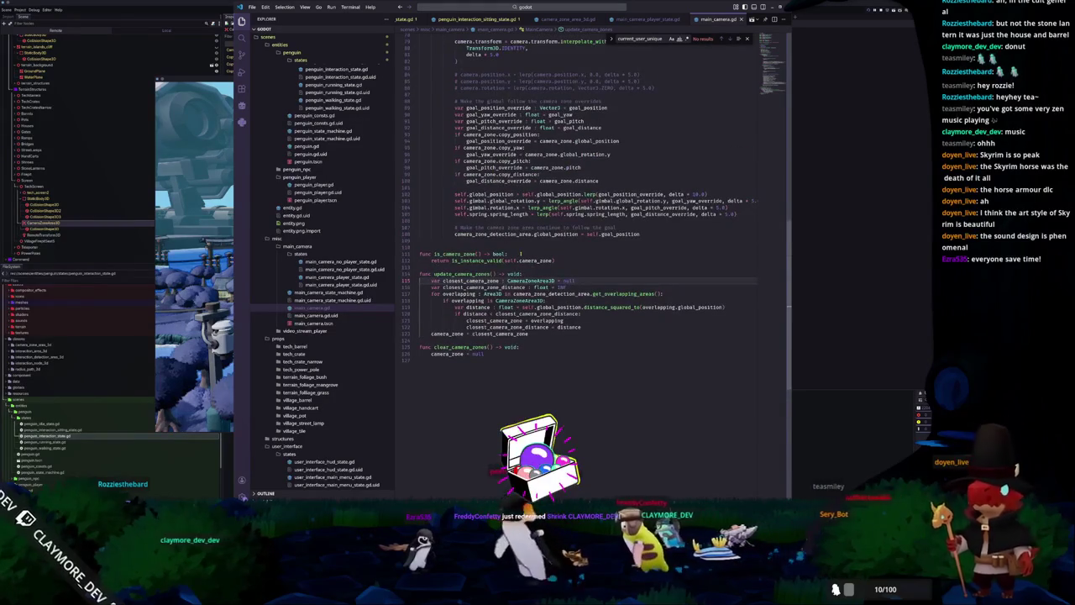
# Add a print("Exit") line under the is_camera_zone check, then undo it away.
pyautogui.scroll(8, 587, 252)
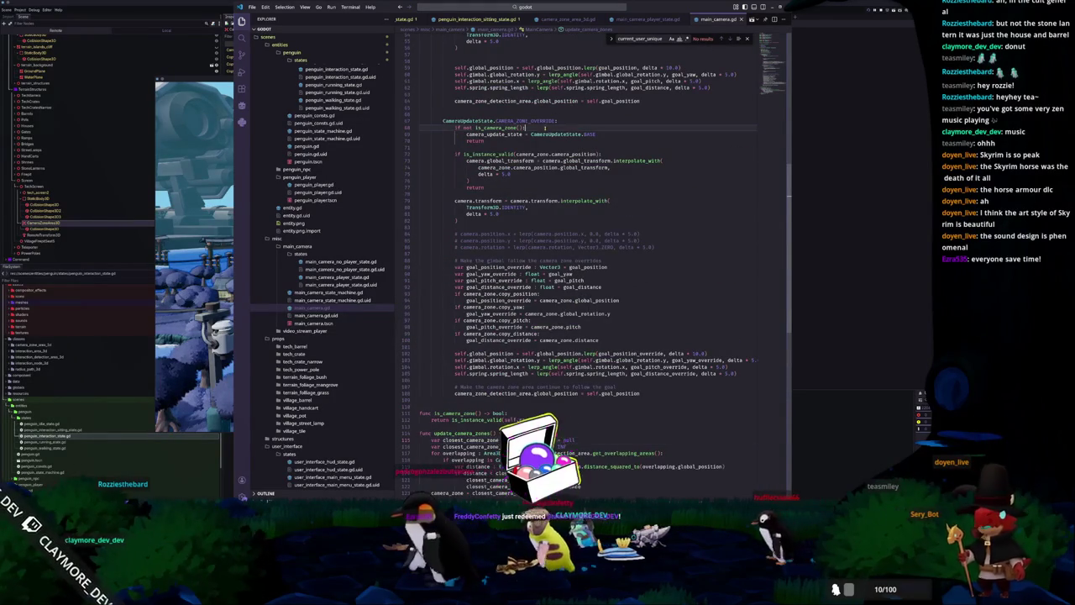
pyautogui.click(547, 128)
pyautogui.press('Return')
pyautogui.write('print(')
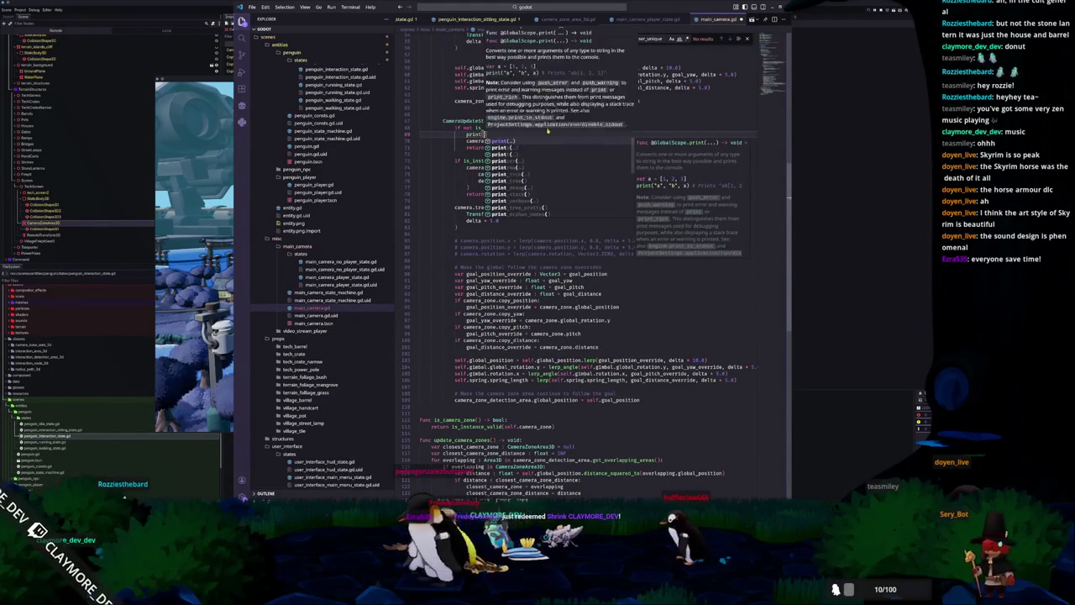
pyautogui.write('"Exit')
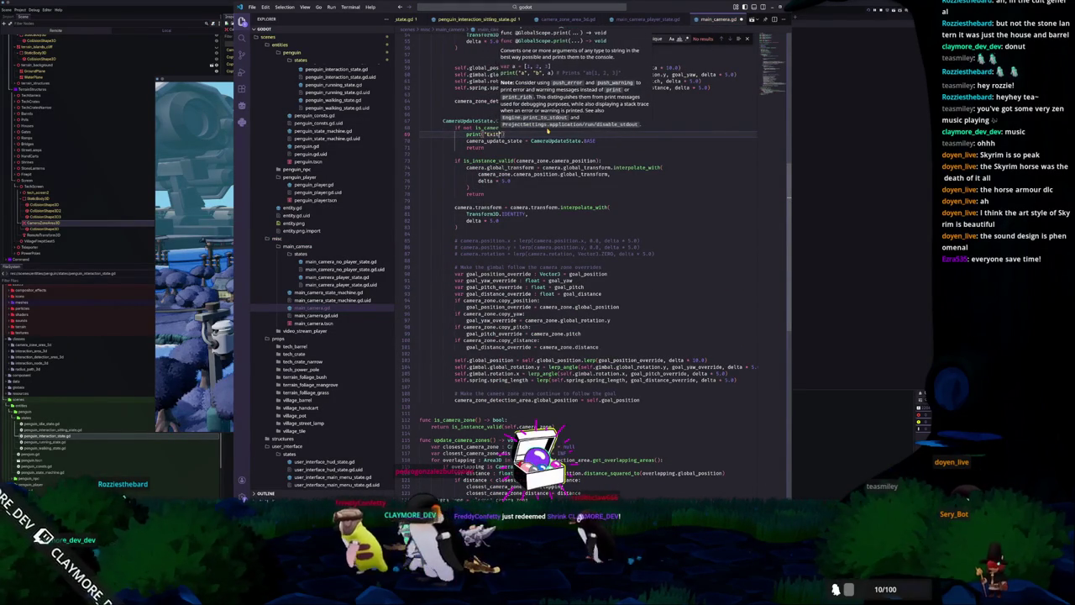
pyautogui.hotkey('ctrl', 'z')
pyautogui.hotkey('ctrl', 'z')
pyautogui.hotkey('ctrl', 'z')
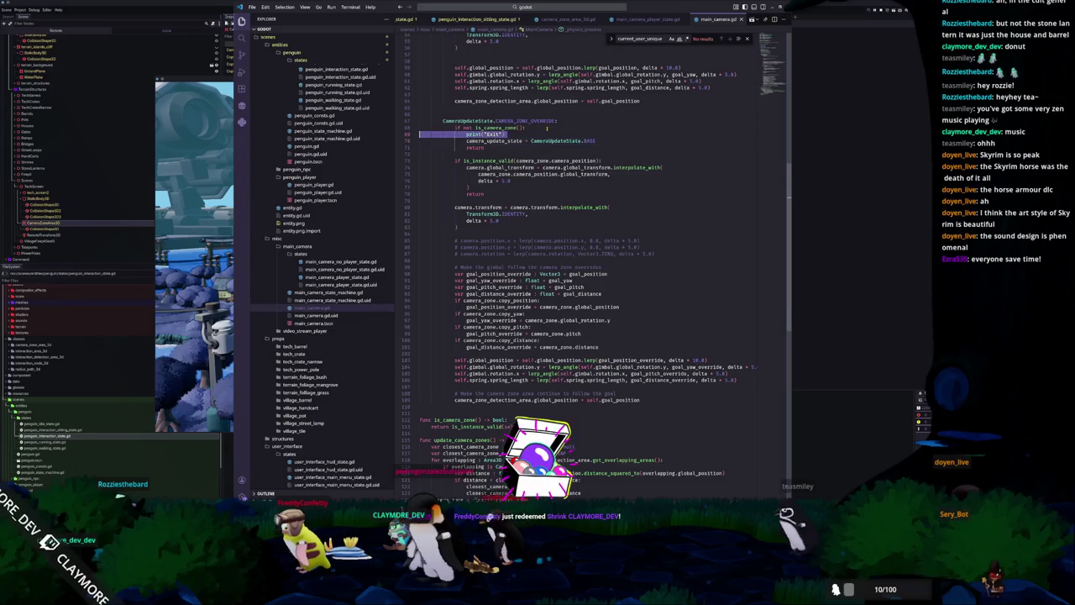
pyautogui.hotkey('ctrl', 'shift', 'z')
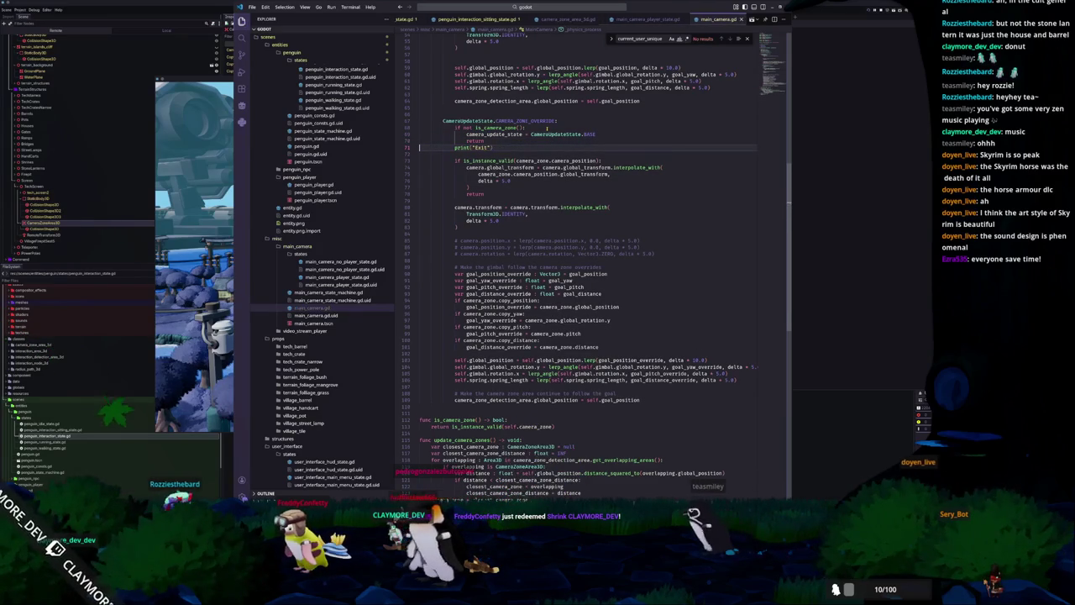
pyautogui.hotkey('ctrl', 'z')
pyautogui.hotkey('ctrl', 'shift', 'z')
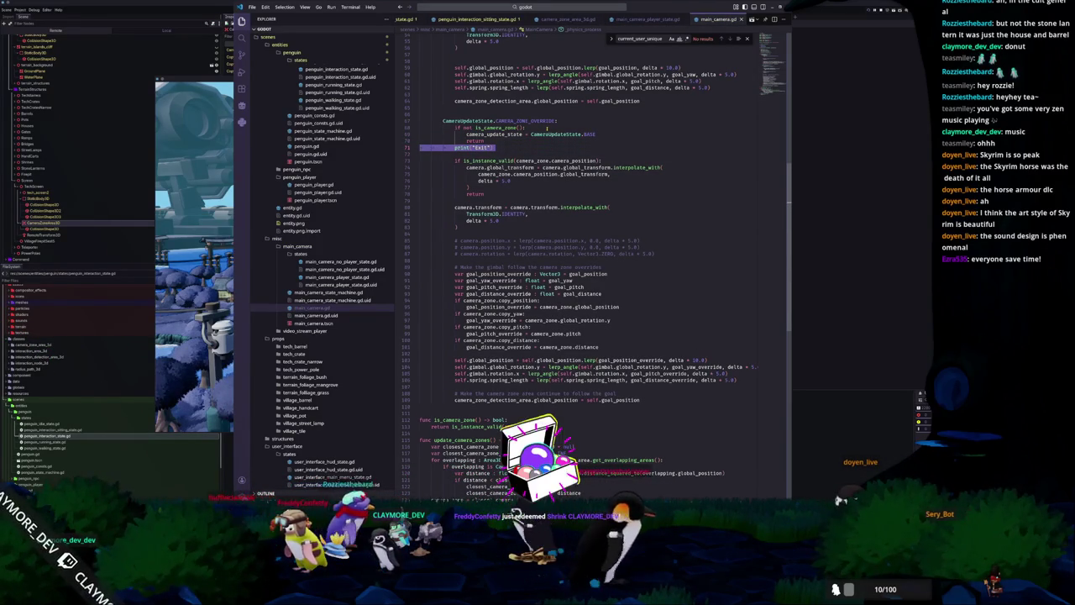
pyautogui.hotkey('ctrl', 'z')
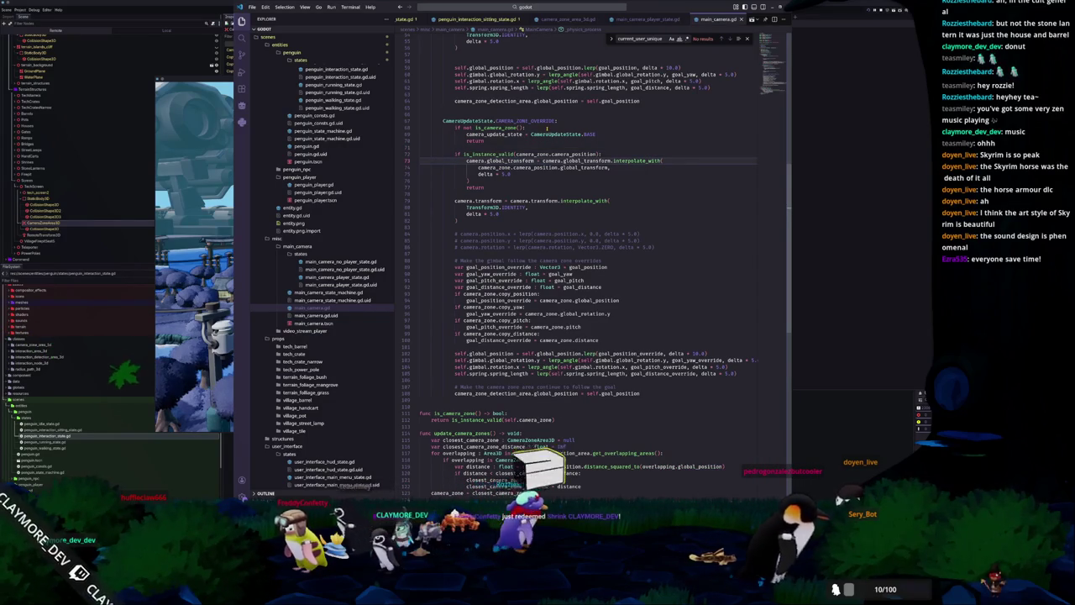
# Select the zone camera interpolation block and bring up the game to test the camera.
pyautogui.hotkey('ctrl', 'z')
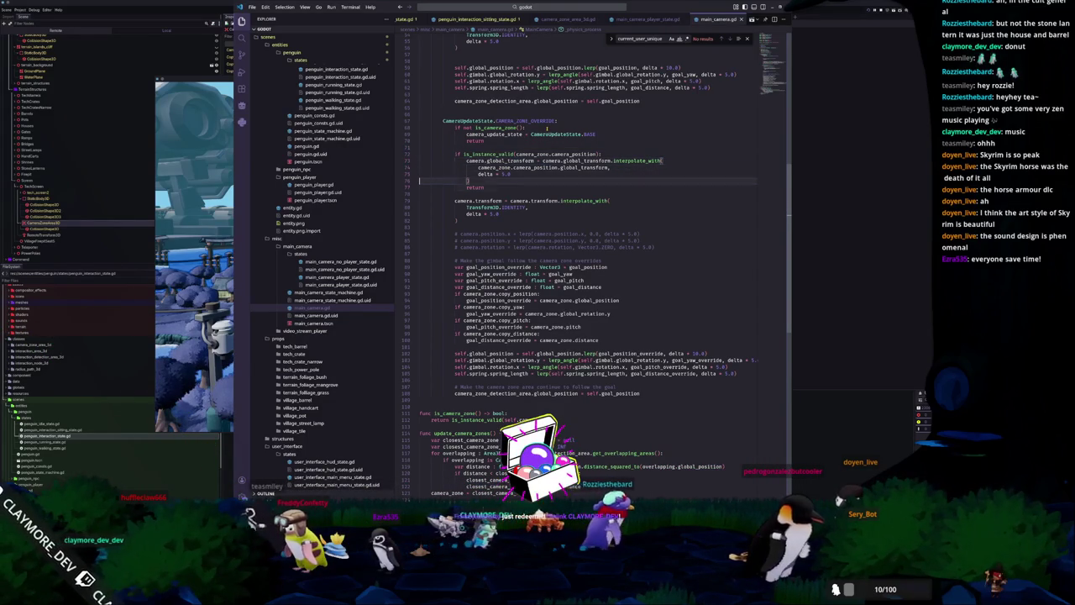
pyautogui.hotkey('ctrl', 'z')
pyautogui.hotkey('ctrl', 'z')
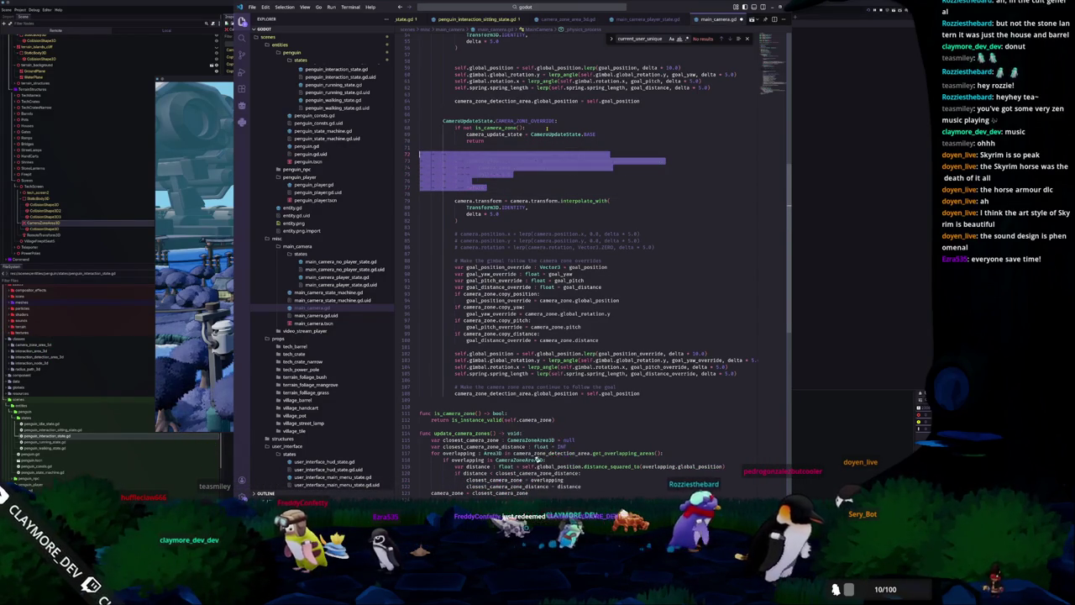
pyautogui.hotkey('alt', 'Tab')
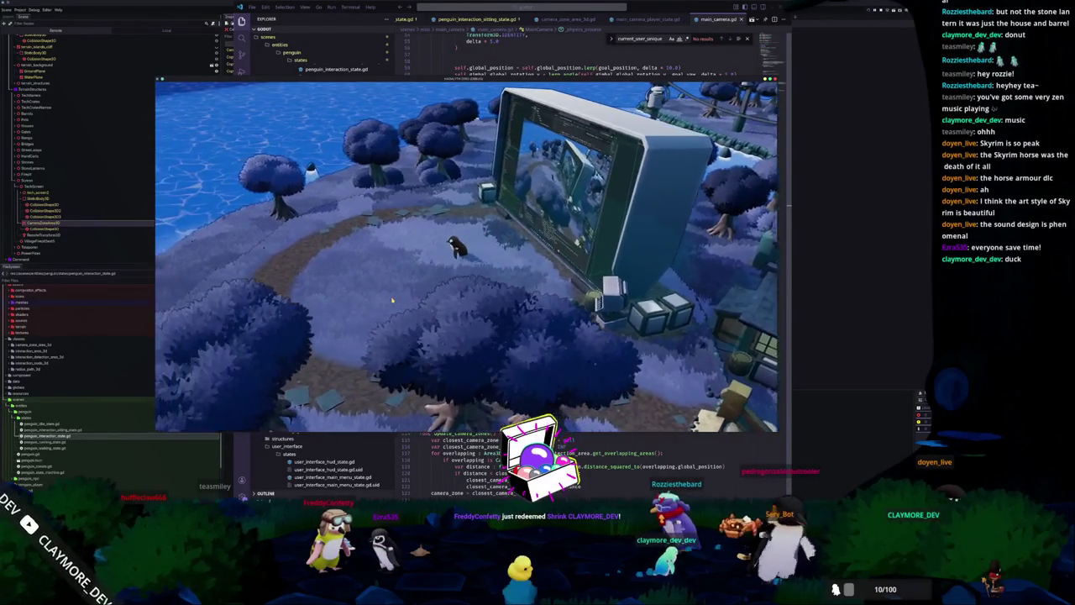
# Check the camera in the running game, switching between it and main_camera.gd.
pyautogui.press('Escape')
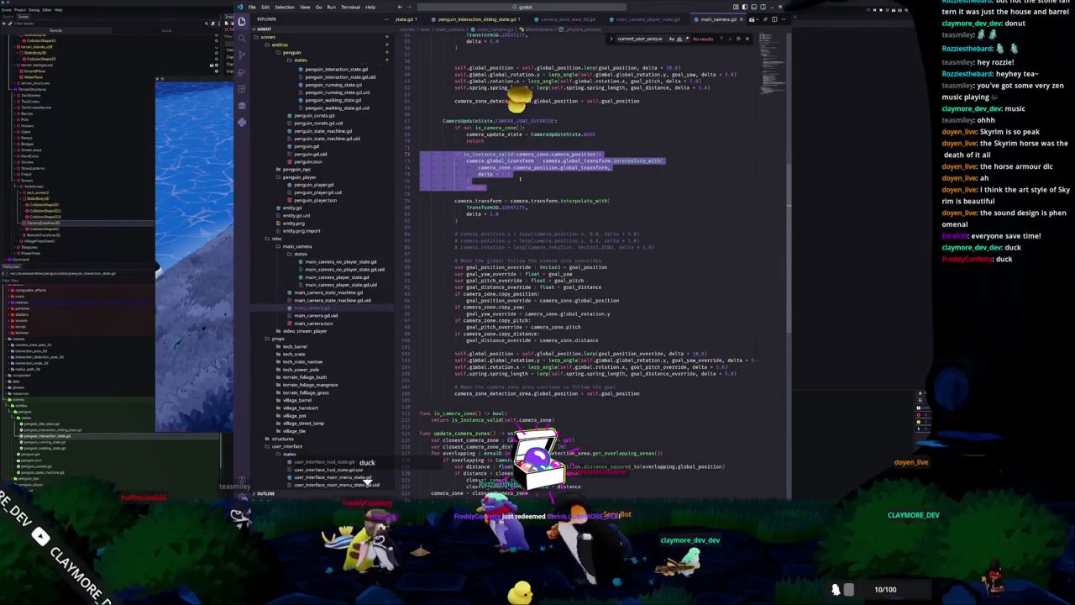
pyautogui.press('F5')
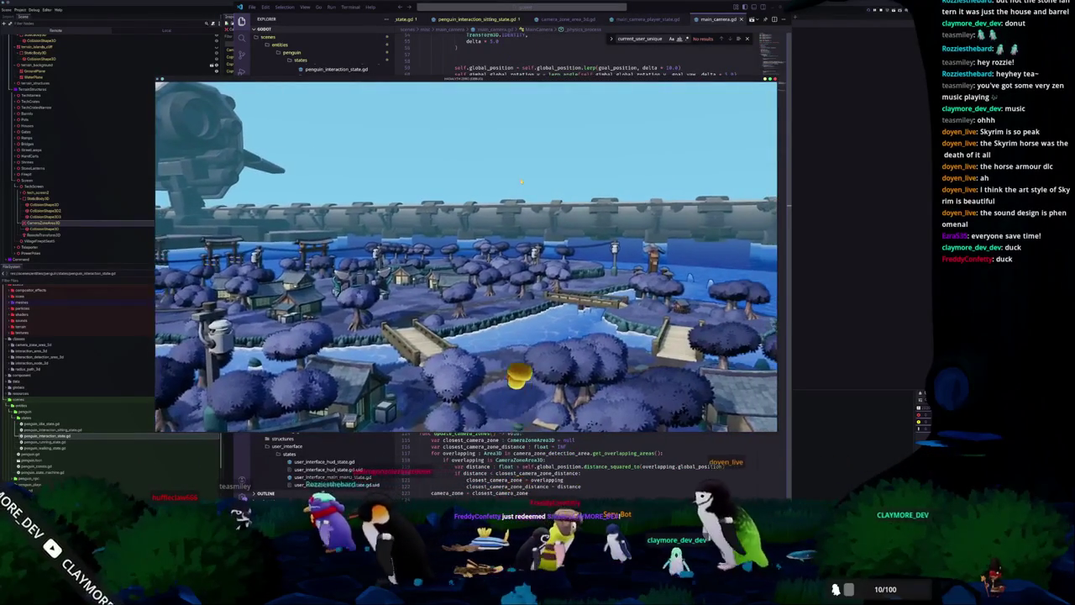
pyautogui.hotkey('alt', 'Tab')
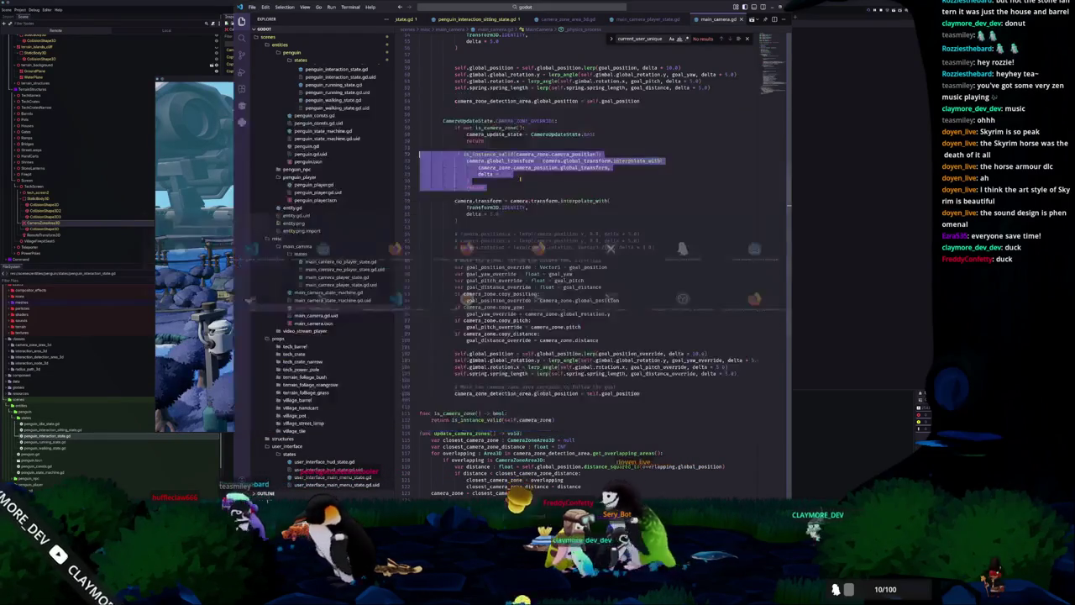
pyautogui.hotkey('alt', 'Tab')
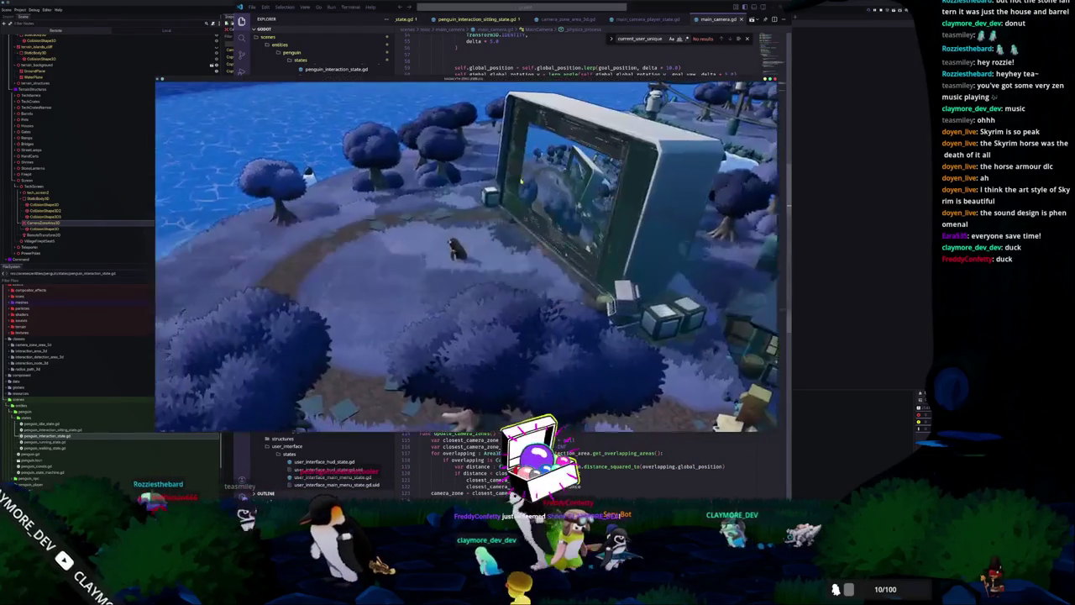
pyautogui.hotkey('alt', 'Tab')
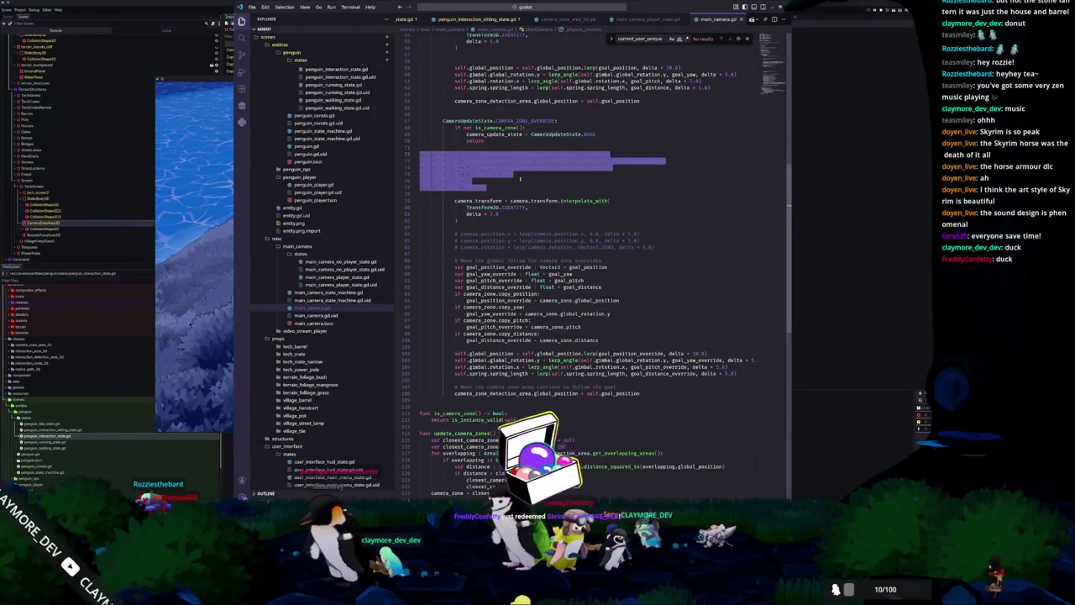
pyautogui.hotkey('alt', 'Tab')
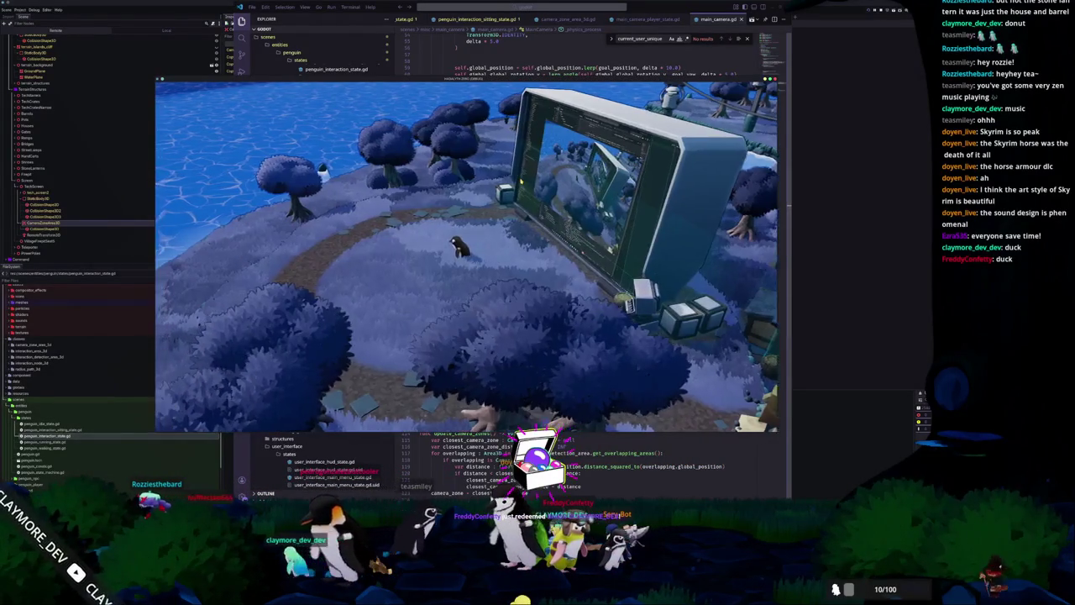
pyautogui.hotkey('alt', 'Tab')
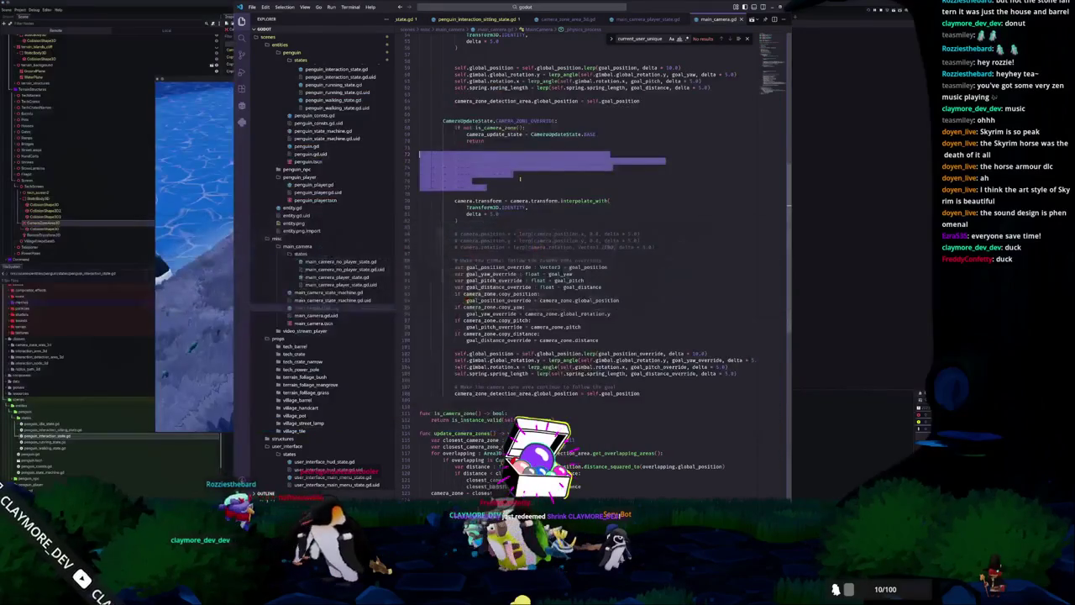
pyautogui.hotkey('alt', 'Tab')
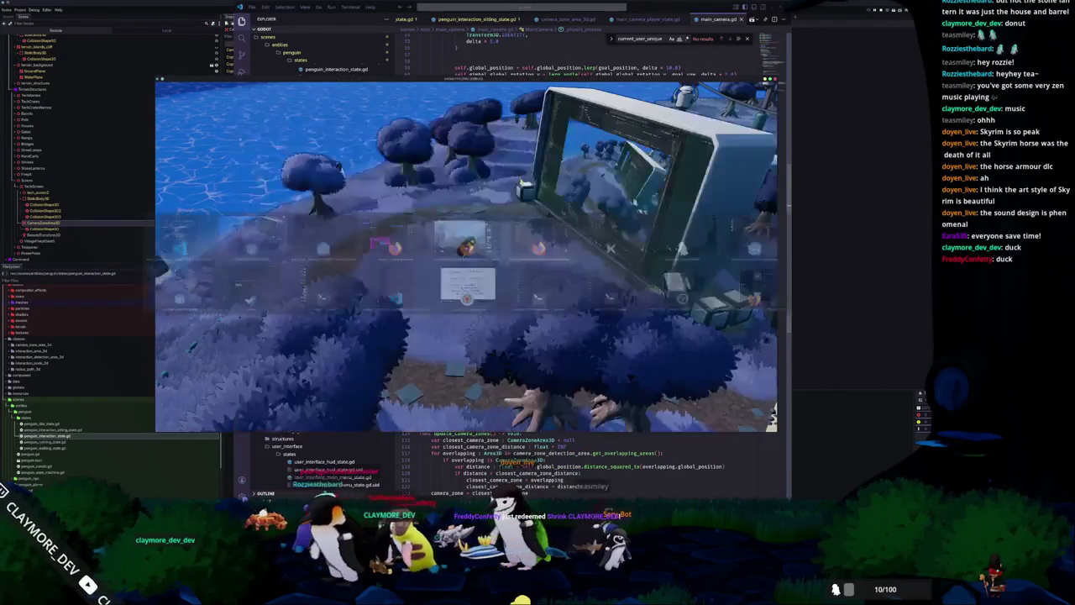
pyautogui.hotkey('alt', 'Tab')
pyautogui.hotkey('ctrl', 'z')
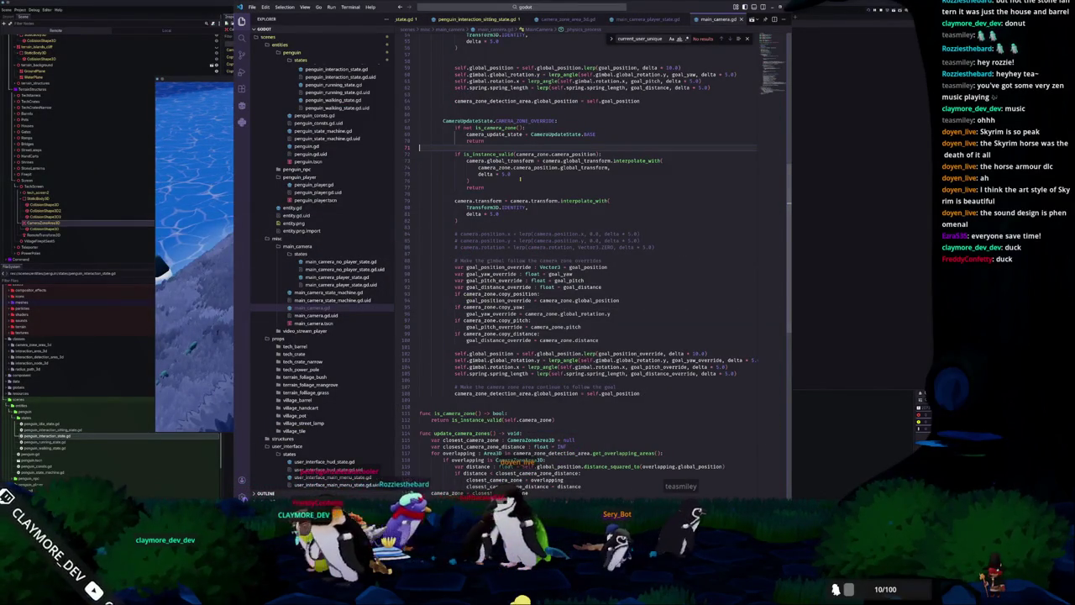
pyautogui.press('Up')
pyautogui.press('Up')
pyautogui.press('Down')
pyautogui.press('Down')
pyautogui.press('Down')
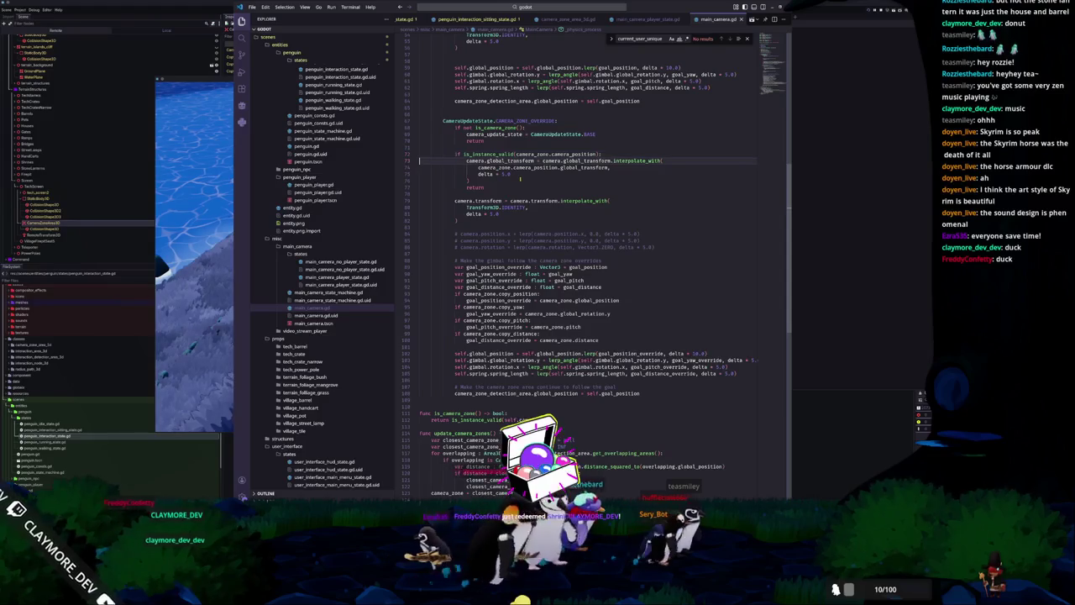
pyautogui.scroll(3, 520, 178)
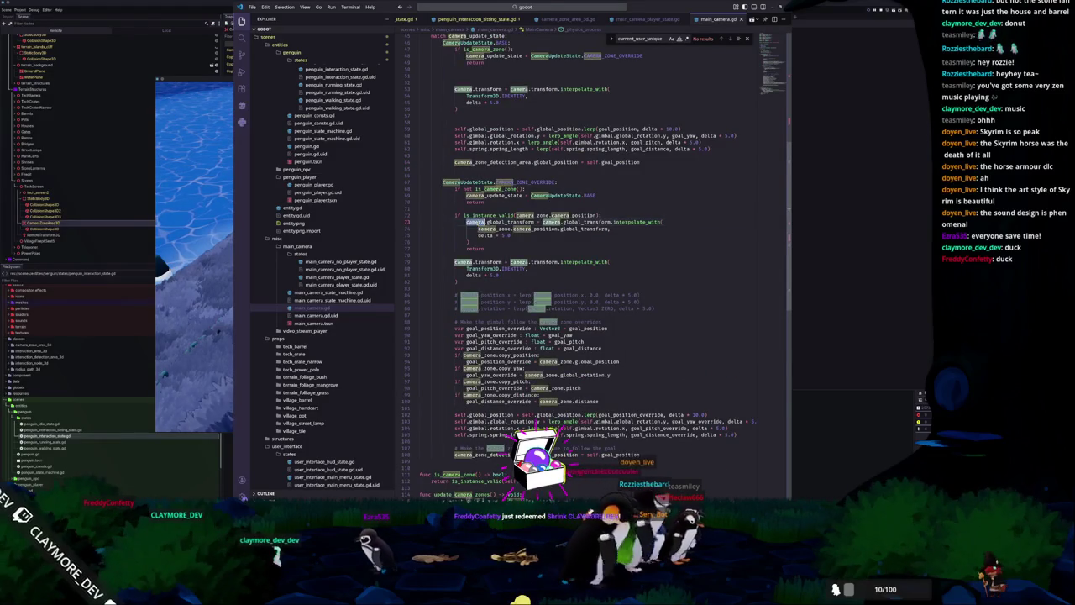
pyautogui.scroll(8, 520, 178)
pyautogui.scroll(6, 598, 268)
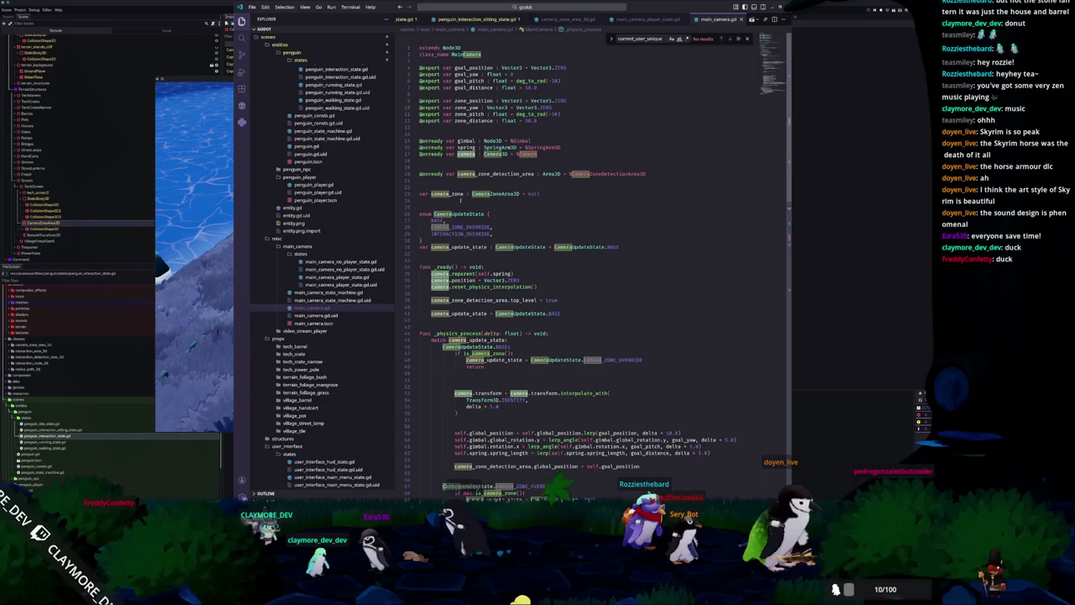
# Move the comment and camera_zone_detection_area.global_position follow line into the override branch, adding blank lines.
pyautogui.scroll(-2, 460, 200)
pyautogui.doubleClick(466, 275)
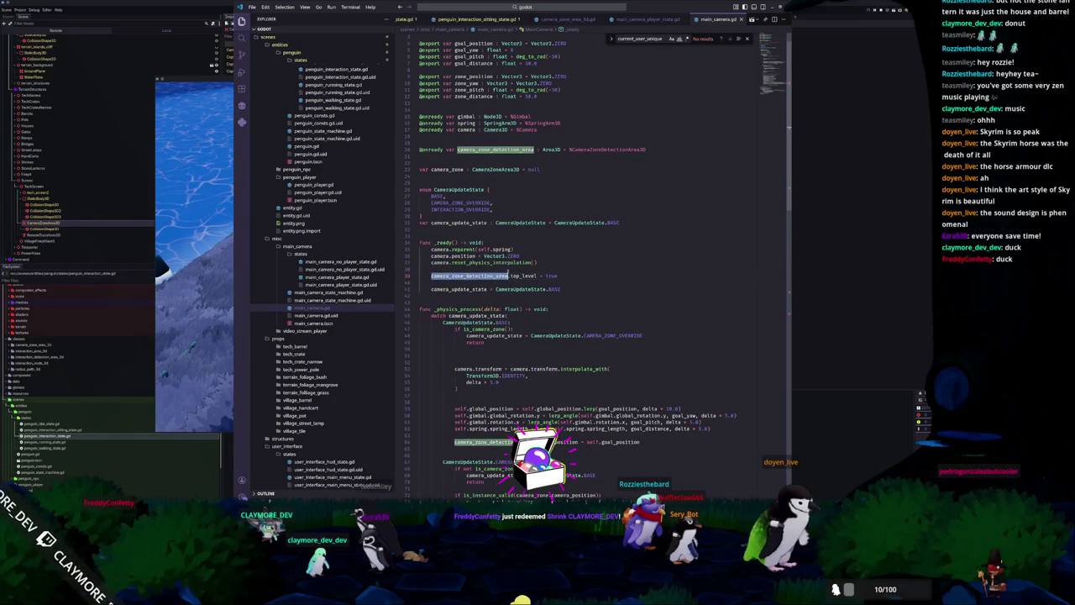
pyautogui.scroll(-5, 449, 327)
pyautogui.scroll(-10, 482, 351)
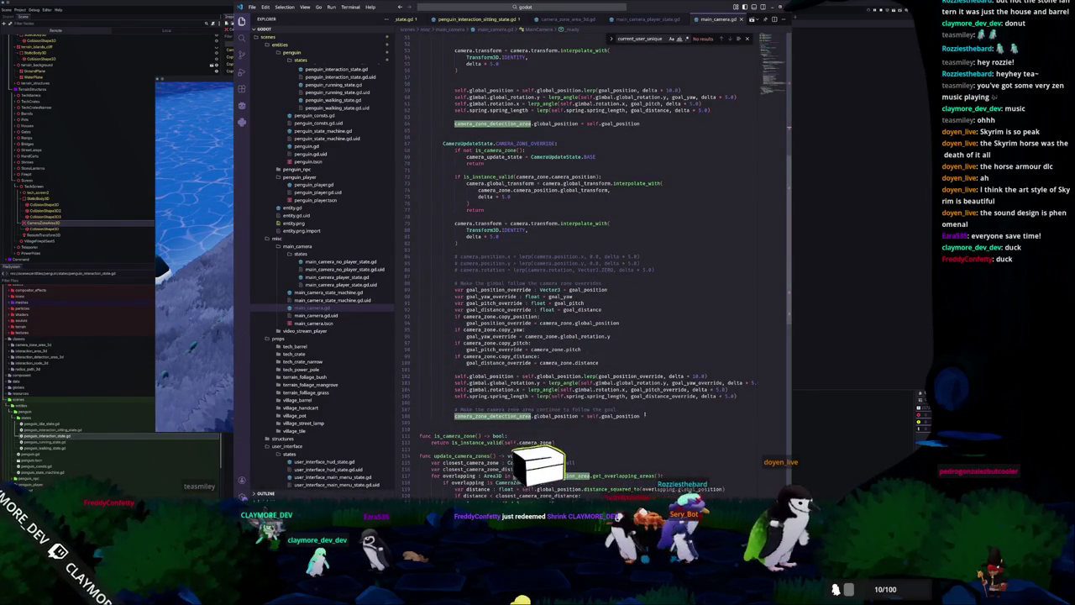
pyautogui.tripleClick(643, 415)
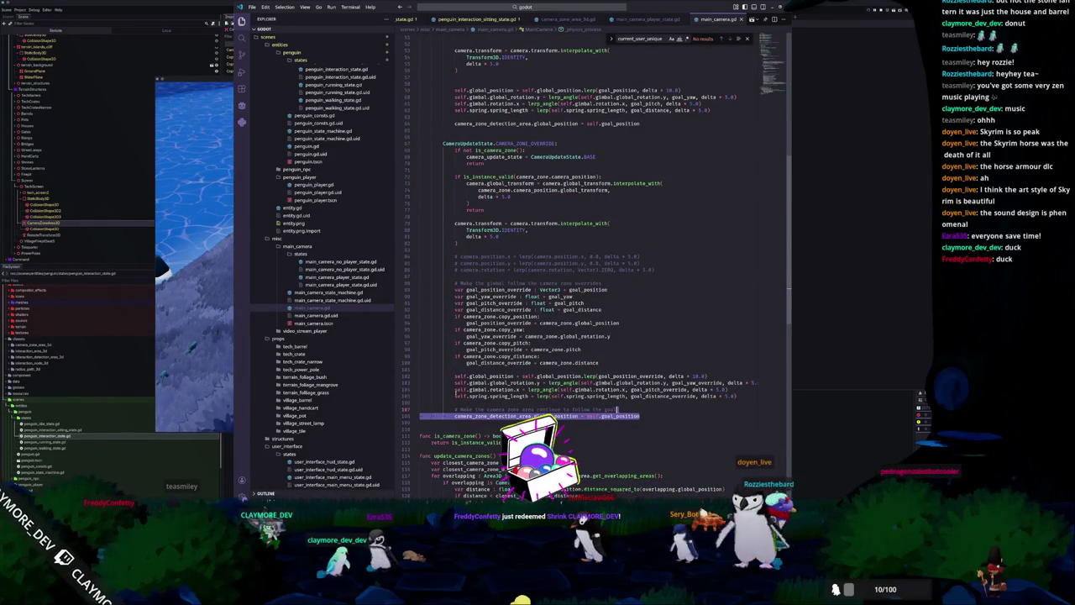
pyautogui.hotkey('ctrl', 'x')
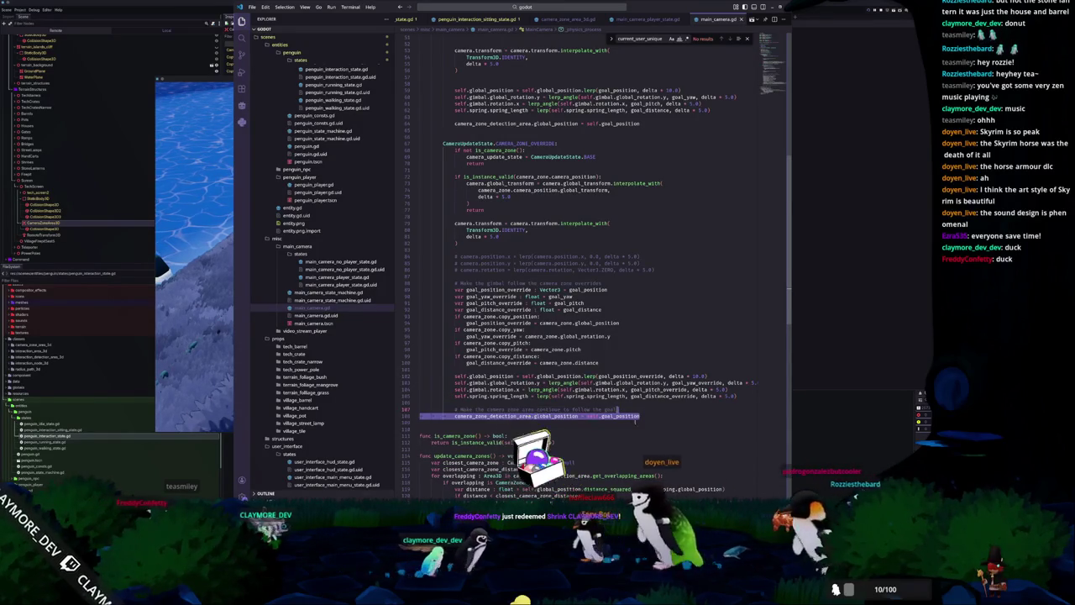
pyautogui.hotkey('ctrl', 'z')
pyautogui.click(490, 170)
pyautogui.hotkey('ctrl', 'v')
pyautogui.press('Return')
pyautogui.press('Return')
pyautogui.press('Down')
pyautogui.press('Down')
pyautogui.press('Down')
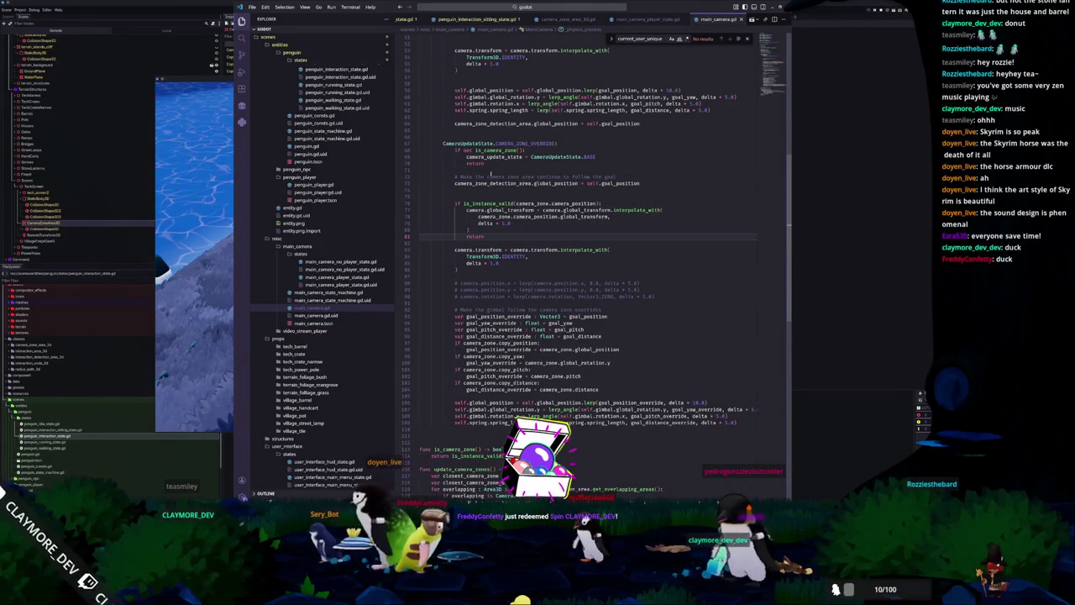
# Walk the penguin with A to test the zone camera, then return to line 82.
pyautogui.click(203, 289)
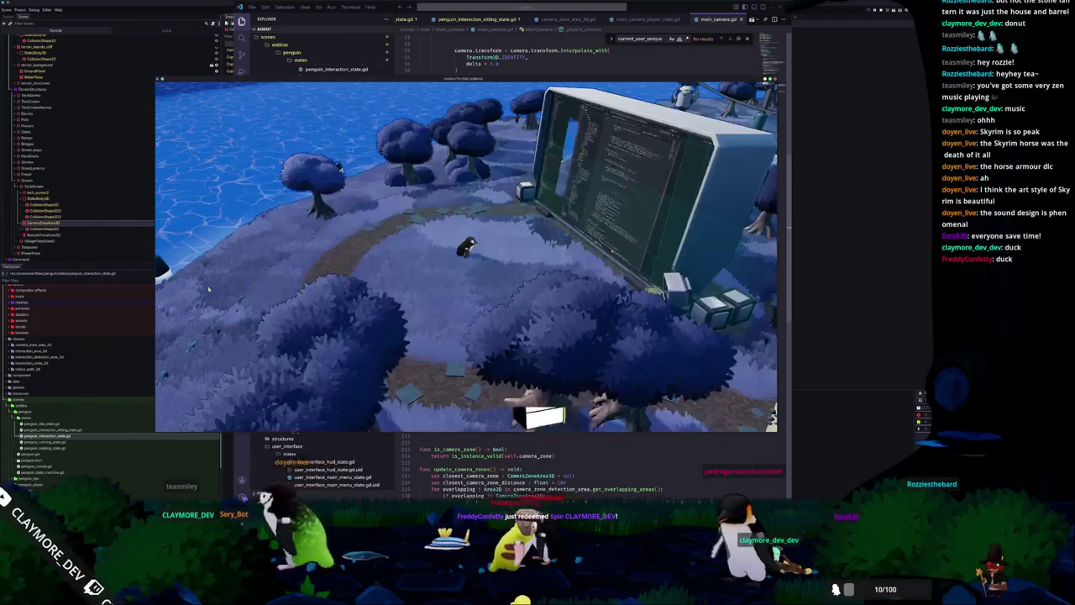
pyautogui.press('a')
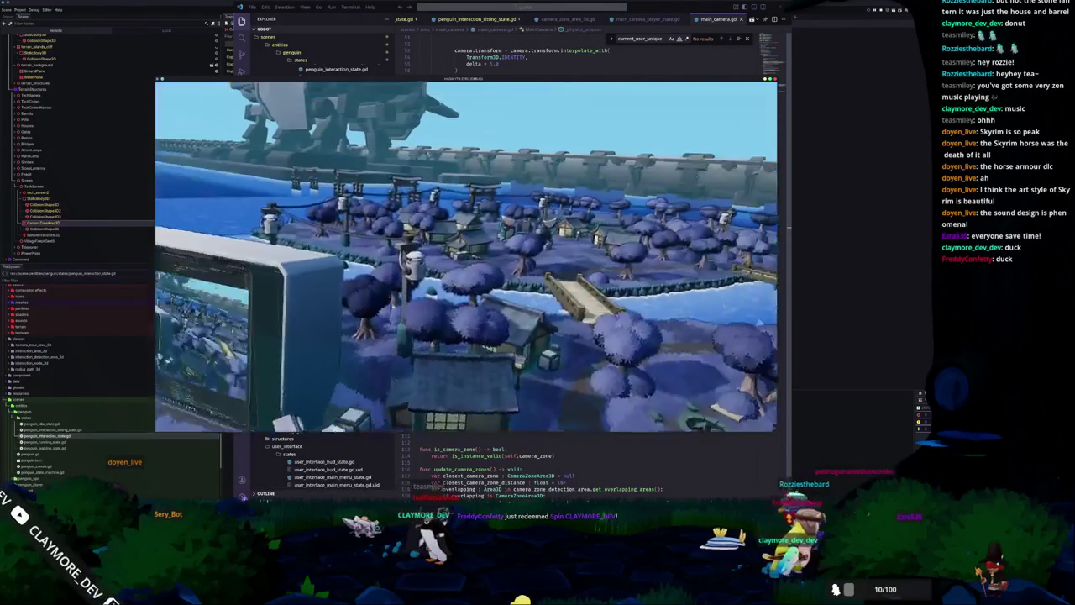
pyautogui.hotkey('alt', 'Tab')
pyautogui.click(476, 274)
pyautogui.click(482, 243)
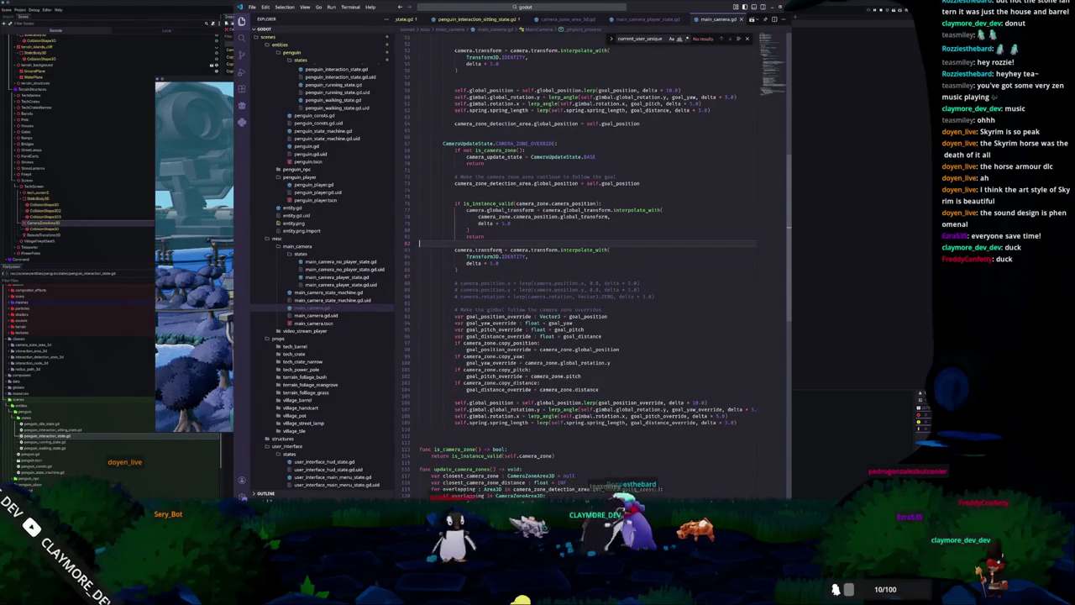
# Review the interpolation lines, selecting camera.global_transform and camera_zone.camera_position.
pyautogui.click(470, 230)
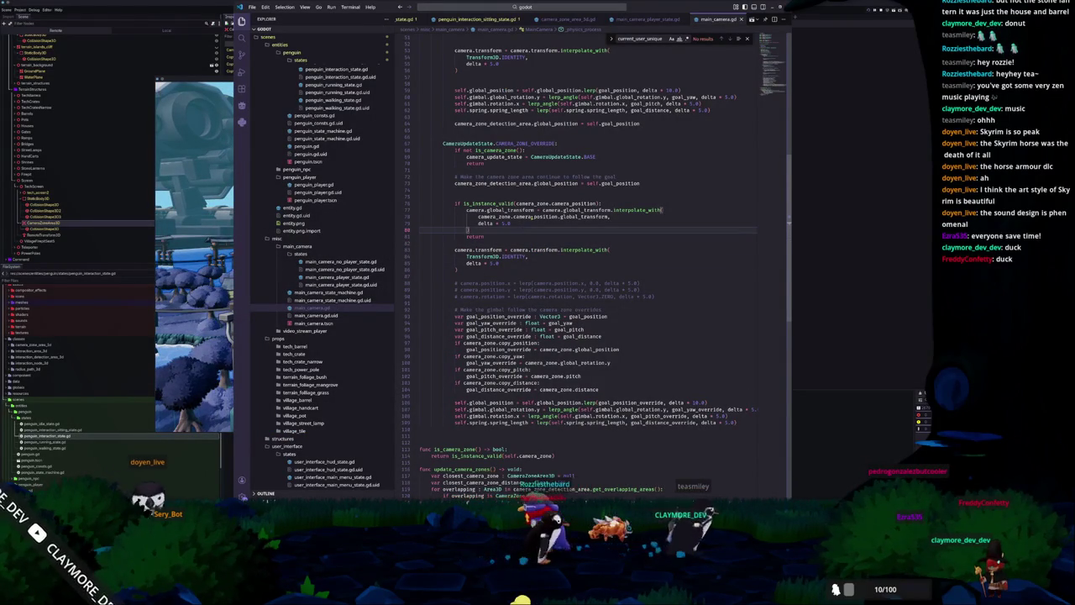
pyautogui.click(536, 227)
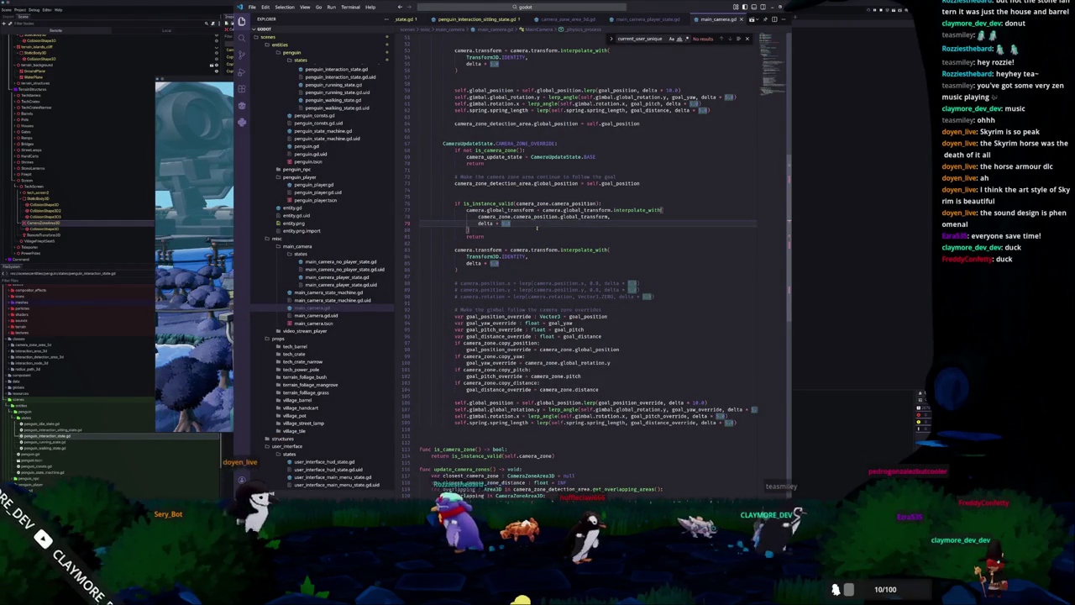
pyautogui.doubleClick(475, 210)
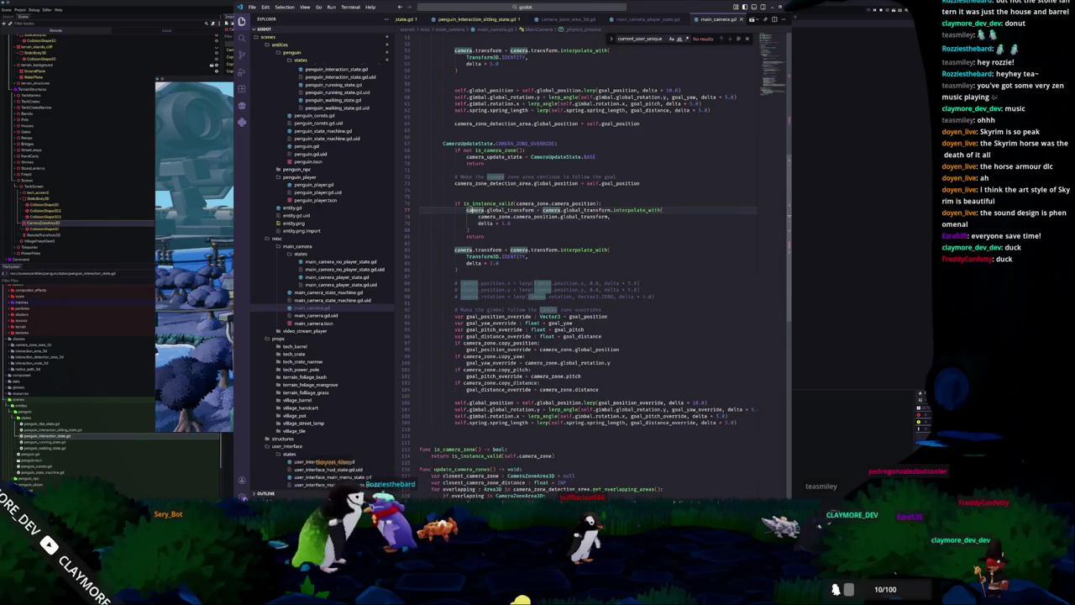
pyautogui.moveTo(466, 210)
pyautogui.mouseDown()
pyautogui.moveTo(596, 210)
pyautogui.moveTo(543, 210)
pyautogui.mouseUp()
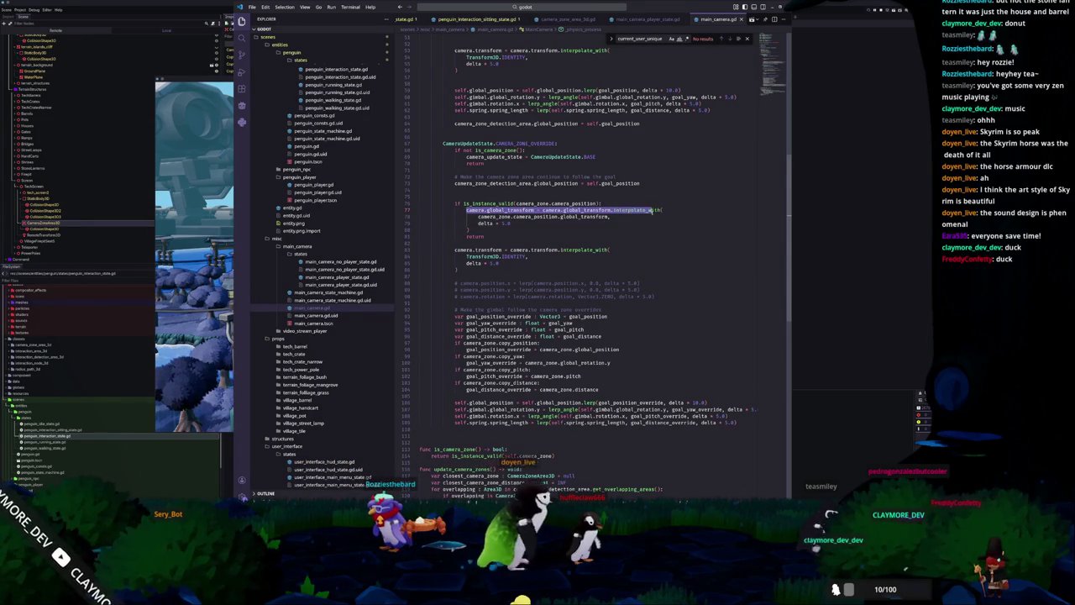
pyautogui.moveTo(478, 217); pyautogui.dragTo(558, 216)
pyautogui.click(613, 216)
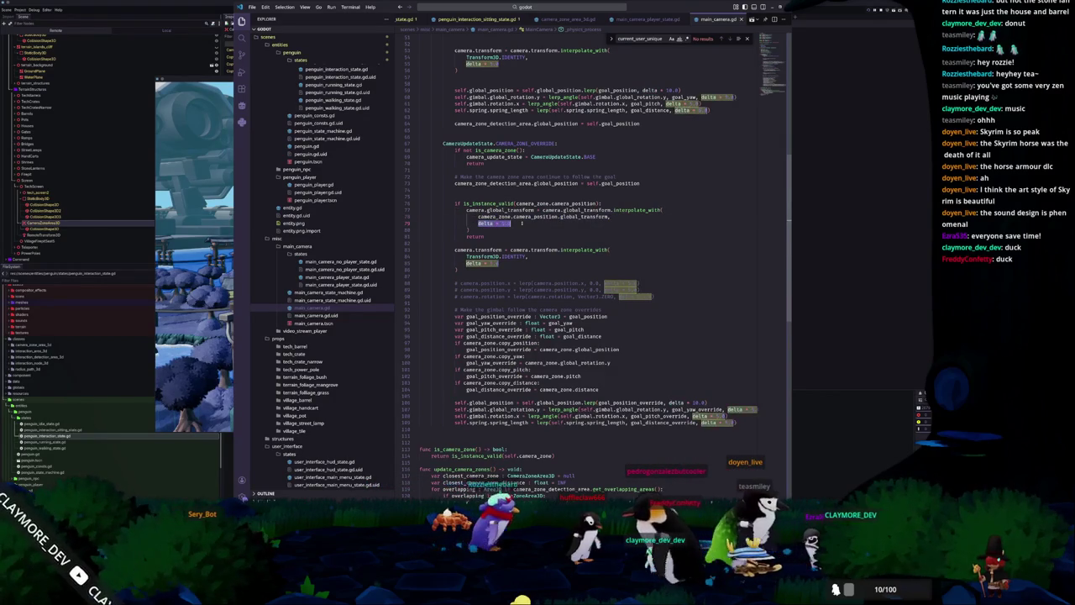
pyautogui.click(505, 229)
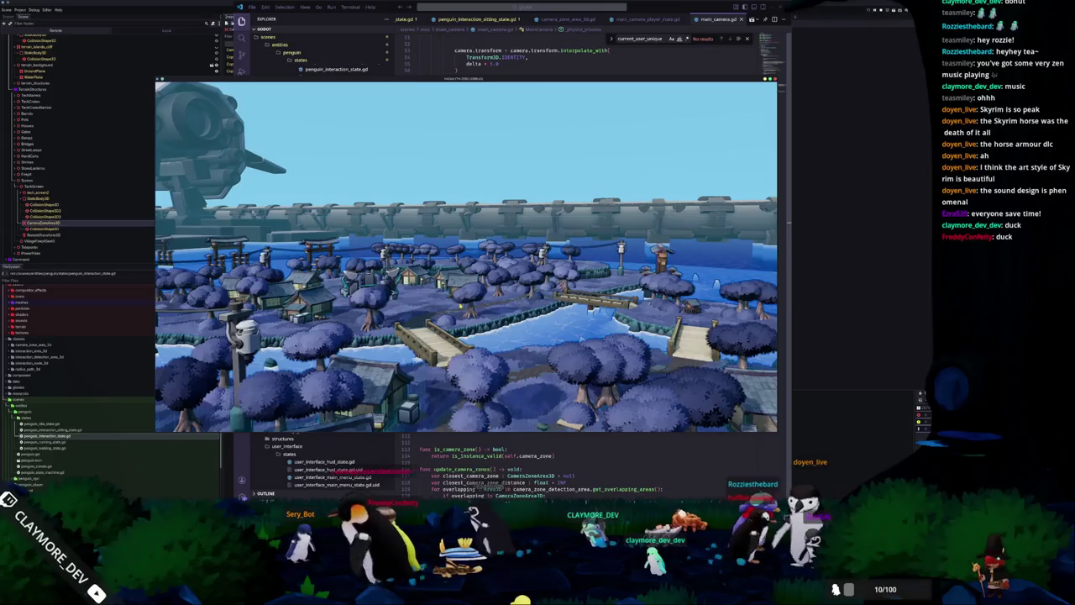
pyautogui.hotkey('alt', 'Tab')
# Add self.top_level = true inside the camera_position validity check.
pyautogui.press('Up')
pyautogui.press('Up')
pyautogui.press('Up')
pyautogui.press('End')
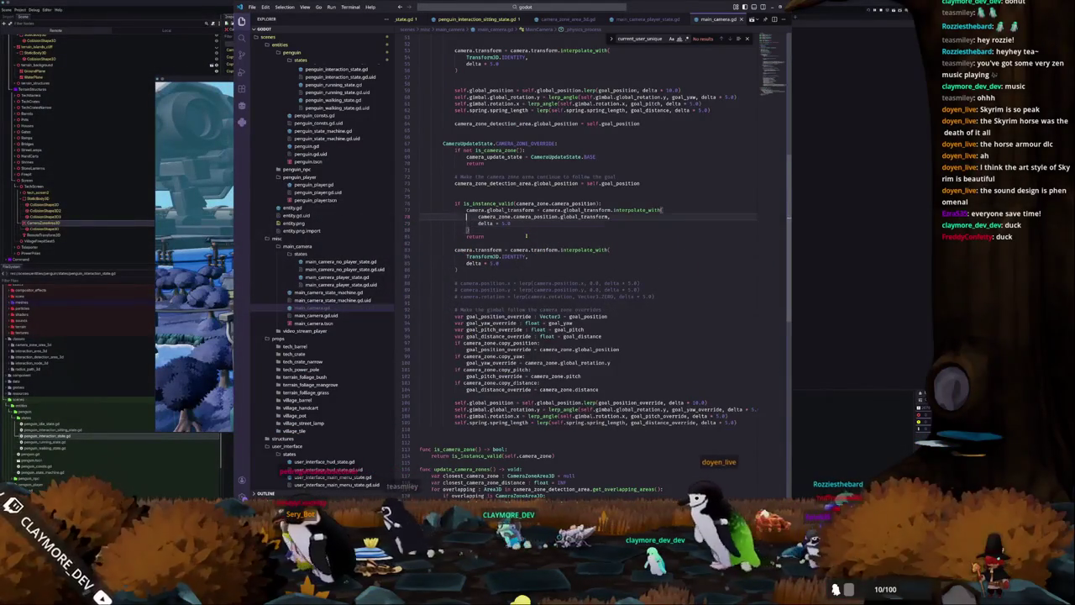
pyautogui.press('Return')
pyautogui.write('self.top_level = 4')
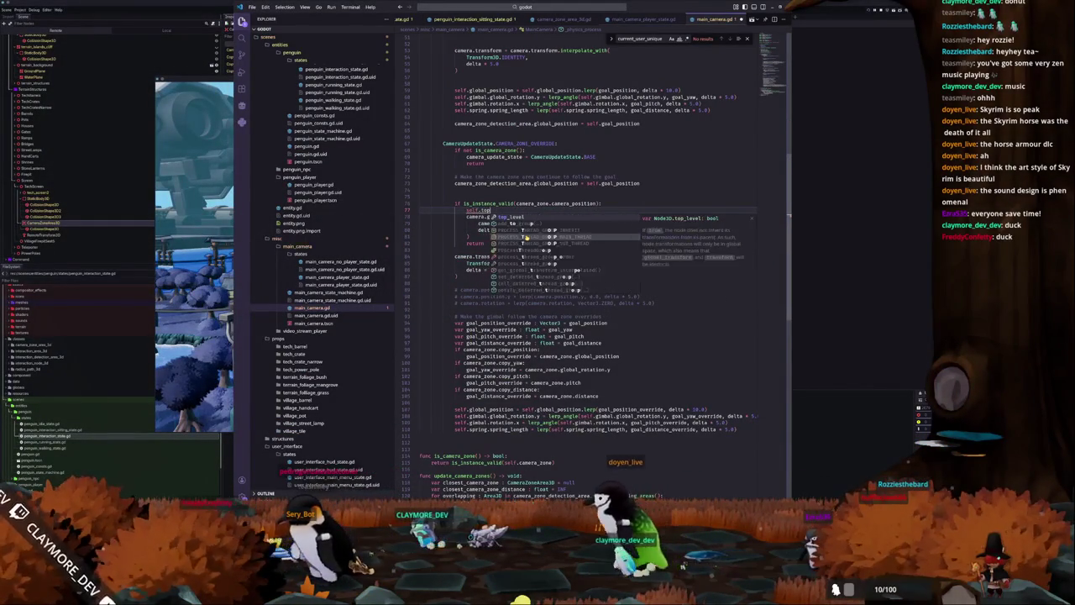
pyautogui.press('BackSpace')
pyautogui.write('true')
pyautogui.press('Down')
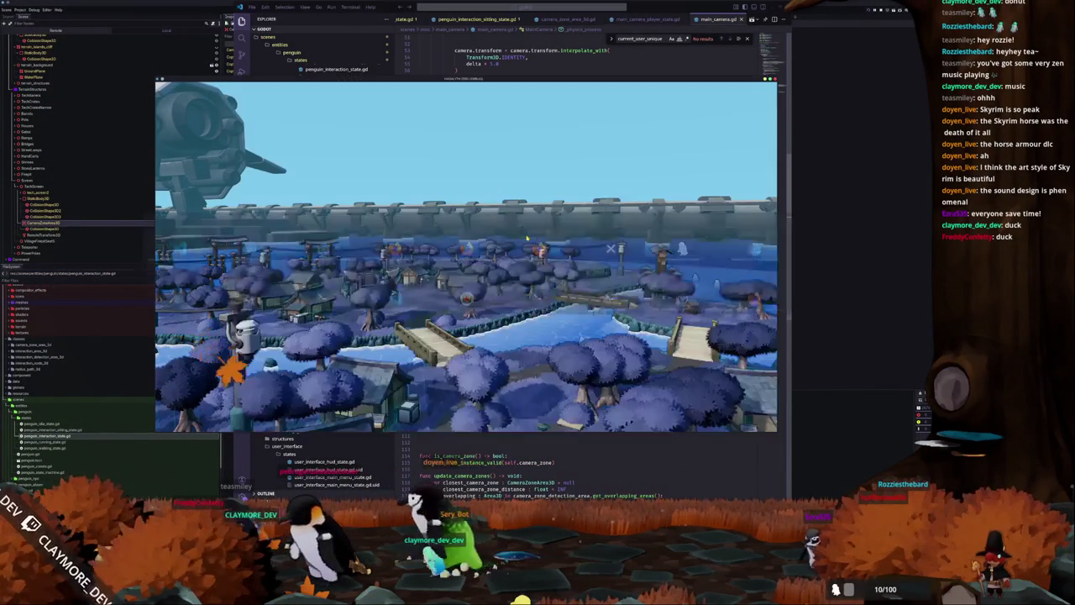
pyautogui.hotkey('alt', 'Tab')
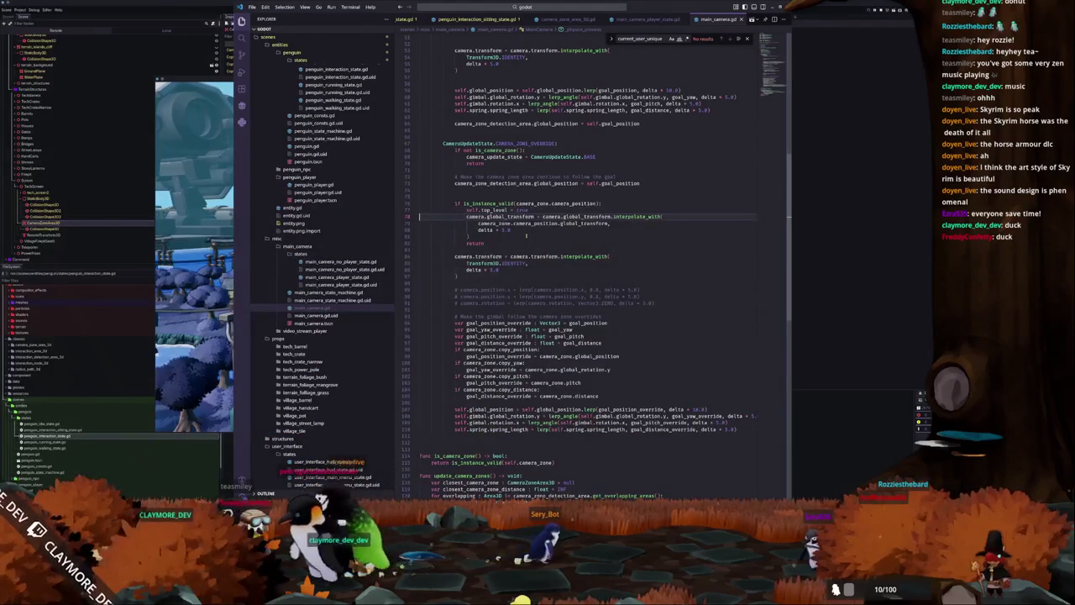
# After the tween call, add camera.global_transform = camera_zone.camera_position.global and run the game.
pyautogui.click(527, 236)
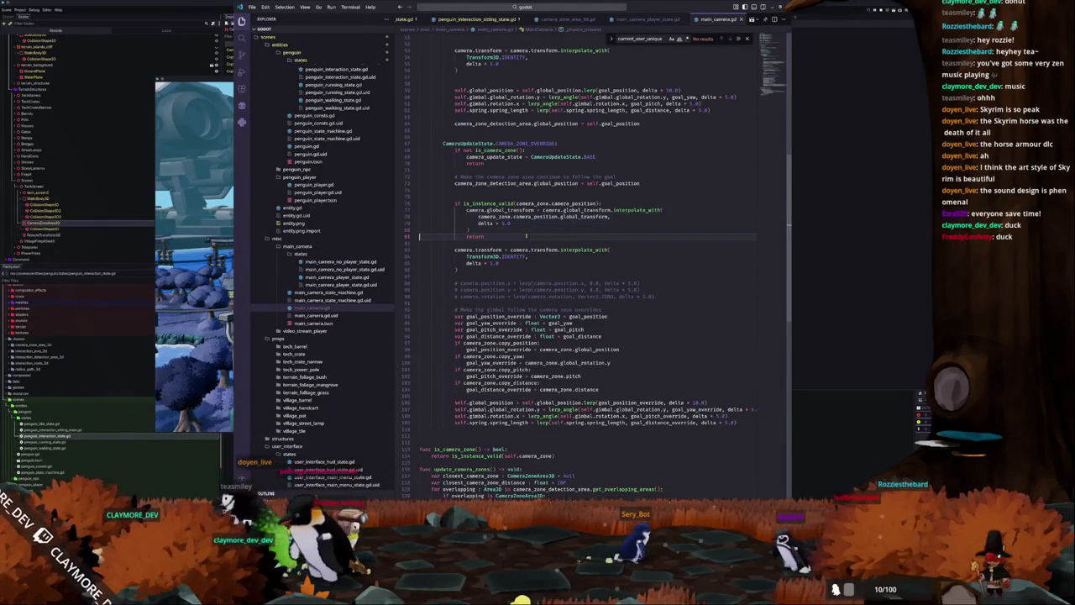
pyautogui.scroll(15, 526, 236)
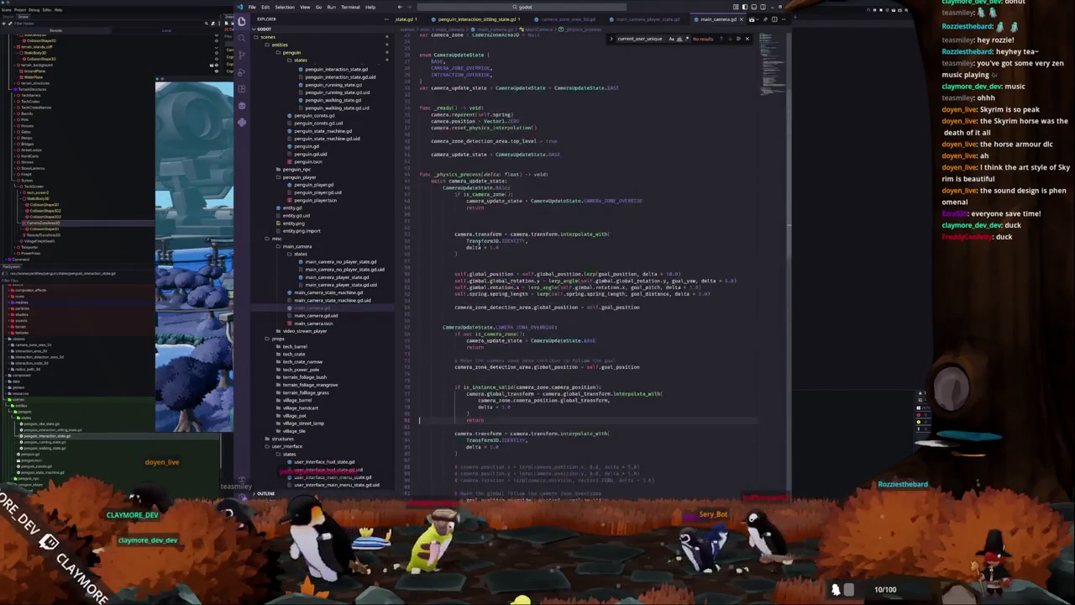
pyautogui.scroll(-2, 464, 209)
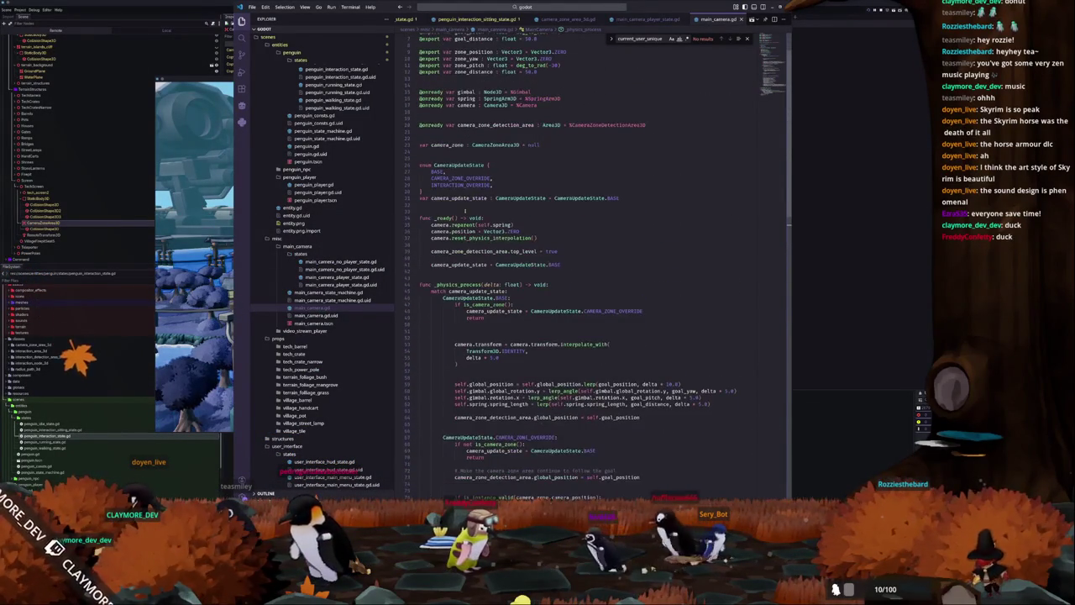
pyautogui.scroll(-12, 464, 210)
pyautogui.click(494, 304)
pyautogui.press('Return')
pyautogui.write('camer')
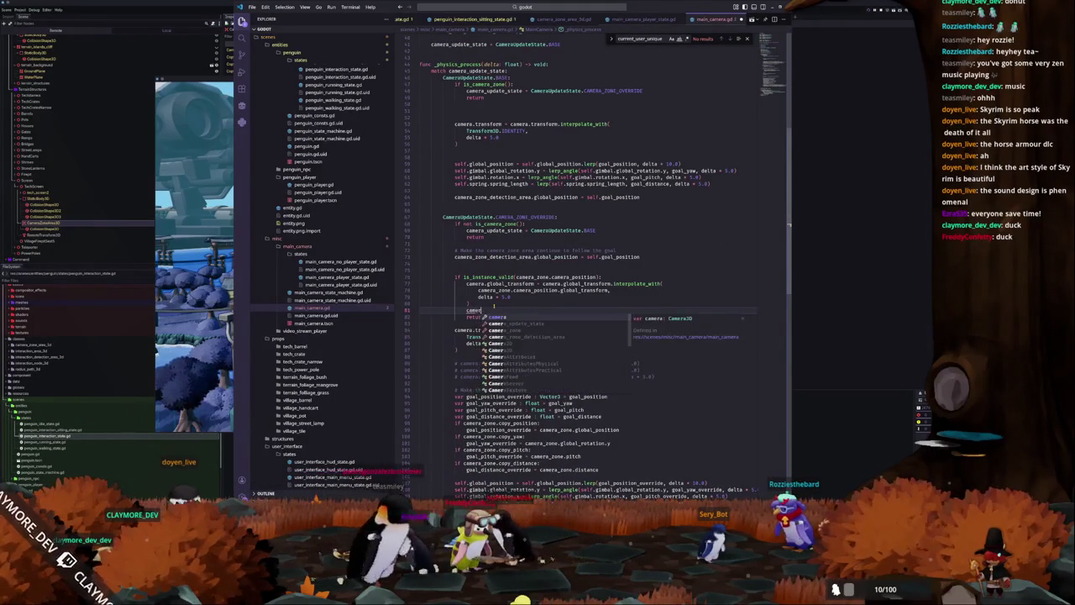
pyautogui.write('a.global_tr')
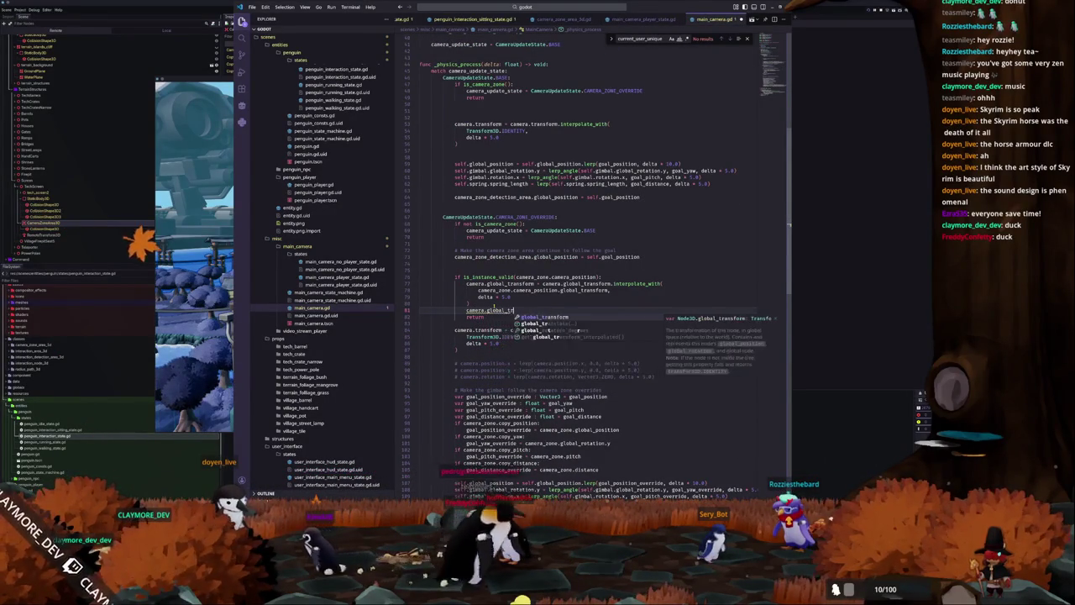
pyautogui.write('ansform = camera')
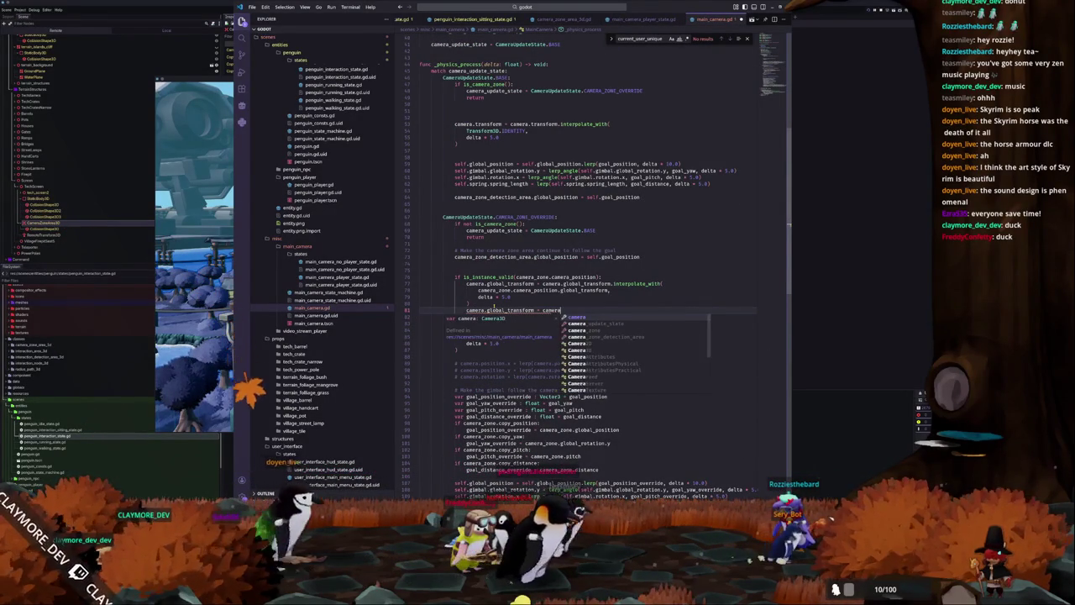
pyautogui.write('_zone.camera')
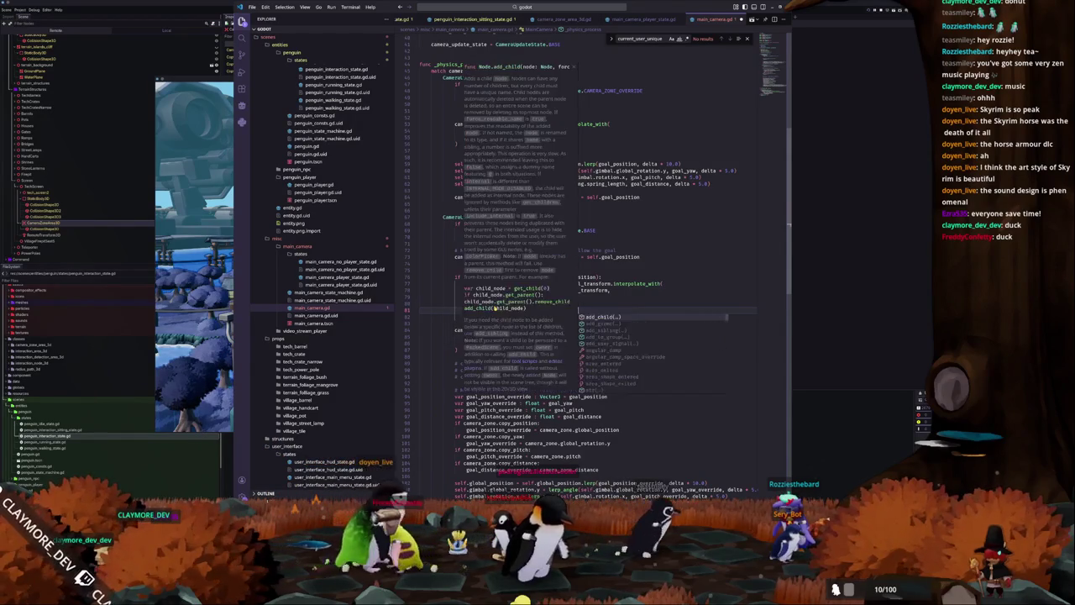
pyautogui.write('_position.global_transform')
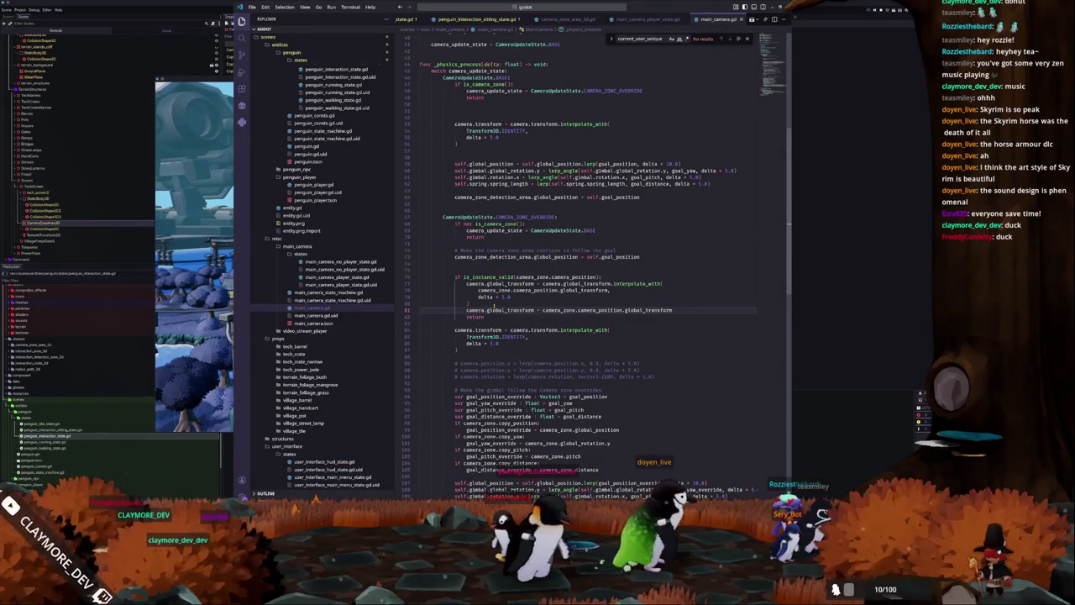
pyautogui.press('F5')
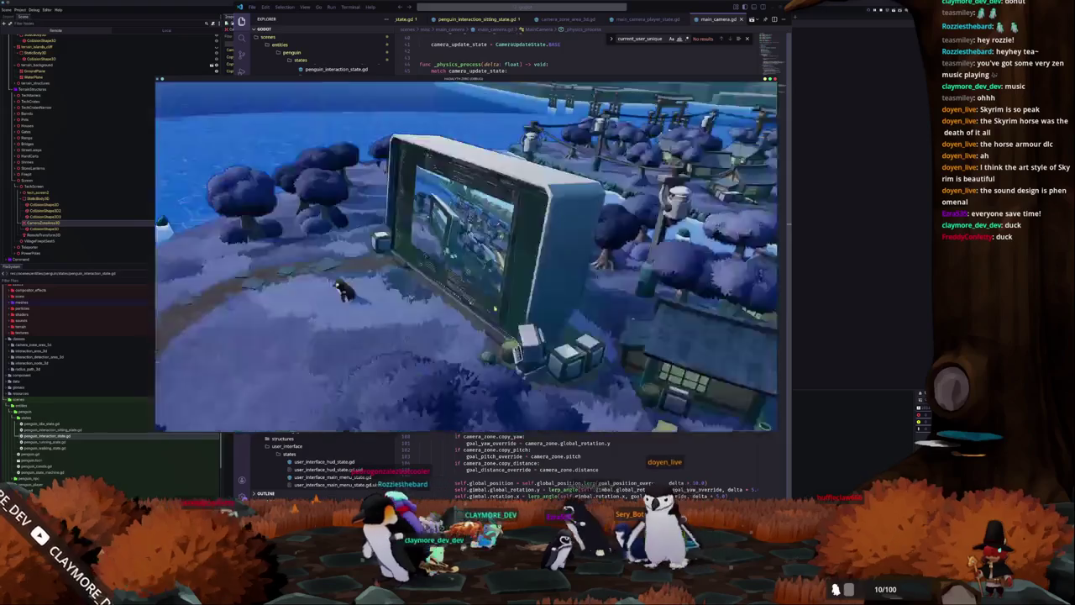
# Delete the direct global_transform assignment line, keeping the interpolate_with call.
pyautogui.click(419, 310)
pyautogui.hotkey('shift', 'Down')
pyautogui.press('BackSpace')
pyautogui.click(611, 290)
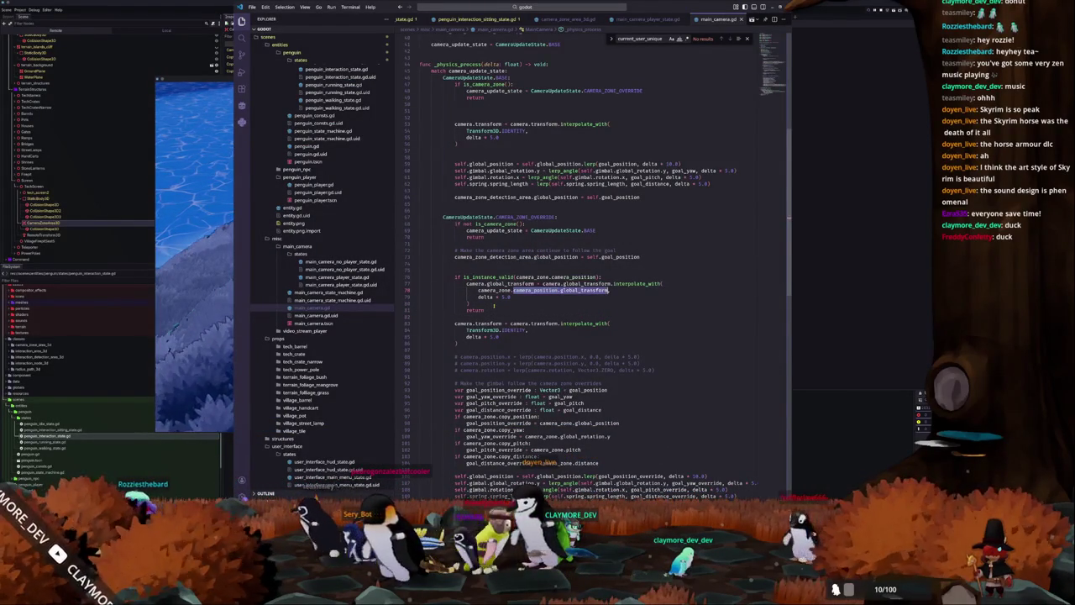
pyautogui.hotkey('alt', 'Tab')
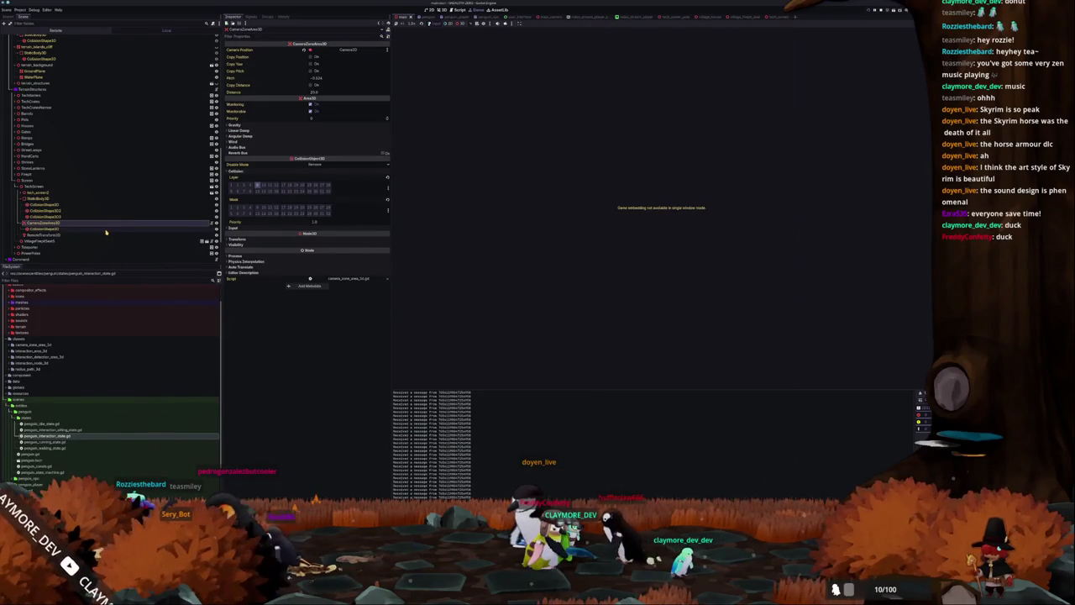
# Assign Camera3D as the CameraZoneArea3D's Camera Position.
pyautogui.click(342, 50)
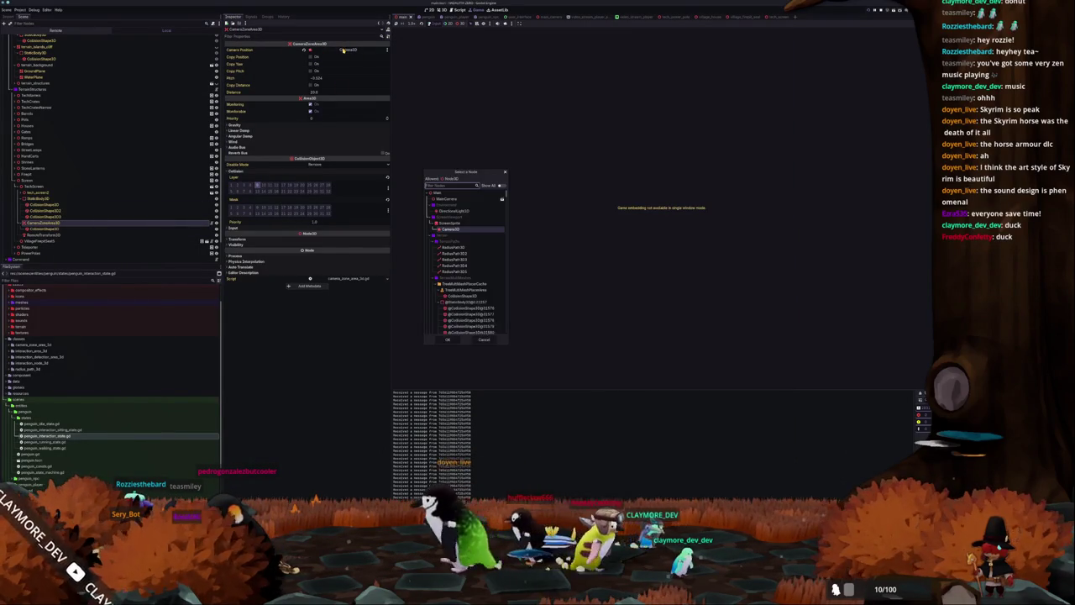
pyautogui.doubleClick(451, 229)
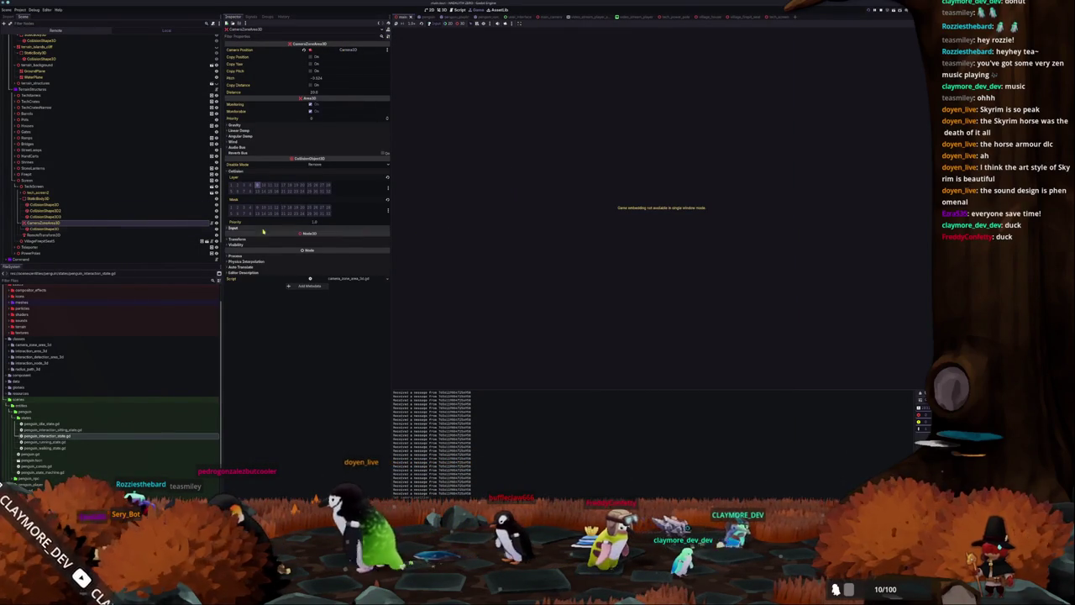
pyautogui.scroll(10, 134, 225)
pyautogui.scroll(-10, 135, 216)
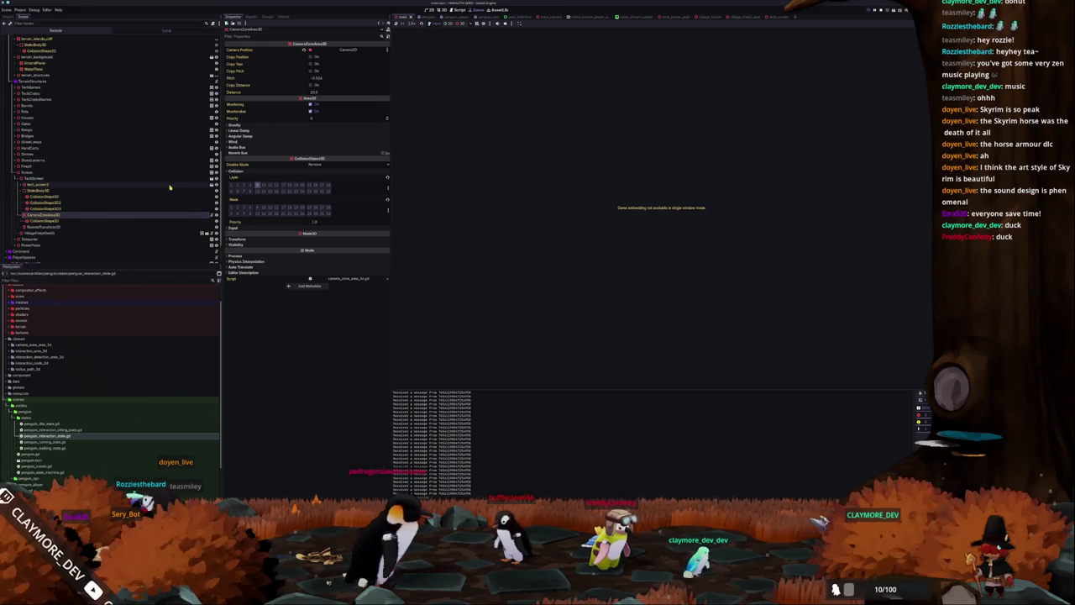
# Inspect the TechScreen CameraZoneArea3D's collision settings, then view the screen's Camera3D in the Main scene.
pyautogui.click(206, 174)
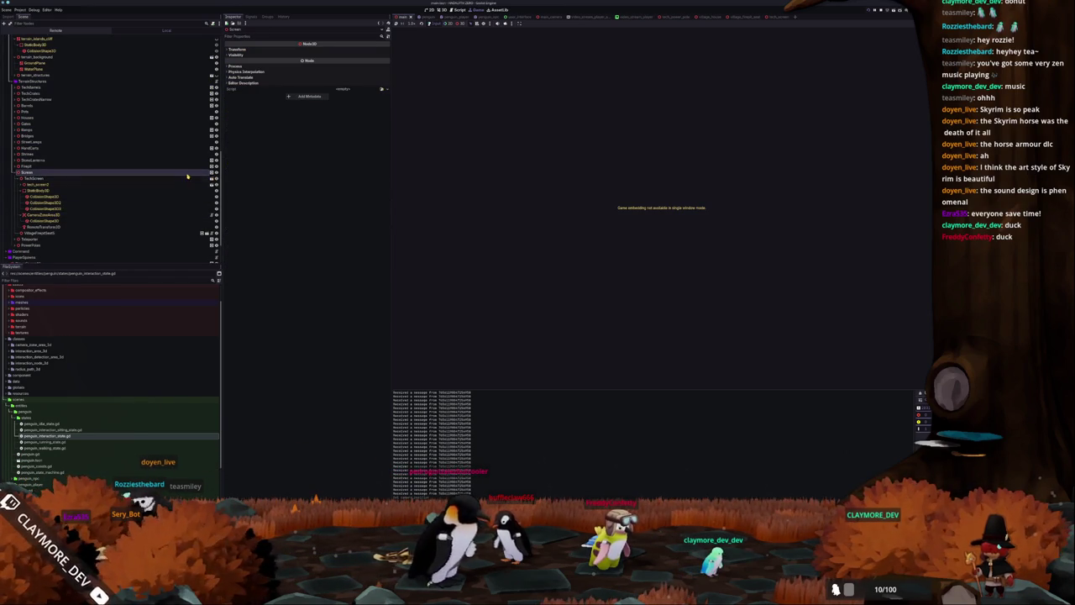
pyautogui.click(187, 178)
pyautogui.click(211, 179)
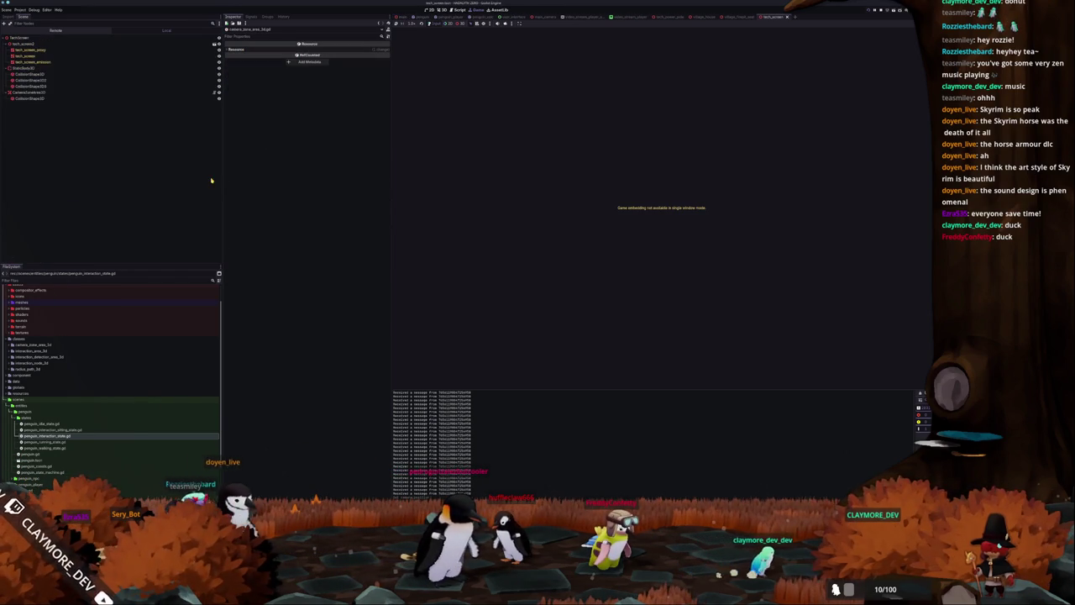
pyautogui.click(75, 92)
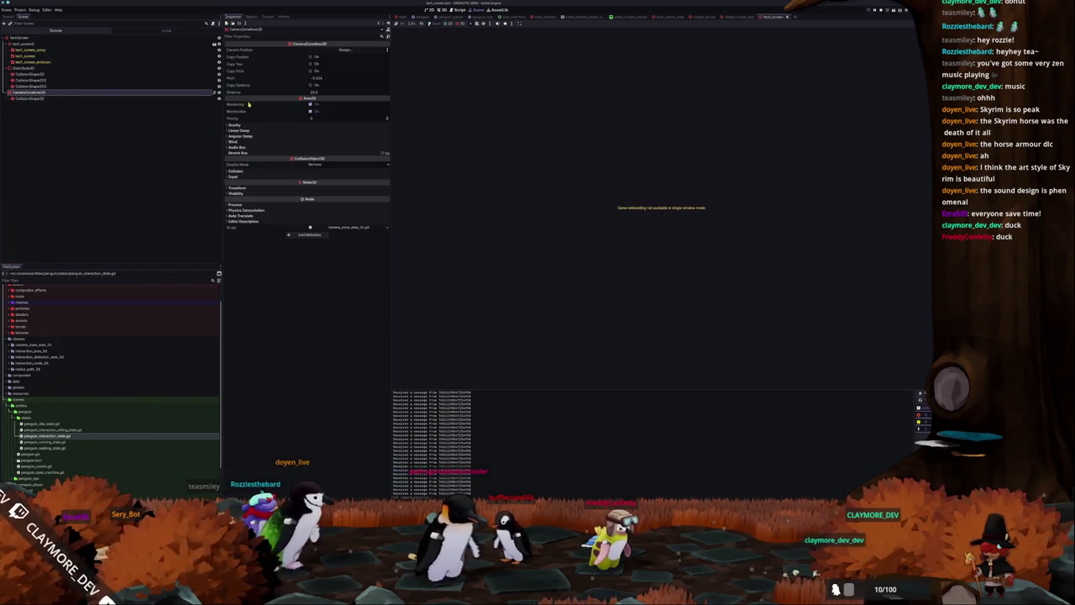
pyautogui.click(238, 170)
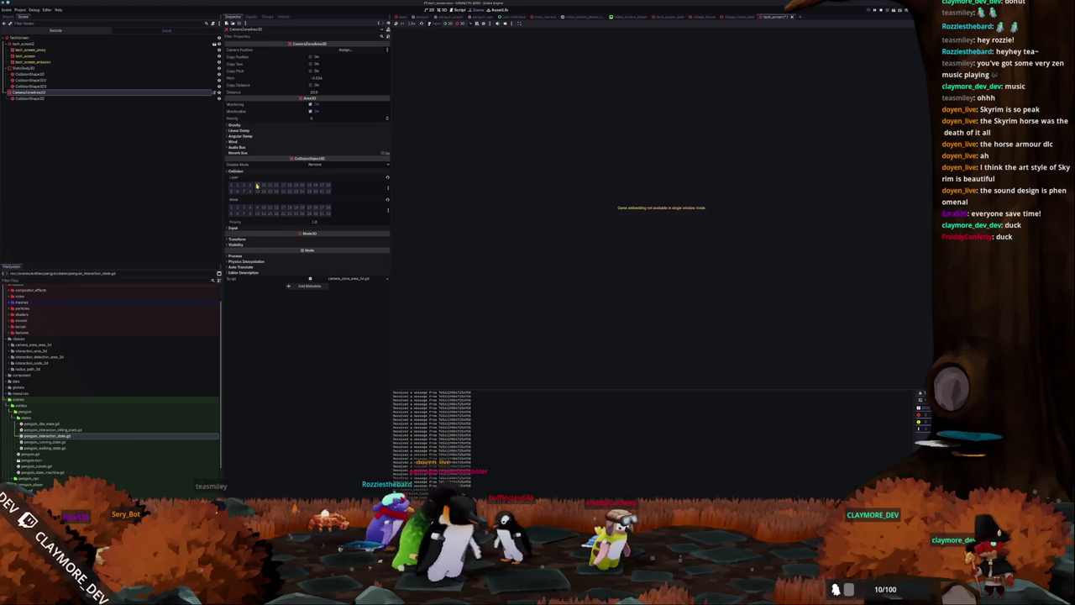
pyautogui.click(441, 186)
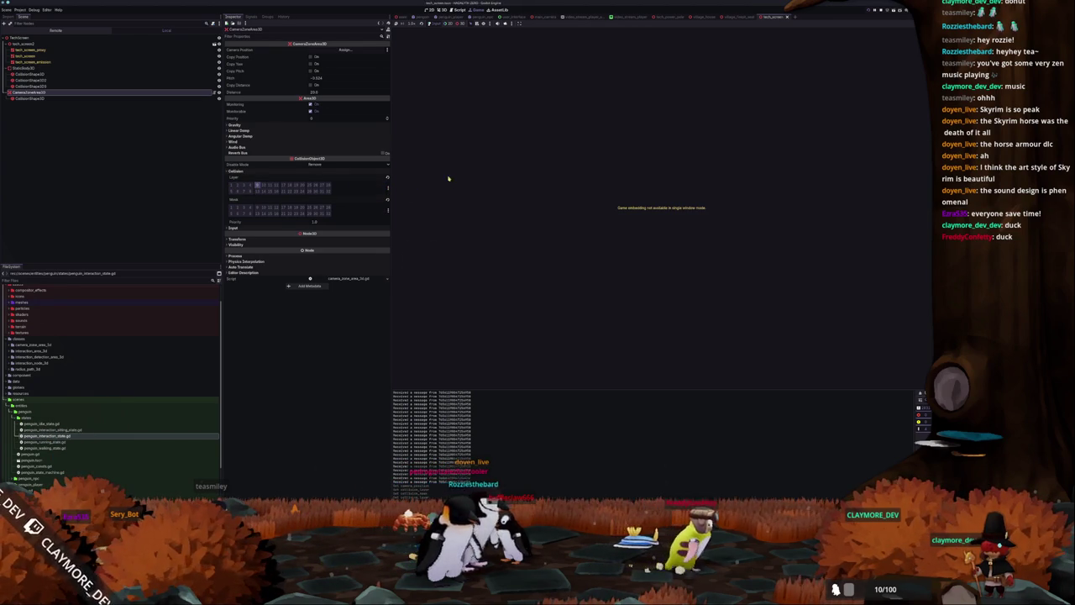
pyautogui.click(402, 17)
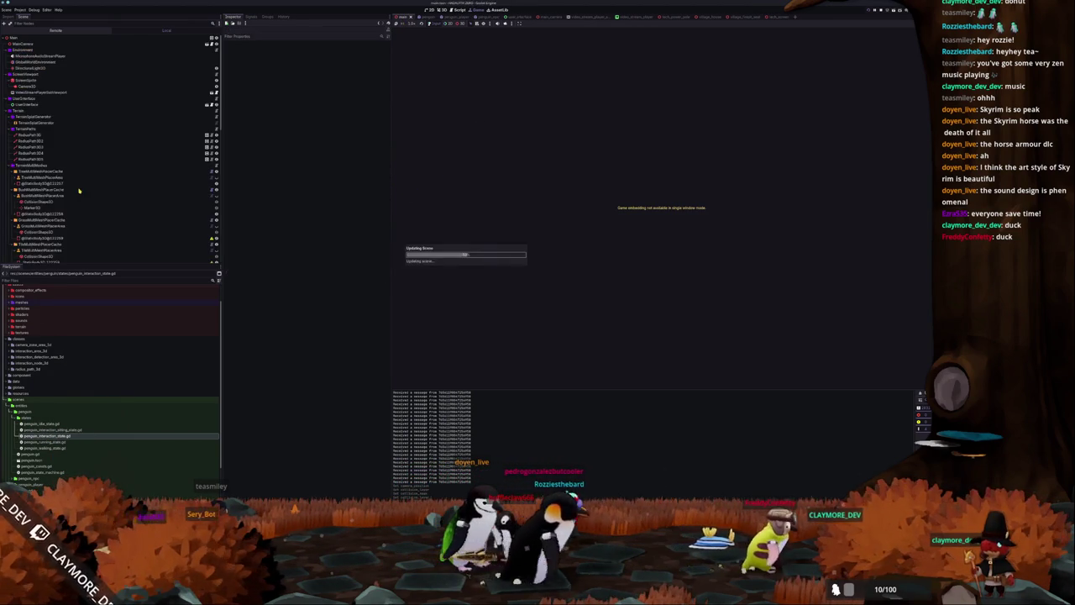
pyautogui.click(32, 86)
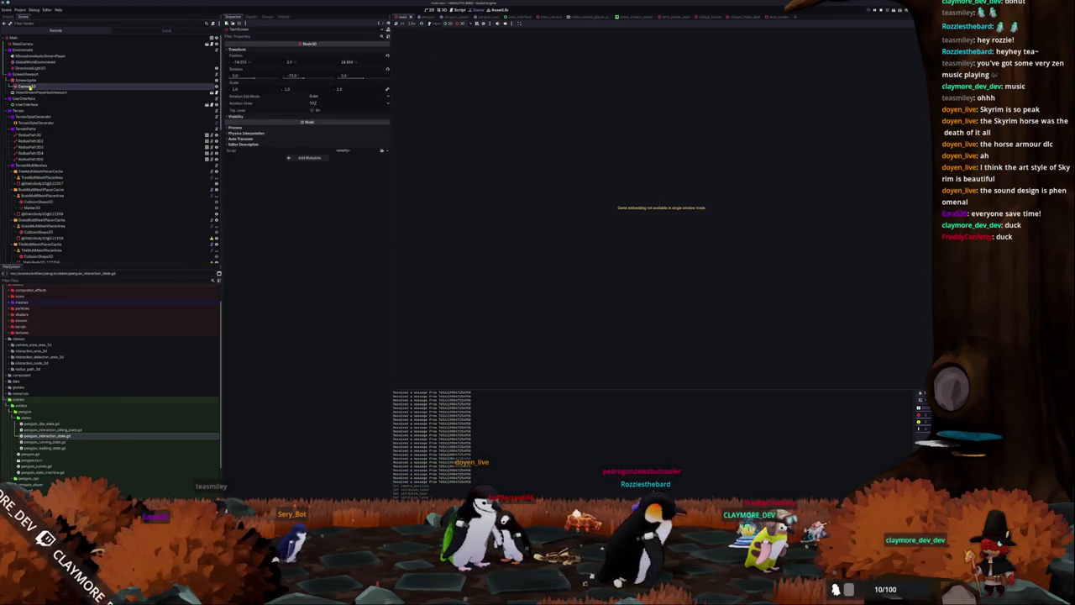
pyautogui.click(440, 9)
pyautogui.press('w')
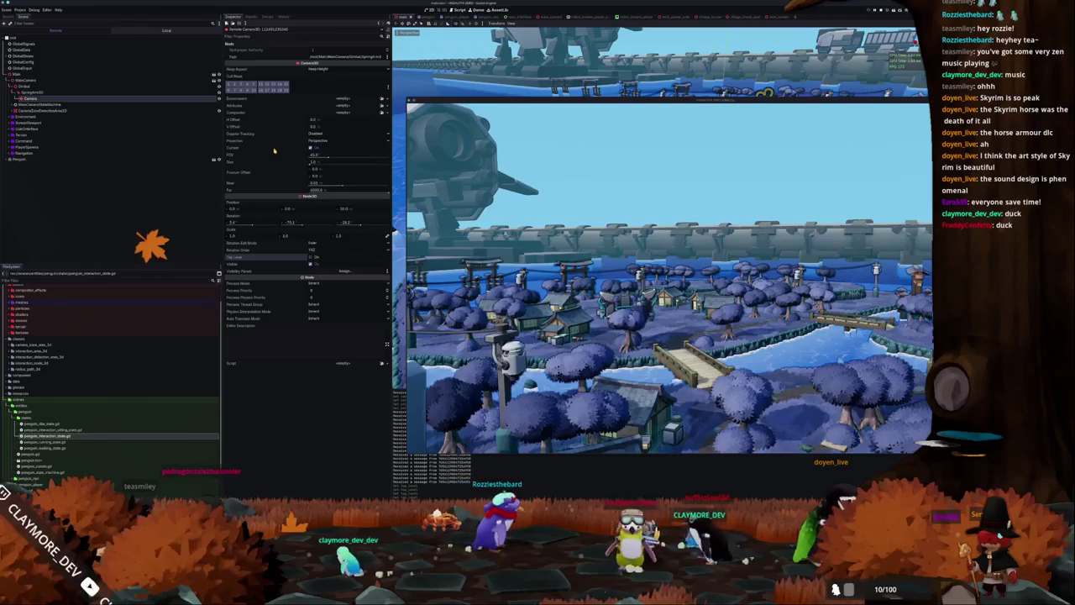
# Inspect the main_camera scene's Camera and MainCamera root properties and shrink the running game window.
pyautogui.moveTo(450, 101)
pyautogui.mouseDown()
pyautogui.moveTo(446, 87)
pyautogui.moveTo(477, 358)
pyautogui.mouseUp()
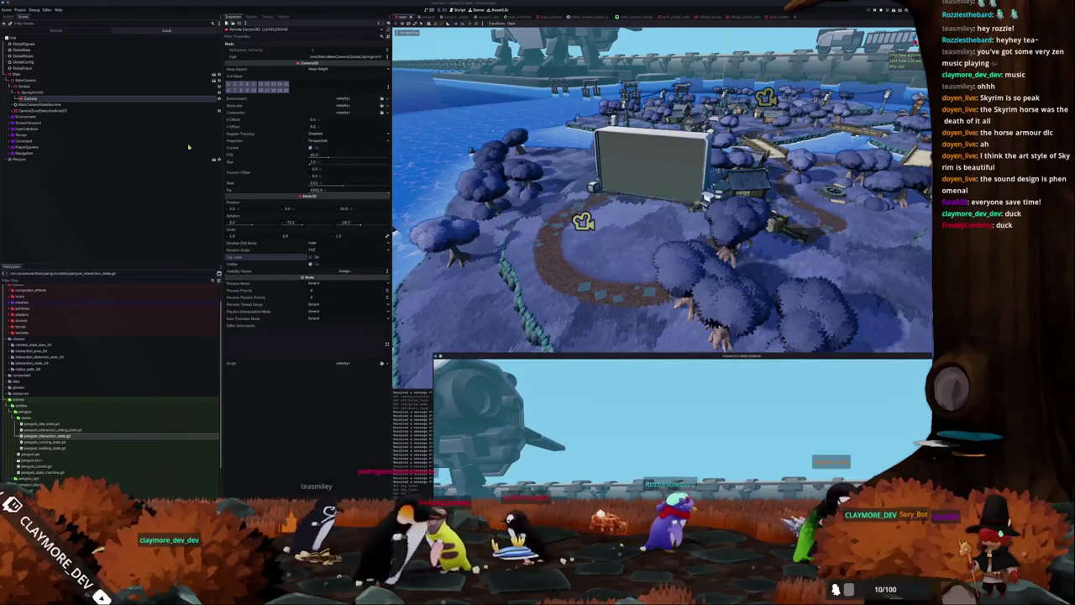
pyautogui.click(80, 76)
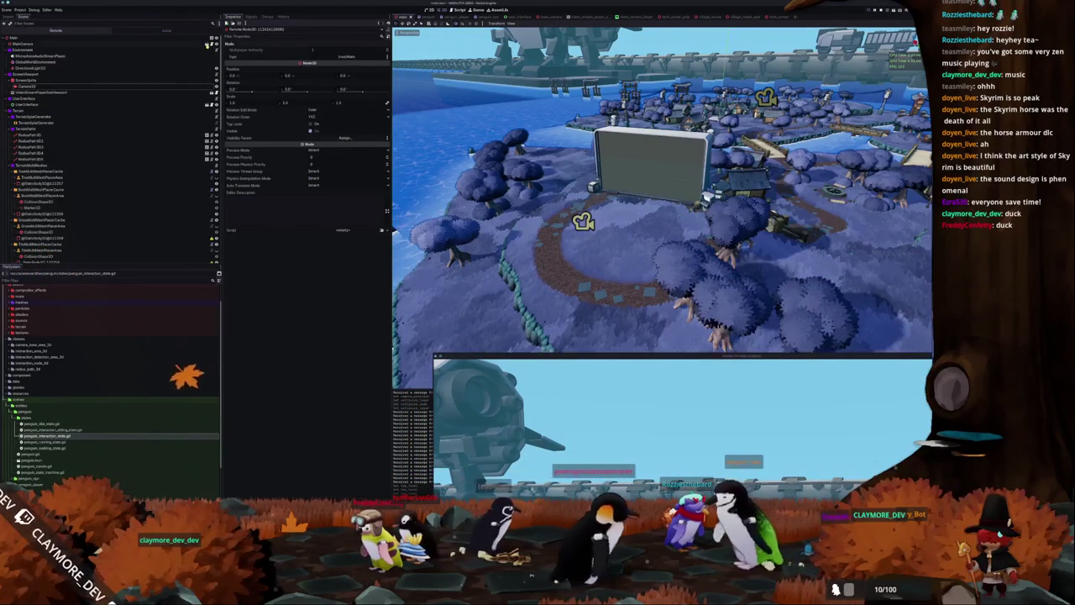
pyautogui.click(208, 44)
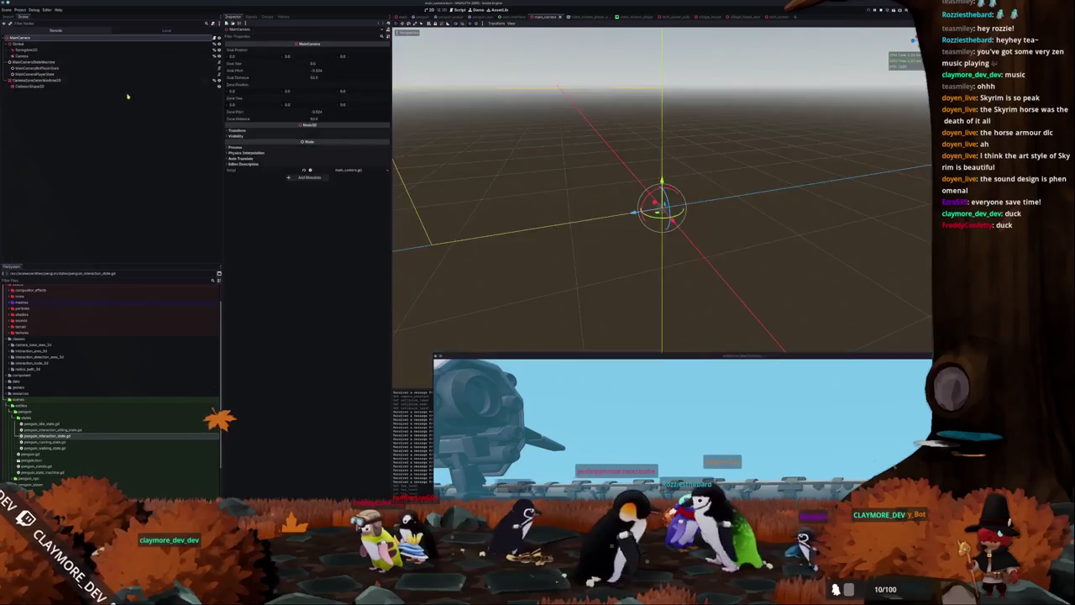
pyautogui.click(42, 57)
pyautogui.moveTo(549, 163)
pyautogui.mouseDown()
pyautogui.moveTo(587, 183)
pyautogui.moveTo(521, 144)
pyautogui.mouseUp()
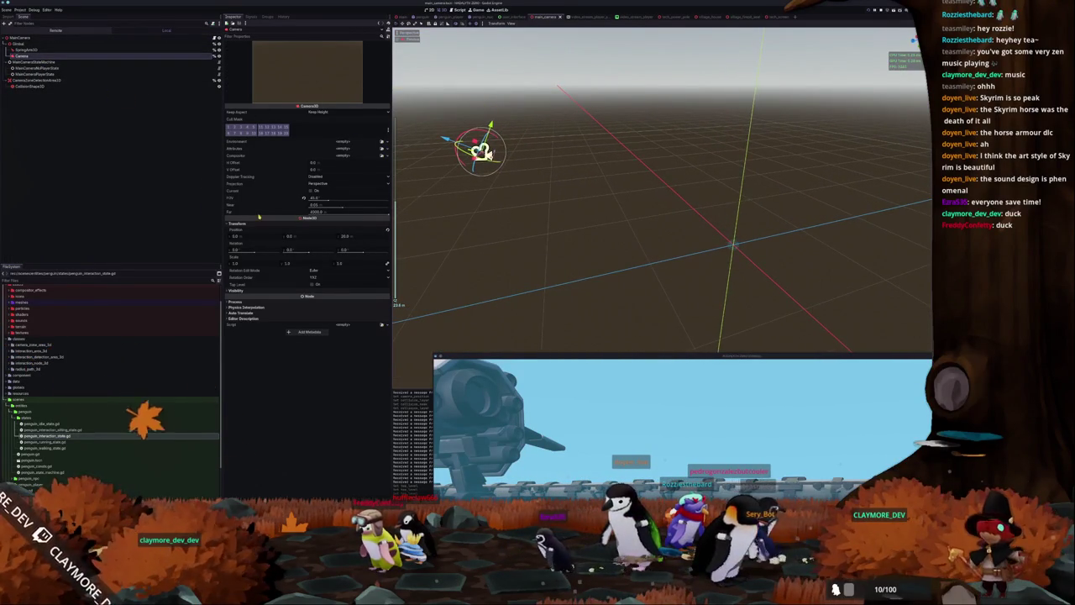
pyautogui.press('Up')
pyautogui.press('Up')
pyautogui.press('Up')
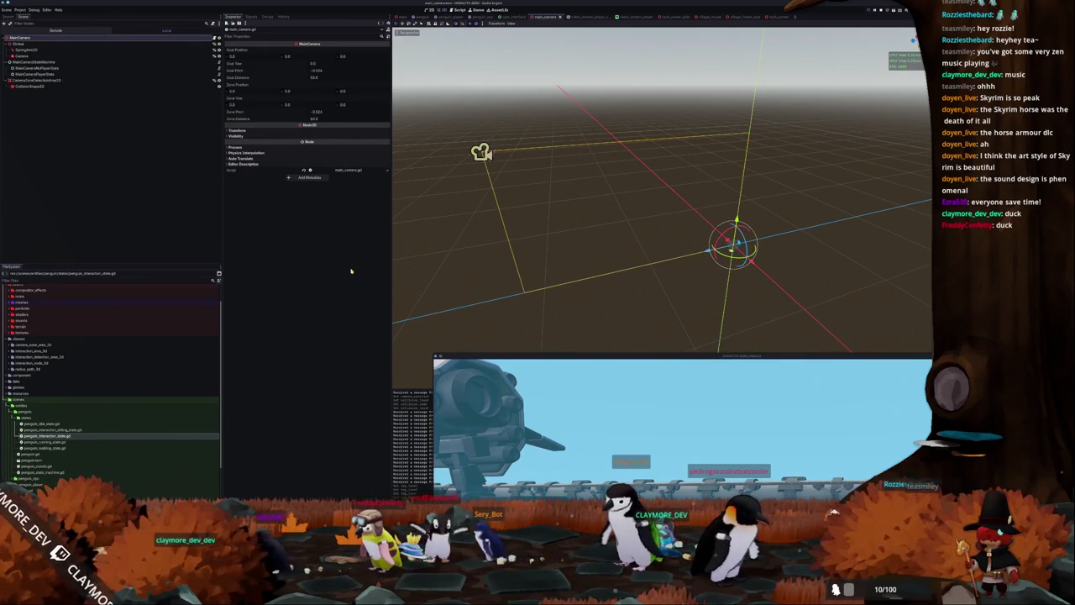
pyautogui.moveTo(459, 357)
pyautogui.mouseDown()
pyautogui.moveTo(692, 195)
pyautogui.moveTo(675, 76)
pyautogui.mouseUp()
pyautogui.hotkey('alt', 'Tab')
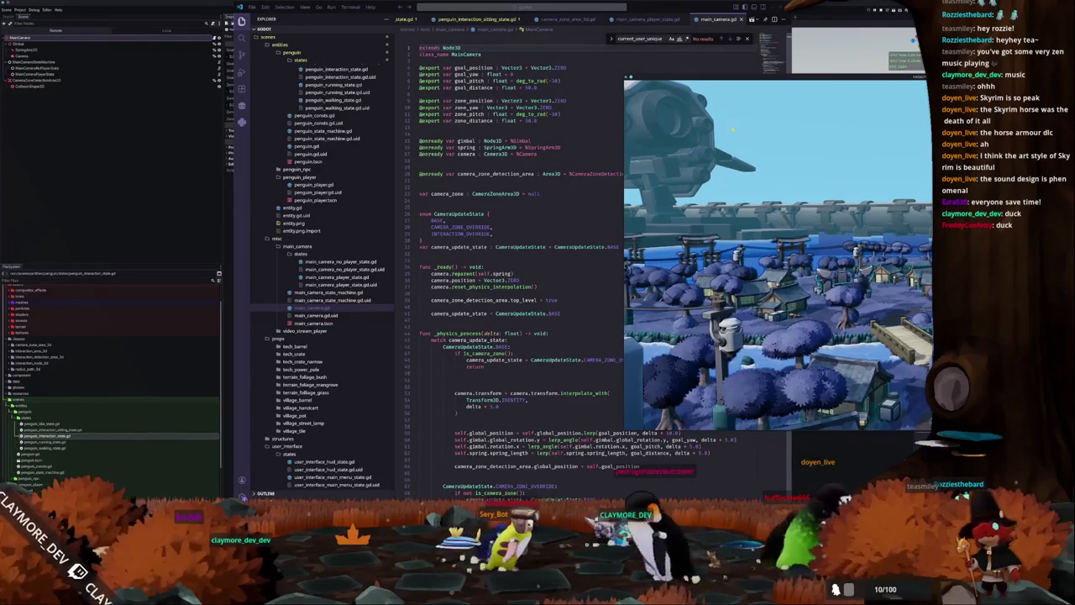
# Remove the empty lines above the camera_position validity check.
pyautogui.scroll(-3, 521, 252)
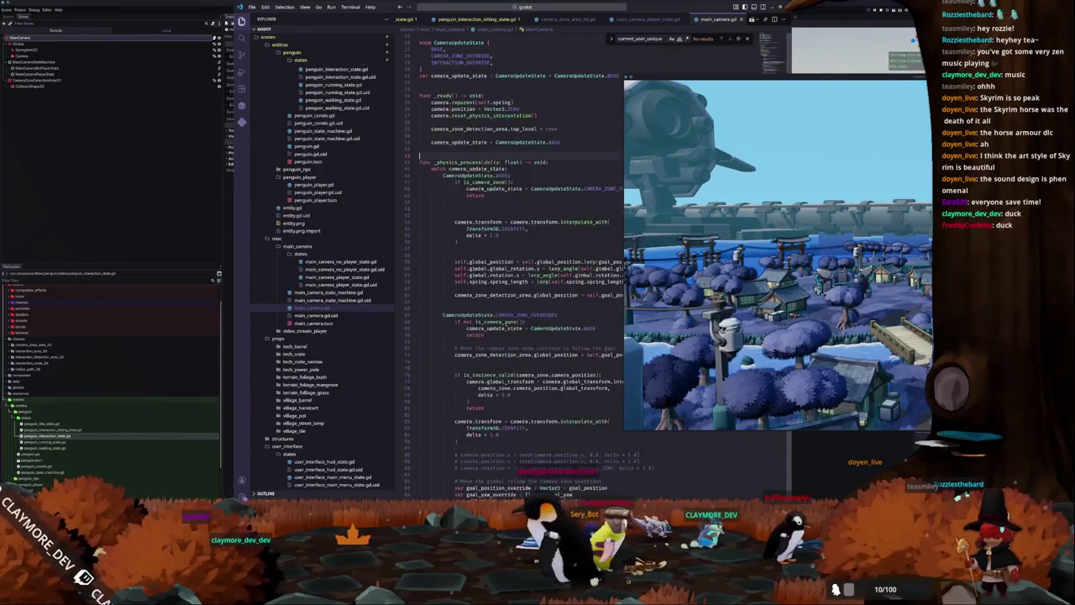
pyautogui.scroll(3, 502, 373)
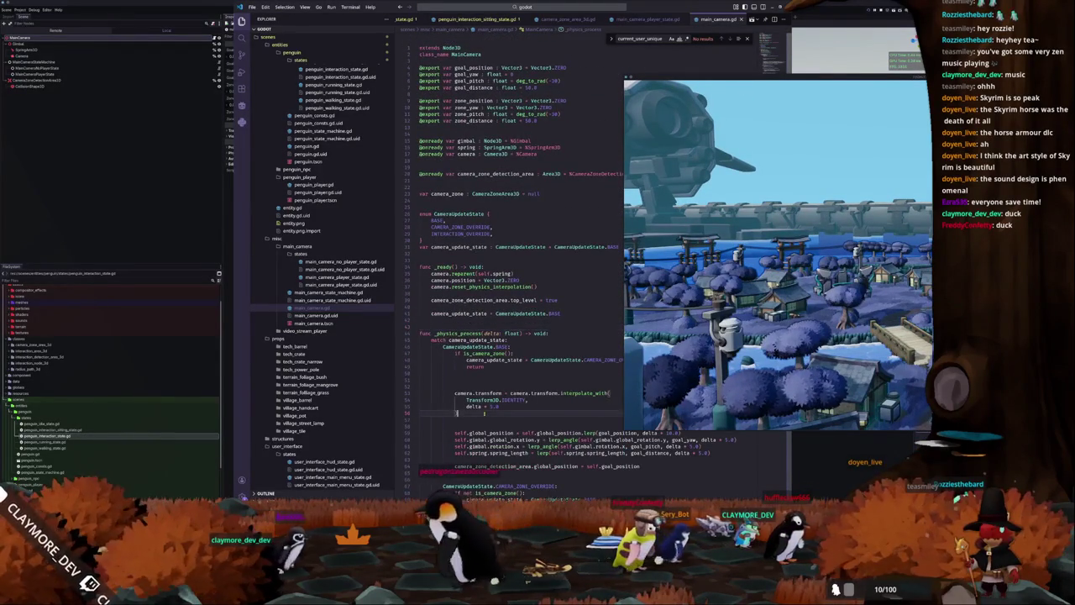
pyautogui.scroll(-8, 484, 412)
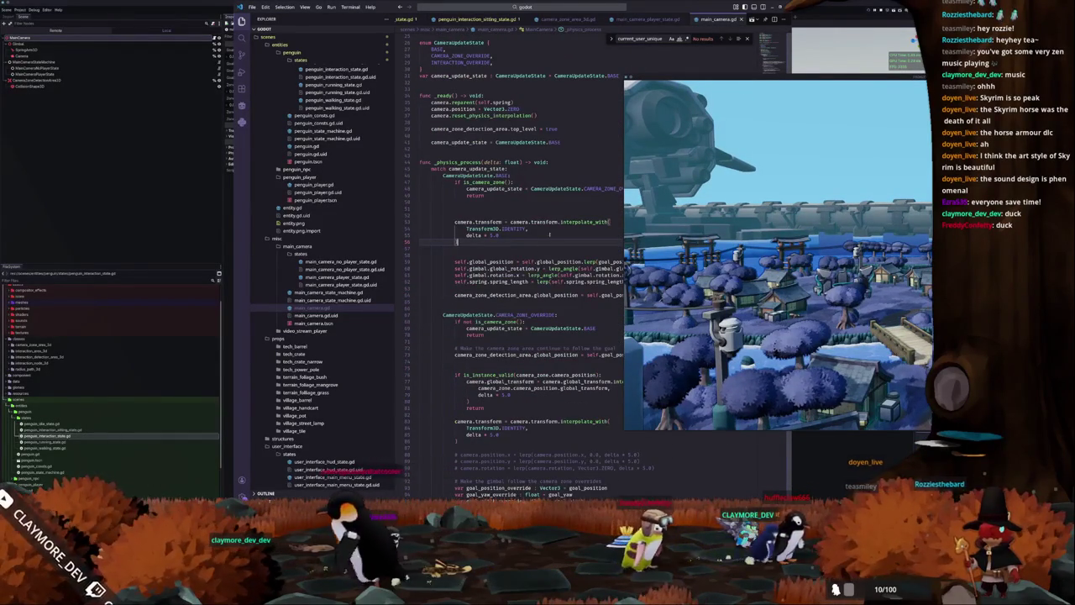
pyautogui.moveTo(655, 79)
pyautogui.mouseDown()
pyautogui.moveTo(746, 89)
pyautogui.moveTo(739, 95)
pyautogui.mouseUp()
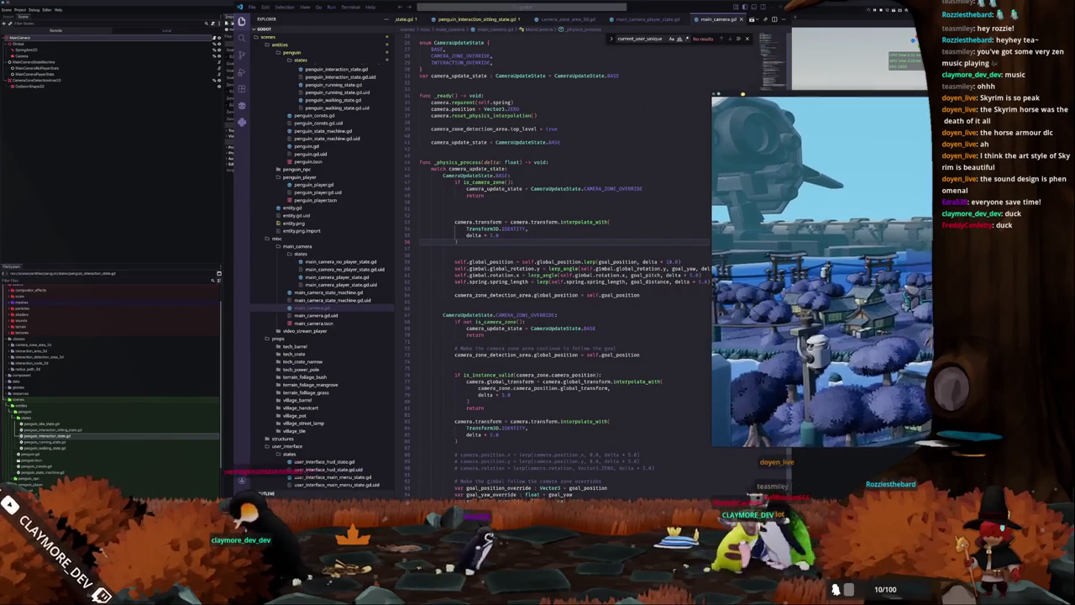
pyautogui.scroll(-4, 511, 248)
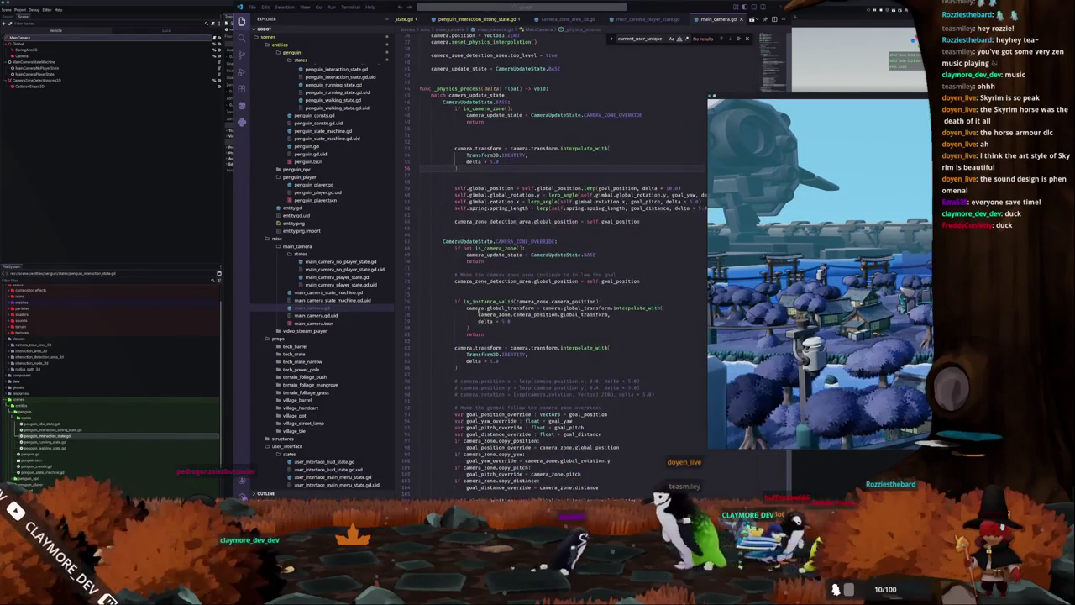
pyautogui.click(476, 340)
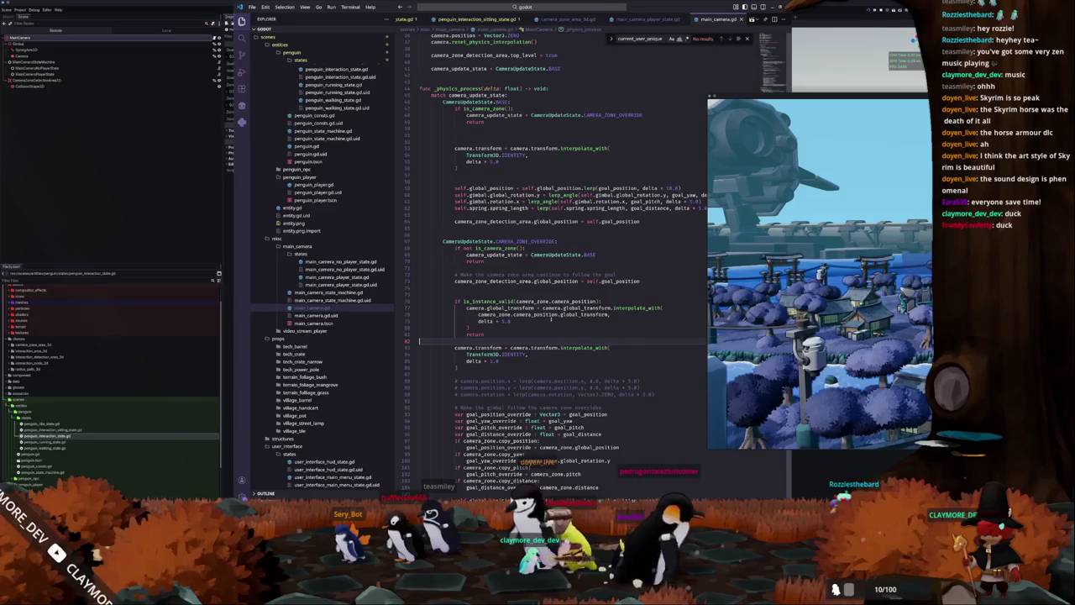
pyautogui.press('Up')
pyautogui.press('Up')
pyautogui.press('Up')
pyautogui.press('BackSpace')
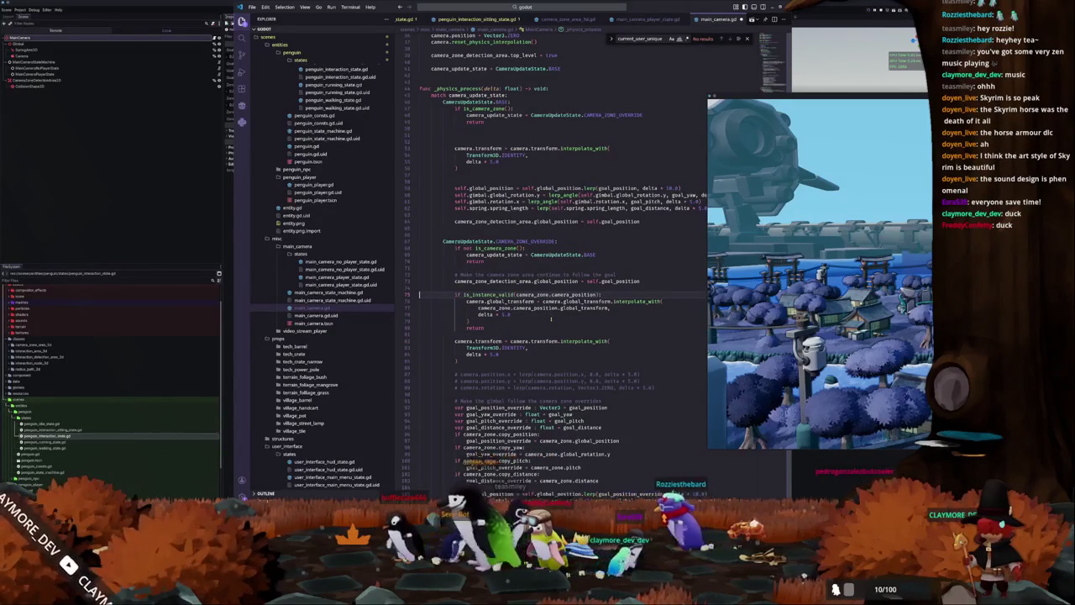
# Below the interpolate_with block, start typing camera.global_position = camera_zone.camera_position.global_p.
pyautogui.hotkey('ctrl', 'd')
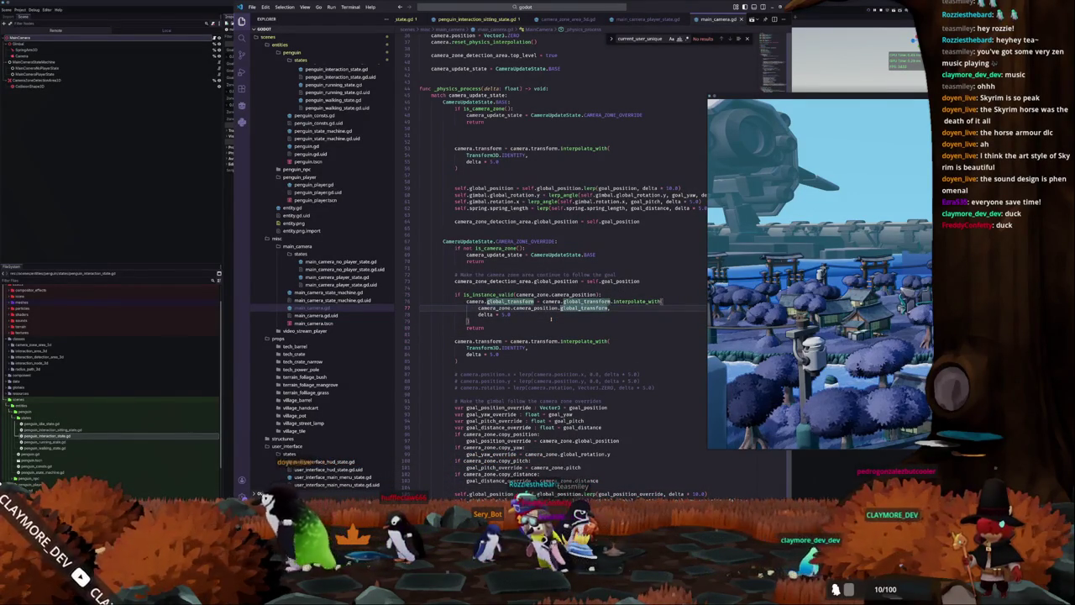
pyautogui.press('Escape')
pyautogui.press('Down')
pyautogui.press('Down')
pyautogui.press('Return')
pyautogui.write('camer')
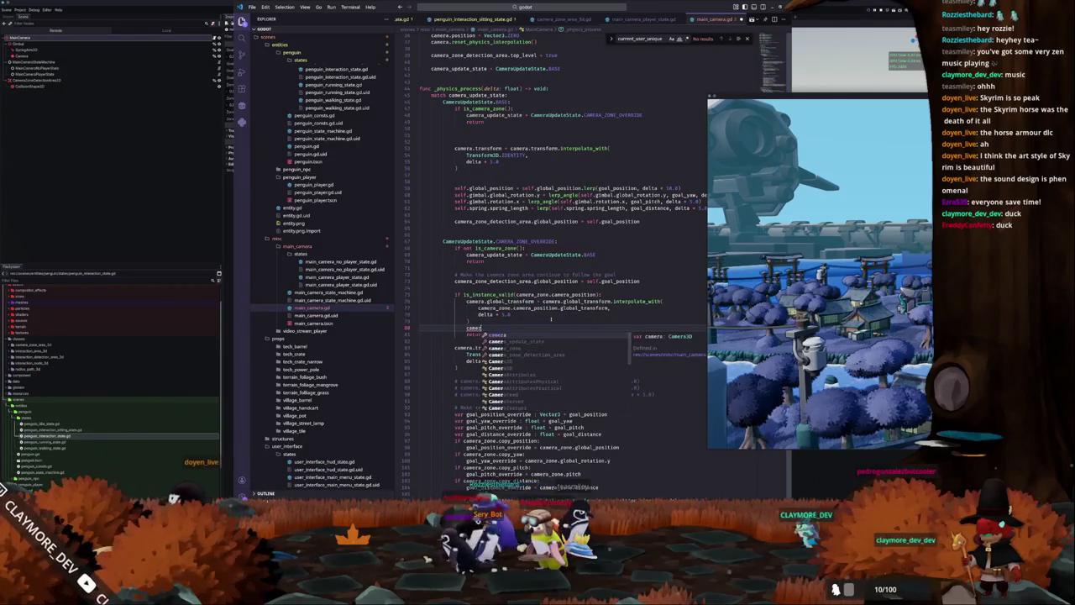
pyautogui.write('a.global_positi')
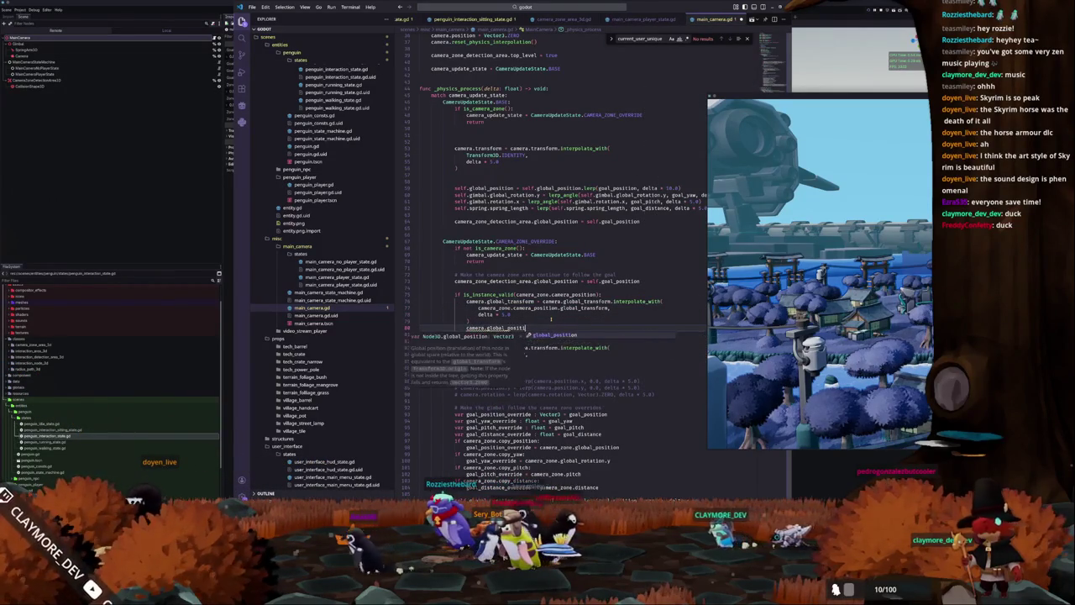
pyautogui.write('on = camera_zo')
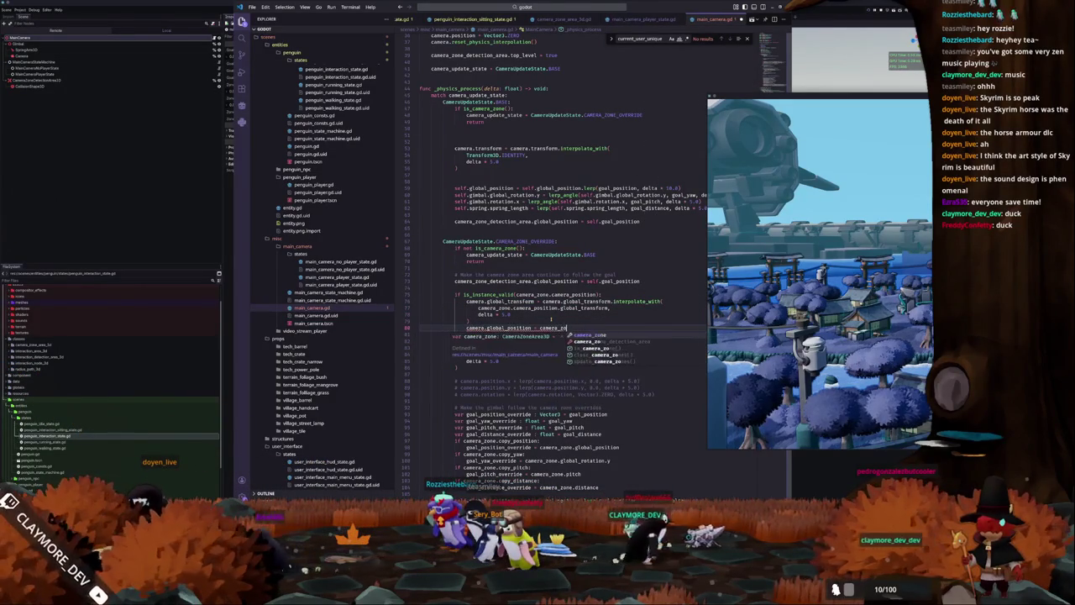
pyautogui.write('ne.camera_position.')
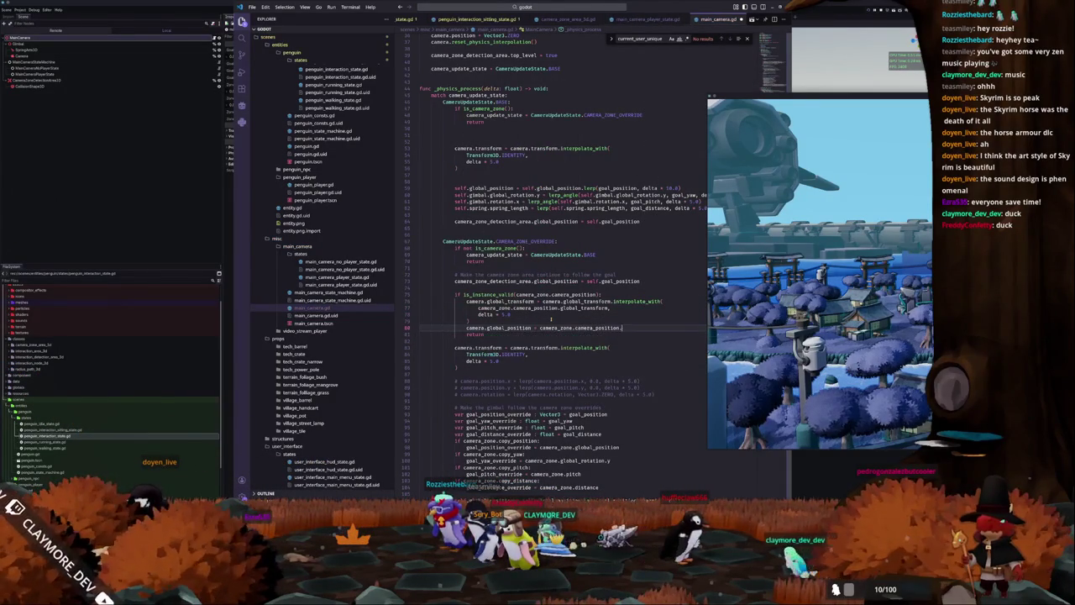
pyautogui.write('global_pos')
# Complete the line as camera.global_position = camera_zone.camera_position.global_position using autocomplete.
pyautogui.press('Return')
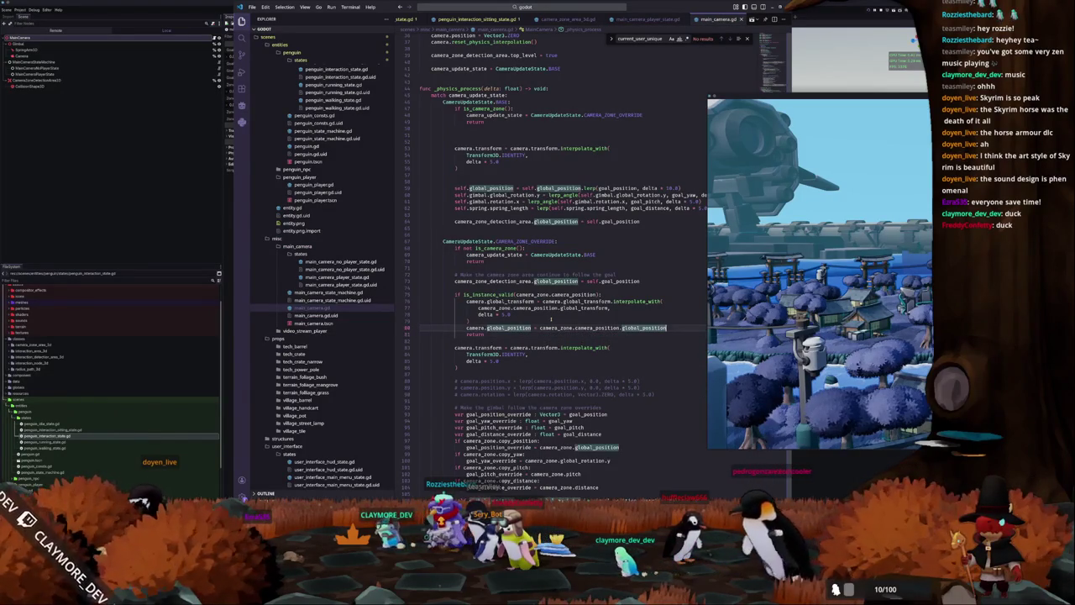
pyautogui.press('Home')
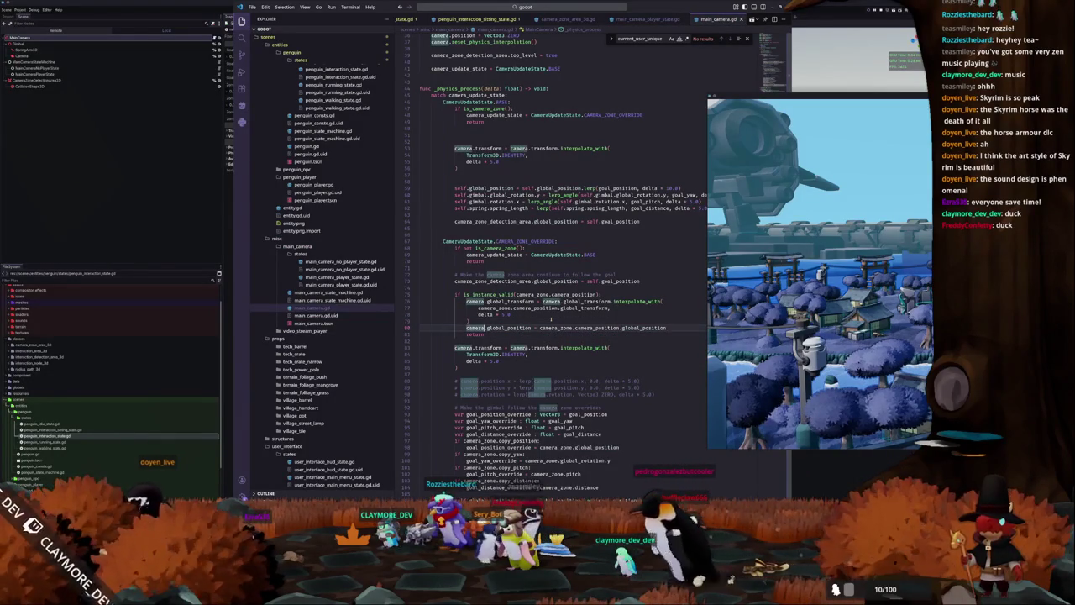
pyautogui.scroll(10, 554, 252)
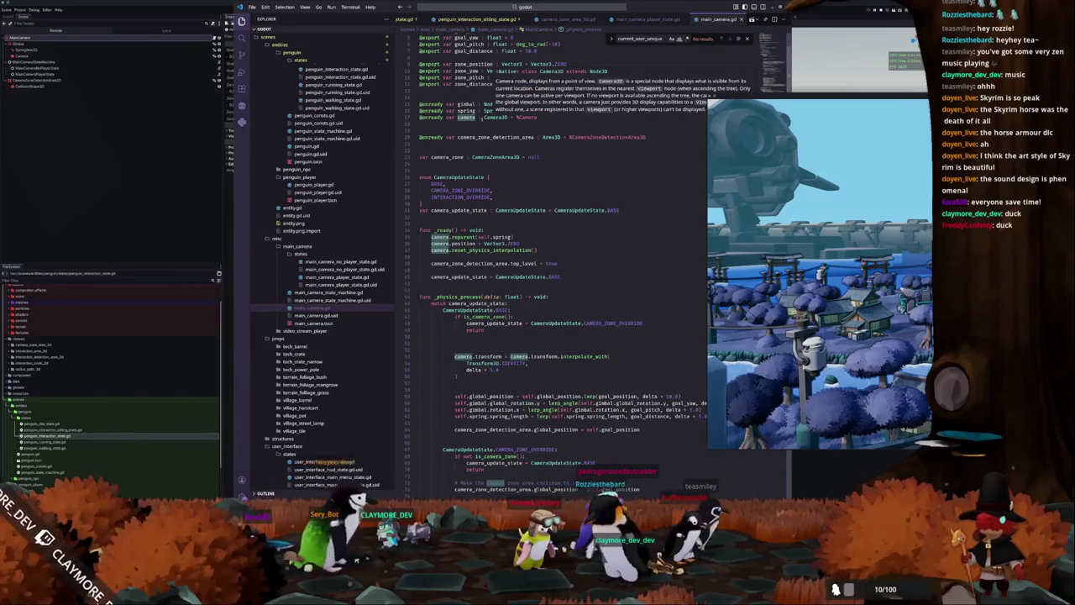
pyautogui.scroll(-7, 556, 120)
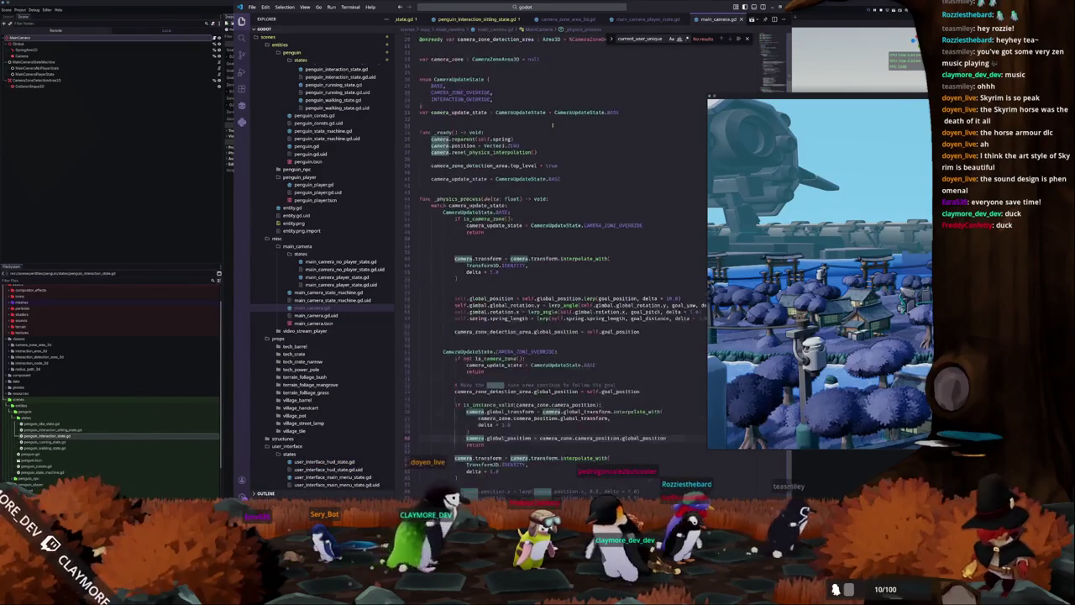
pyautogui.click(486, 334)
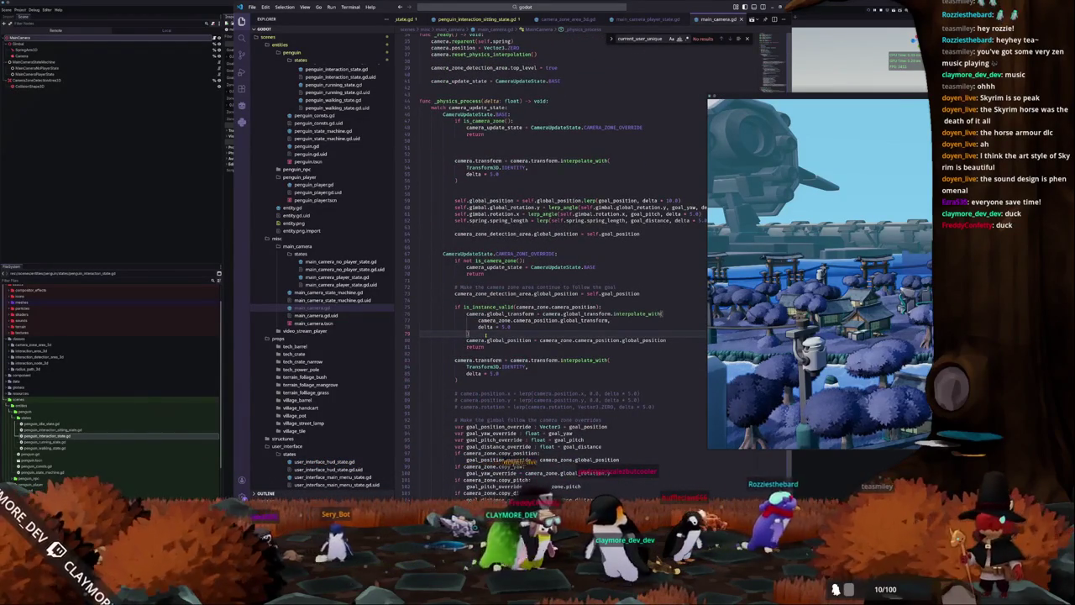
# Add camera.top_level = true on a new line above the direct global_position assignment.
pyautogui.press('Return')
pyautogui.write('camera.top_level')
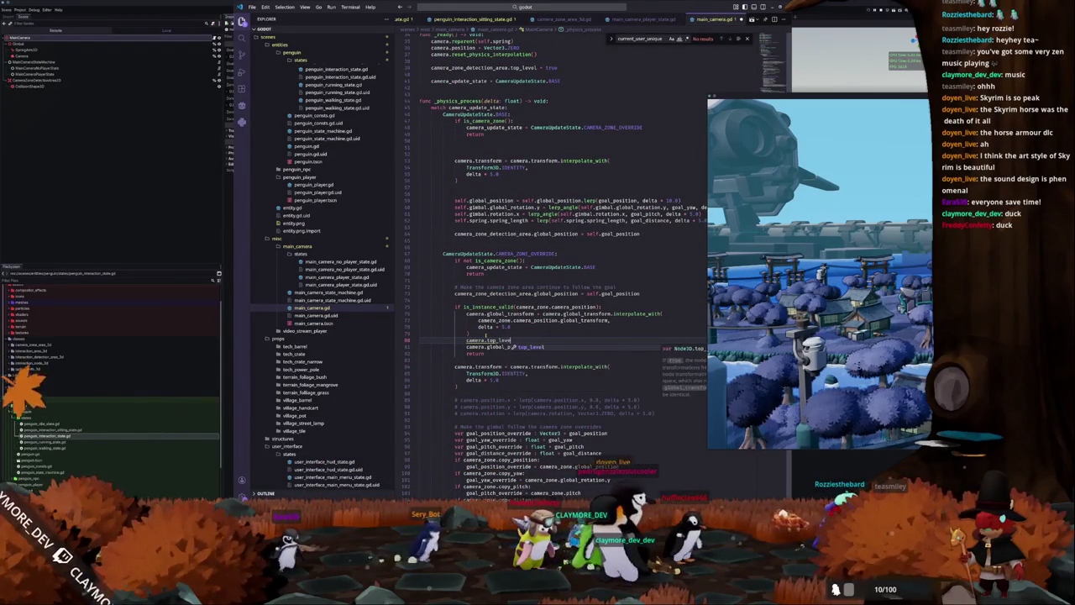
pyautogui.write('l = true')
pyautogui.press('Down')
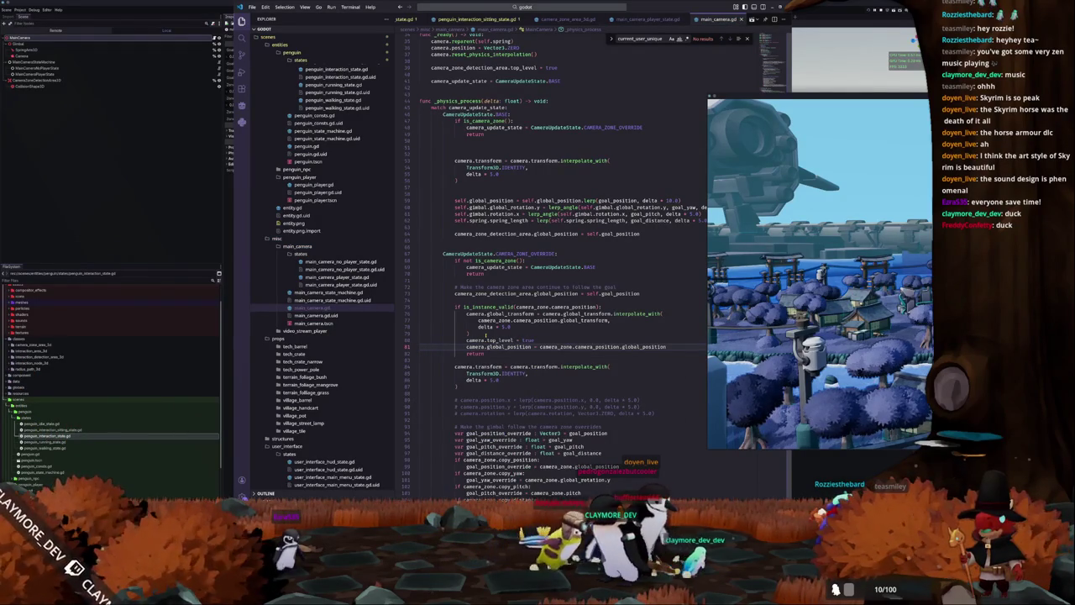
# Comment out the interpolate_with tween lines, leaving the top_level and position lines active.
pyautogui.press('Up')
pyautogui.press('Up')
pyautogui.hotkey('shift', 'Up')
pyautogui.hotkey('shift', 'Up')
pyautogui.hotkey('shift', 'Up')
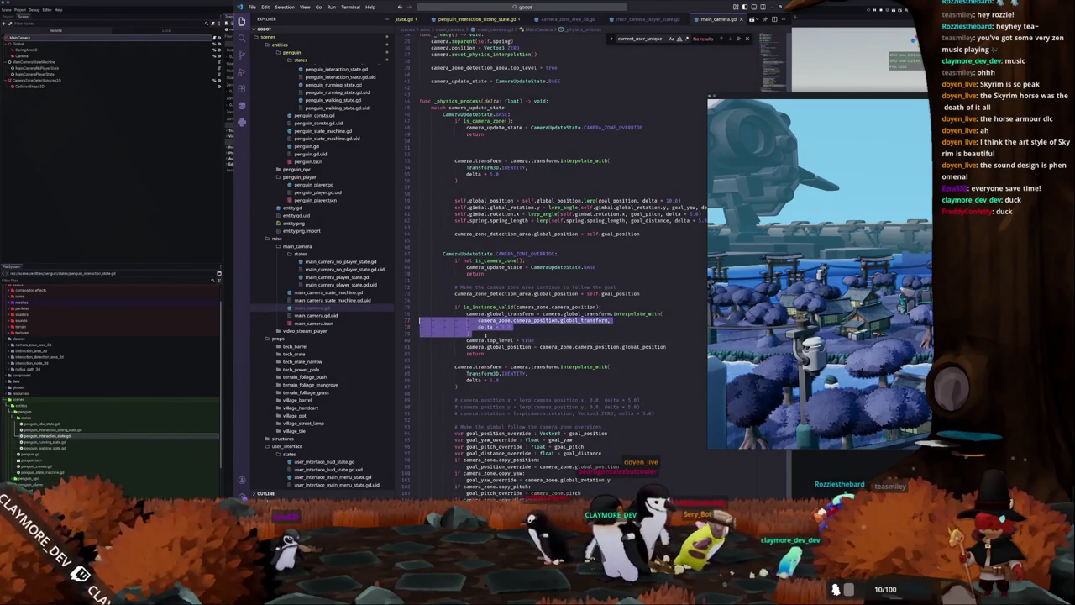
pyautogui.hotkey('ctrl', '/')
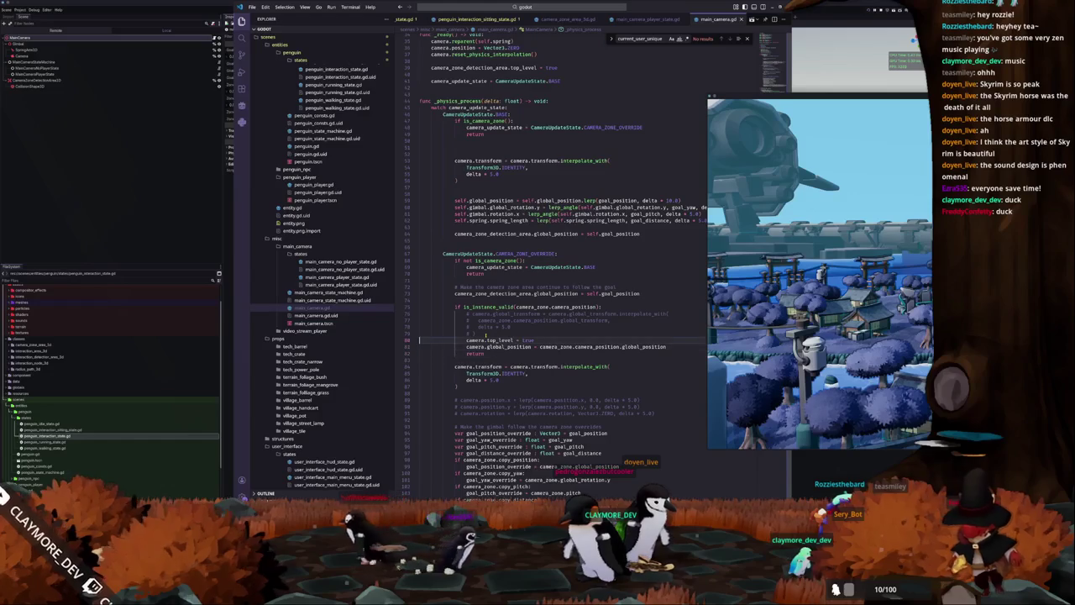
pyautogui.press('Up')
pyautogui.hotkey('ctrl', 'Right')
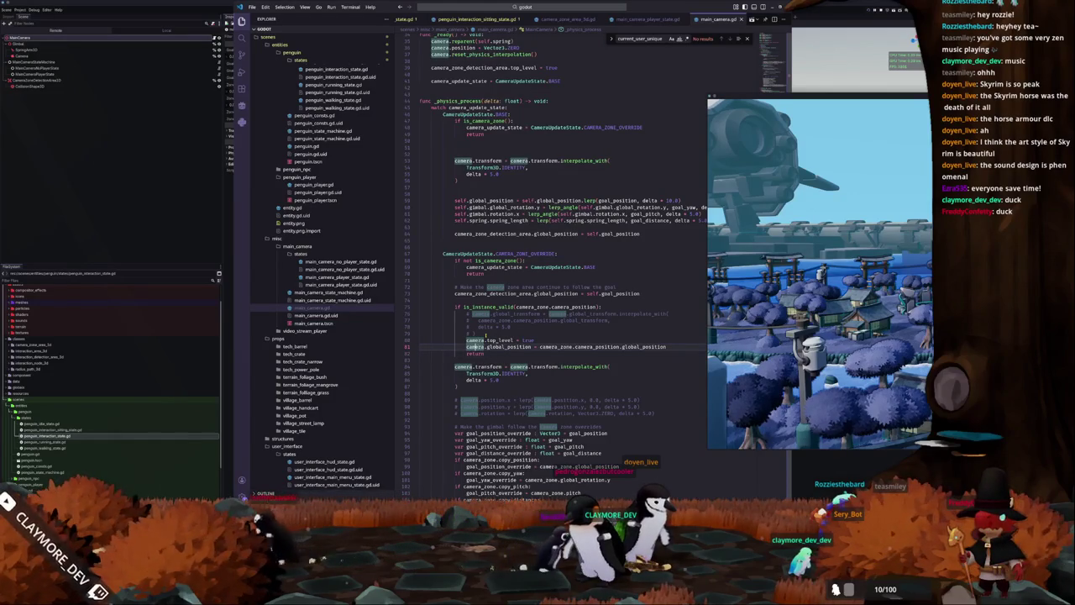
pyautogui.hotkey('ctrl', '/')
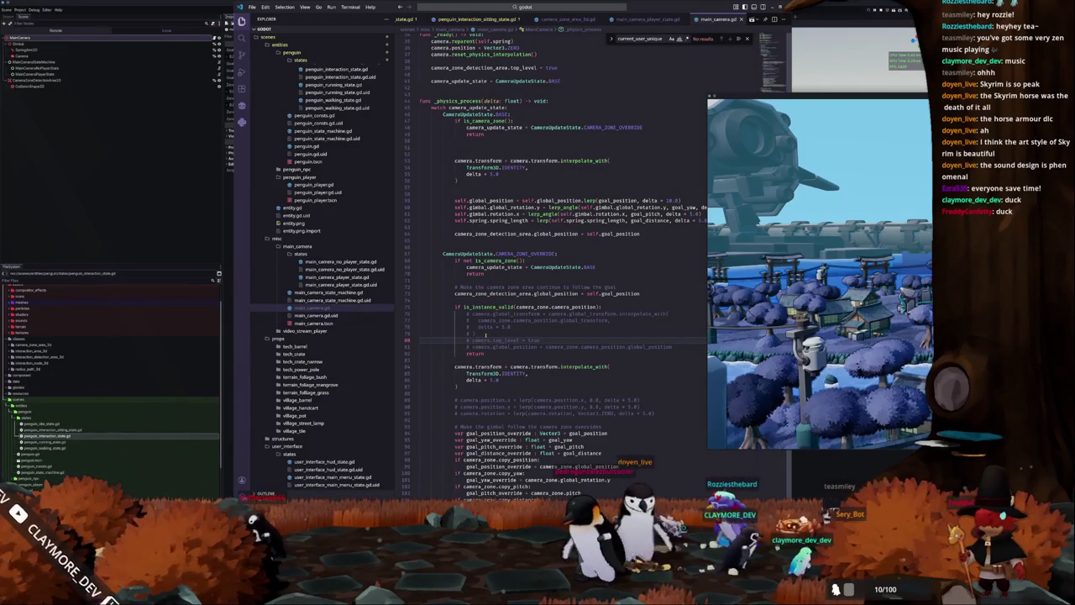
pyautogui.hotkey('ctrl', '/')
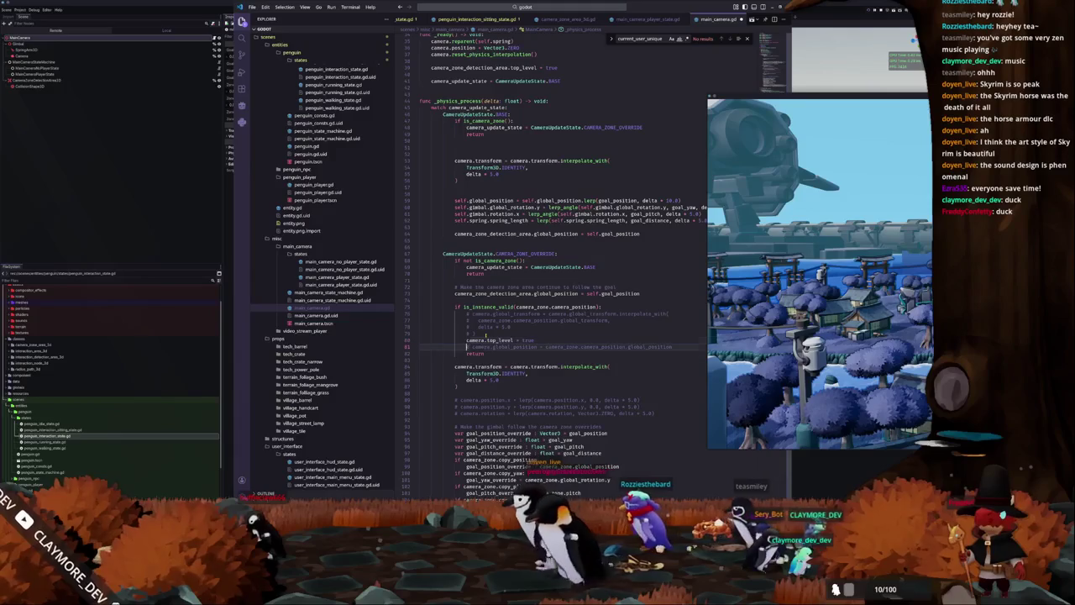
pyautogui.hotkey('alt', 'Tab')
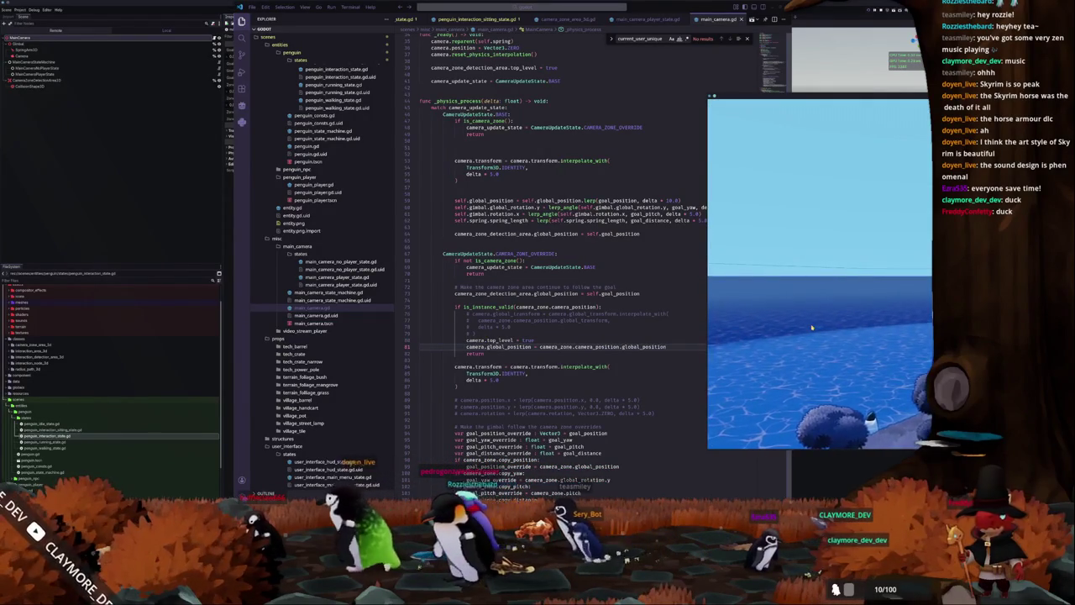
# Insert camera.top_level = false before the BASE branch's interpolate_with transform reset.
pyautogui.click(529, 335)
pyautogui.tripleClick(534, 337)
pyautogui.click(485, 359)
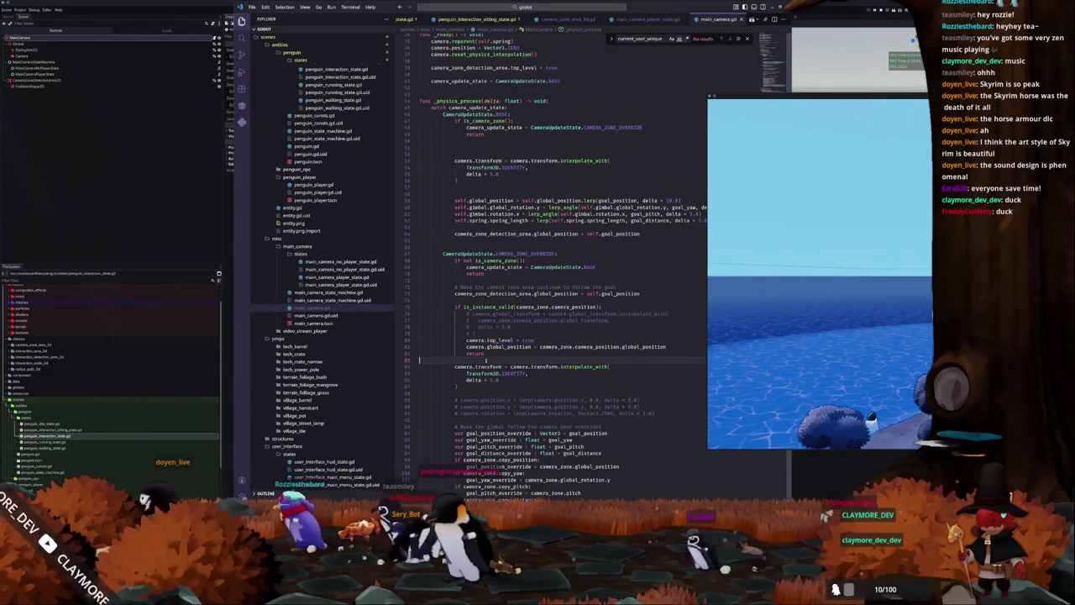
pyautogui.press('Return')
pyautogui.write('camera')
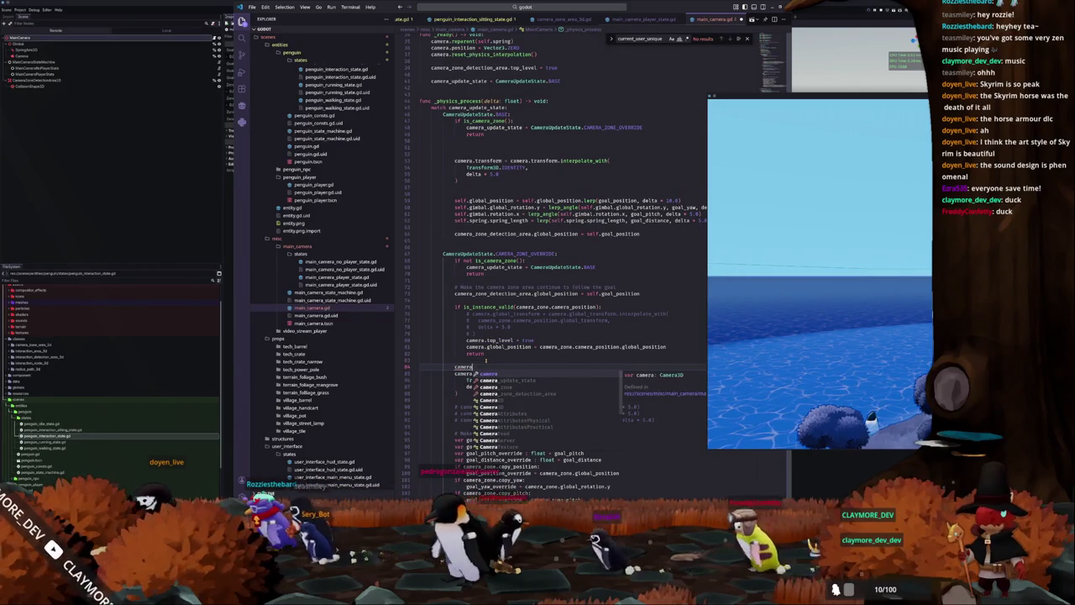
pyautogui.write('.top_level = fa')
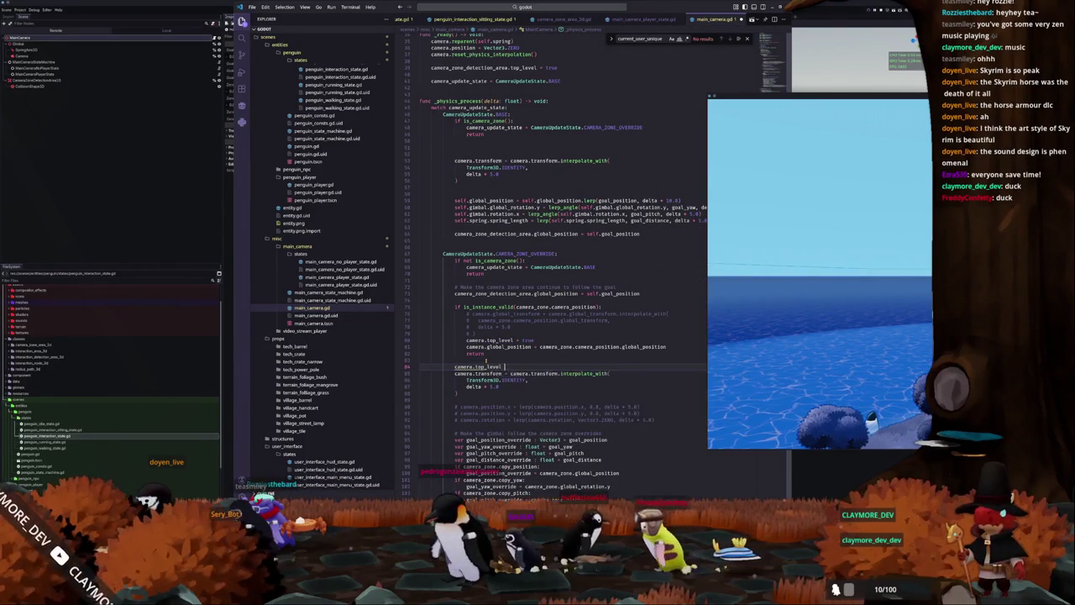
pyautogui.press('Return')
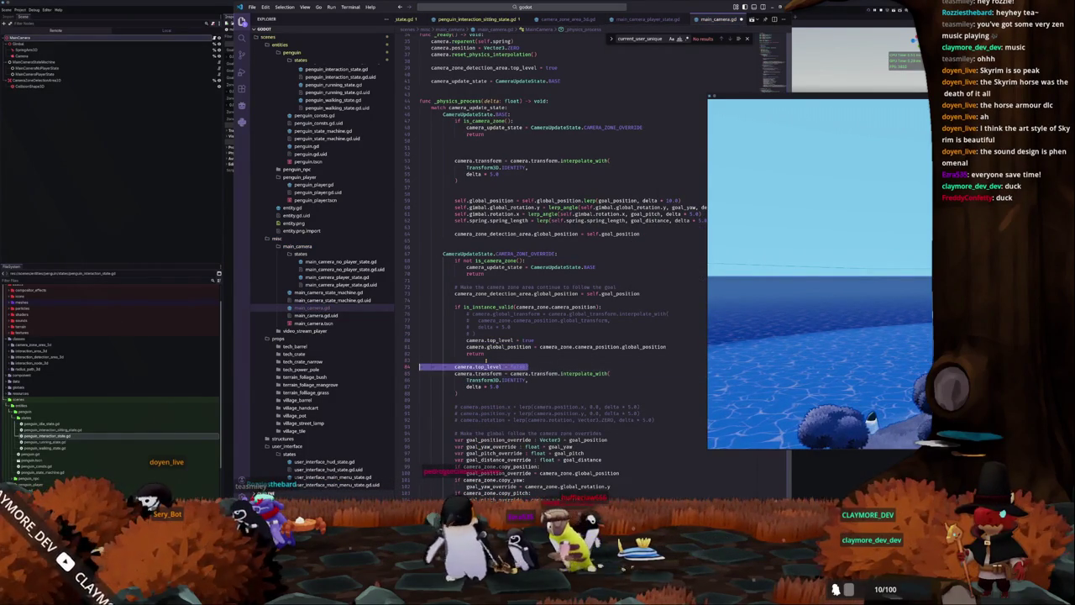
pyautogui.press('Up')
pyautogui.press('Up')
pyautogui.press('Up')
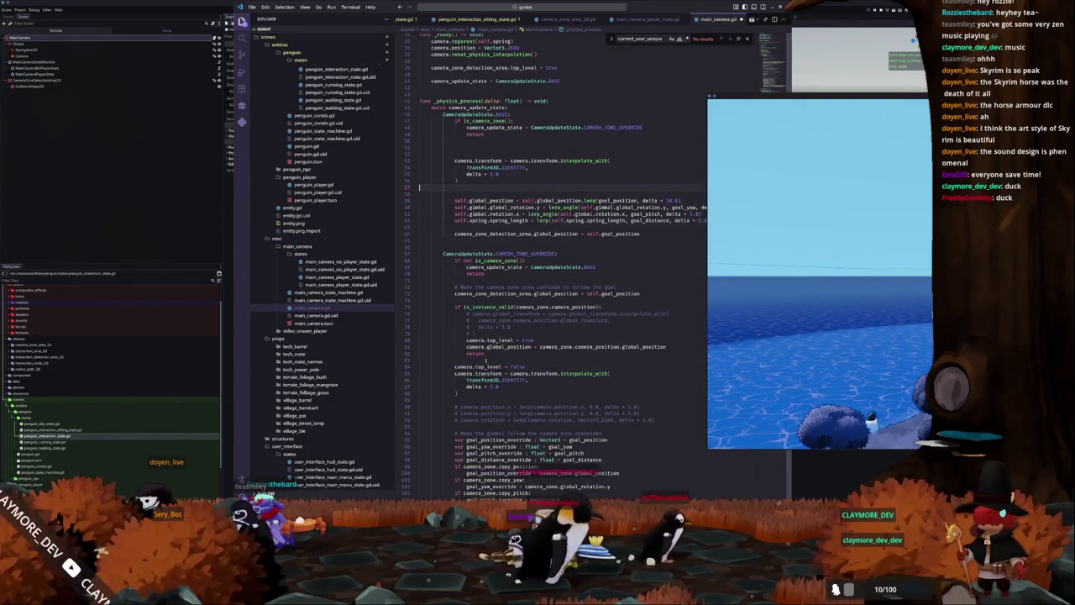
pyautogui.write('camera.top_level = false')
pyautogui.hotkey('ctrl', 'z')
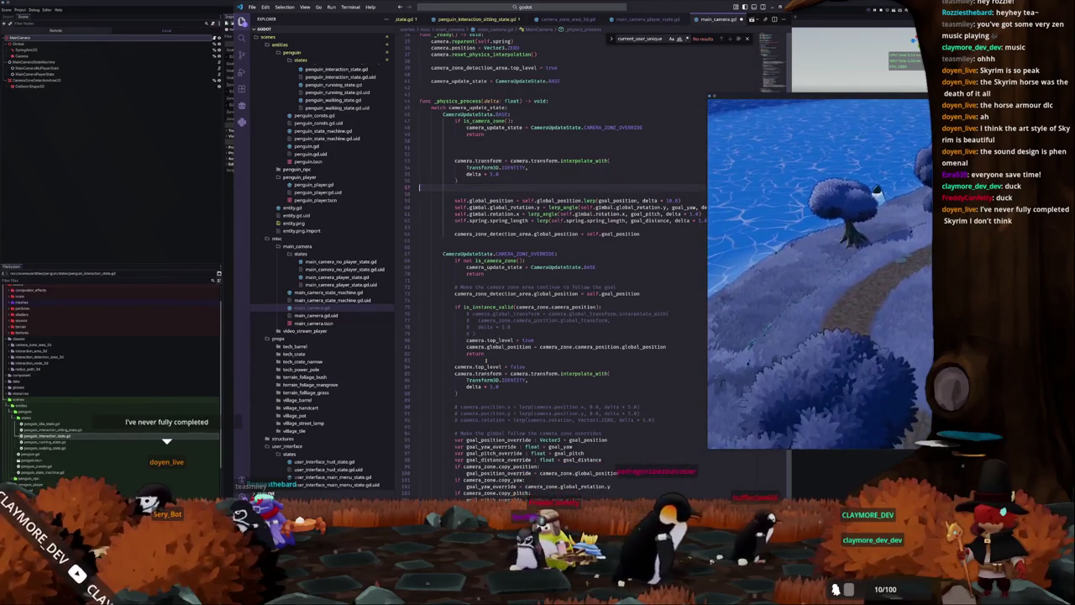
pyautogui.press('Up')
pyautogui.press('Up')
pyautogui.write('camera.top_level = false')
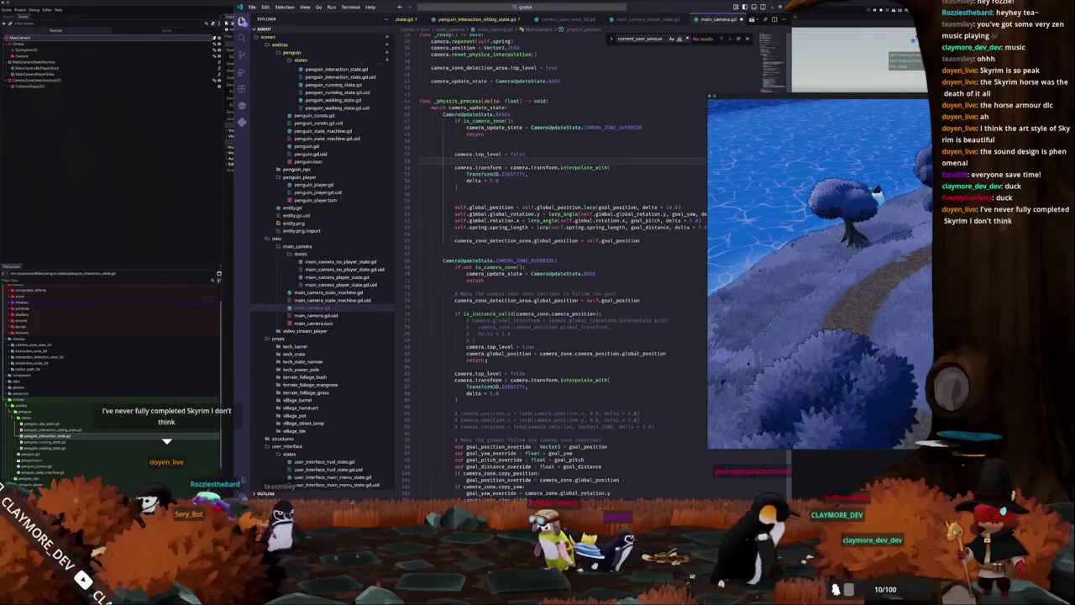
pyautogui.click(454, 187)
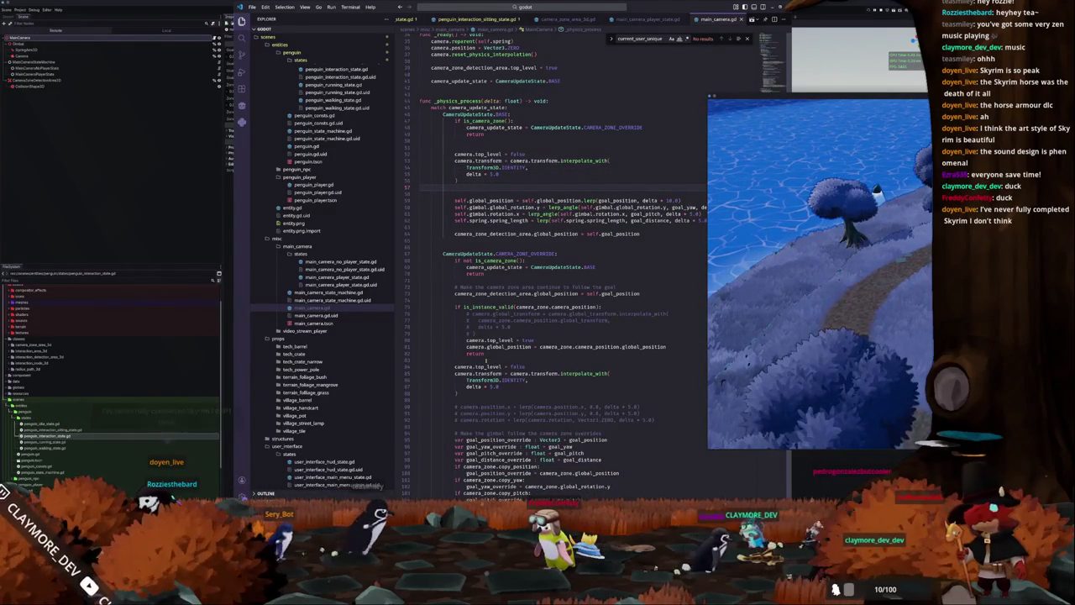
# Move the game window left, maximize the code editor, and return to Godot.
pyautogui.click(796, 330)
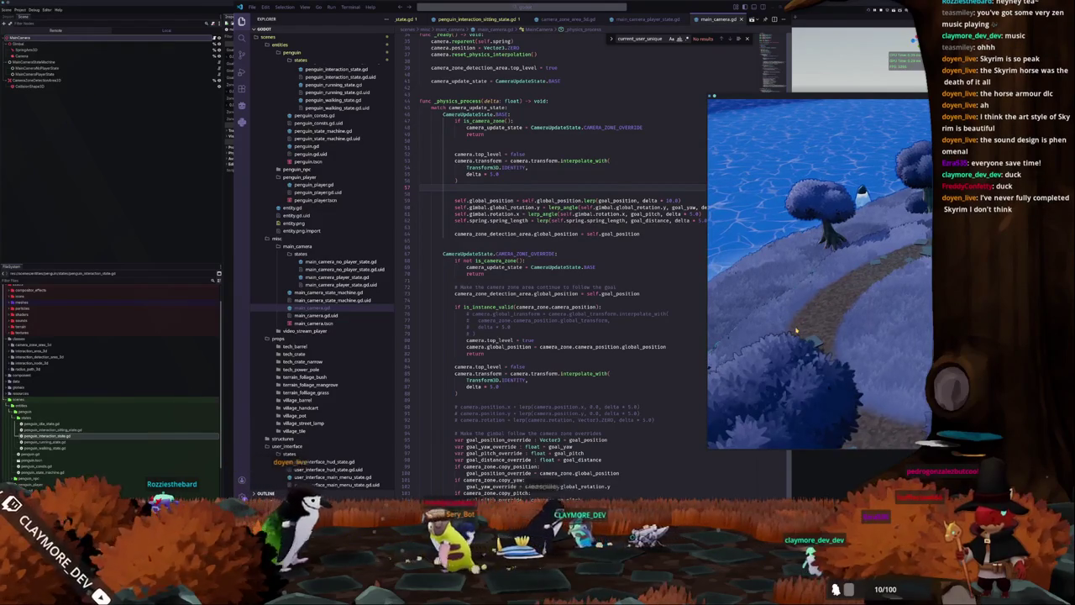
pyautogui.moveTo(798, 99); pyautogui.dragTo(592, 113)
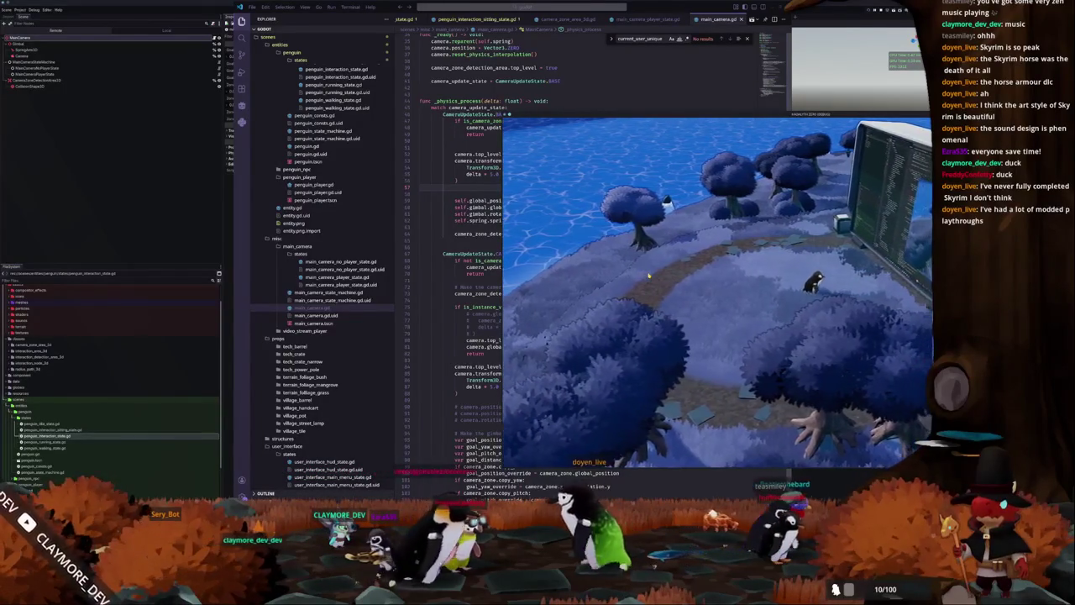
pyautogui.click(436, 240)
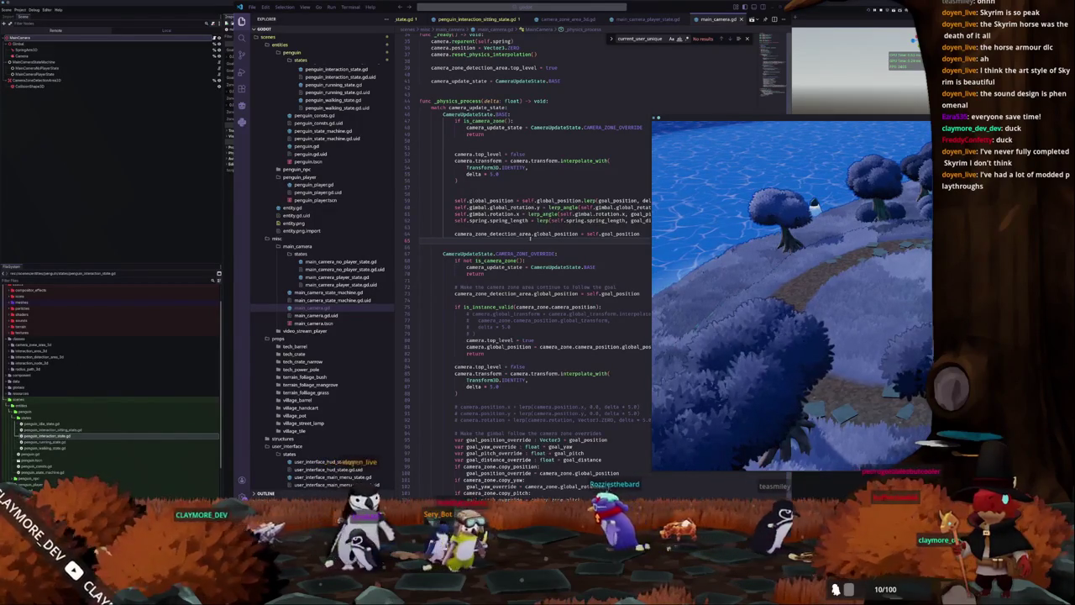
pyautogui.click(531, 238)
pyautogui.moveTo(604, 27); pyautogui.dragTo(542, 198)
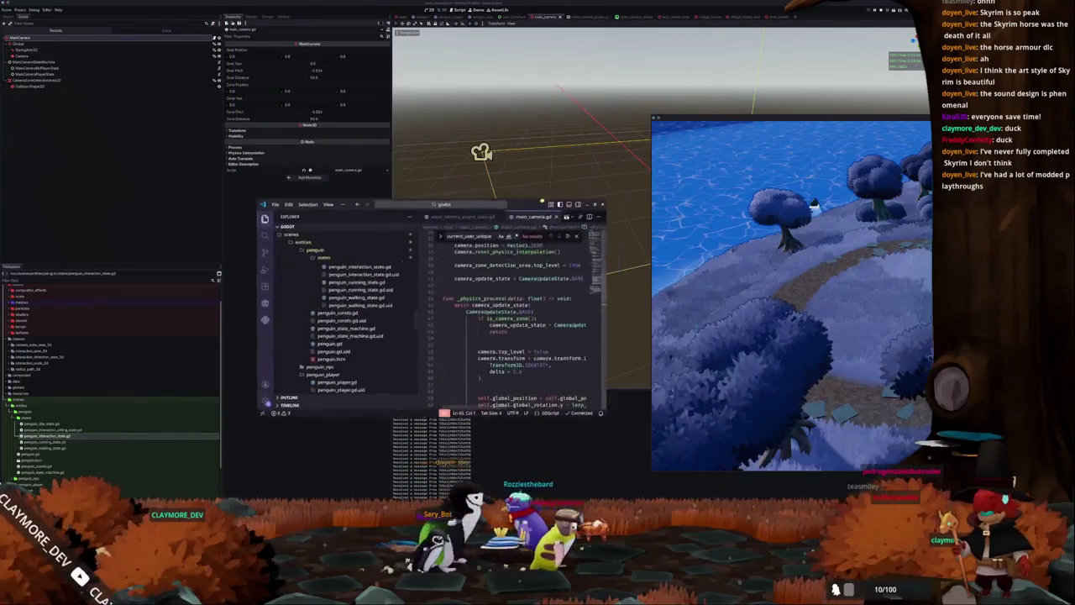
pyautogui.doubleClick(543, 198)
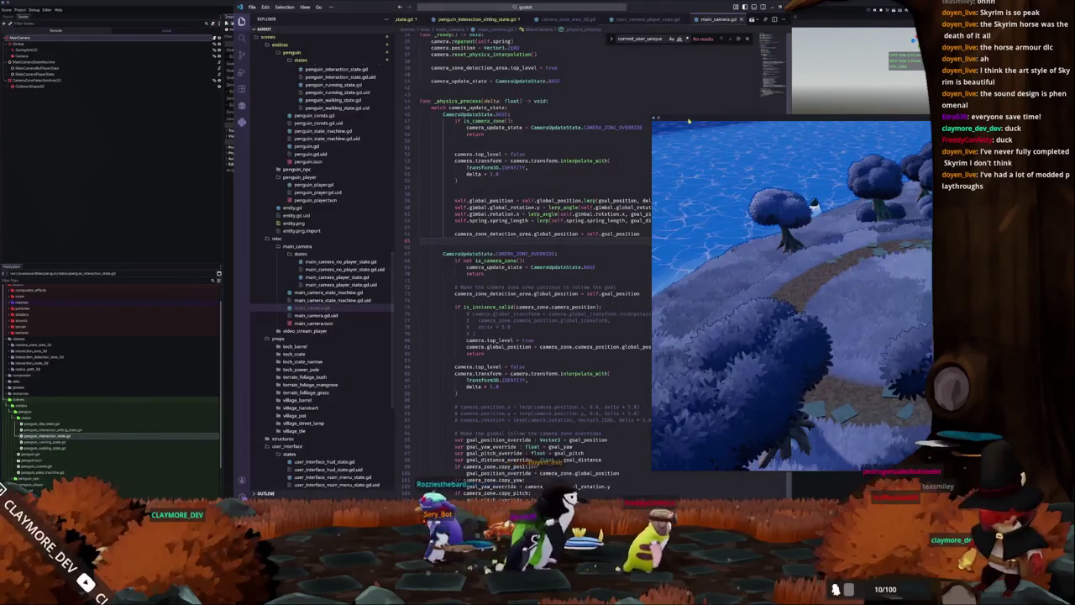
pyautogui.click(149, 171)
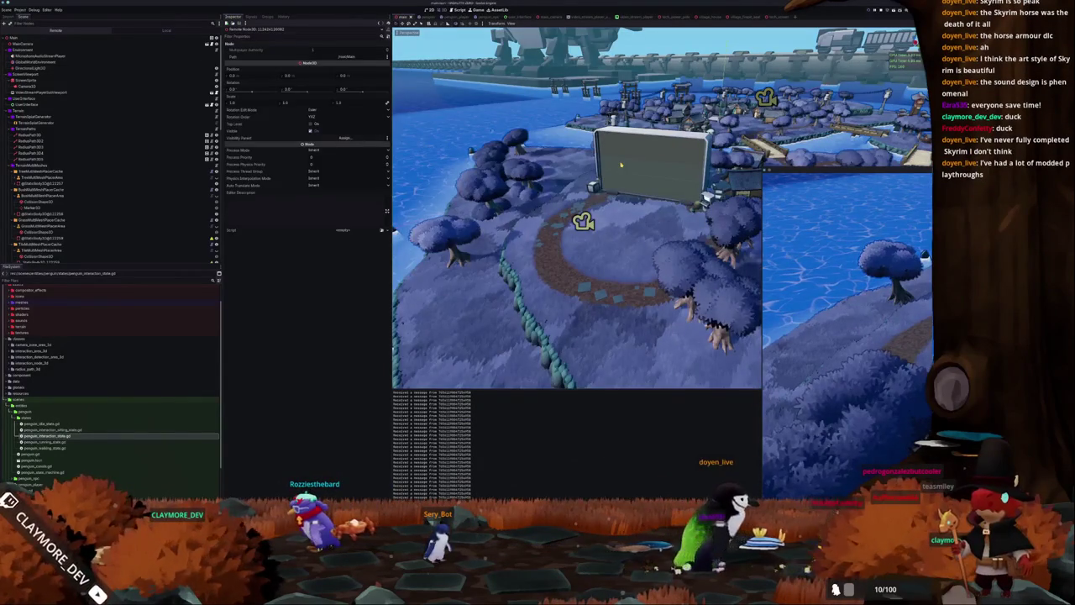
# Select the tech screen's RemoteTransform3D node in the Scene tree.
pyautogui.click(25, 82)
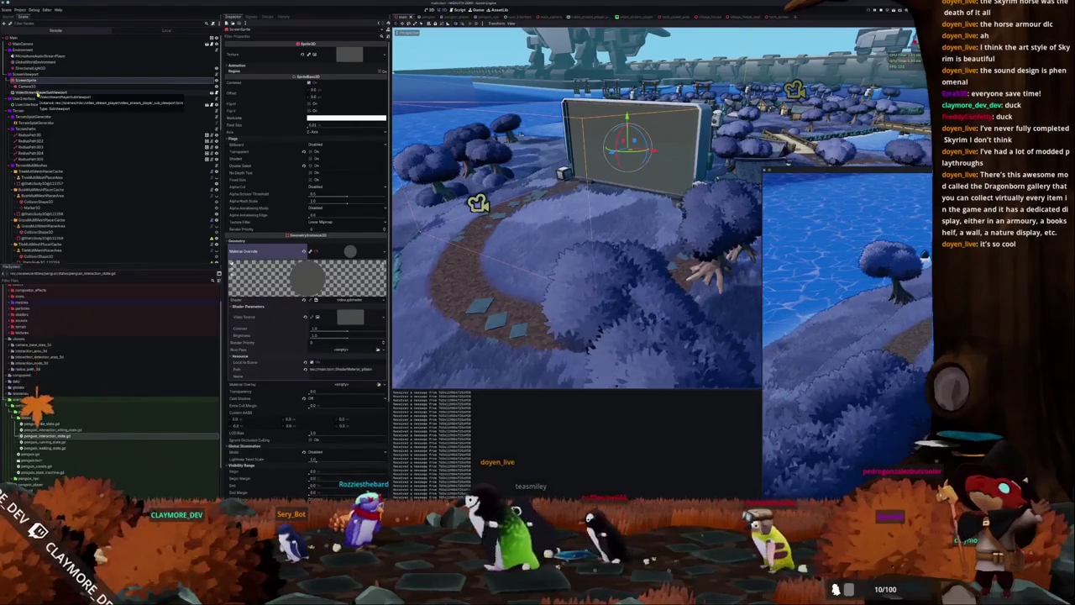
pyautogui.click(46, 87)
pyautogui.click(53, 81)
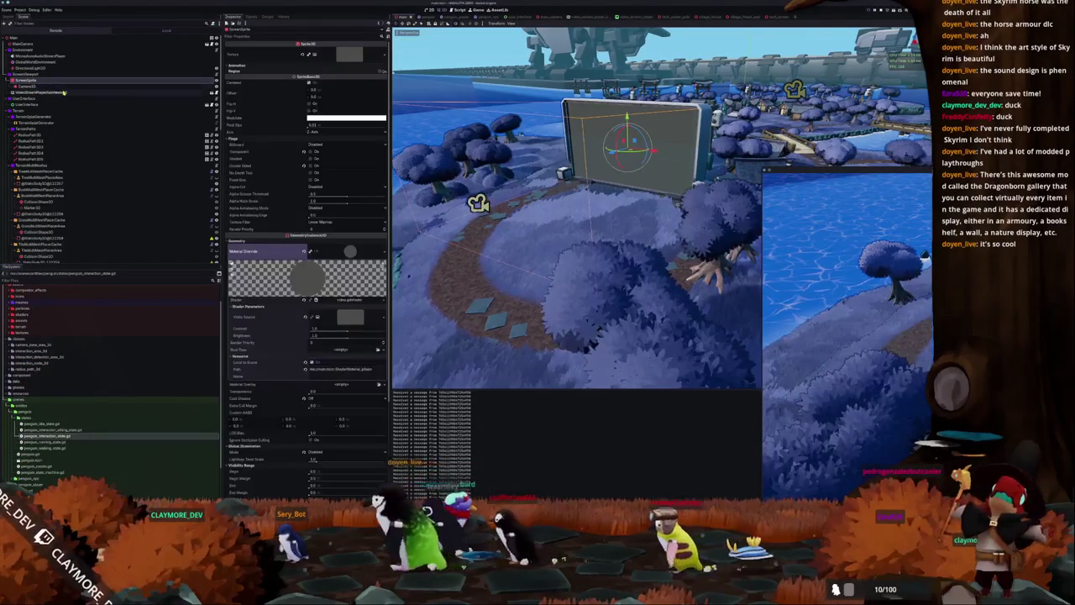
pyautogui.scroll(-10, 97, 213)
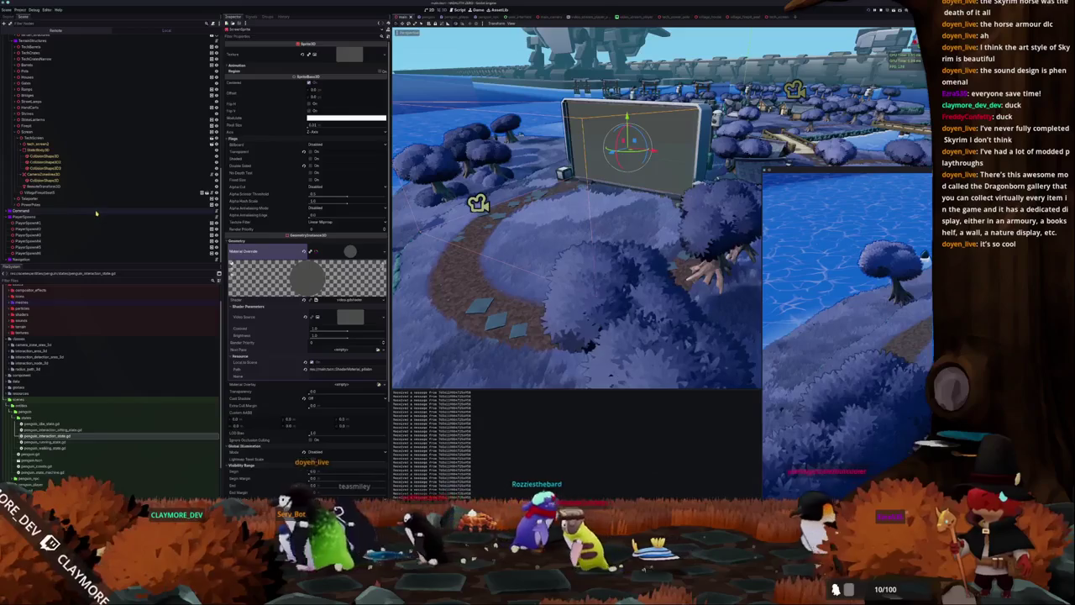
pyautogui.click(89, 186)
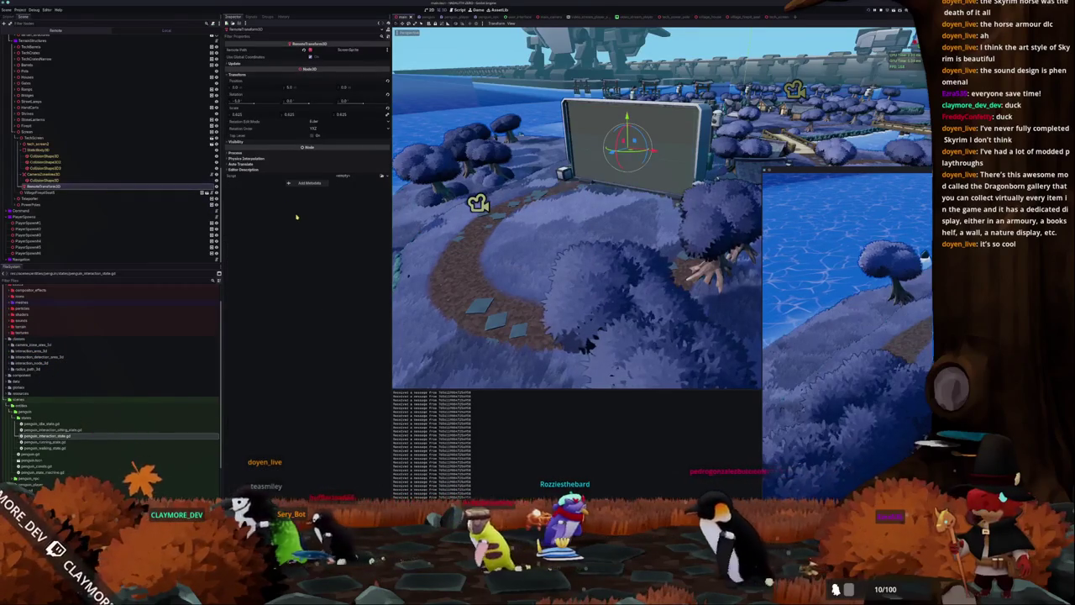
# Toggle Use Global Coordinates under Update and back, save the scene, and select the zone Camera3D.
pyautogui.click(312, 63)
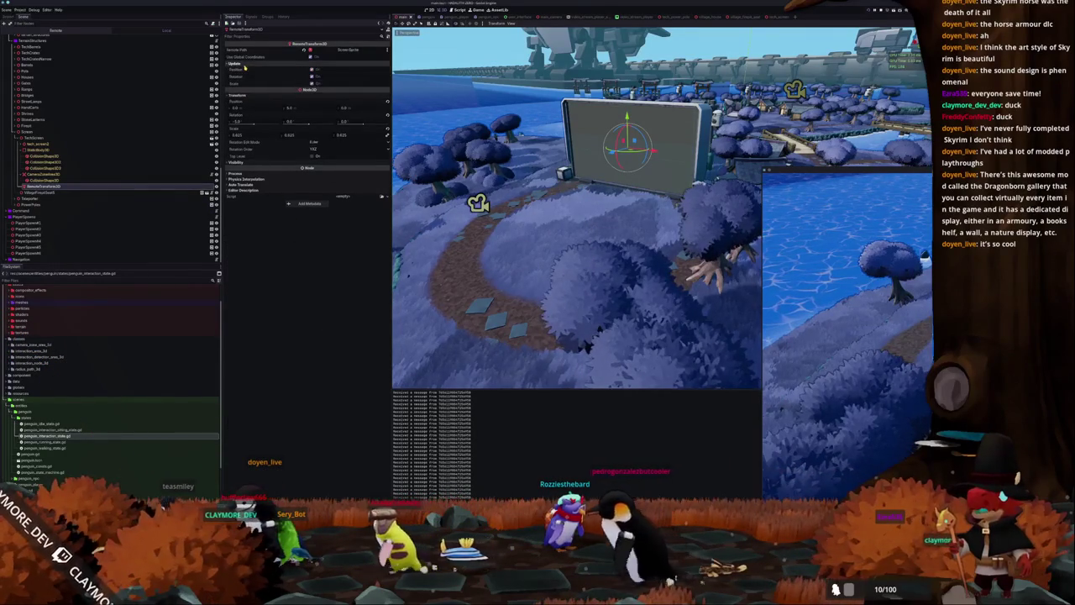
pyautogui.click(312, 57)
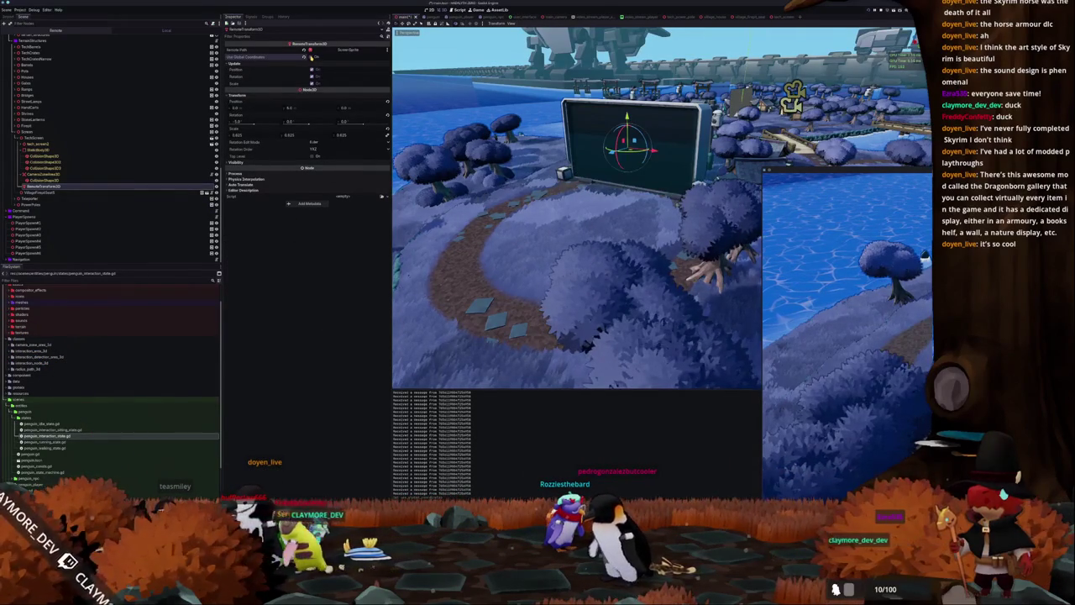
pyautogui.click(312, 57)
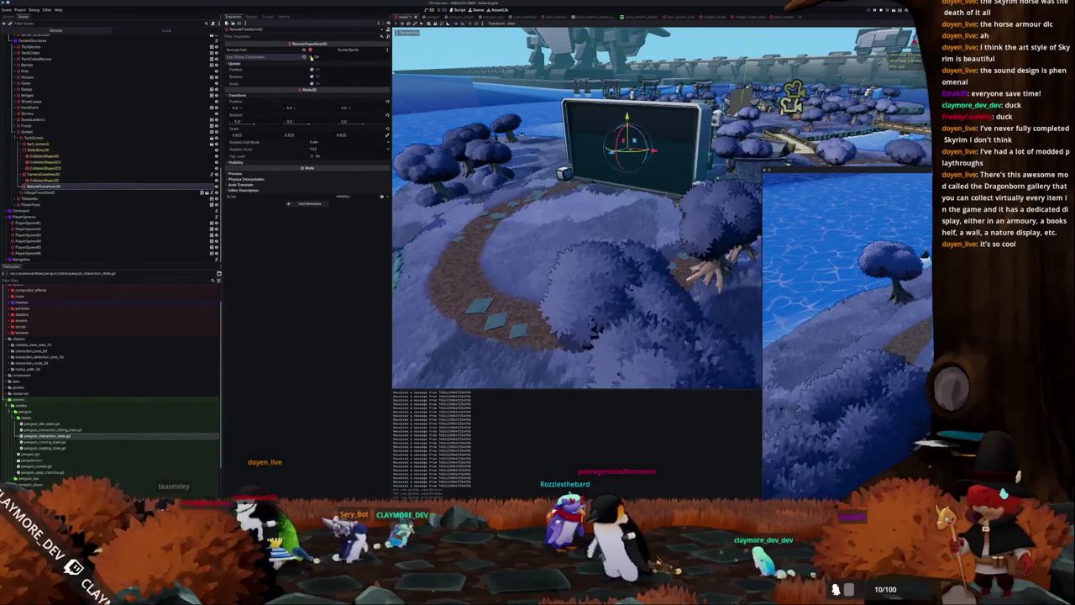
pyautogui.hotkey('ctrl', 's')
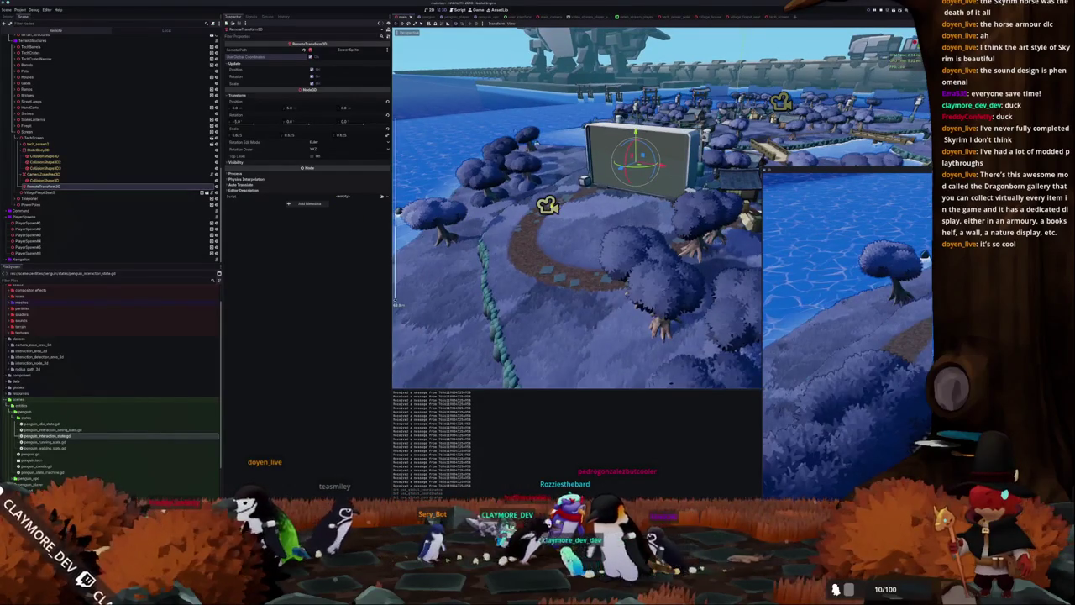
pyautogui.click(547, 205)
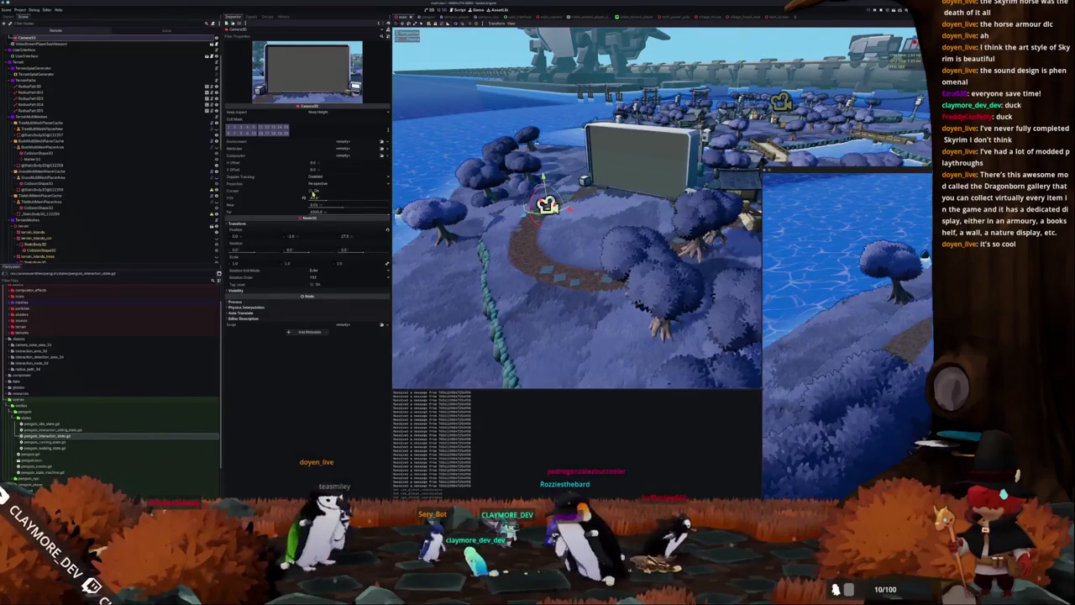
# Tick Top Level on the zone Camera3D, reselect RemoteTransform3D, and stop the game with F8.
pyautogui.click(311, 286)
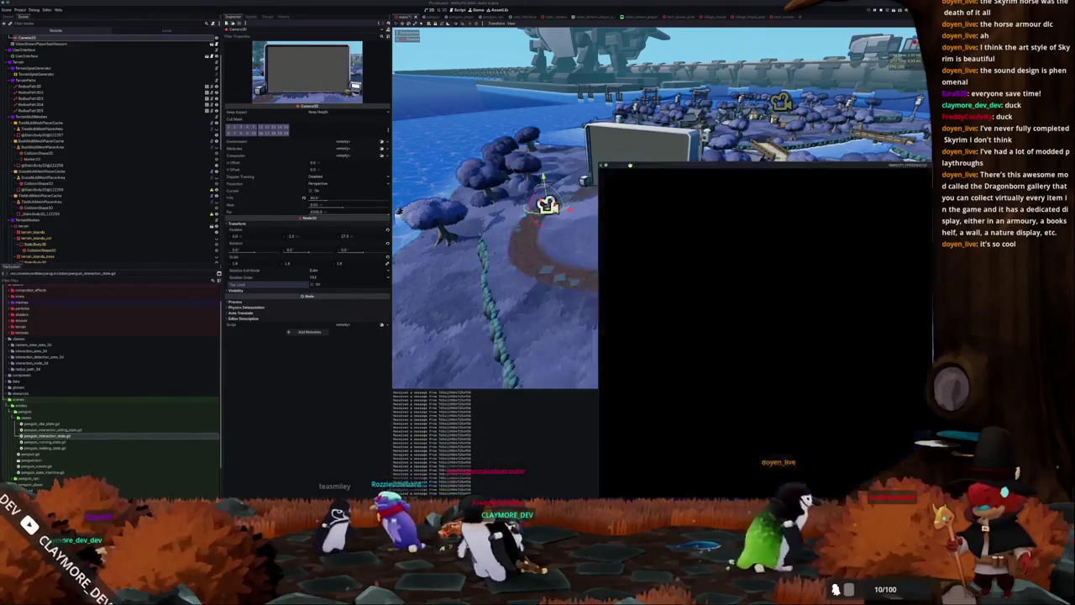
pyautogui.scroll(-5, 84, 219)
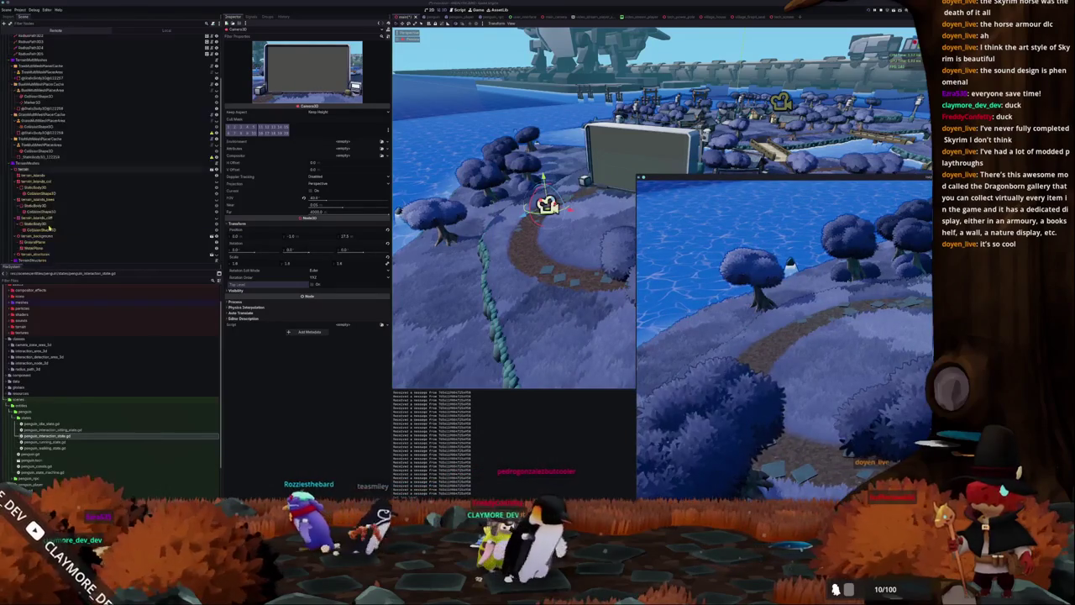
pyautogui.scroll(-3, 39, 249)
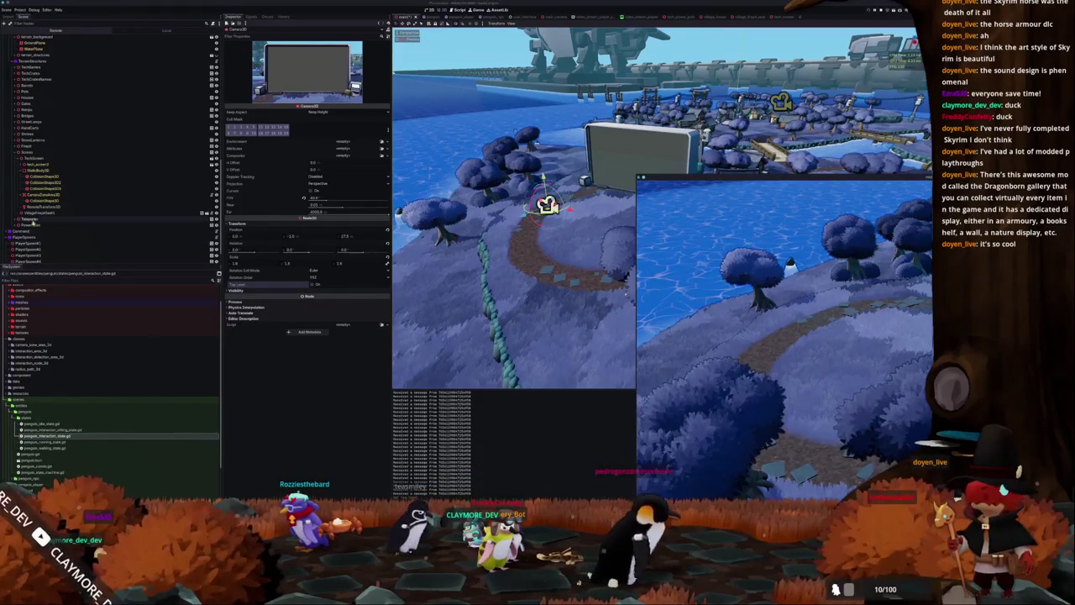
pyautogui.click(42, 207)
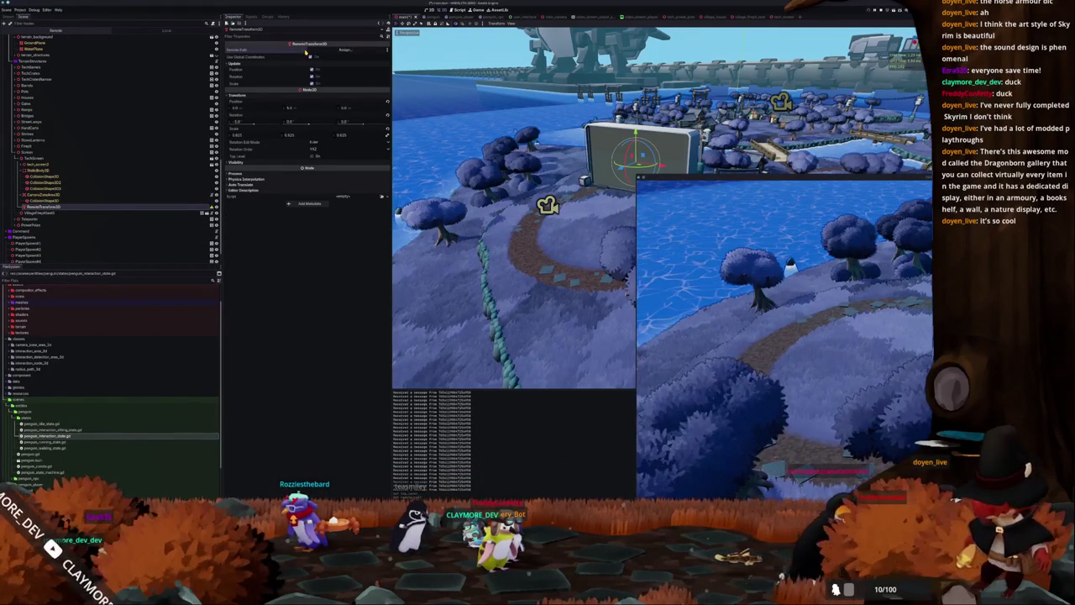
pyautogui.moveTo(700, 181); pyautogui.dragTo(616, 184)
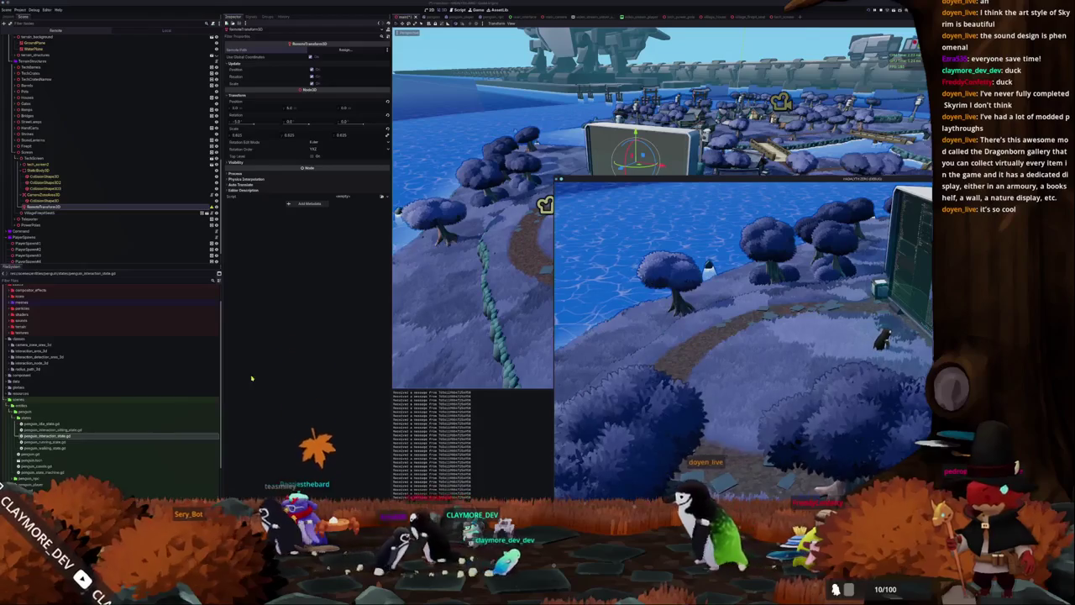
pyautogui.press('F8')
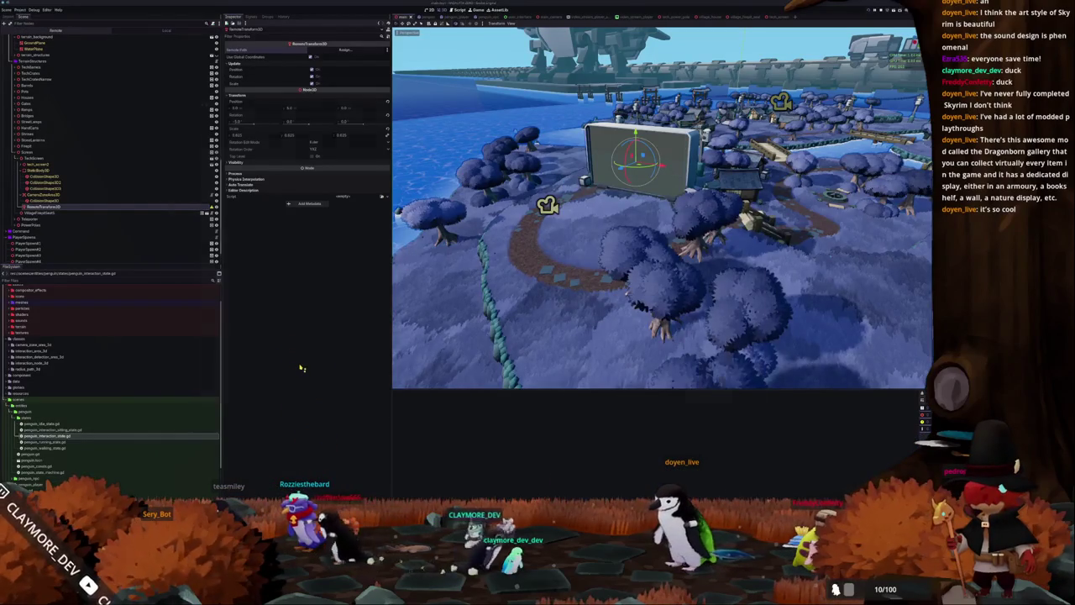
# Relaunch the game and walk the penguin over the bridge and stairs to the big screen.
pyautogui.press('F5')
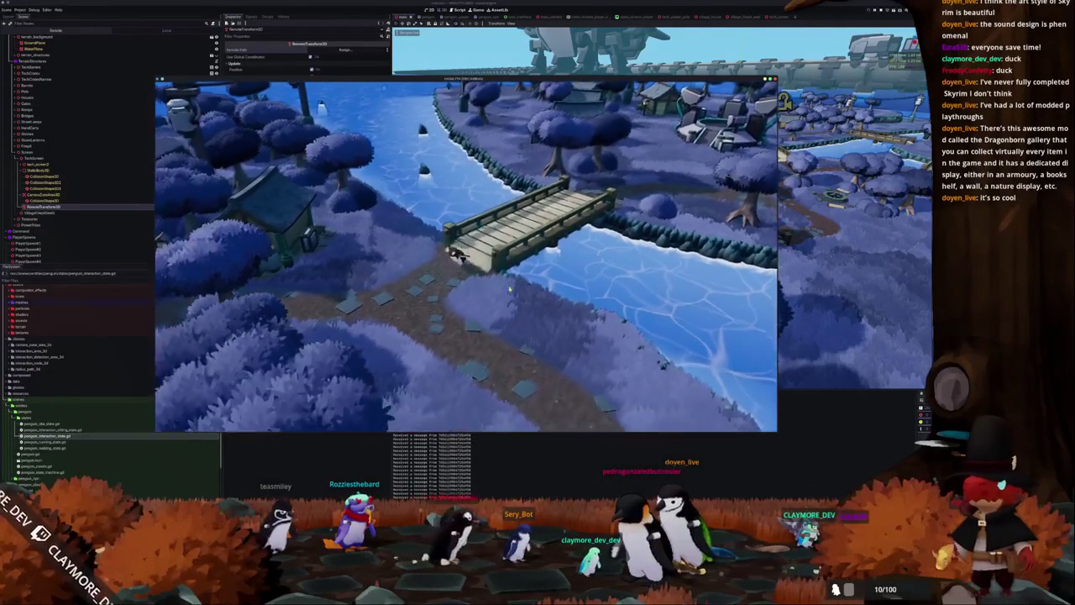
pyautogui.press('w')
pyautogui.press('w')
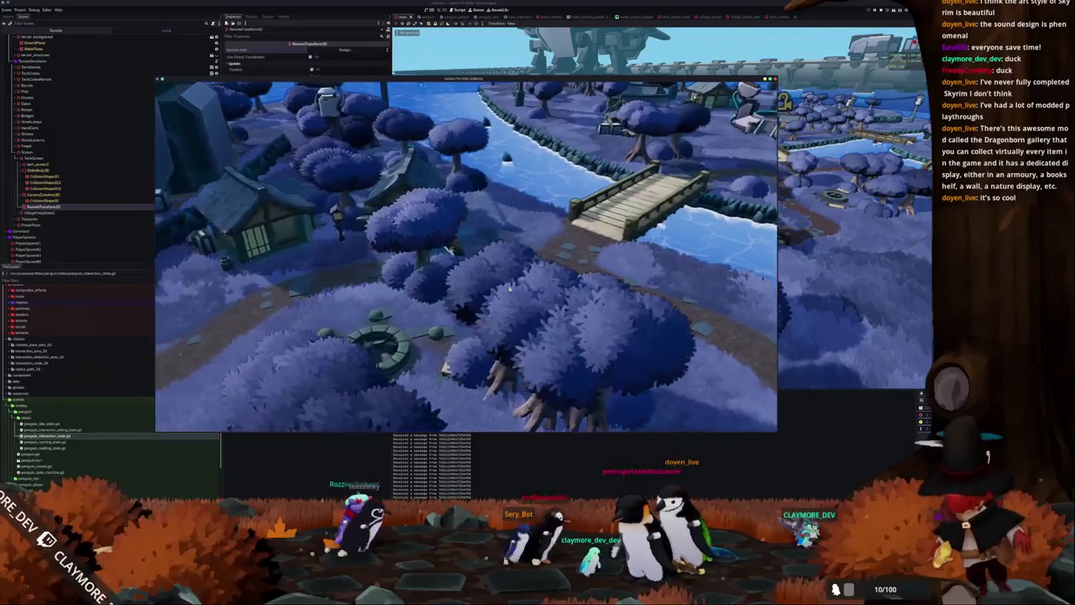
pyautogui.press('w')
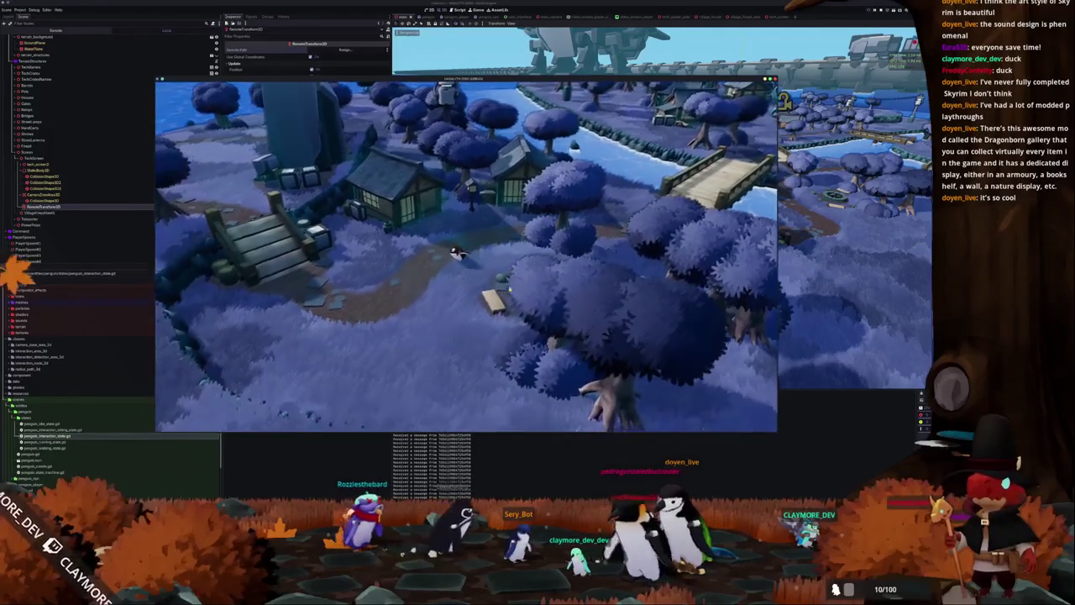
pyautogui.press('w')
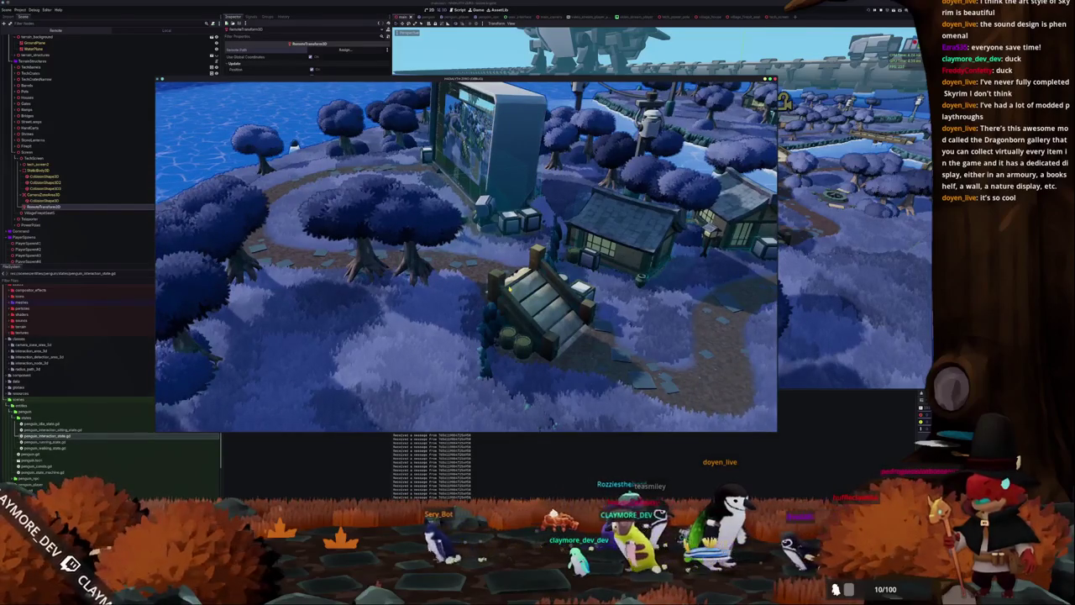
pyautogui.press('d')
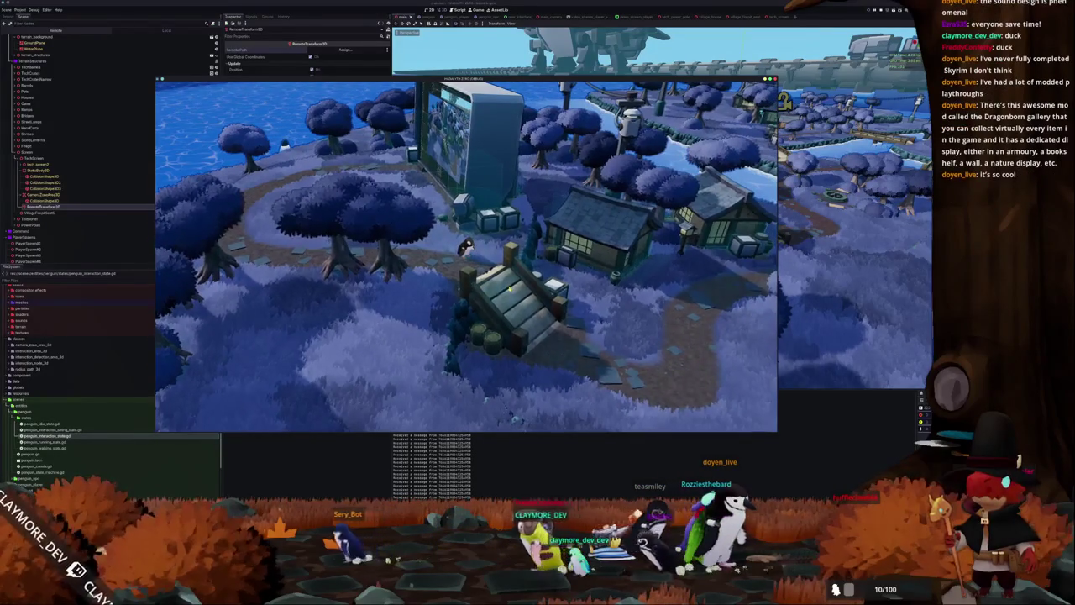
pyautogui.press('w')
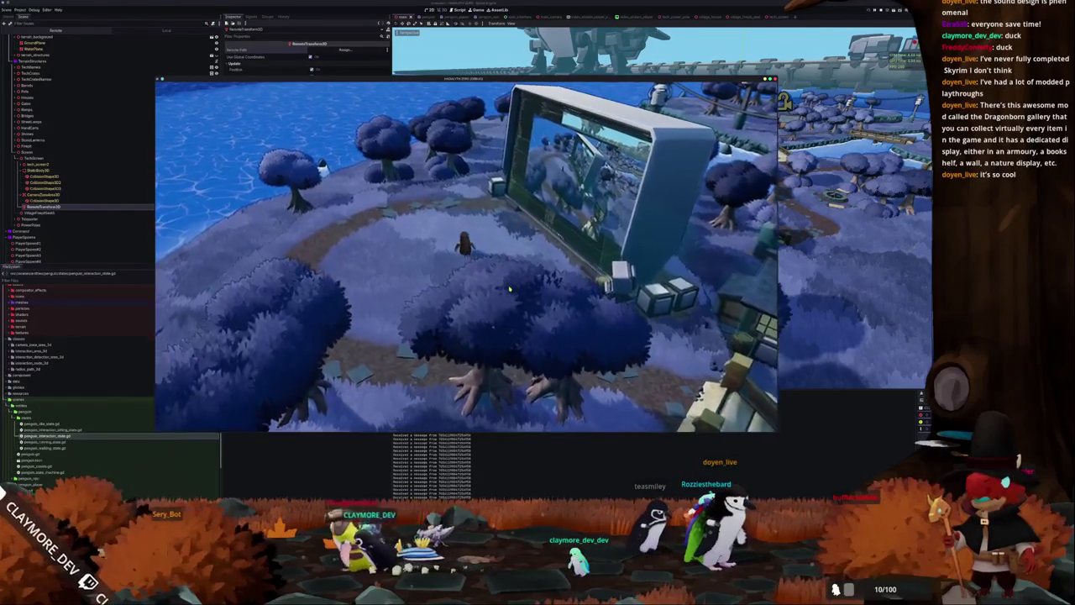
pyautogui.press('s')
pyautogui.press('a')
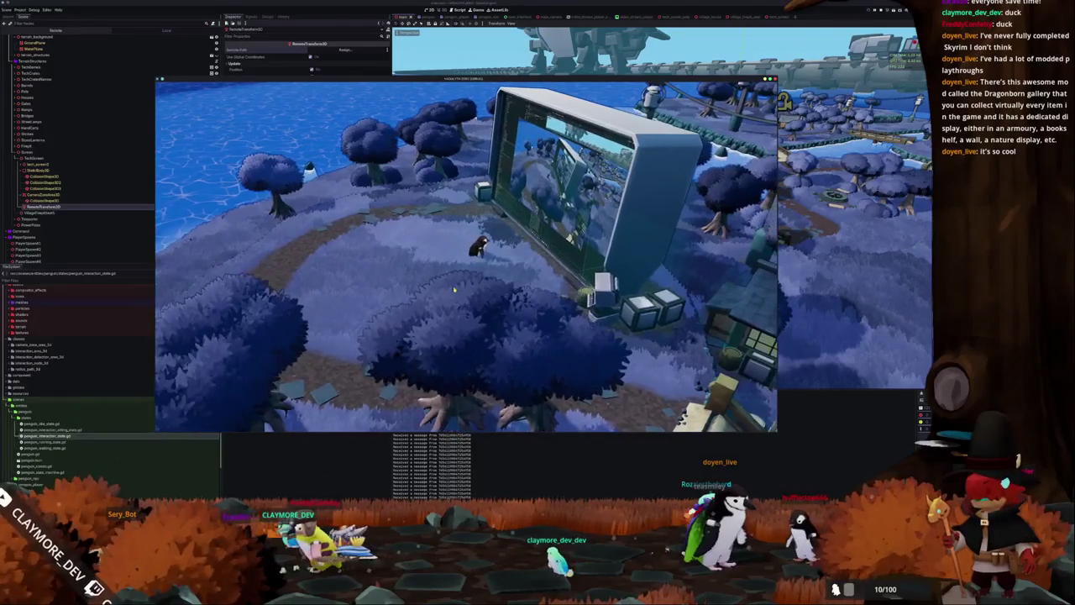
pyautogui.click(70, 207)
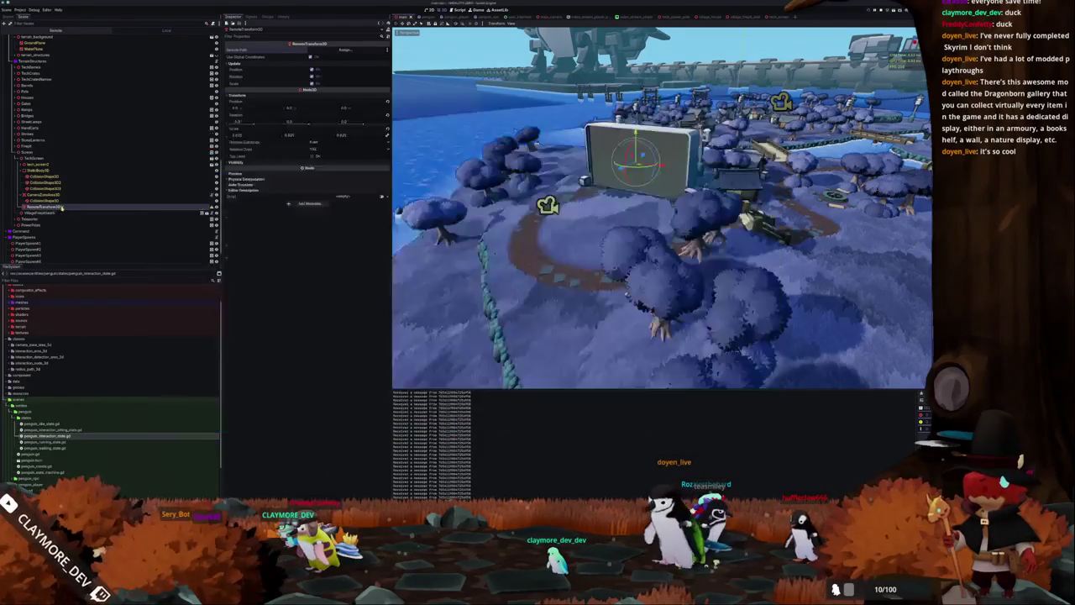
# Set the RemoteTransform3D Remote Path to ScreenSprite, inspect CameraZoneArea3D, and switch to VS Code.
pyautogui.click(344, 49)
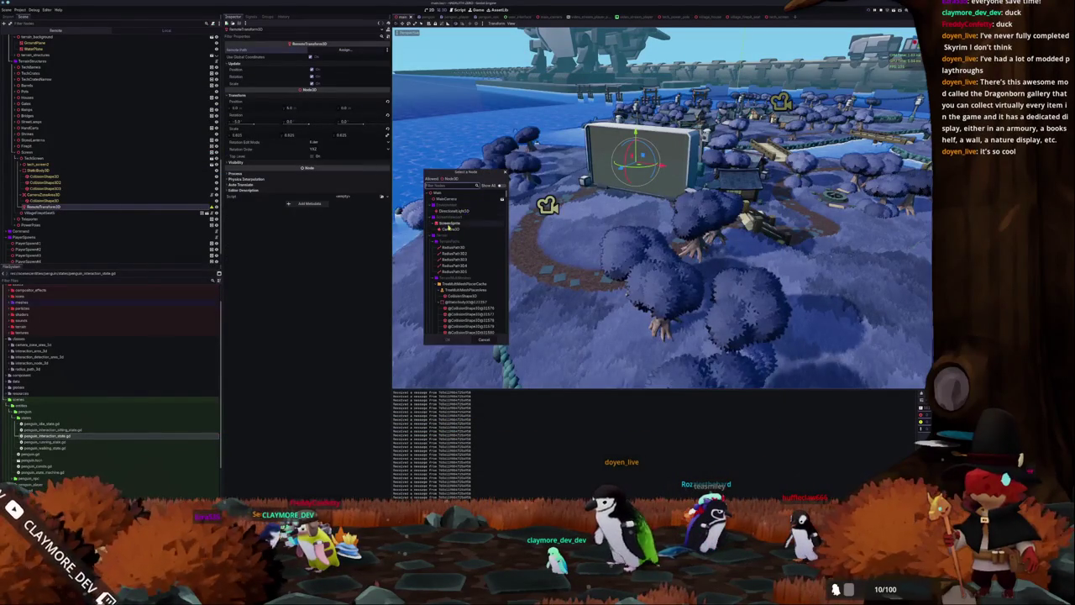
pyautogui.doubleClick(448, 225)
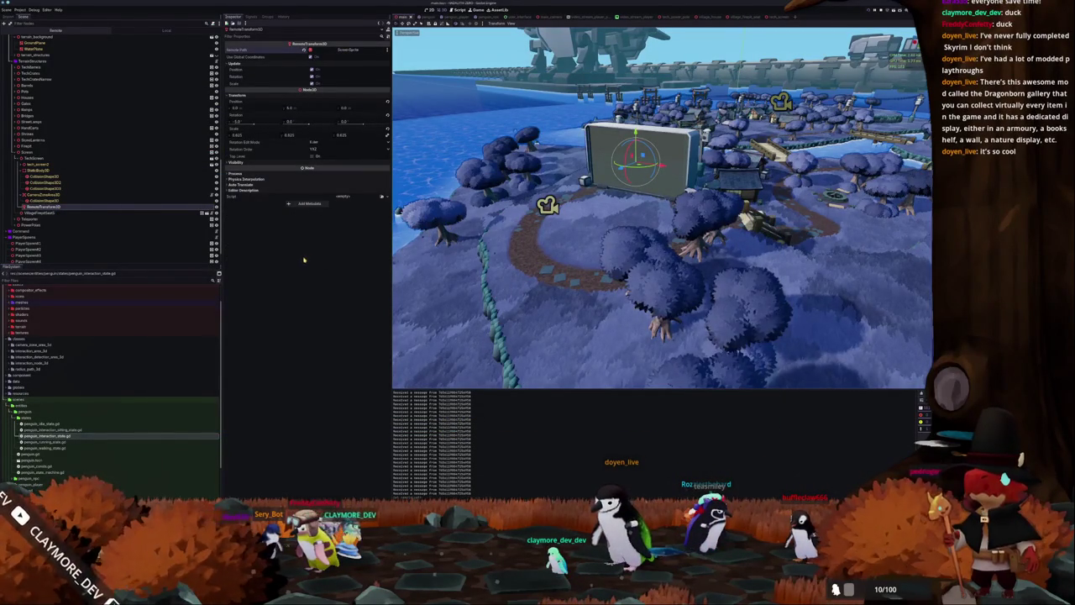
pyautogui.click(50, 196)
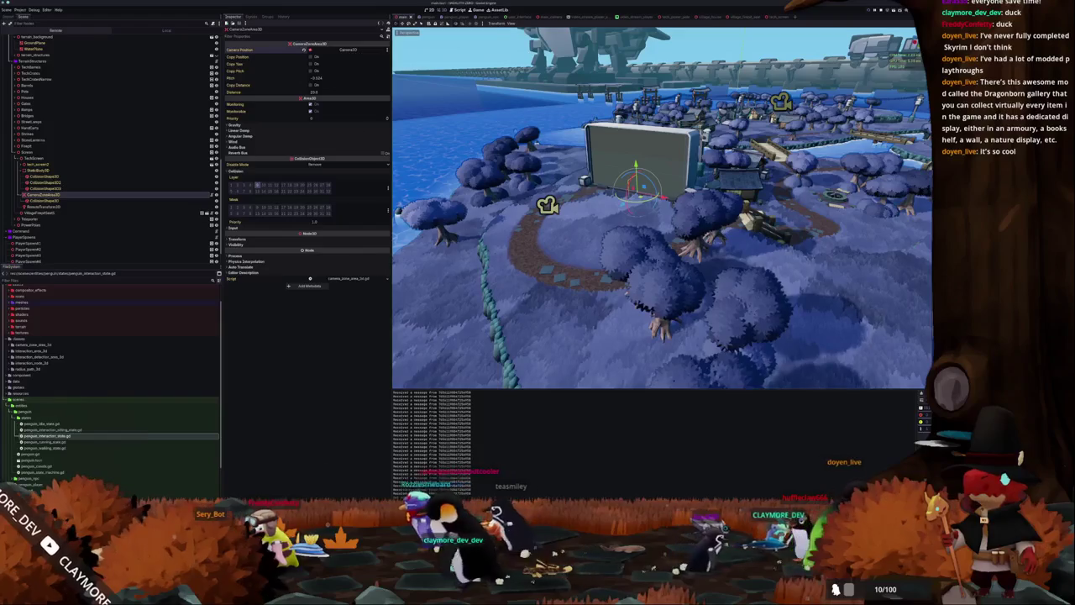
pyautogui.hotkey('alt', 'Tab')
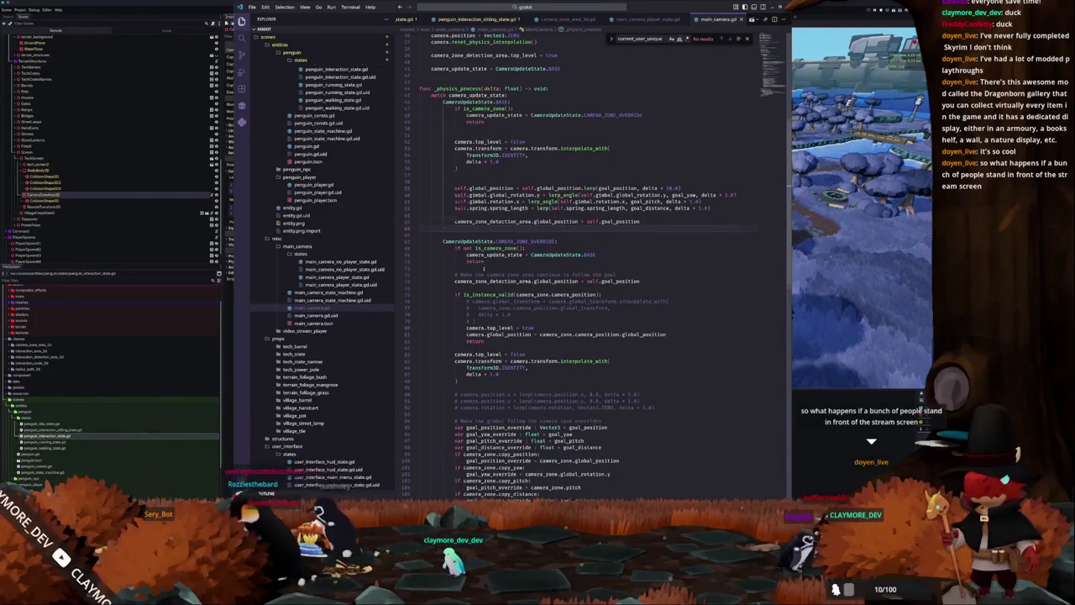
# Turn the is_instance_valid check on line 75 into an if statement.
pyautogui.scroll(-1, 484, 271)
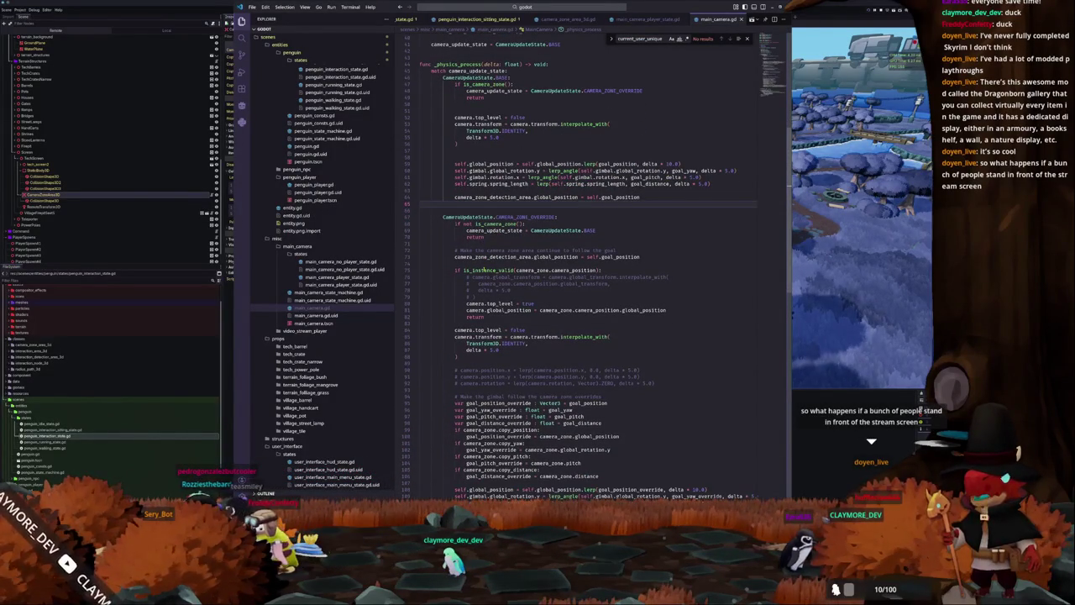
pyautogui.click(456, 271)
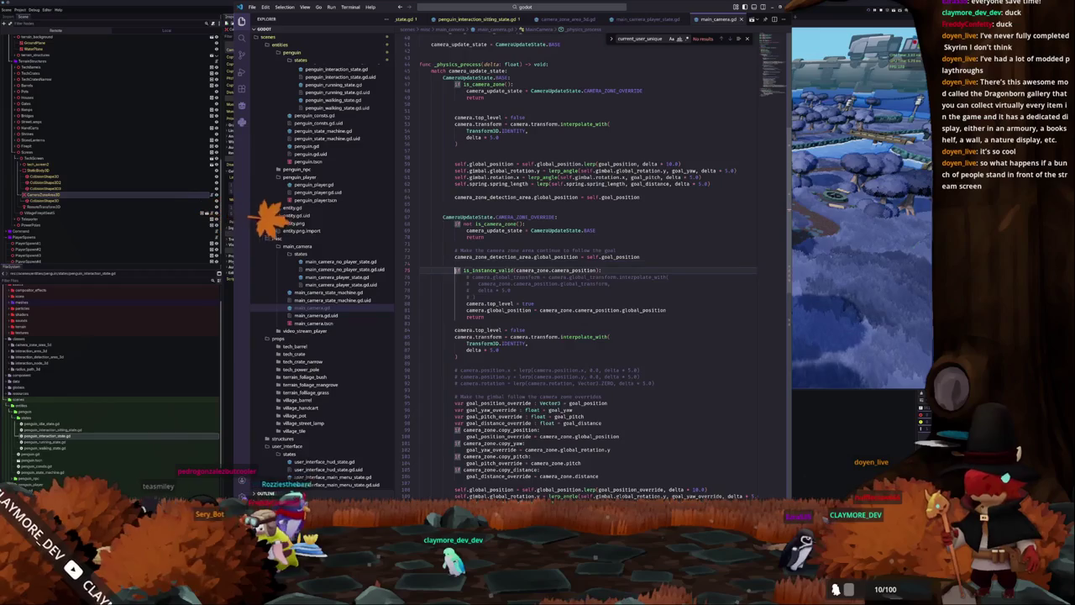
pyautogui.write('if')
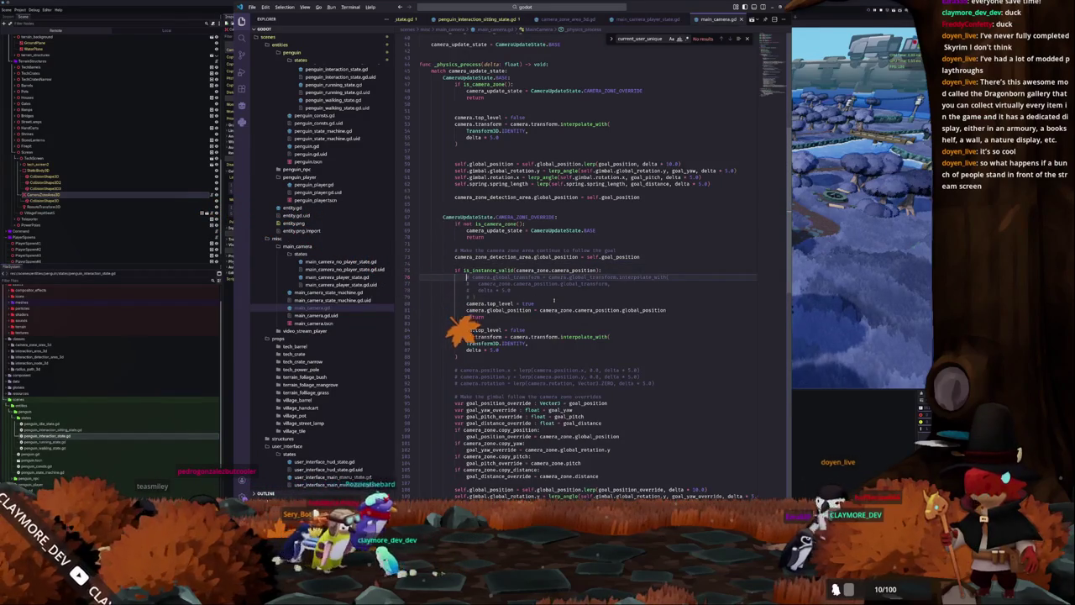
pyautogui.hotkey('alt', 'Tab')
pyautogui.hotkey('alt', 'Tab')
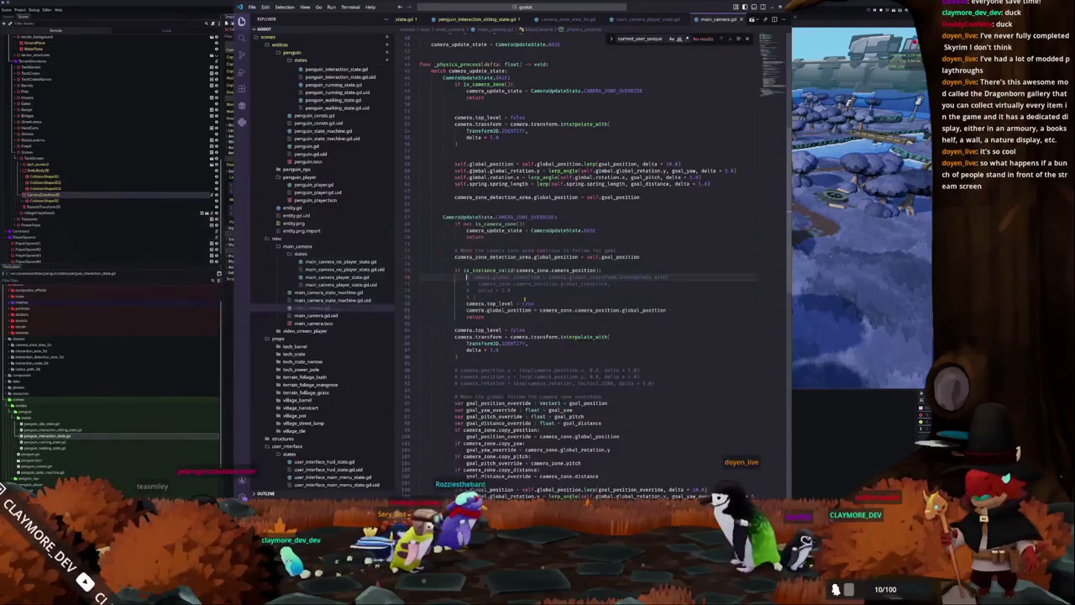
# Uncomment the interpolate_with blend lines including the delta line, save, and return to Godot.
pyautogui.hotkey('ctrl', '/')
pyautogui.press('Down')
pyautogui.hotkey('ctrl', '/')
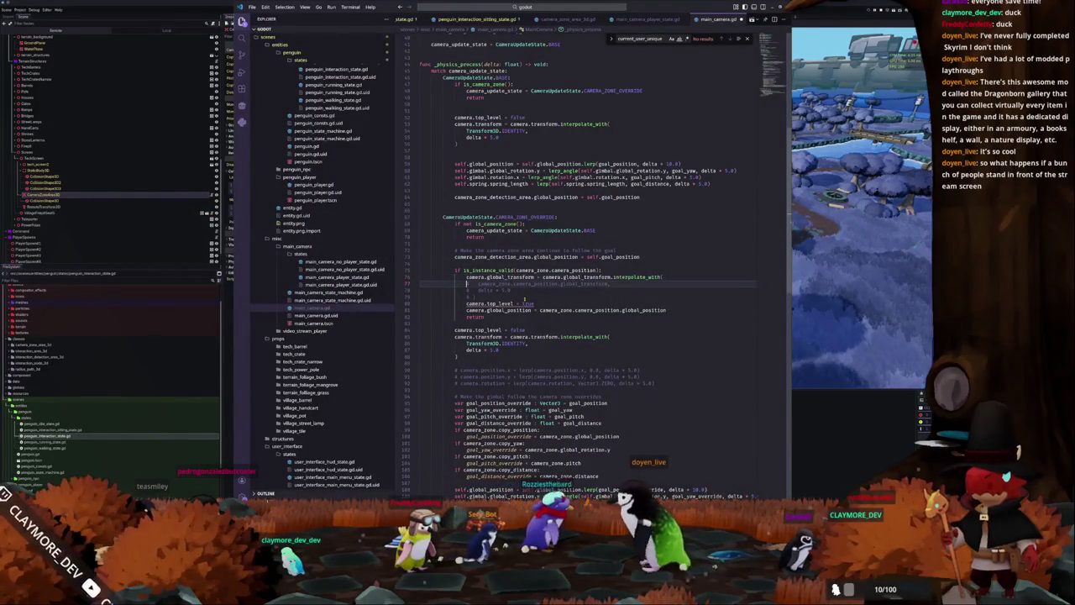
pyautogui.press('Down')
pyautogui.hotkey('ctrl', '/')
pyautogui.press('Down')
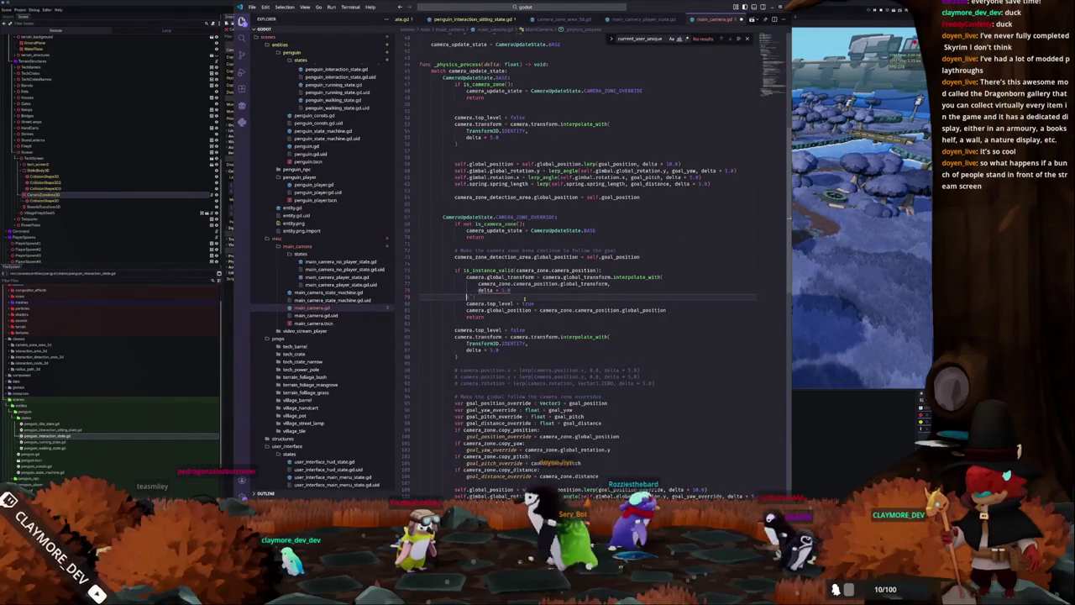
pyautogui.hotkey('ctrl', 's')
pyautogui.hotkey('alt', 'Tab')
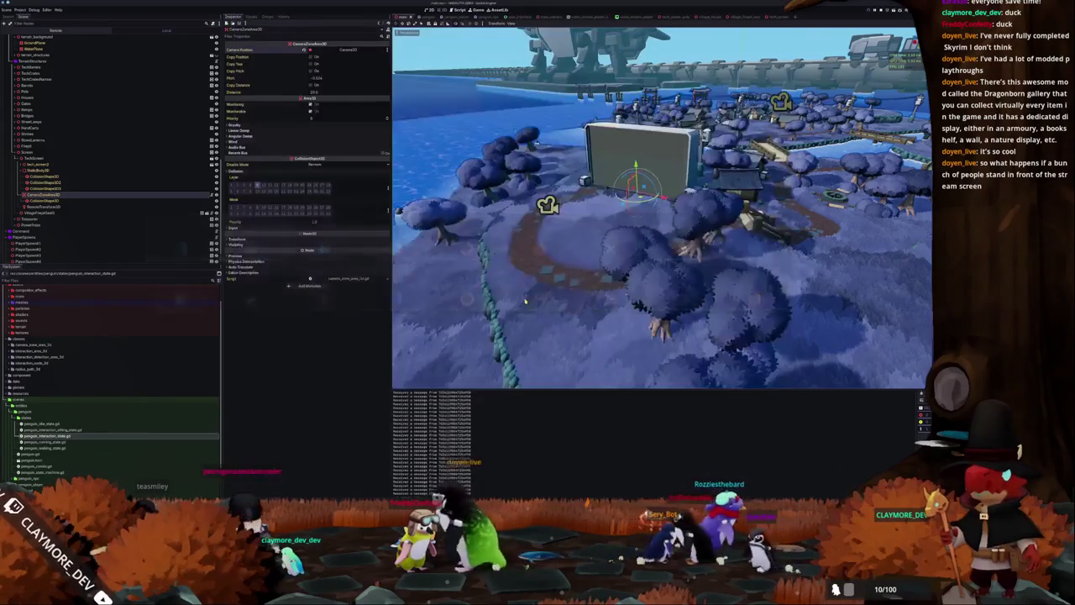
# Run the game twice with F5 to test the zone camera blend by the big screen.
pyautogui.press('F5')
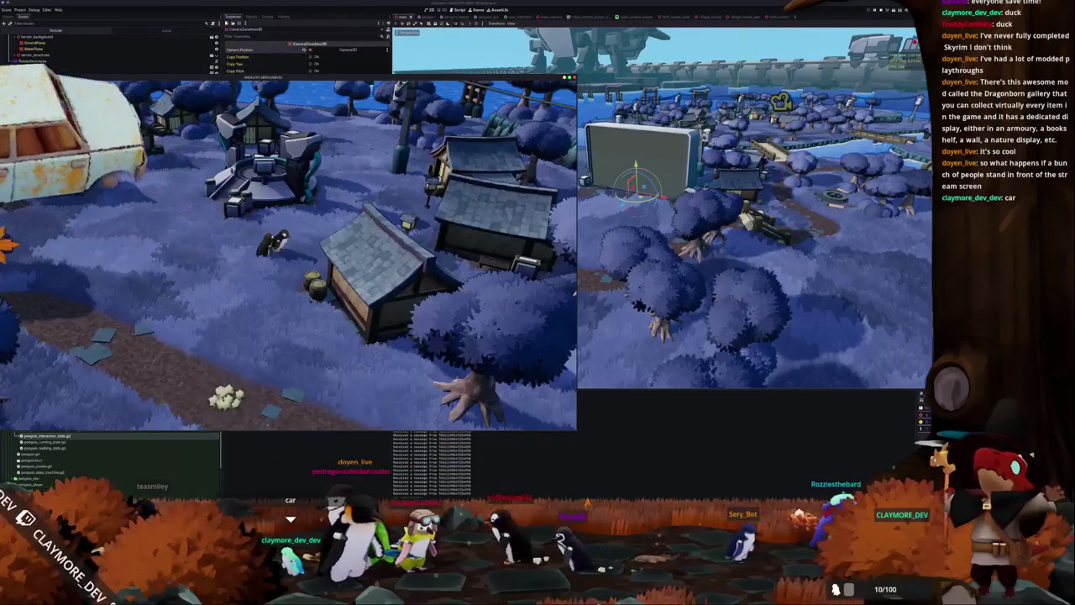
pyautogui.click(517, 485)
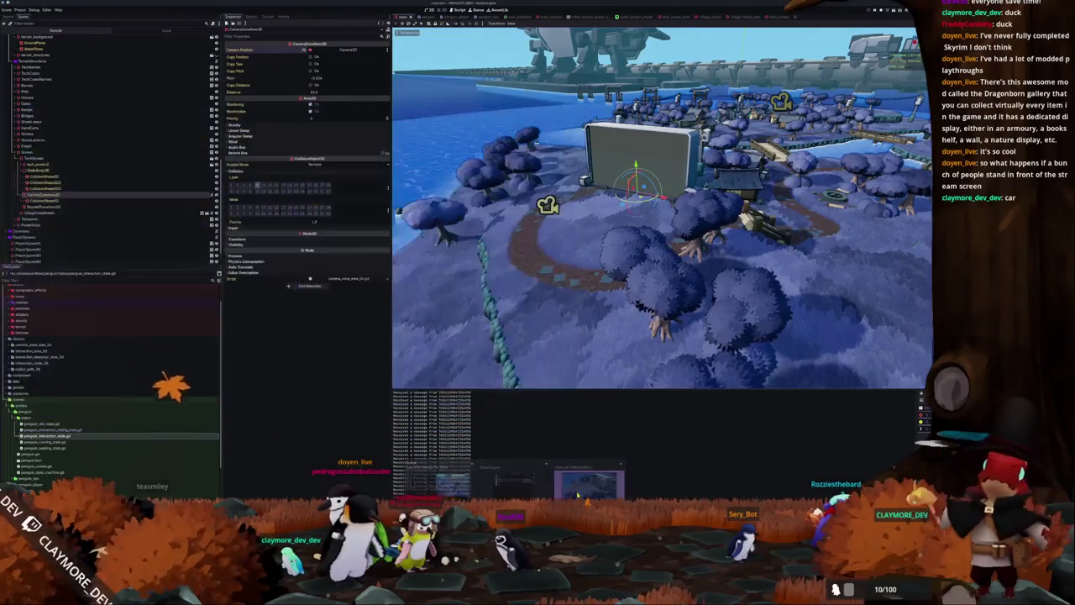
pyautogui.press('F5')
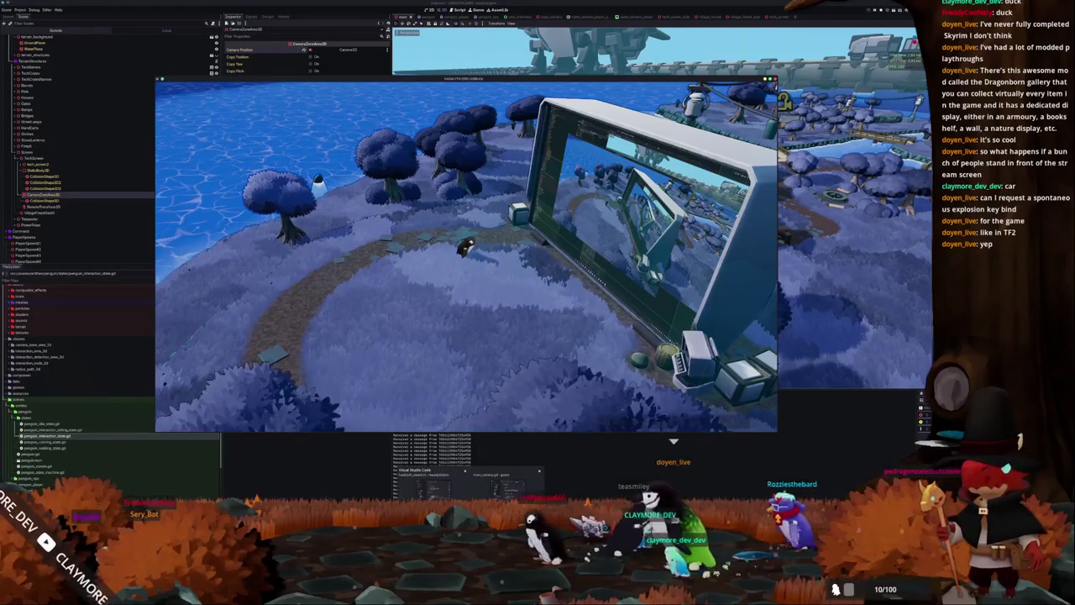
pyautogui.hotkey('alt', 'Tab')
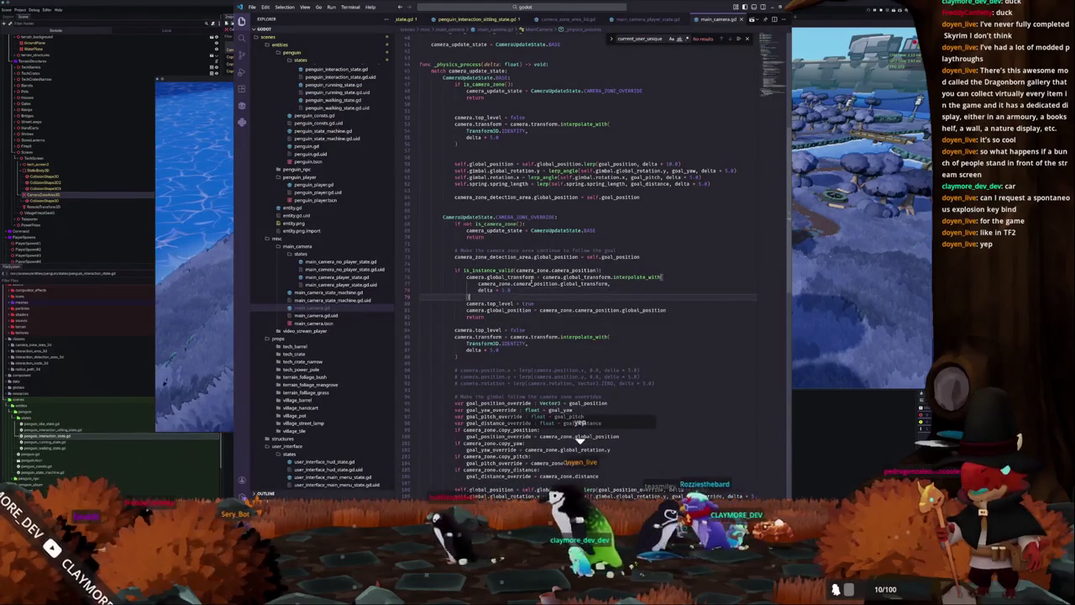
# Comment out the direct global_position snap and place camera.top_level = true right under the if.
pyautogui.doubleClick(535, 283)
pyautogui.click(466, 310)
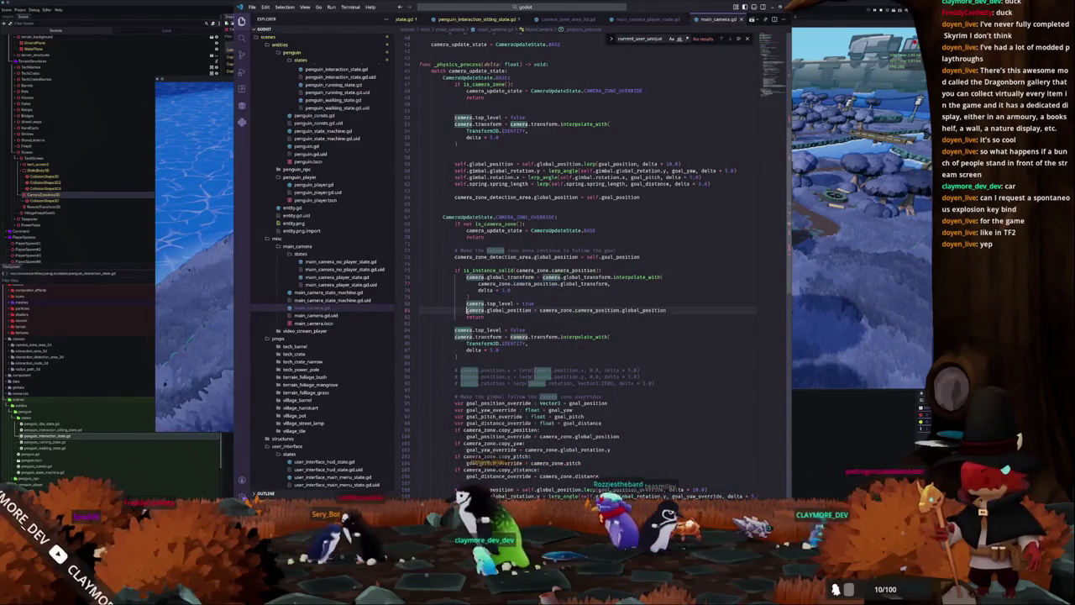
pyautogui.hotkey('ctrl', '/')
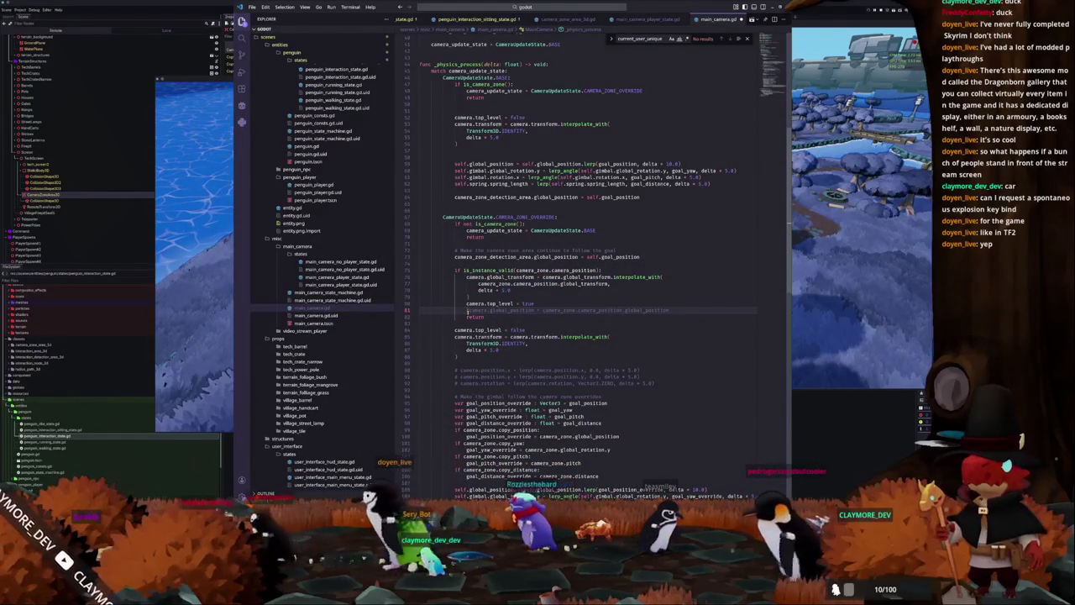
pyautogui.press('Up')
pyautogui.hotkey('ctrl', 'shift', 'k')
pyautogui.press('Up')
pyautogui.press('Up')
pyautogui.press('Up')
pyautogui.hotkey('ctrl', 'd')
pyautogui.hotkey('ctrl', 'z')
pyautogui.hotkey('ctrl', 'z')
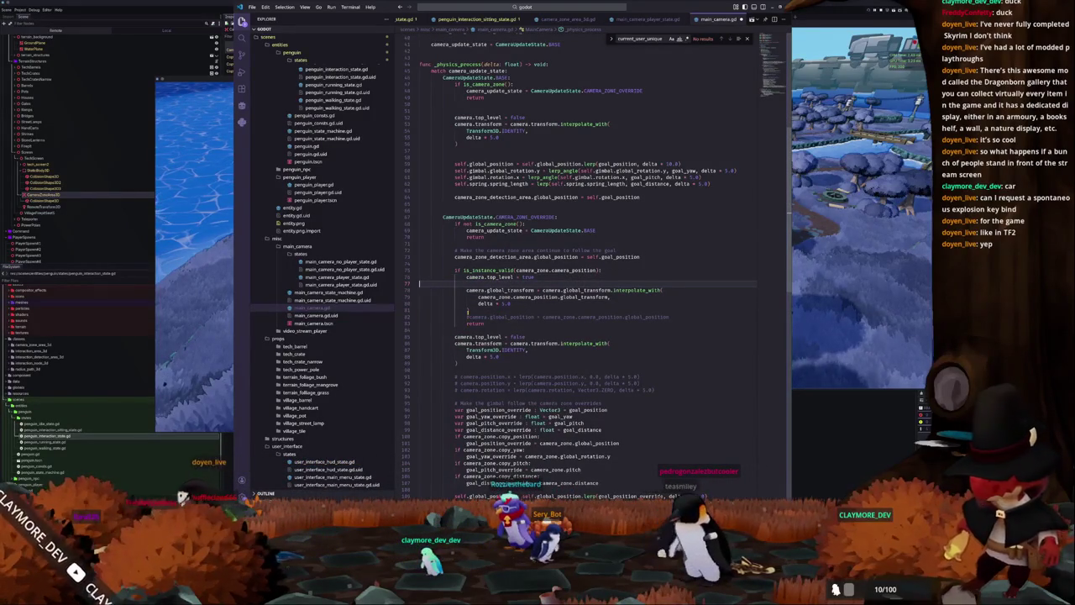
pyautogui.hotkey('ctrl', 'shift', 'k')
pyautogui.press('Down')
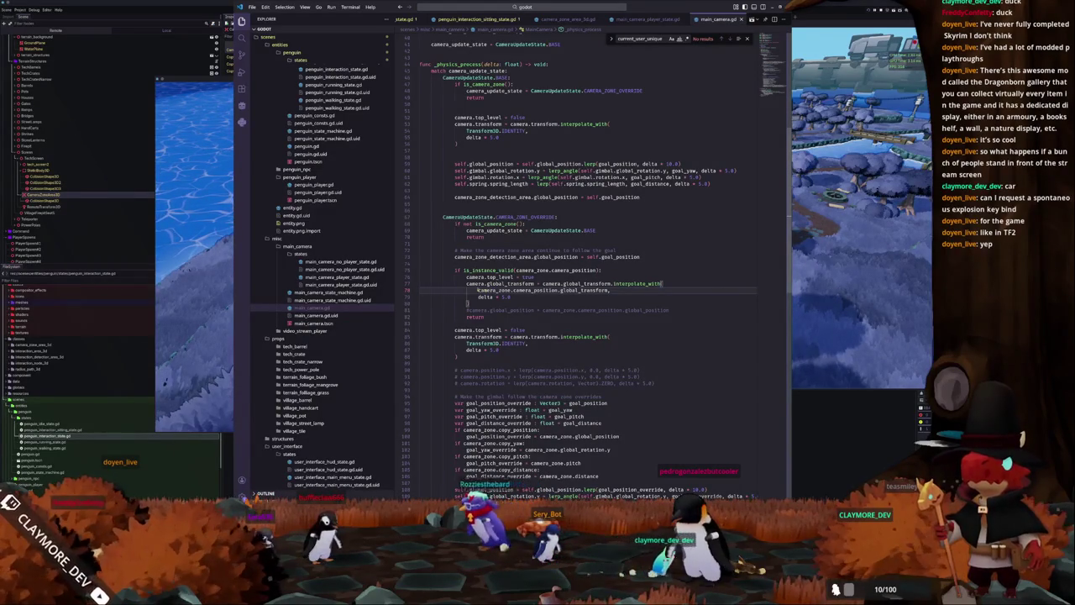
# Dismiss the global_transform popup and paste over the commented global_position line below the blend.
pyautogui.moveTo(581, 290)
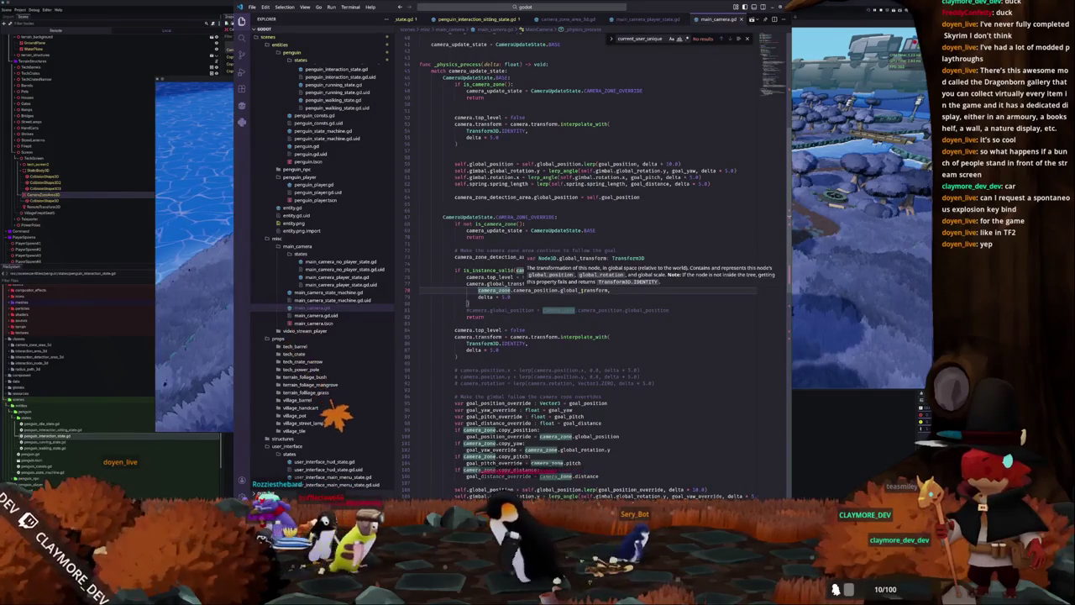
pyautogui.click(581, 289)
pyautogui.click(577, 298)
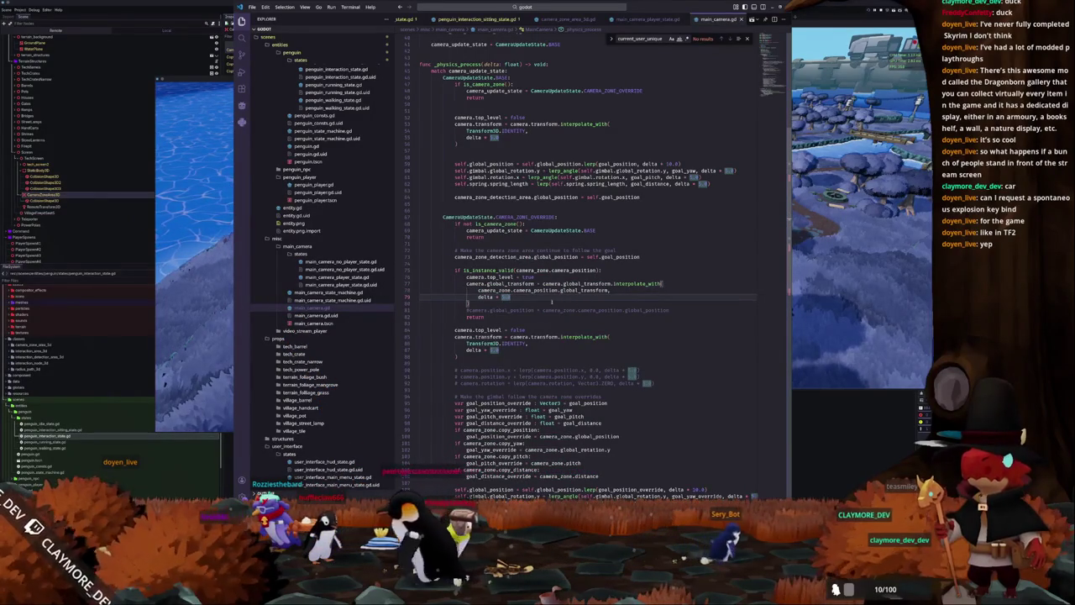
pyautogui.click(495, 304)
pyautogui.click(491, 318)
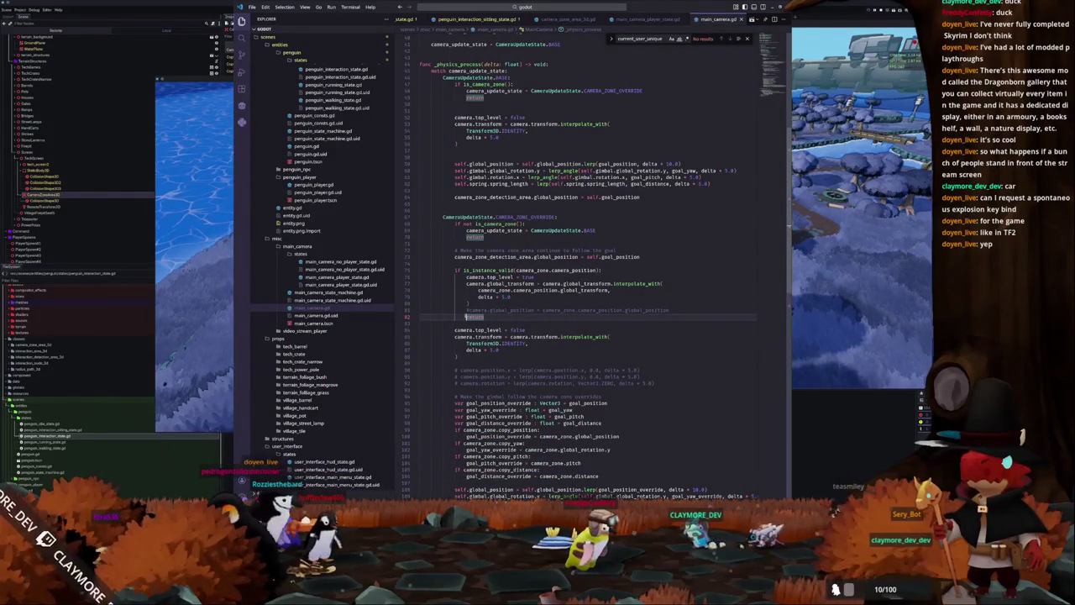
pyautogui.hotkey('shift', 'Up')
pyautogui.hotkey('ctrl', 'v')
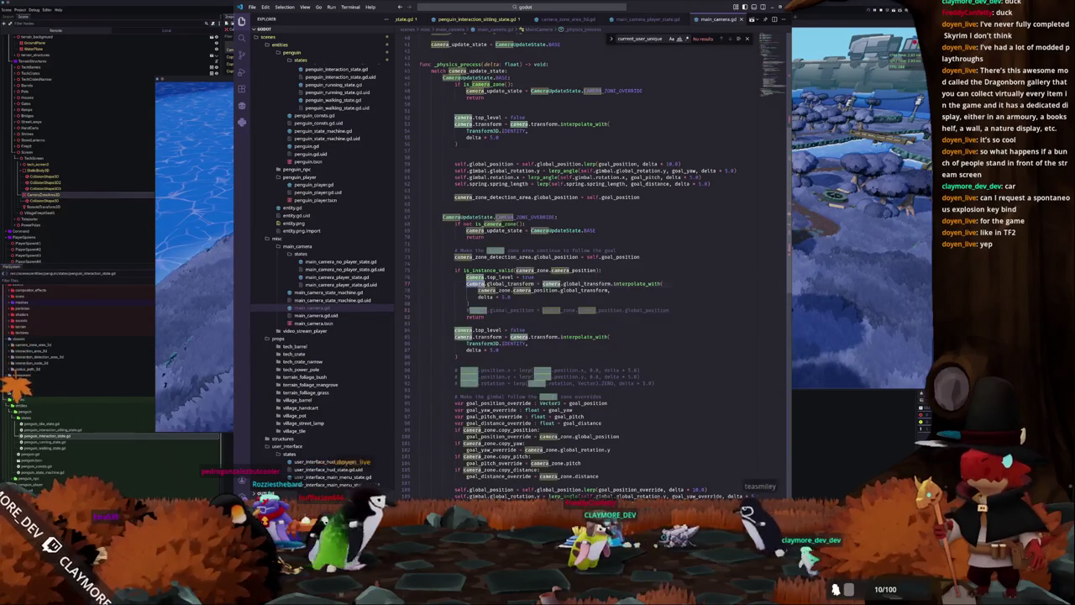
pyautogui.scroll(-2, 596, 252)
# Delete the goal-following comment and camera_zone_detection_area assignment from the CAMERA_ZONE_OVERRIDE branch.
pyautogui.scroll(-2, 450, 304)
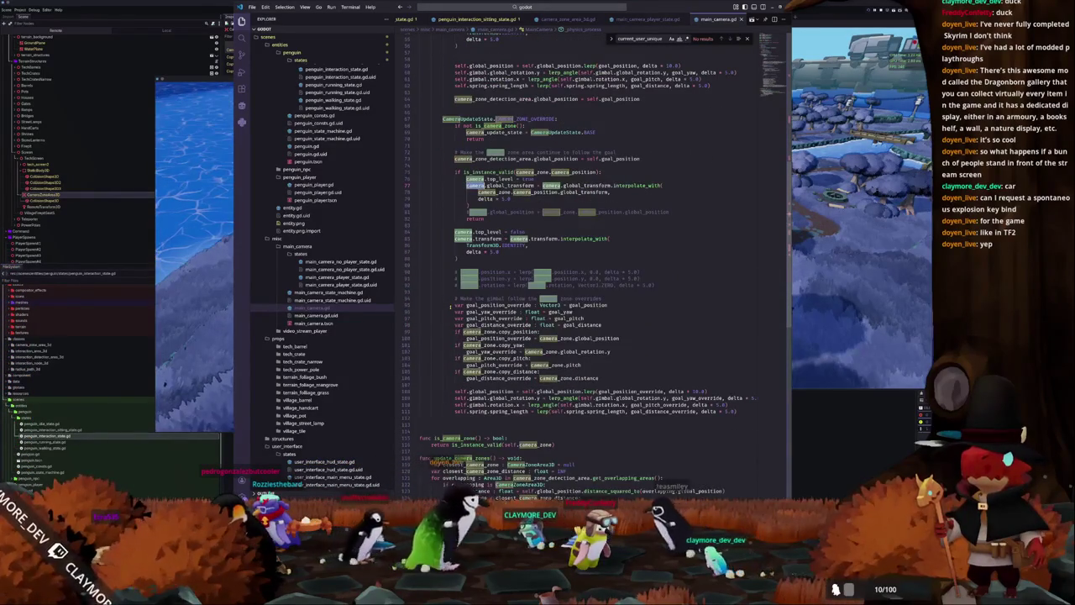
pyautogui.click(451, 306)
pyautogui.doubleClick(470, 218)
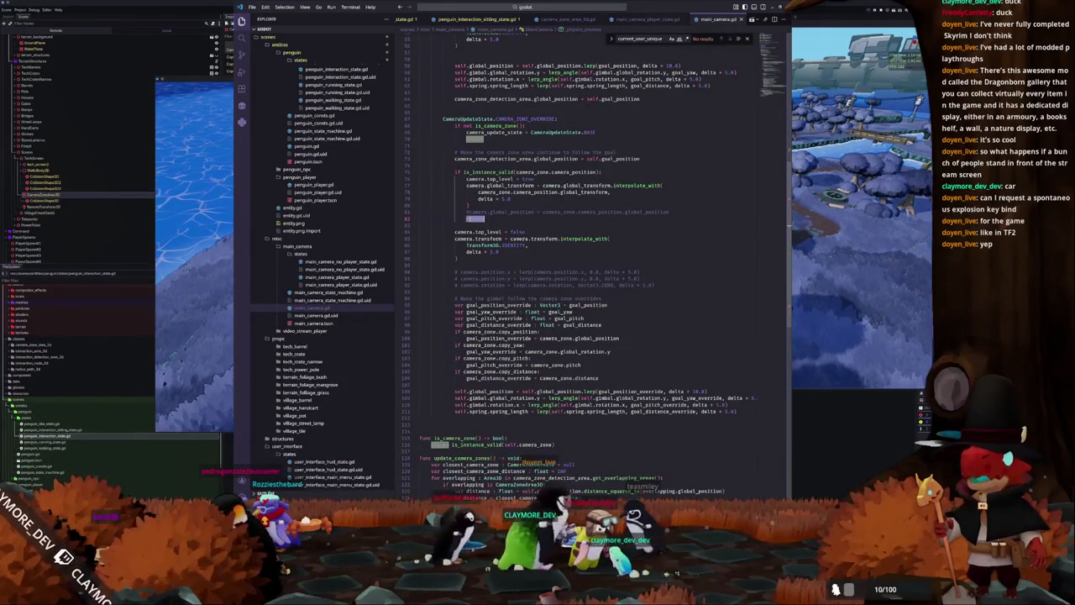
pyautogui.scroll(-4, 468, 329)
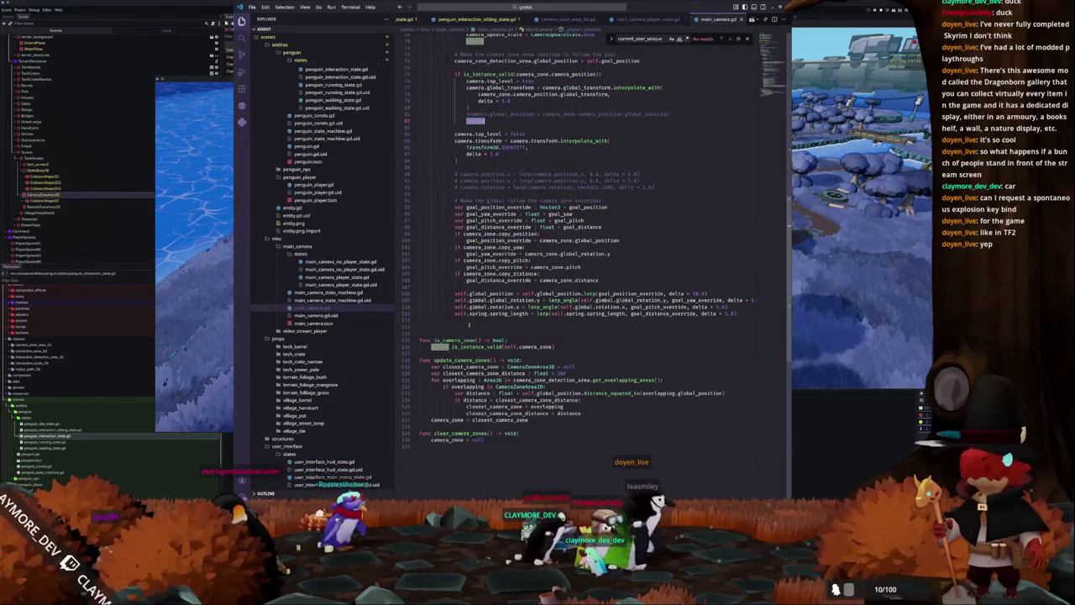
pyautogui.scroll(4, 462, 321)
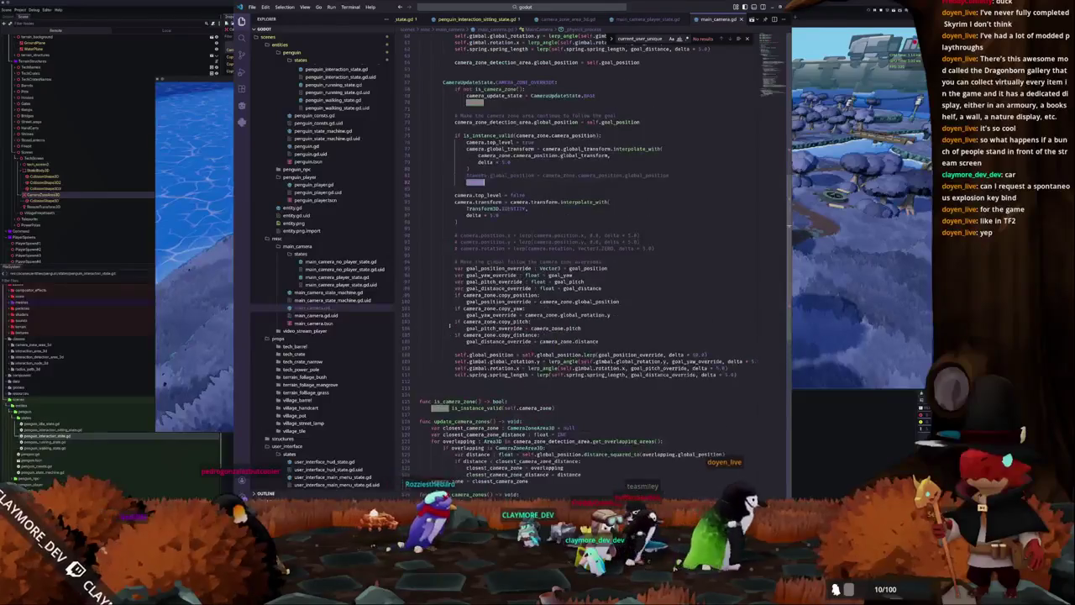
pyautogui.scroll(1, 450, 328)
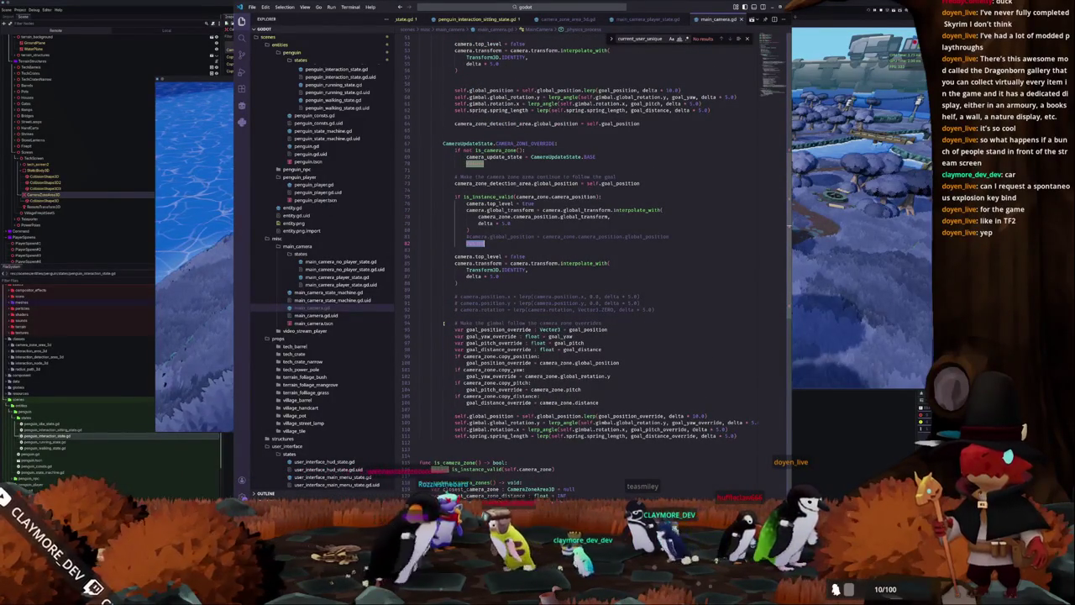
pyautogui.scroll(2, 443, 323)
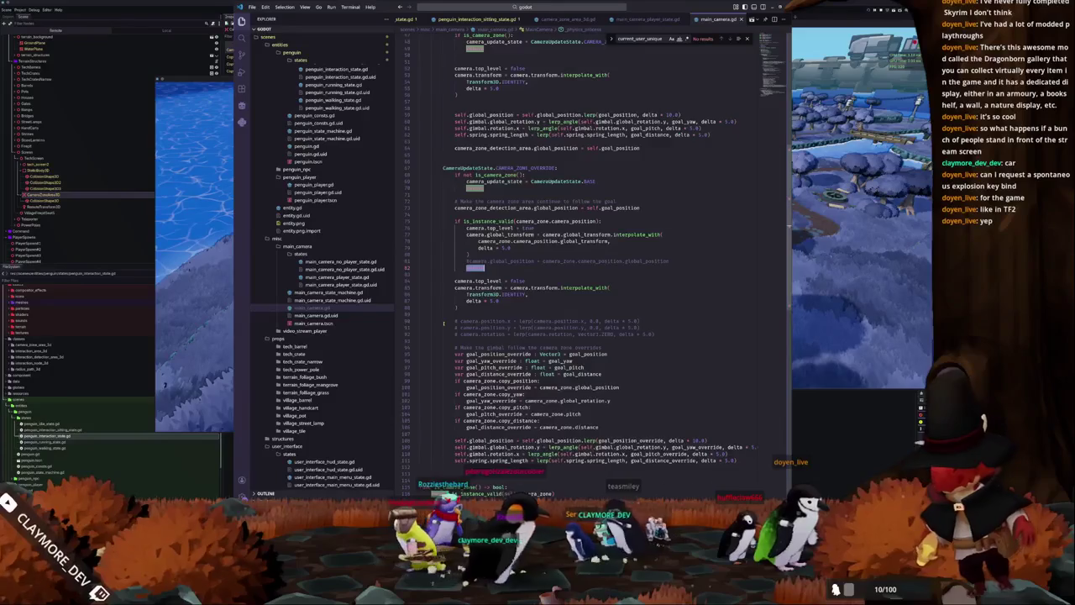
pyautogui.scroll(2, 444, 322)
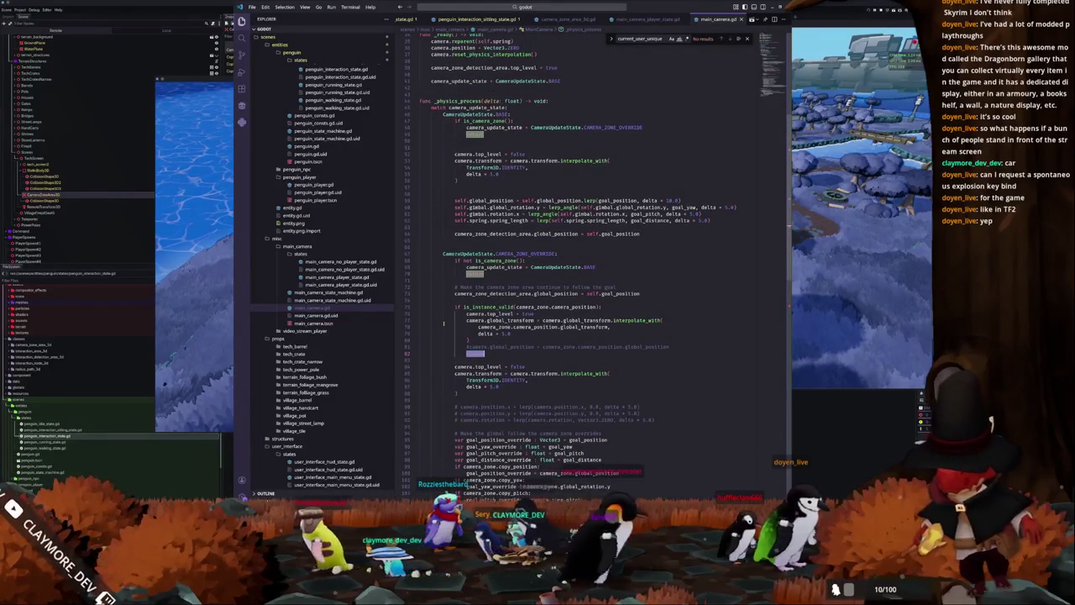
pyautogui.scroll(1, 443, 322)
pyautogui.scroll(4, 444, 323)
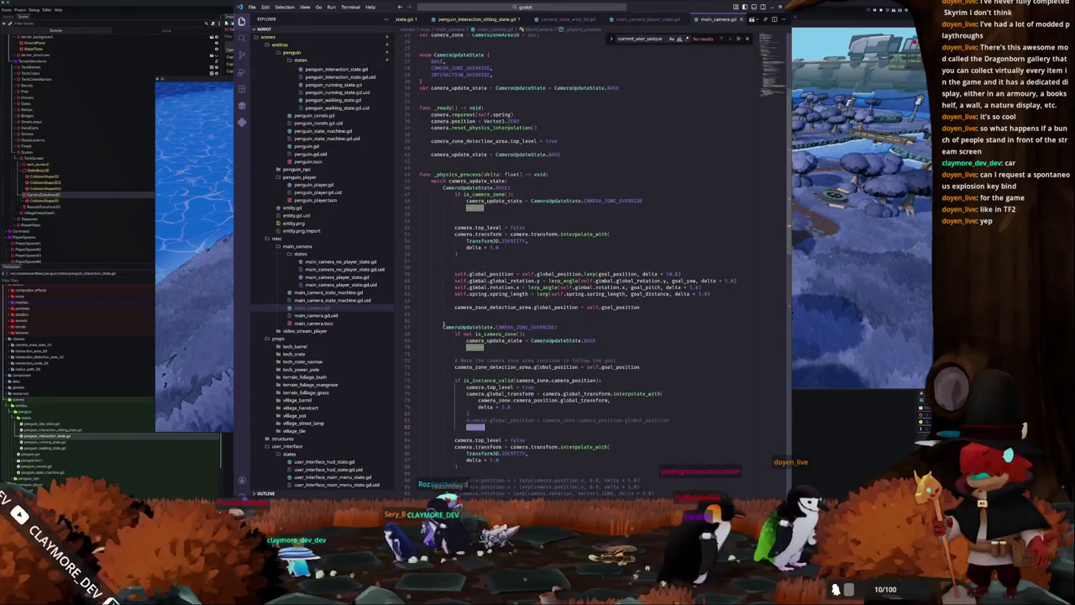
pyautogui.scroll(6, 443, 323)
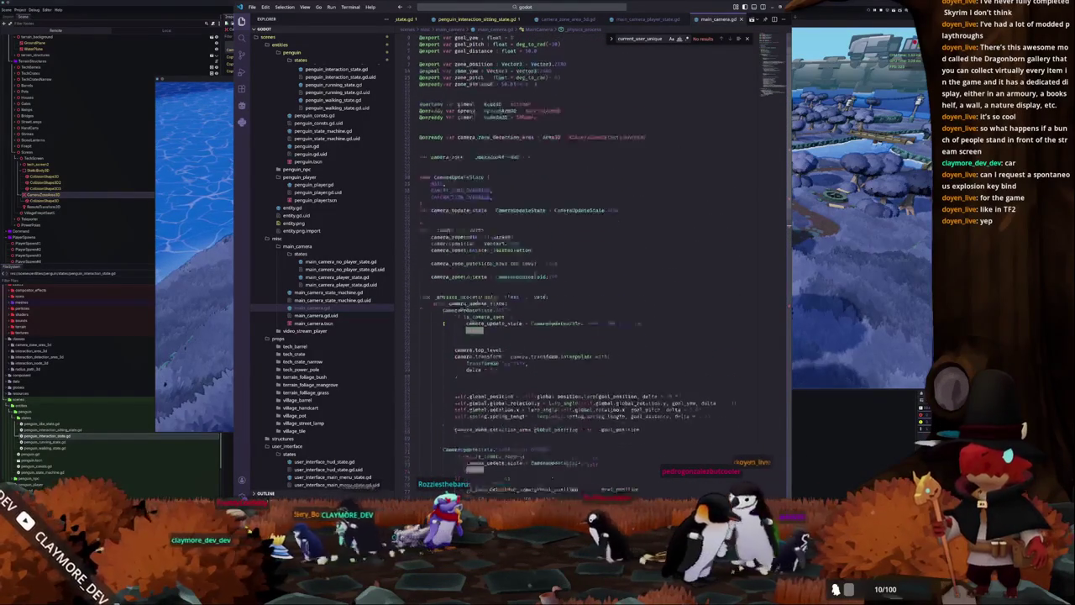
pyautogui.scroll(-7, 444, 324)
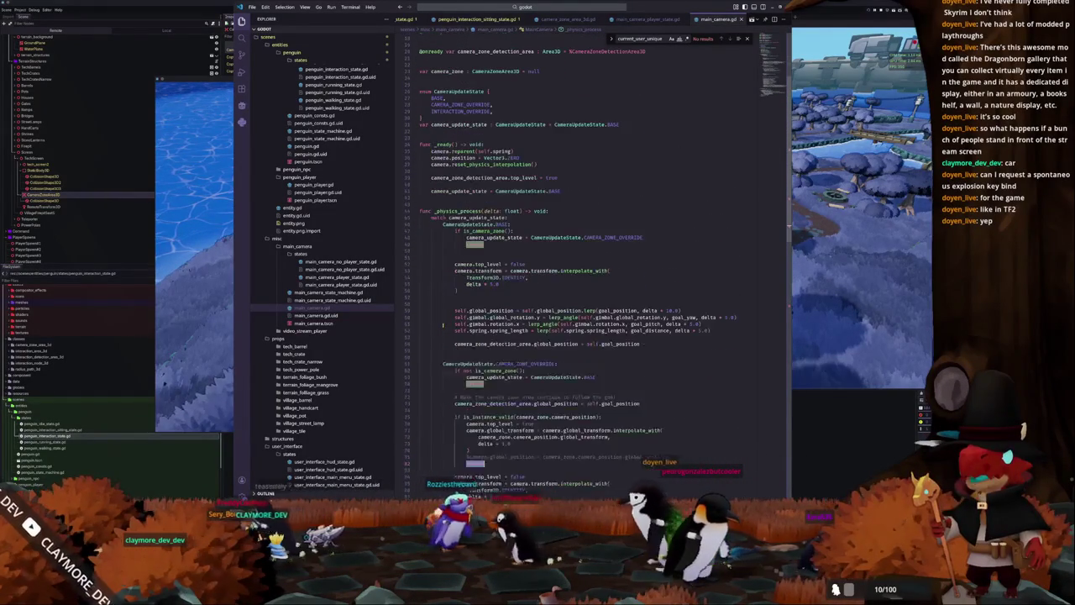
pyautogui.scroll(-3, 443, 325)
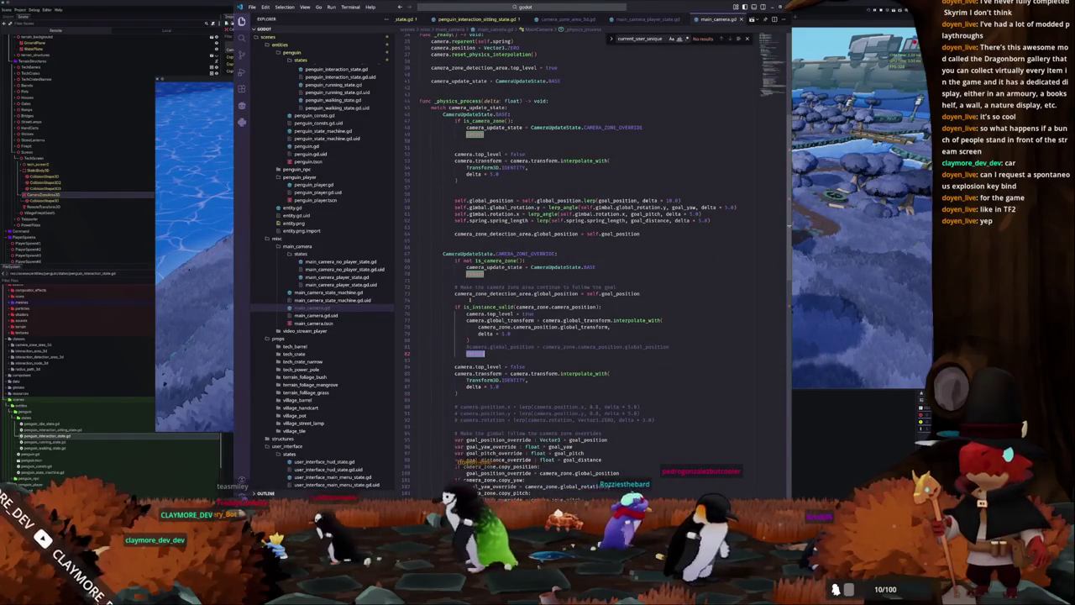
pyautogui.moveTo(642, 294); pyautogui.dragTo(420, 287)
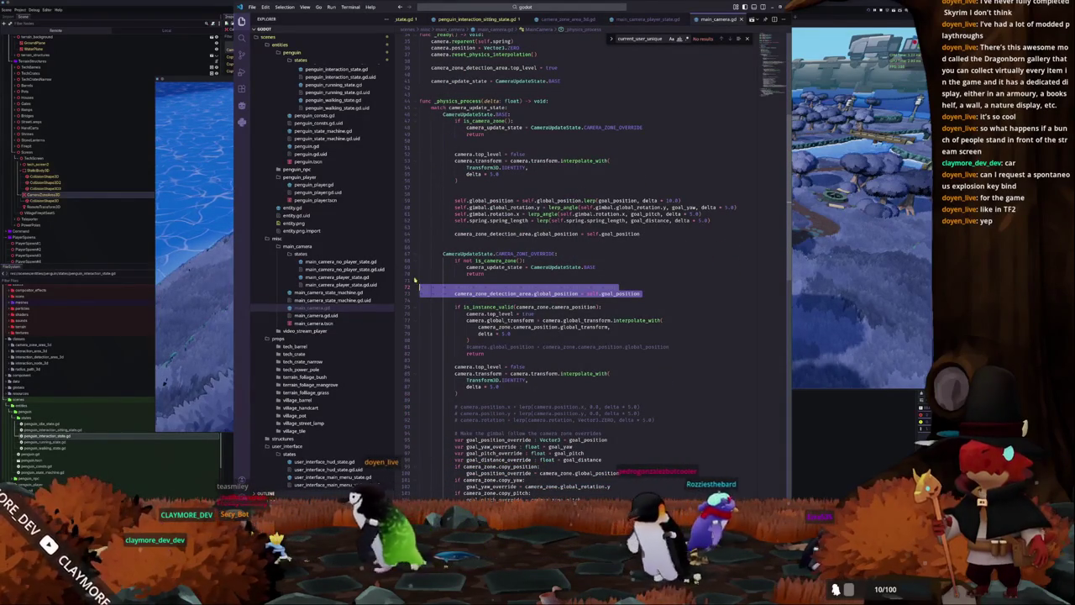
pyautogui.press('BackSpace')
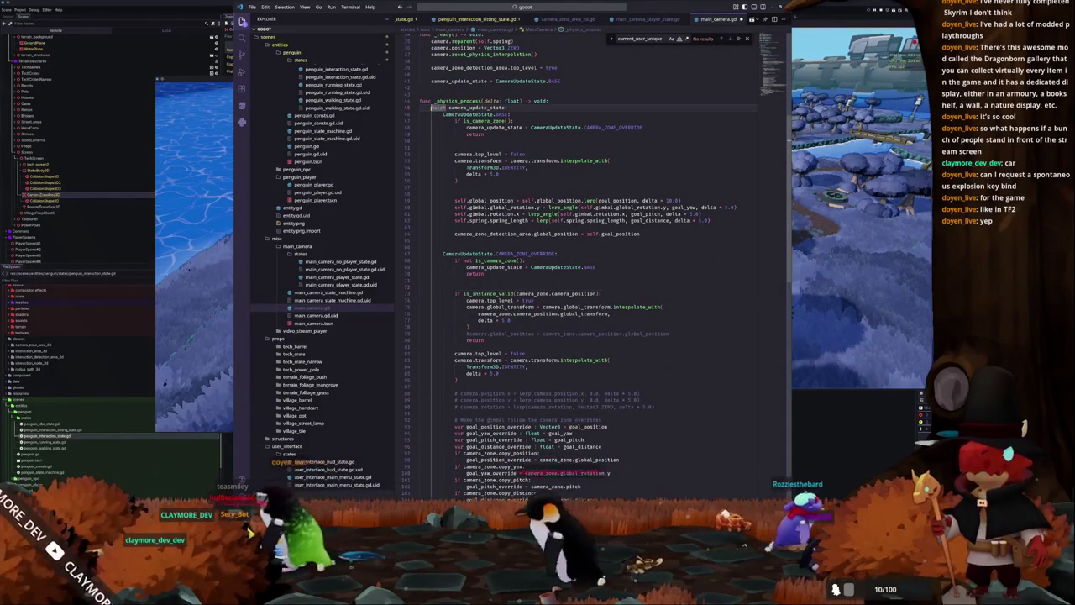
# Paste the detection-area follow lines at the top of _physics_process and align their indentation.
pyautogui.hotkey('ctrl', 'v')
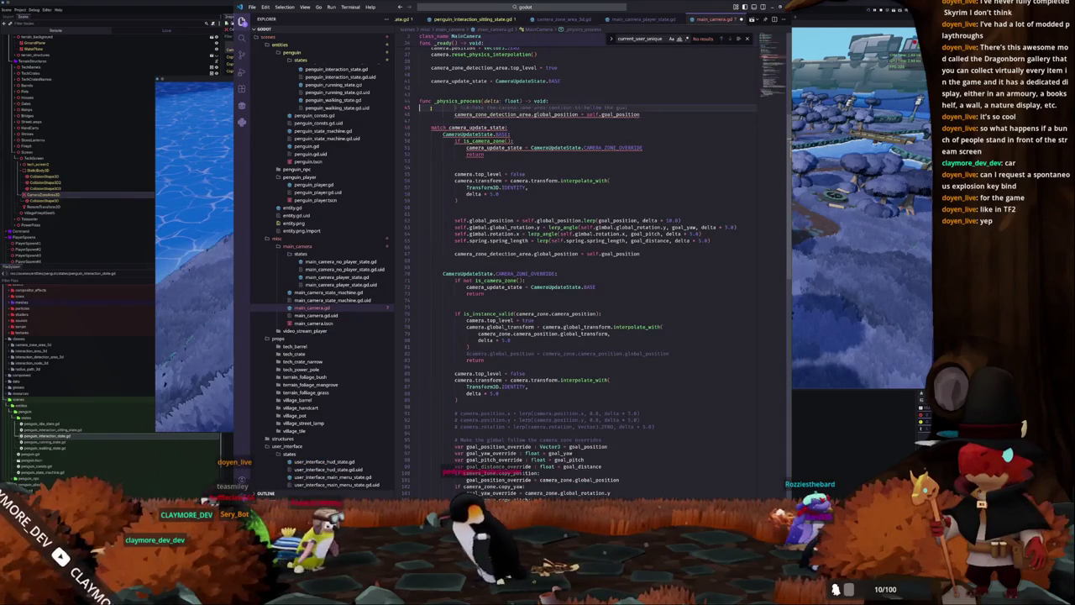
pyautogui.press('Tab')
pyautogui.press('Down')
pyautogui.hotkey('shift', 'Tab')
pyautogui.hotkey('shift', 'Tab')
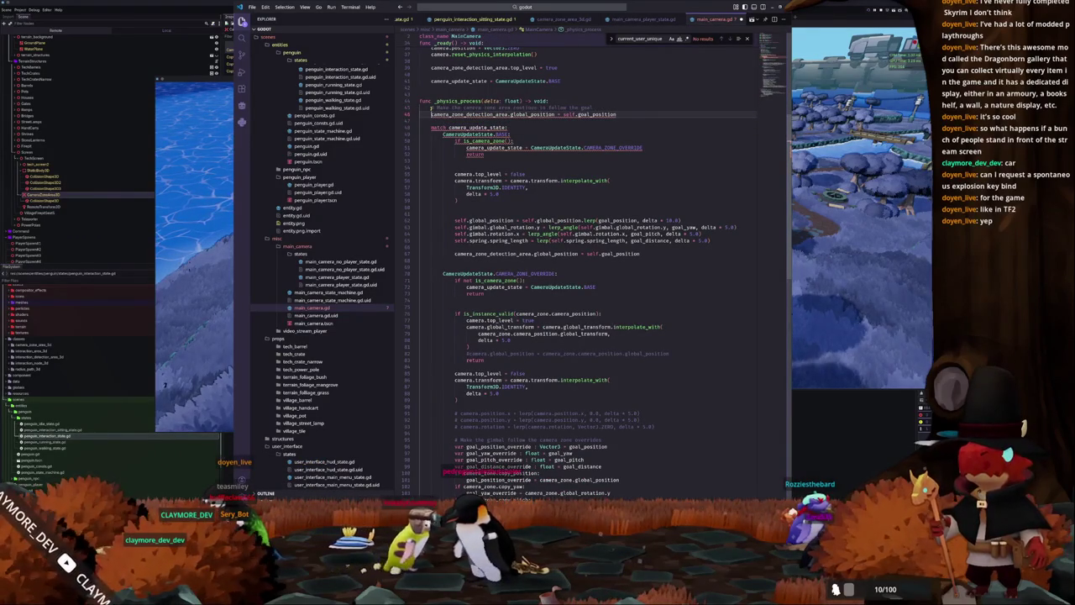
pyautogui.press('Down')
# Delete the duplicate detection-area line in the BASE branch and the blank line above the lerp block.
pyautogui.press('Down')
pyautogui.press('Down')
pyautogui.press('Down')
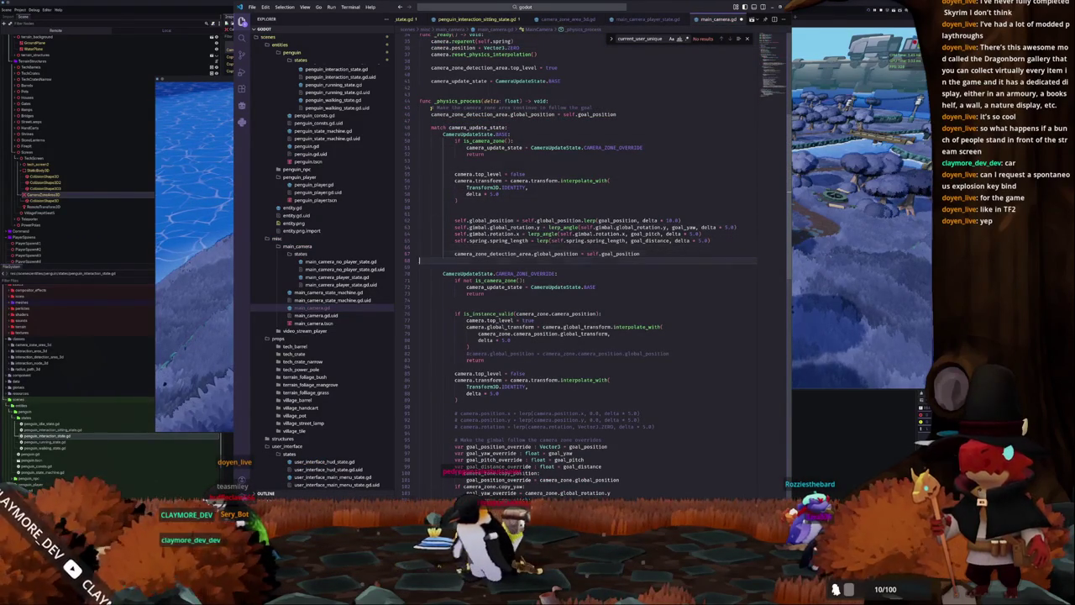
pyautogui.hotkey('ctrl', 'shift', 'k')
pyautogui.press('BackSpace')
pyautogui.press('Down')
pyautogui.press('Down')
pyautogui.press('Down')
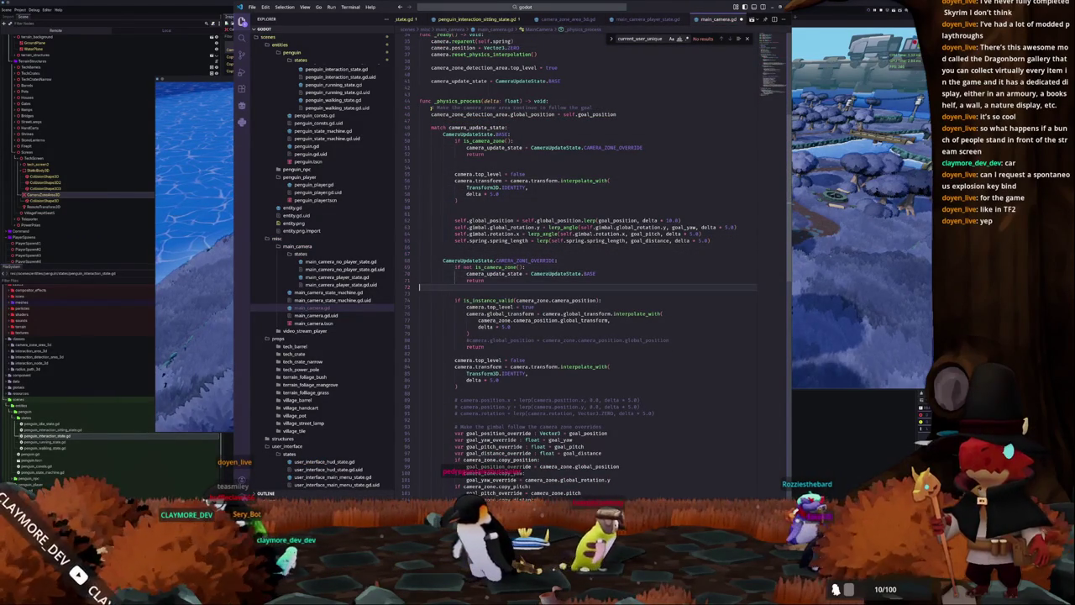
pyautogui.click(428, 213)
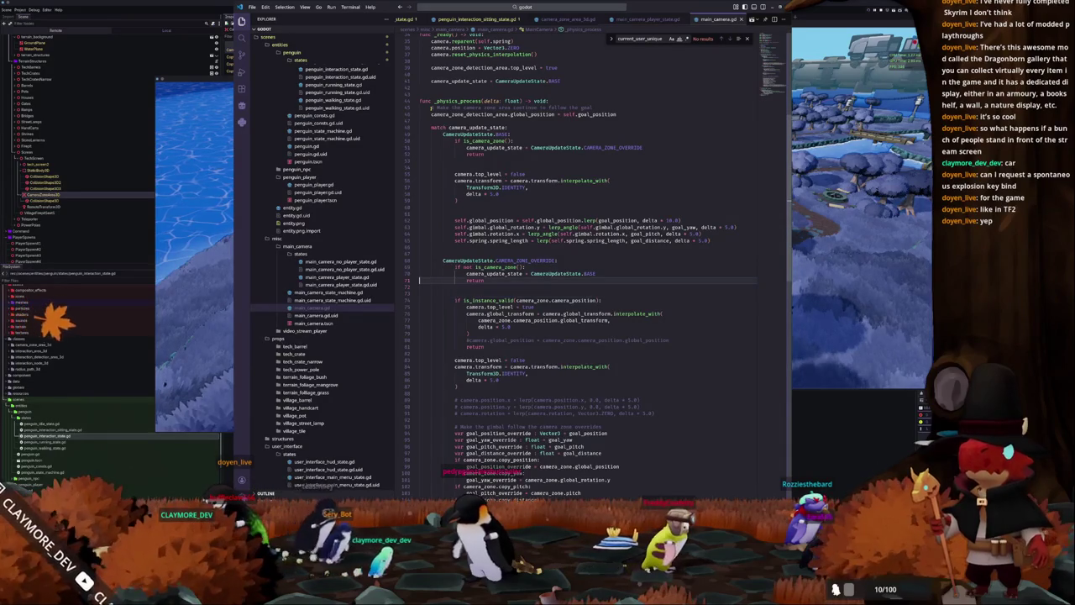
pyautogui.hotkey('ctrl', 'shift', 'k')
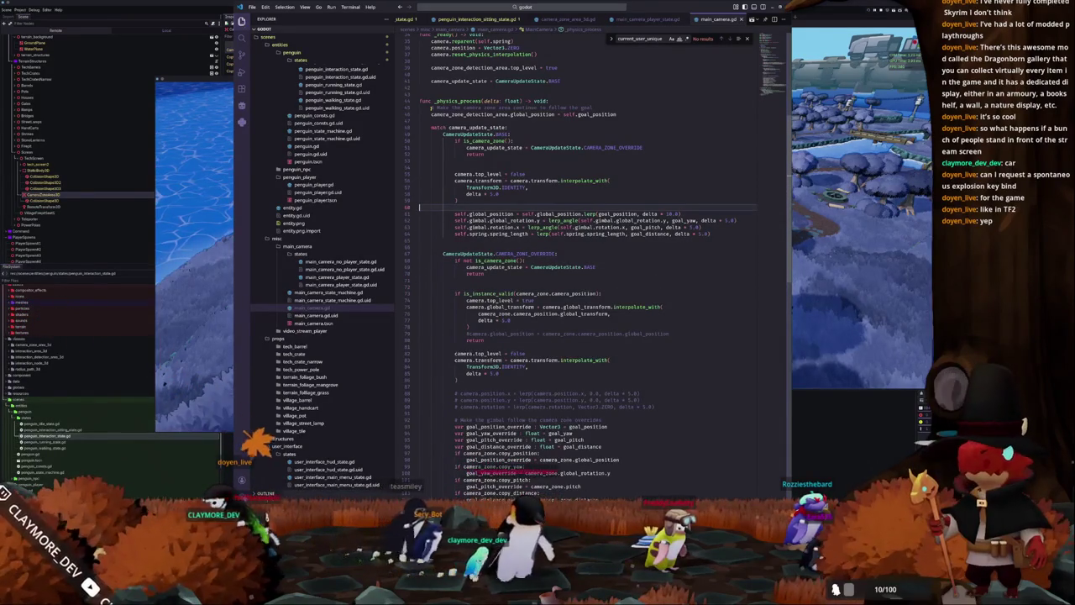
pyautogui.click(420, 300)
pyautogui.click(420, 306)
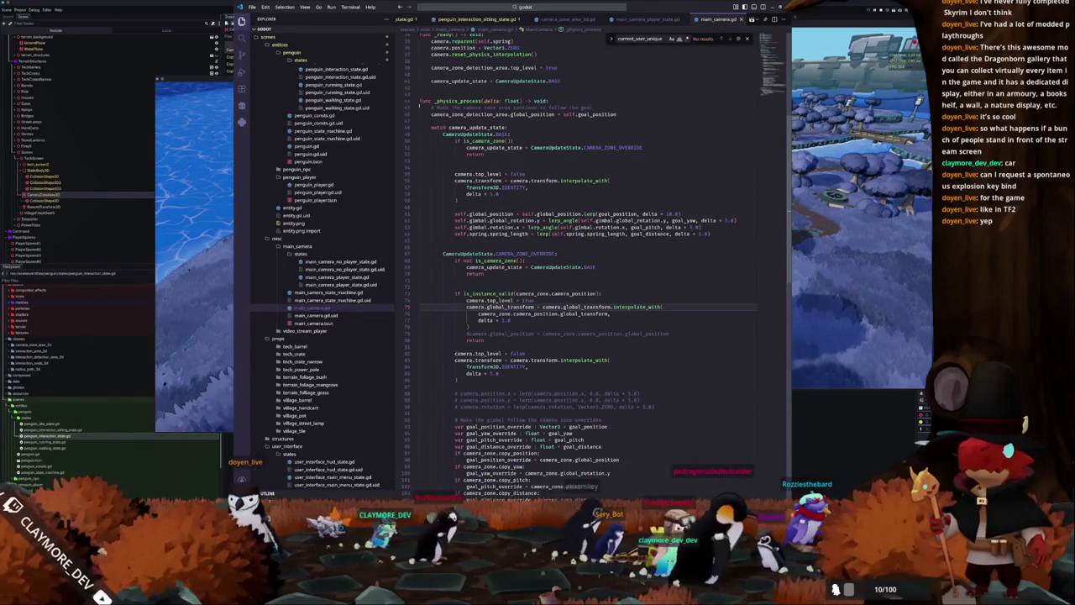
pyautogui.hotkey('alt', 'Tab')
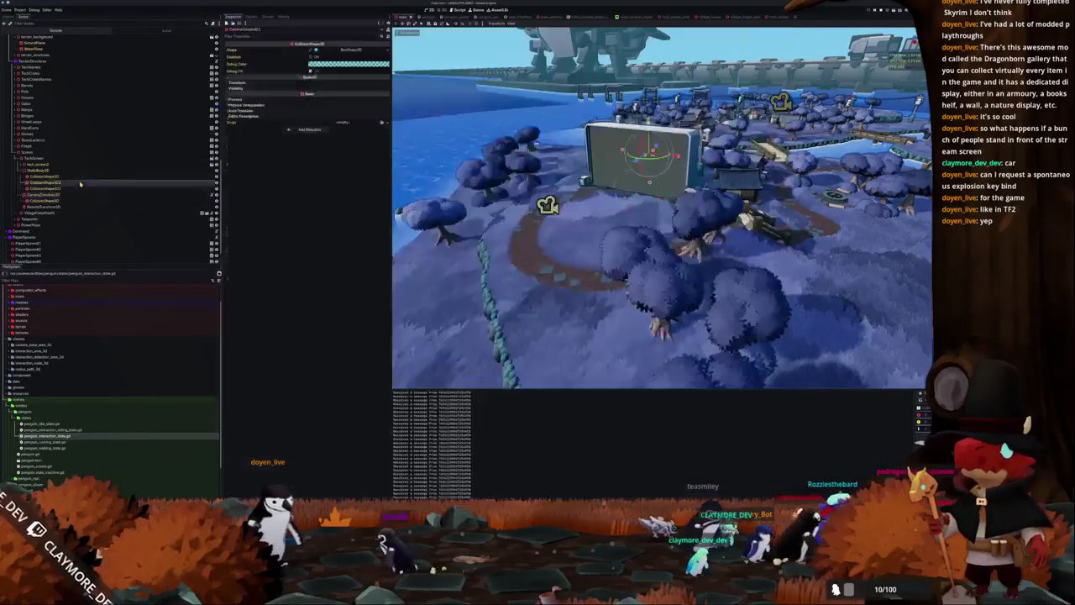
# Close the running game and return to the editor with Camera3D selected.
pyautogui.click(70, 110)
pyautogui.click(39, 88)
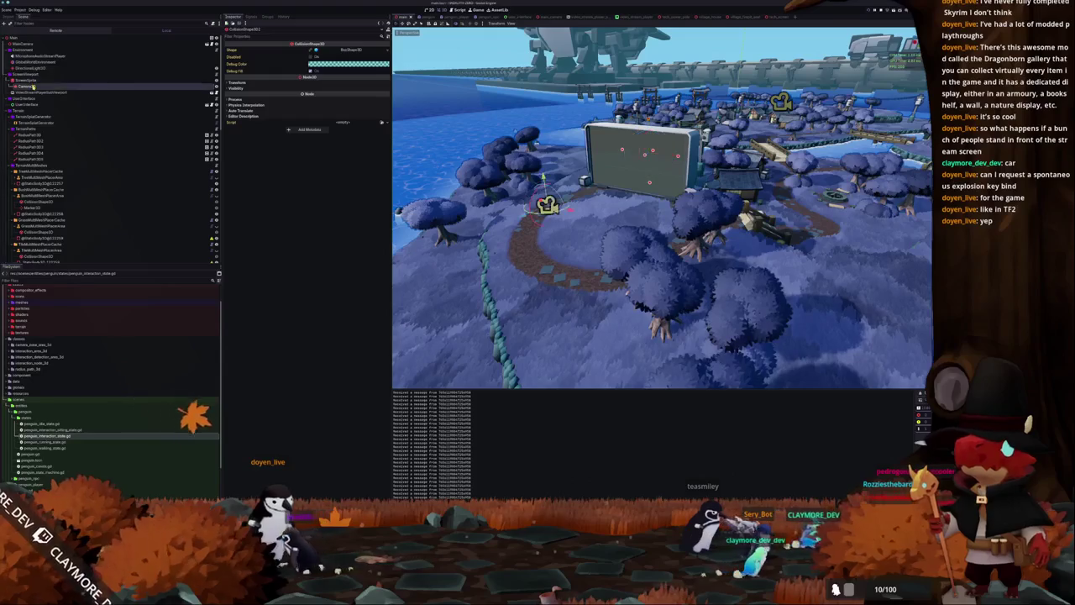
# Add a Node3D child named TargetNode3D and move it under ScreenViewport above ScreenSprite.
pyautogui.rightClick(39, 87)
pyautogui.click(53, 87)
pyautogui.write('mouse3d')
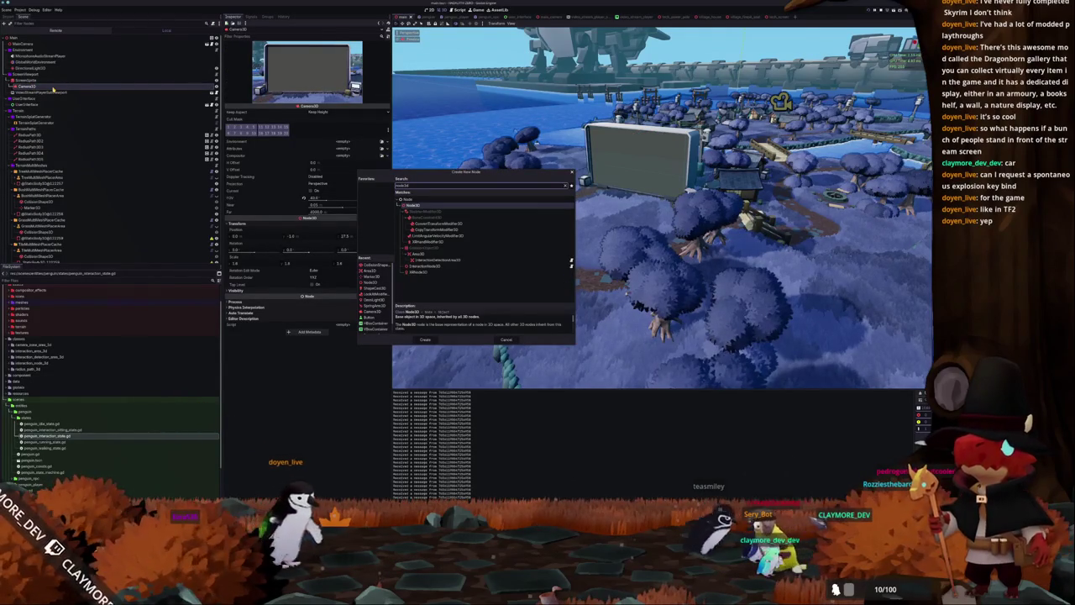
pyautogui.press('Return')
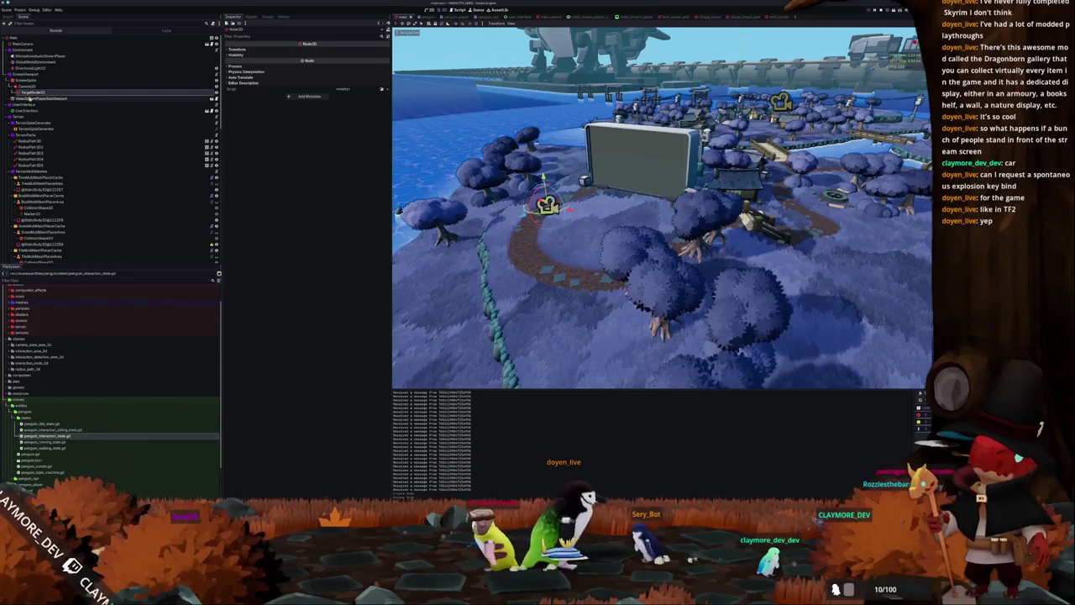
pyautogui.moveTo(40, 78)
pyautogui.mouseDown()
pyautogui.moveTo(44, 96)
pyautogui.moveTo(47, 88)
pyautogui.mouseUp()
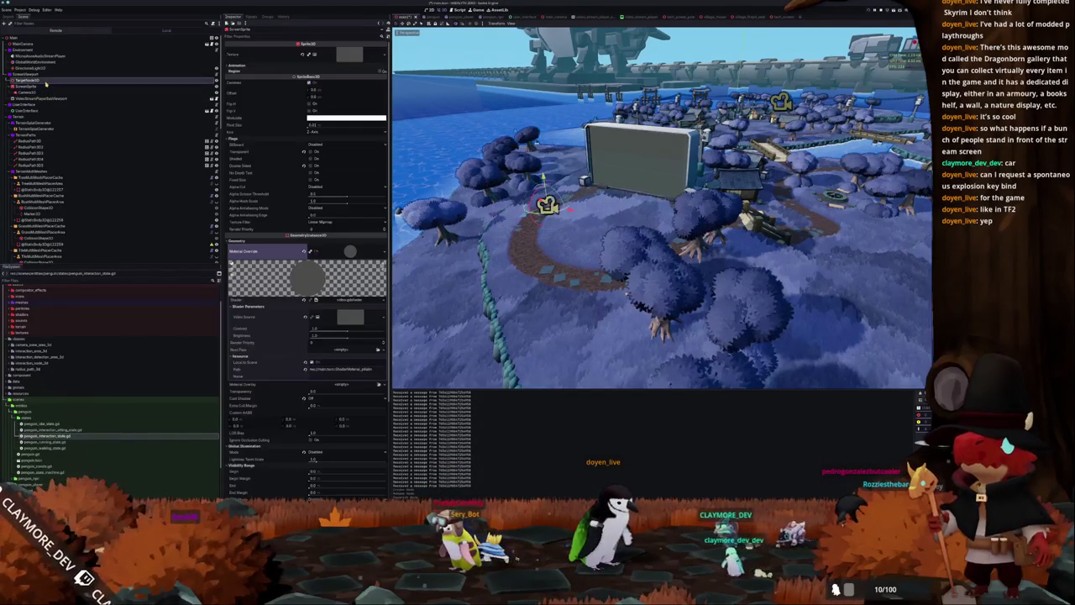
# Set CameraZoneArea3D's Camera Position to TargetNode3D and launch the game with F5.
pyautogui.scroll(-5, 81, 169)
pyautogui.click(81, 174)
pyautogui.click(344, 50)
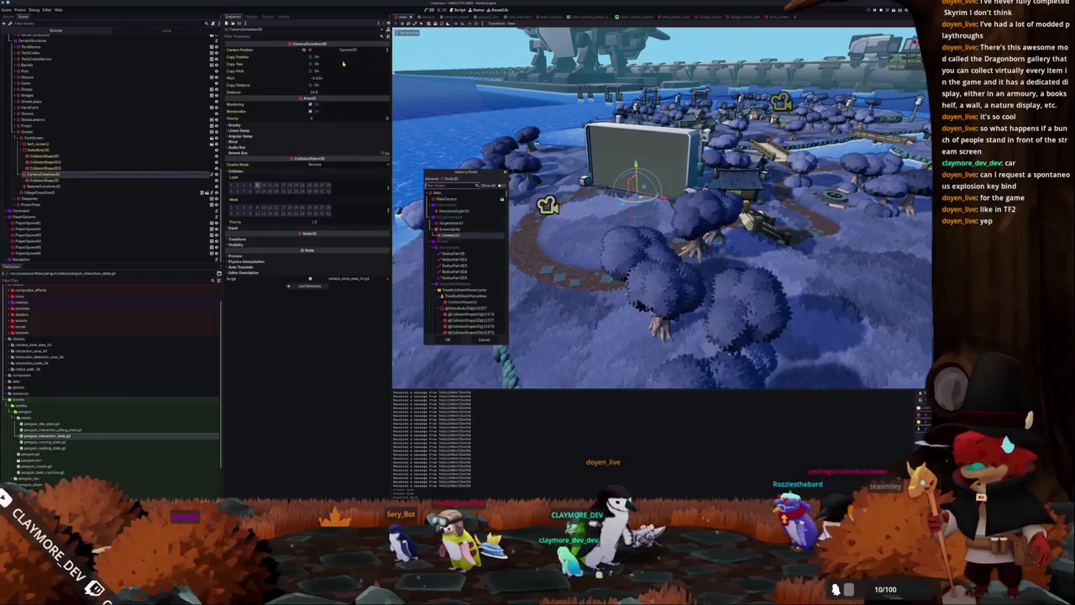
pyautogui.doubleClick(461, 224)
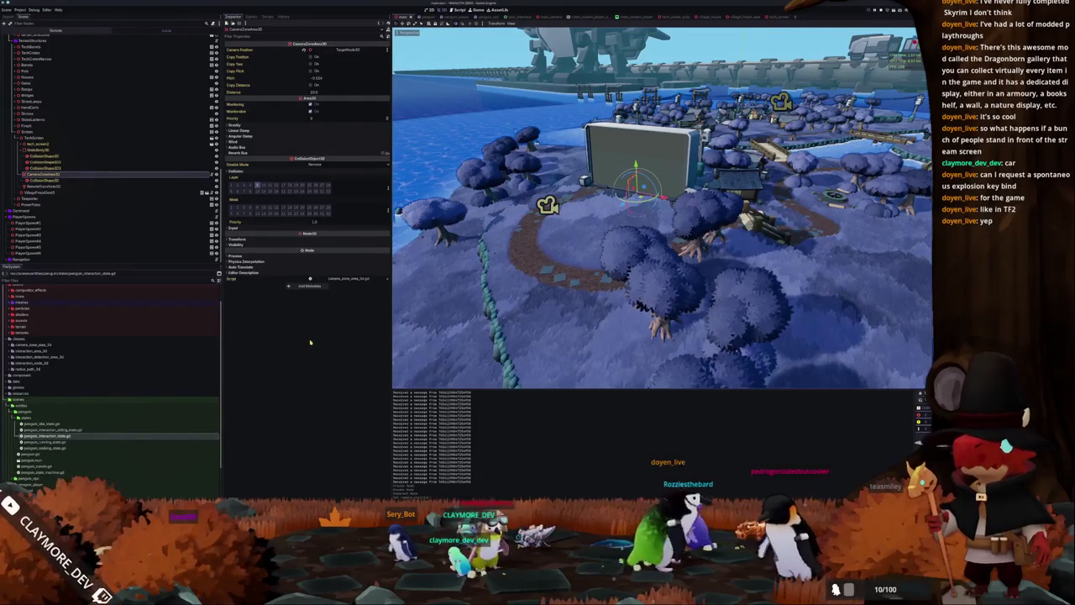
pyautogui.press('F5')
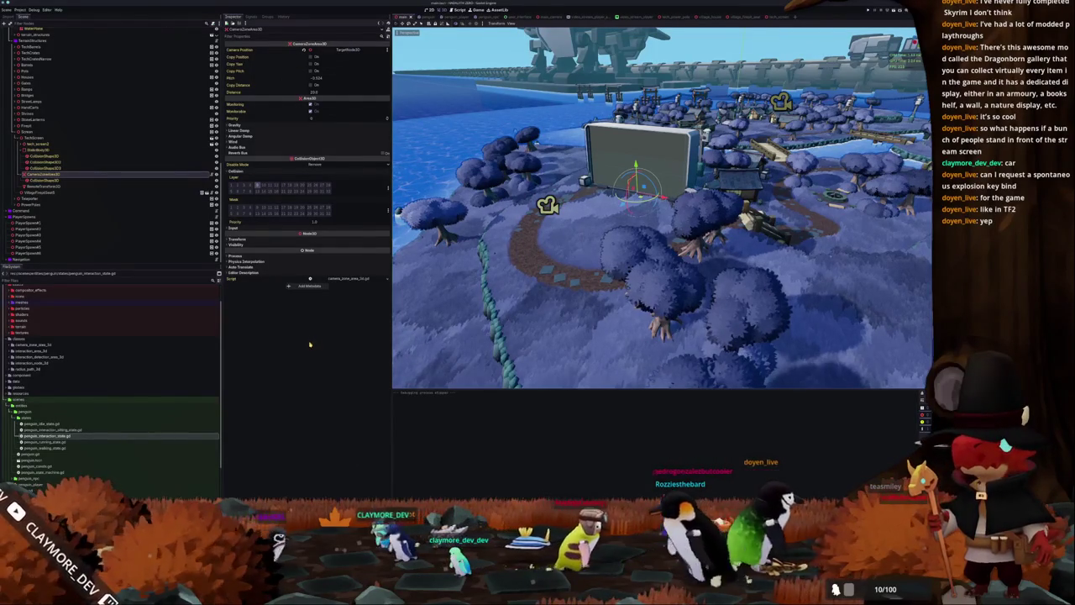
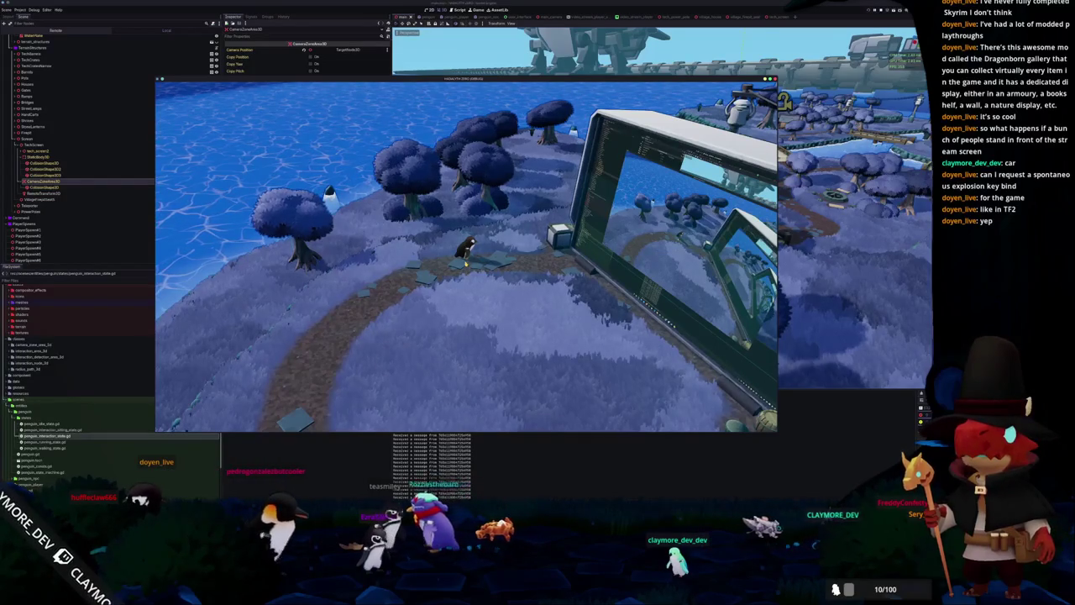
# Stop the running game and return to main_camera.gd at the override's camera.top_level line.
pyautogui.press('F8')
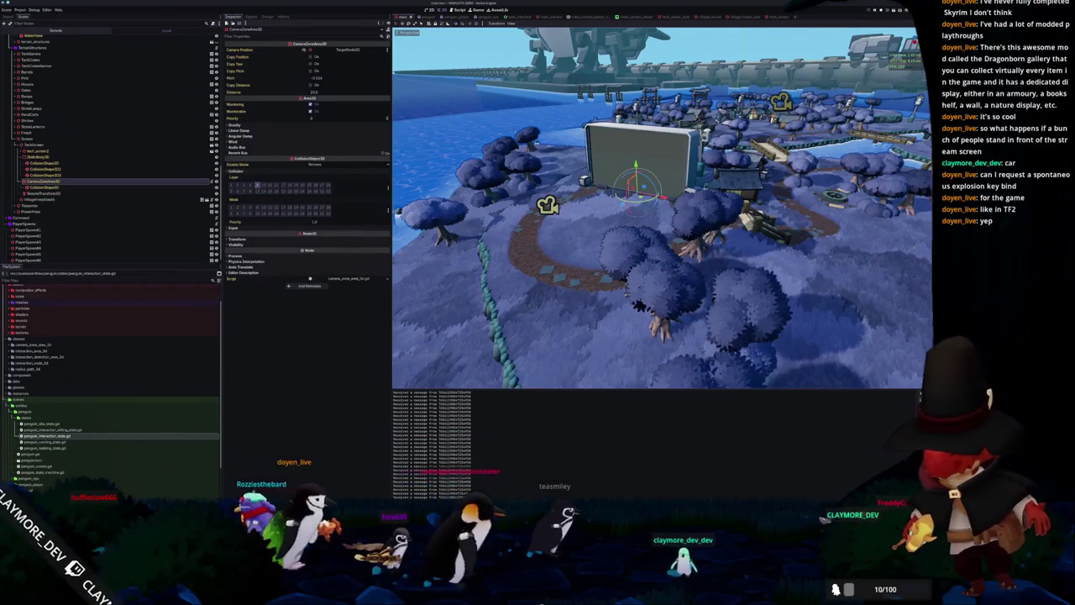
pyautogui.hotkey('alt', 'Tab')
pyautogui.click(464, 393)
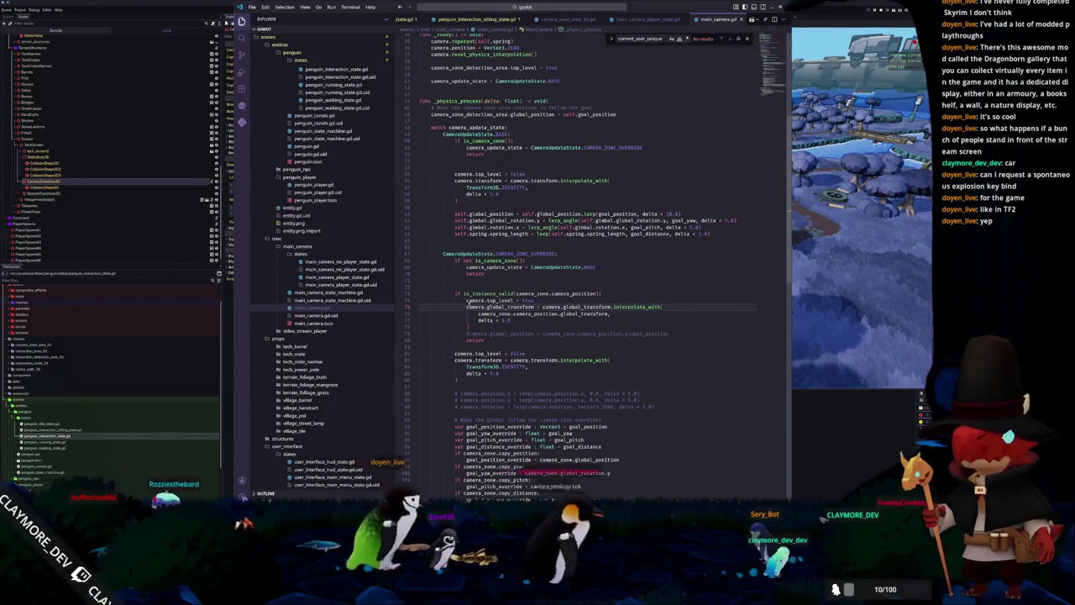
# Add camera.reparent(get_tree().root) above camera.top_level = true, save, and return to Godot.
pyautogui.press('Return')
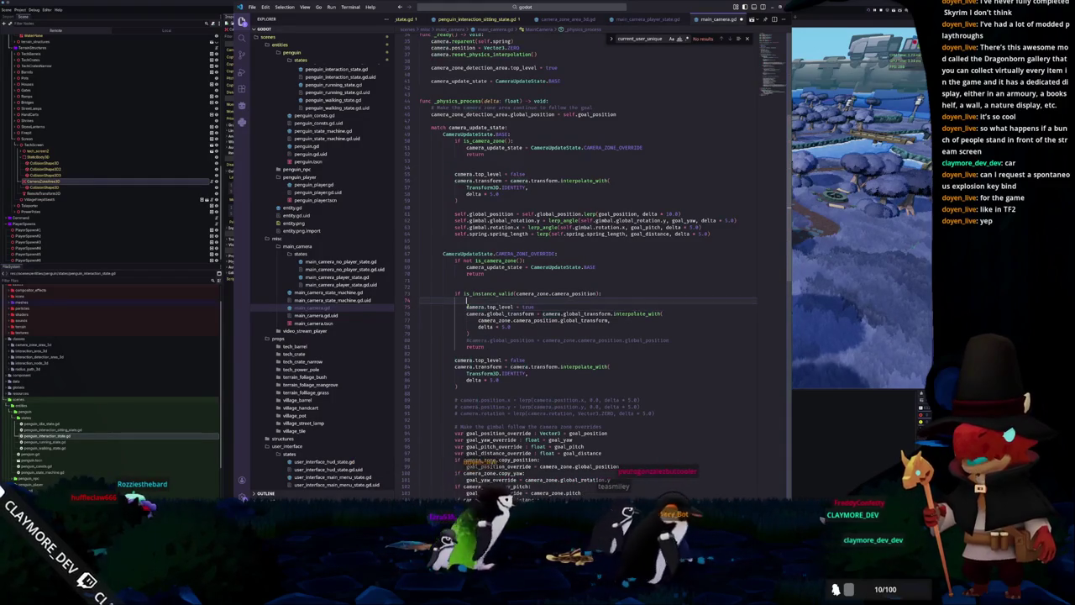
pyautogui.write('camera.reparent')
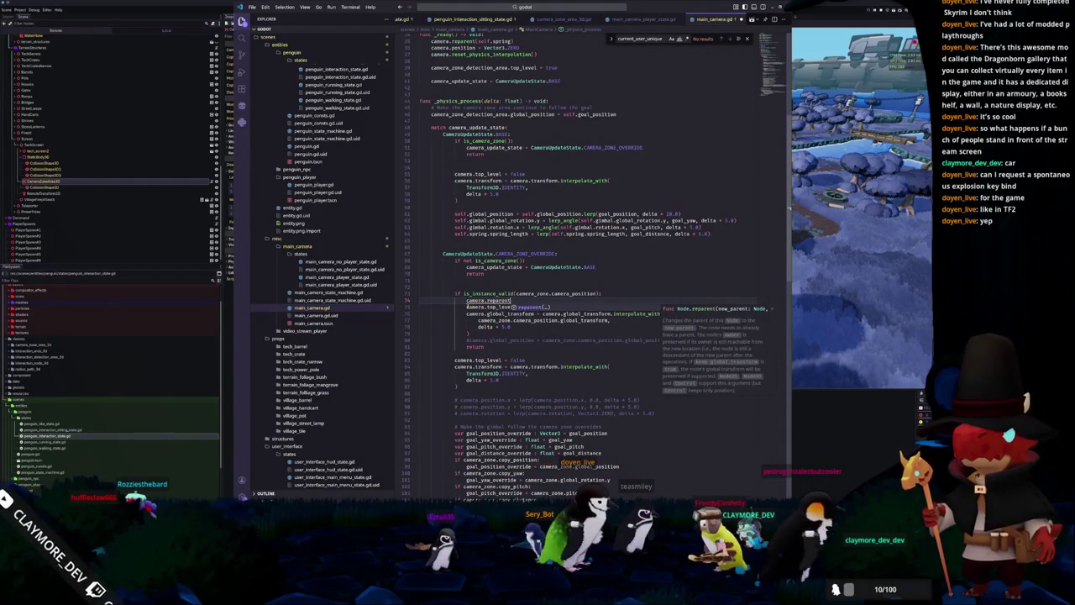
pyautogui.press('Tab')
pyautogui.write('get_t')
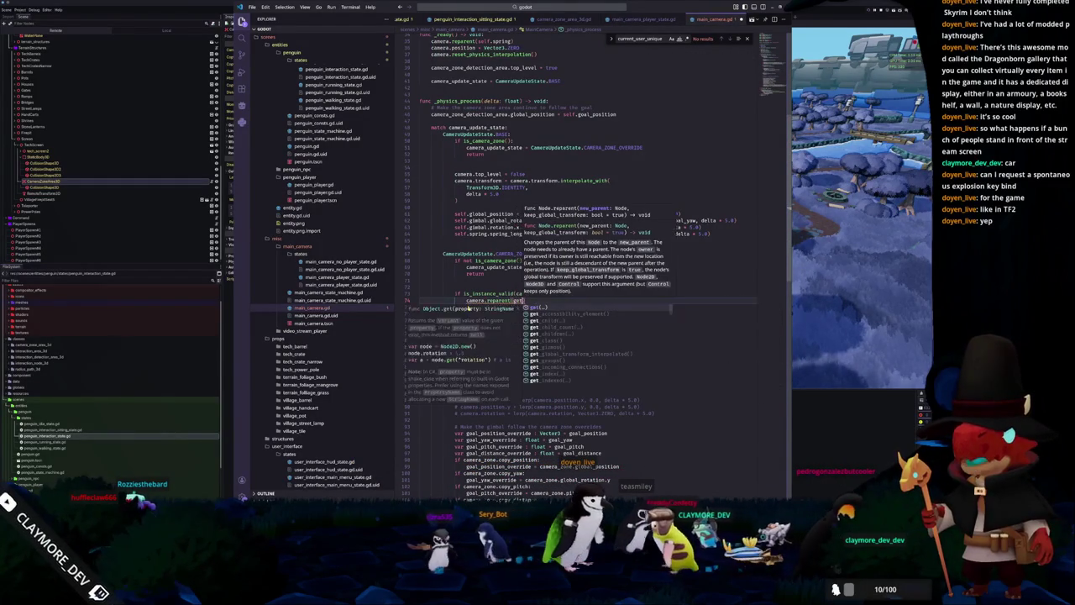
pyautogui.write('ree().root')
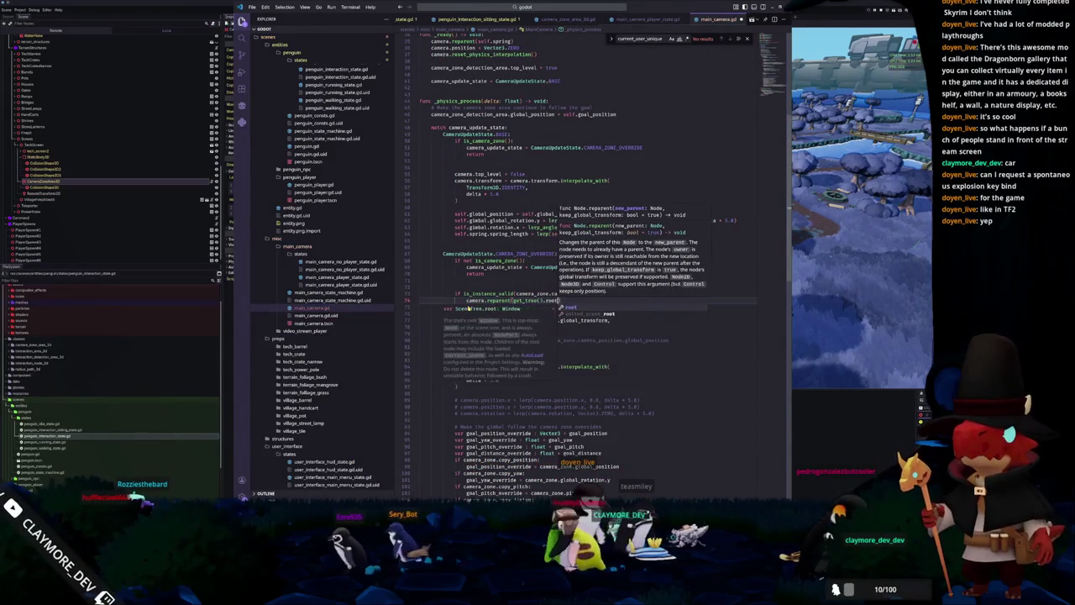
pyautogui.hotkey('ctrl', 's')
pyautogui.hotkey('alt', 'Tab')
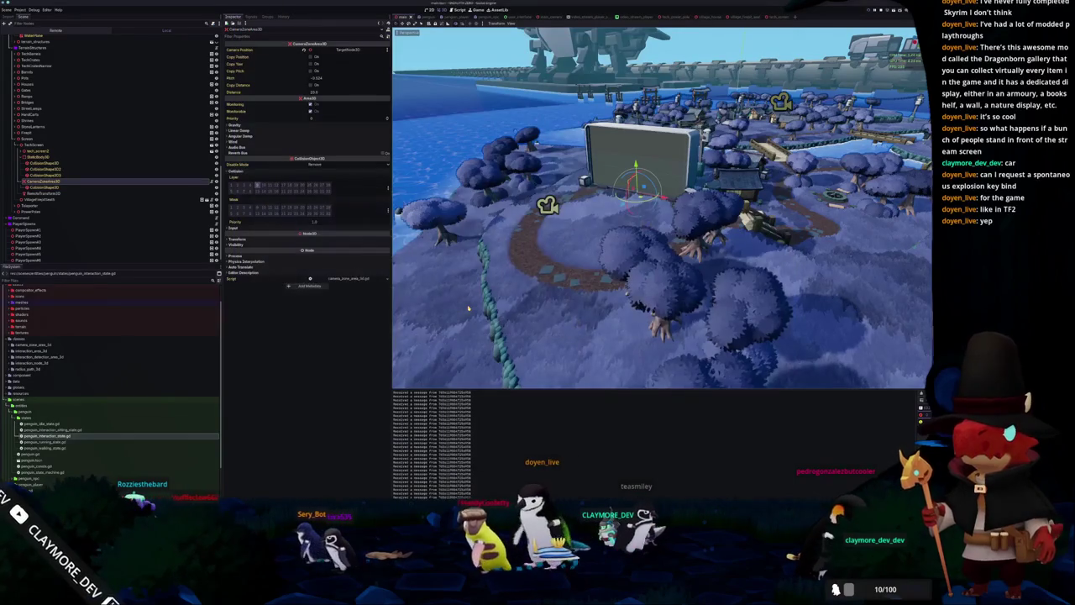
# Run the game to test the root reparent, then stop it and return to main_camera.gd.
pyautogui.hotkey('alt', 'Tab')
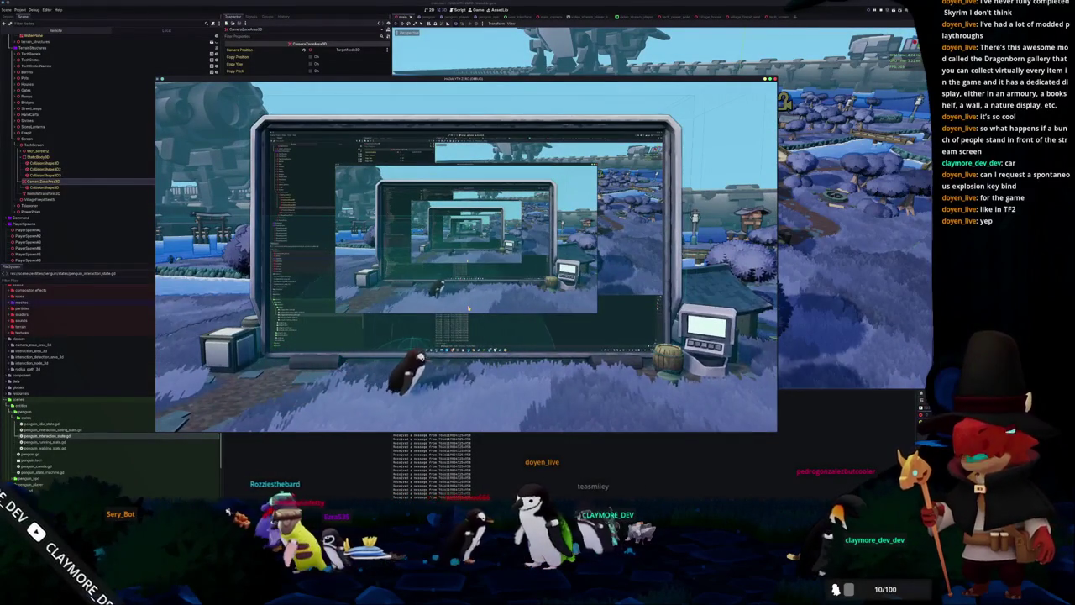
pyautogui.press('F8')
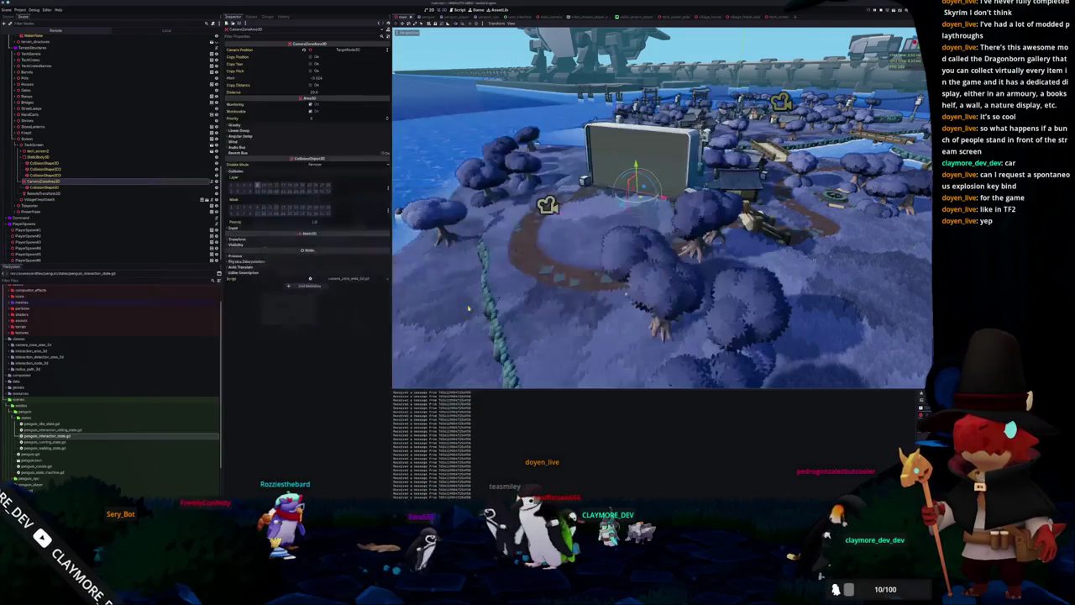
pyautogui.hotkey('alt', 'Tab')
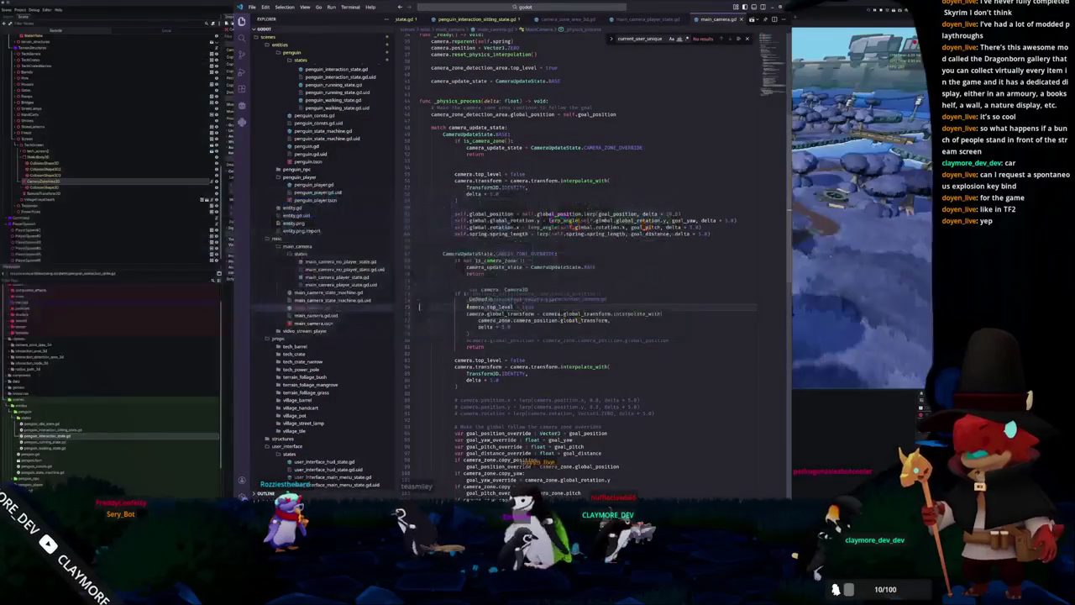
# Paste a copy of the reparent line after the override's return, retarget it to spring, and save.
pyautogui.click(420, 301)
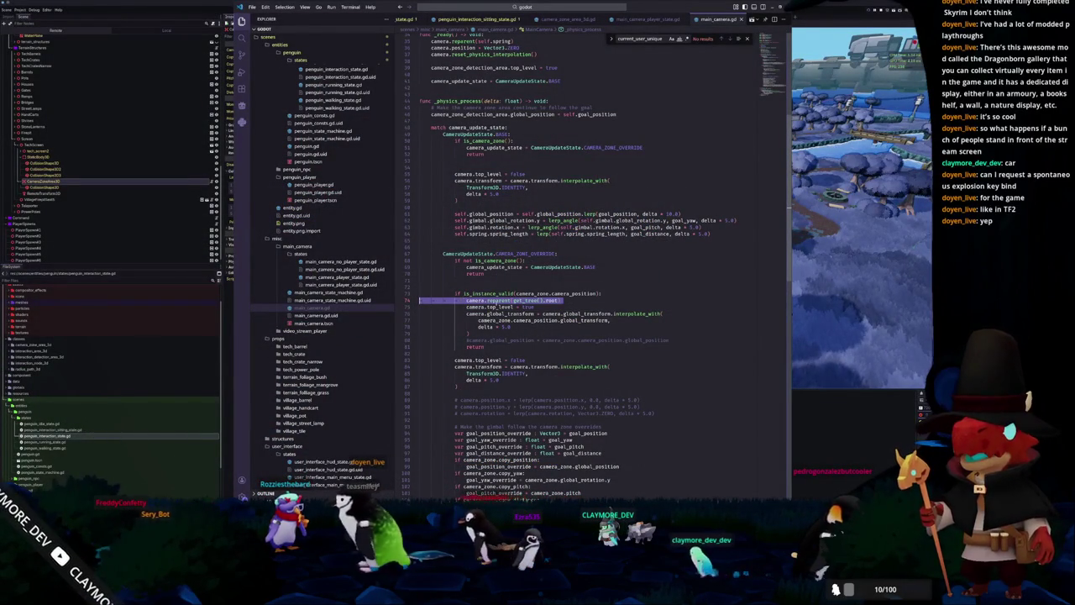
pyautogui.moveTo(499, 300)
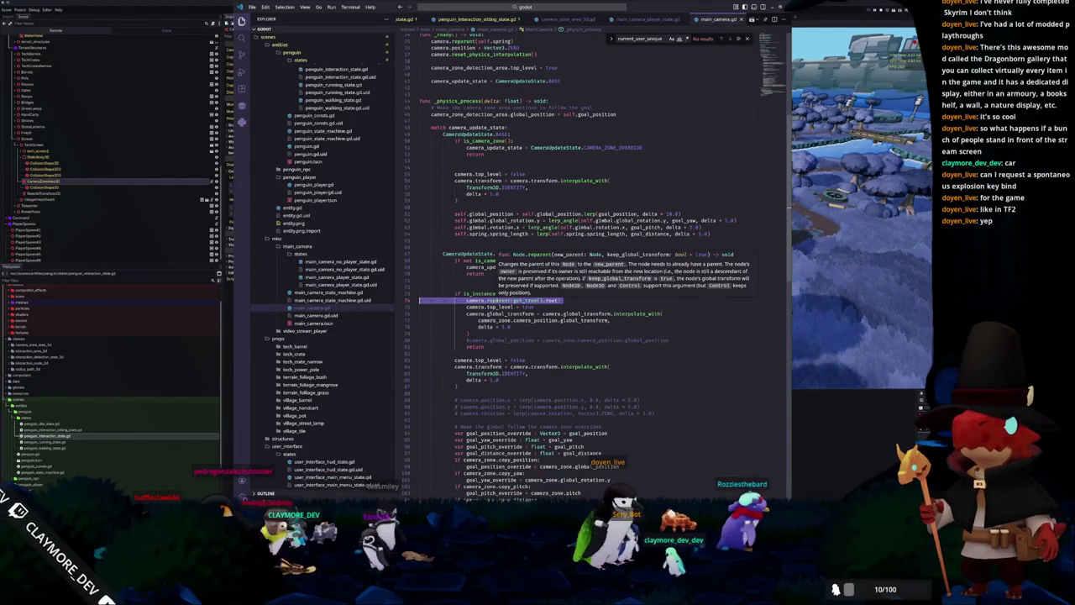
pyautogui.click(498, 299)
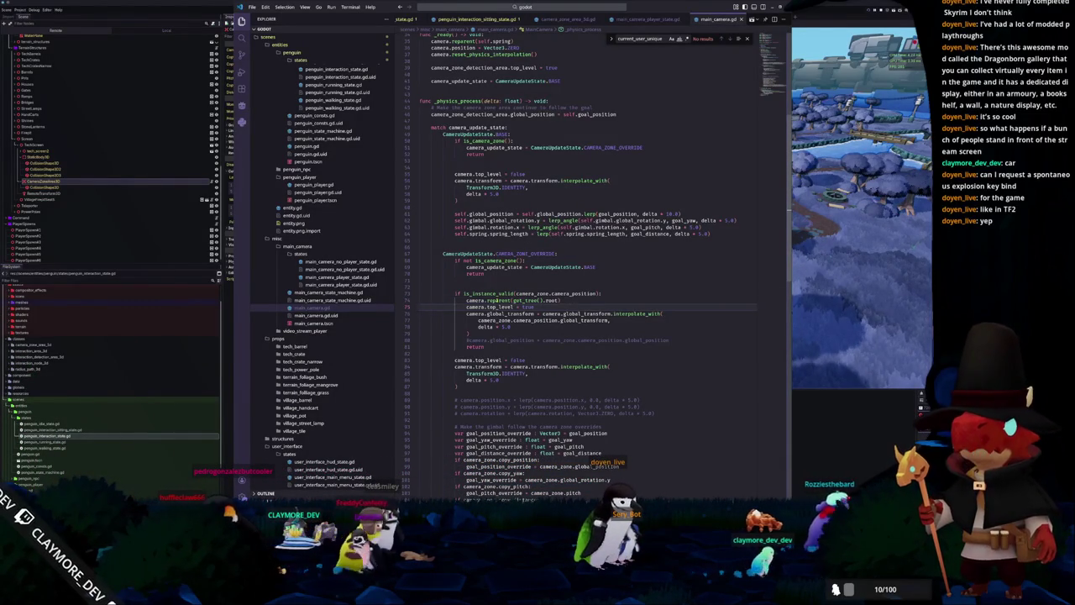
pyautogui.hotkey('ctrl', 'v')
pyautogui.press('Up')
pyautogui.hotkey('shift', 'Tab')
pyautogui.hotkey('shift', 'Tab')
pyautogui.hotkey('shift', 'Tab')
pyautogui.press('Tab')
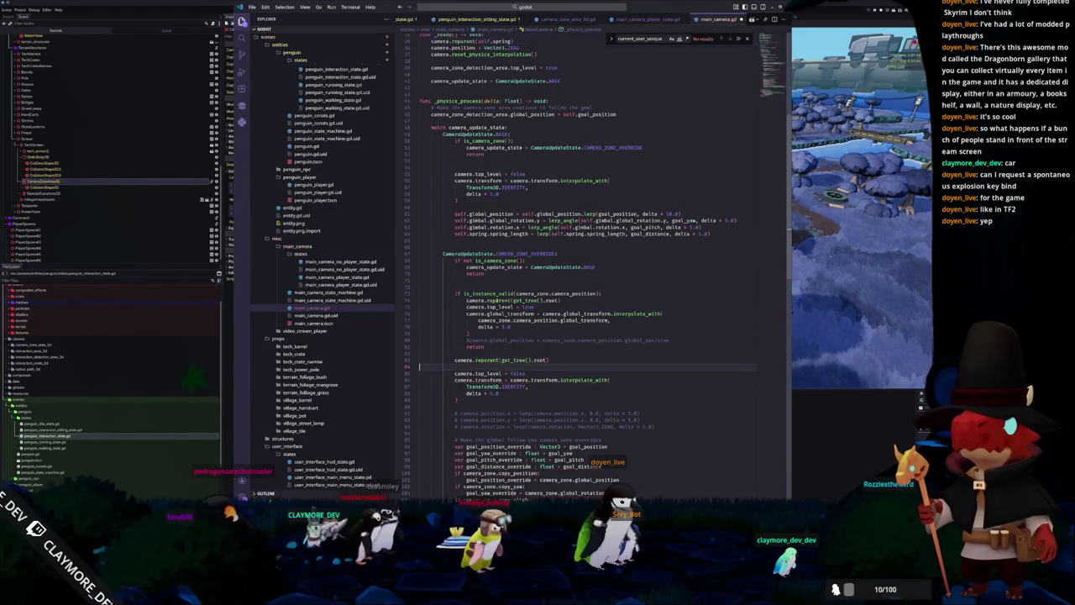
pyautogui.press('Down')
pyautogui.press('BackSpace')
pyautogui.write('spring')
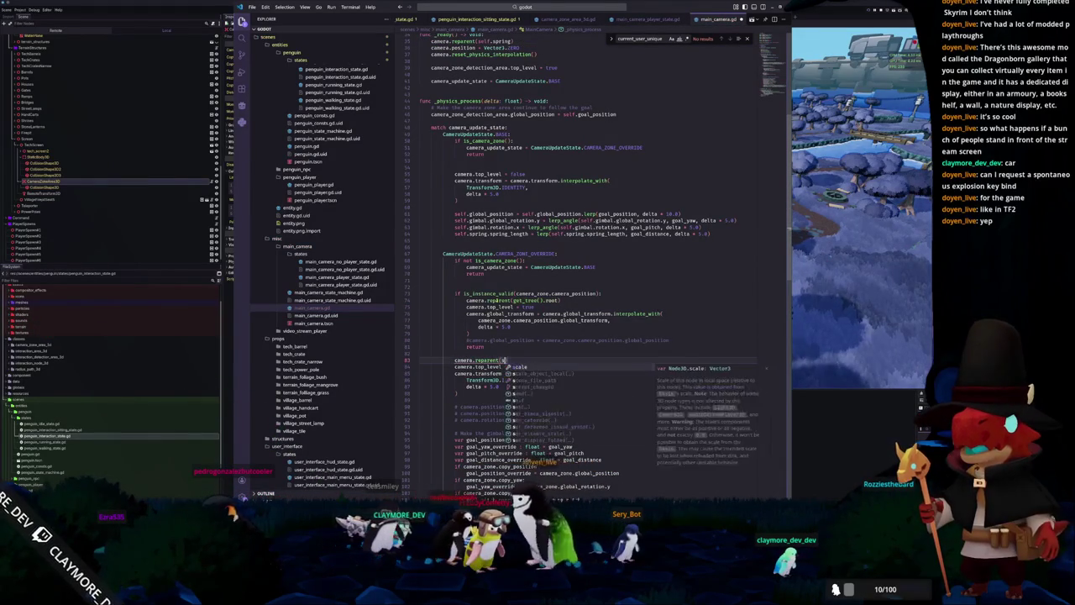
pyautogui.press('Escape')
pyautogui.hotkey('ctrl', 's')
# Copy the camera.reparent(spring) line into the BASE branch above camera.top_level.
pyautogui.press('Up')
pyautogui.press('End')
pyautogui.hotkey('shift', 'Home')
pyautogui.hotkey('ctrl', 'c')
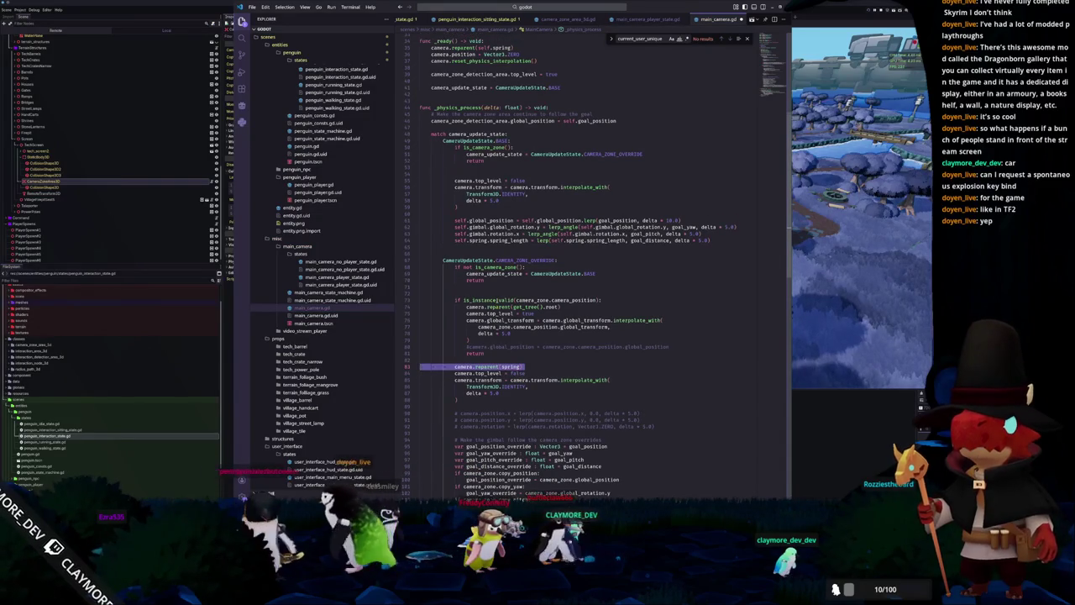
pyautogui.press('Up')
pyautogui.press('Up')
pyautogui.press('Up')
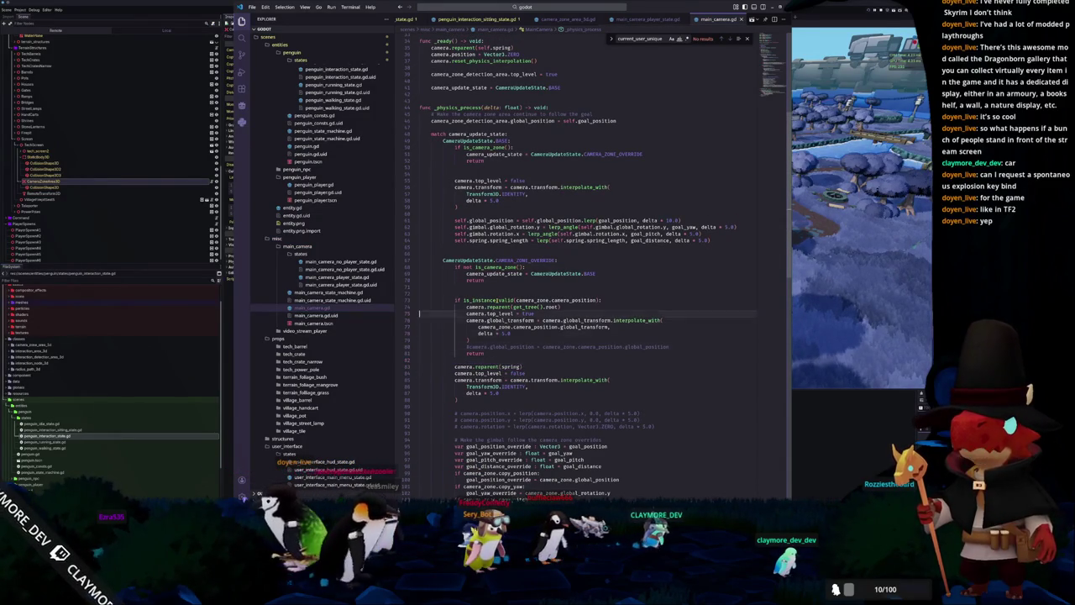
pyautogui.press('Down')
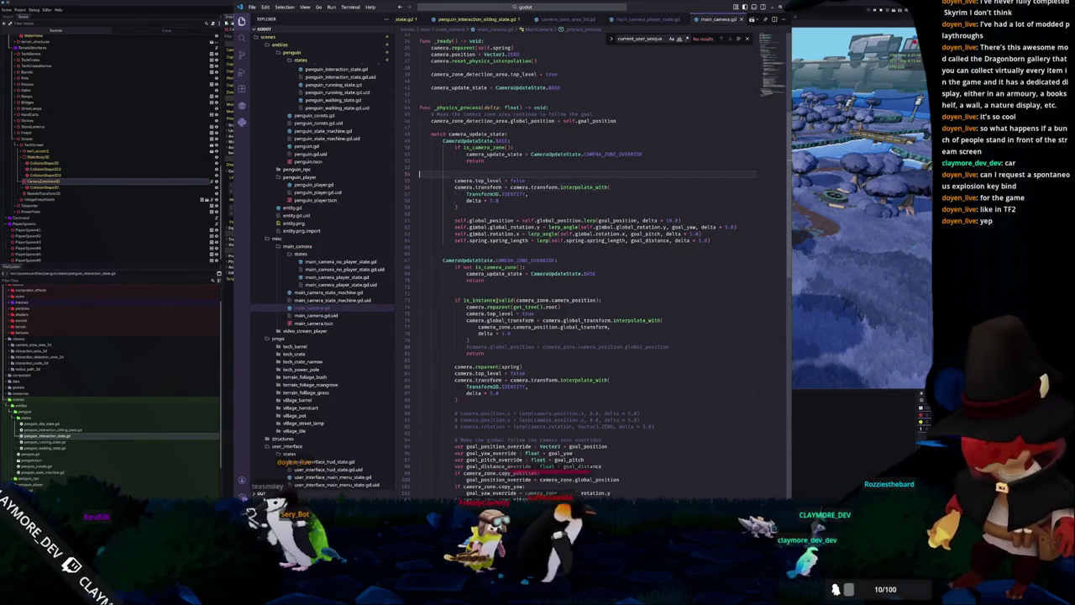
pyautogui.hotkey('ctrl', 'v')
pyautogui.press('Return')
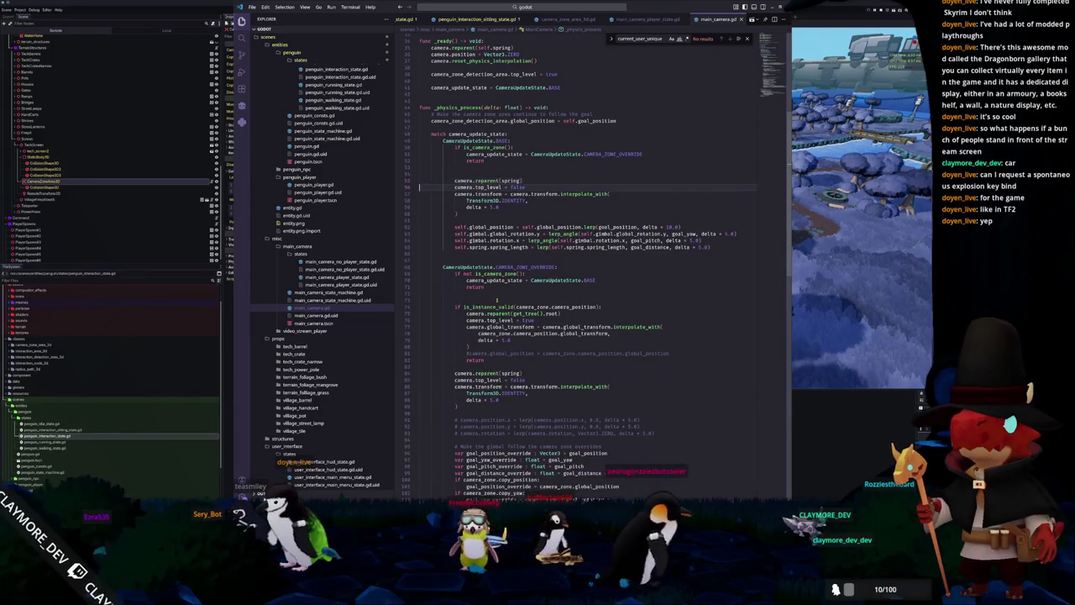
# Delete the reparent-to-root line and the spring reparent line in the BASE branch.
pyautogui.hotkey('alt', 'Tab')
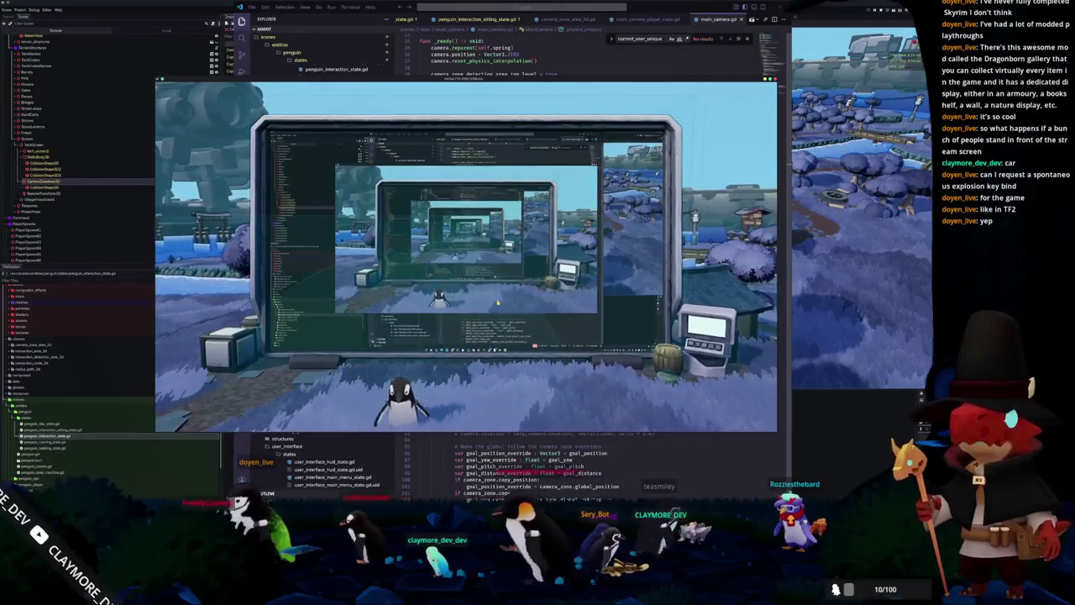
pyautogui.hotkey('alt', 'Tab')
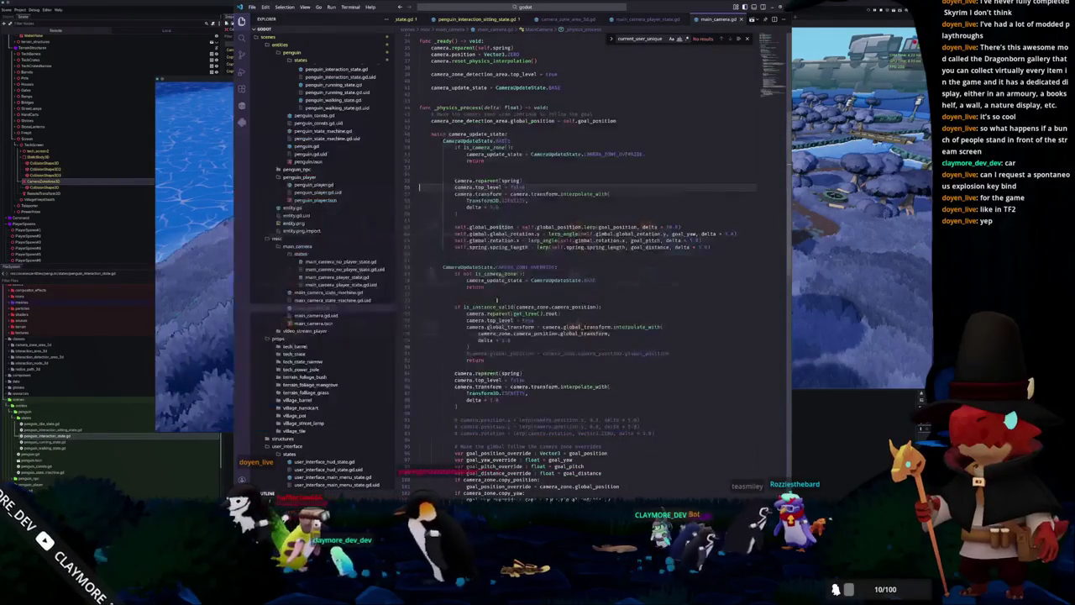
pyautogui.press('Down')
pyautogui.press('Down')
pyautogui.press('Down')
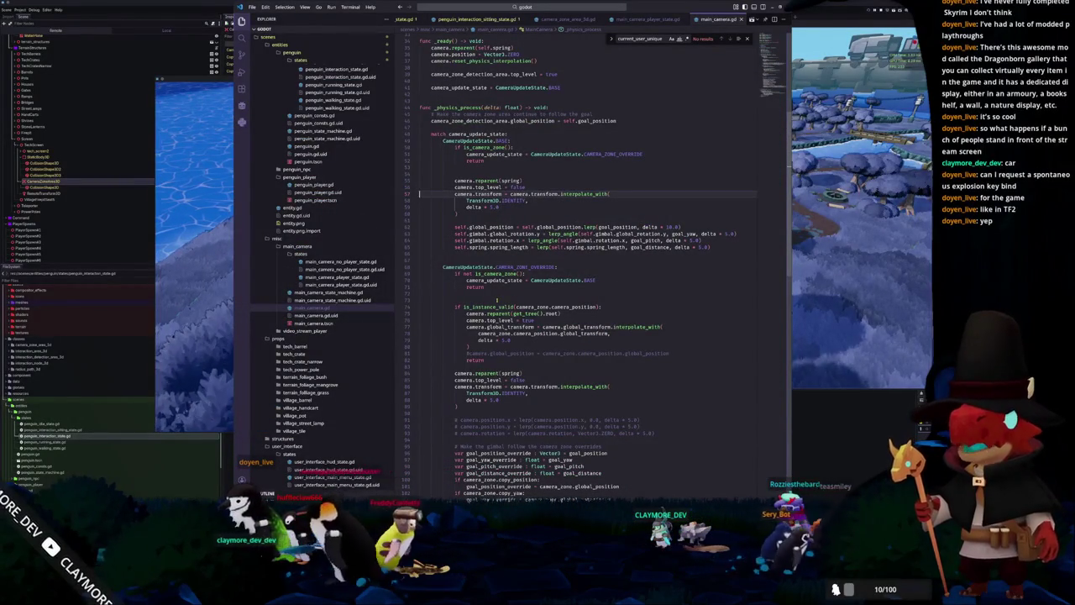
pyautogui.press('Down')
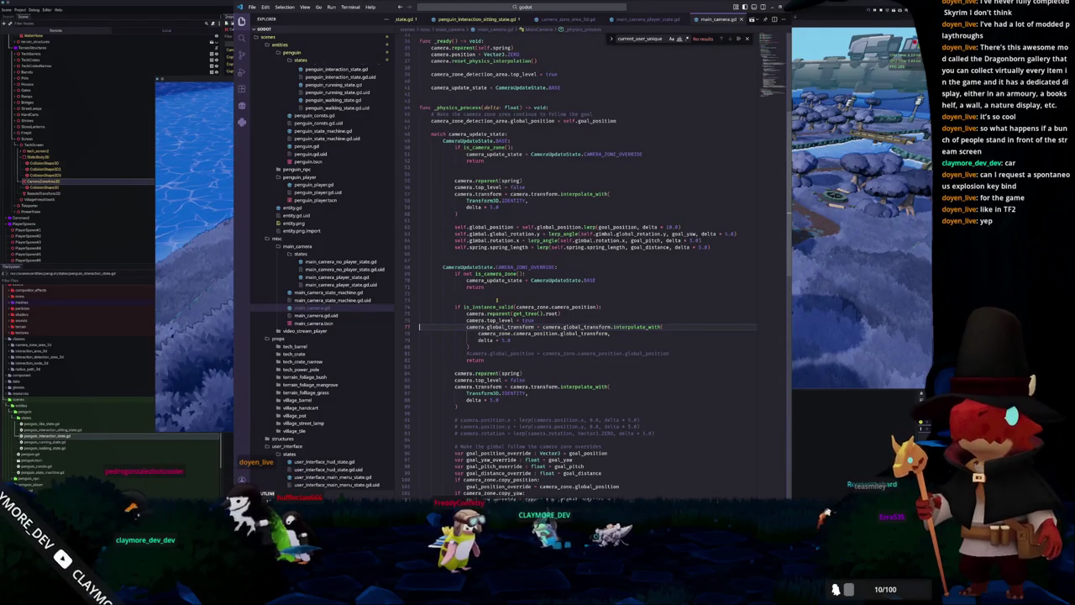
pyautogui.hotkey('shift', 'Up')
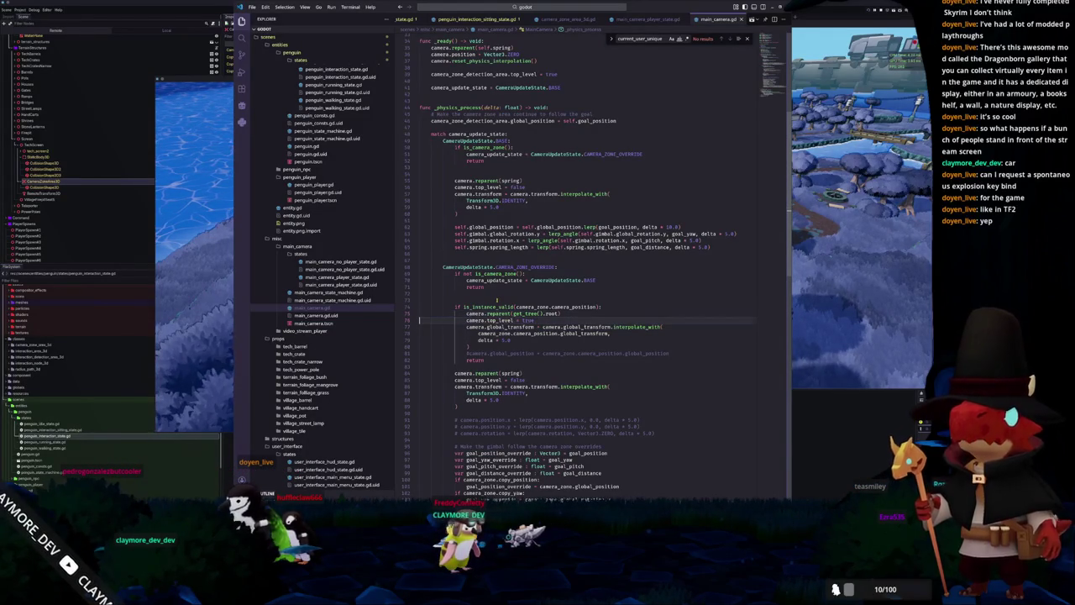
pyautogui.hotkey('ctrl', 'x')
pyautogui.press('Up')
pyautogui.press('Up')
pyautogui.press('Up')
pyautogui.press('Up')
pyautogui.press('Up')
pyautogui.press('Up')
pyautogui.hotkey('ctrl', 'x')
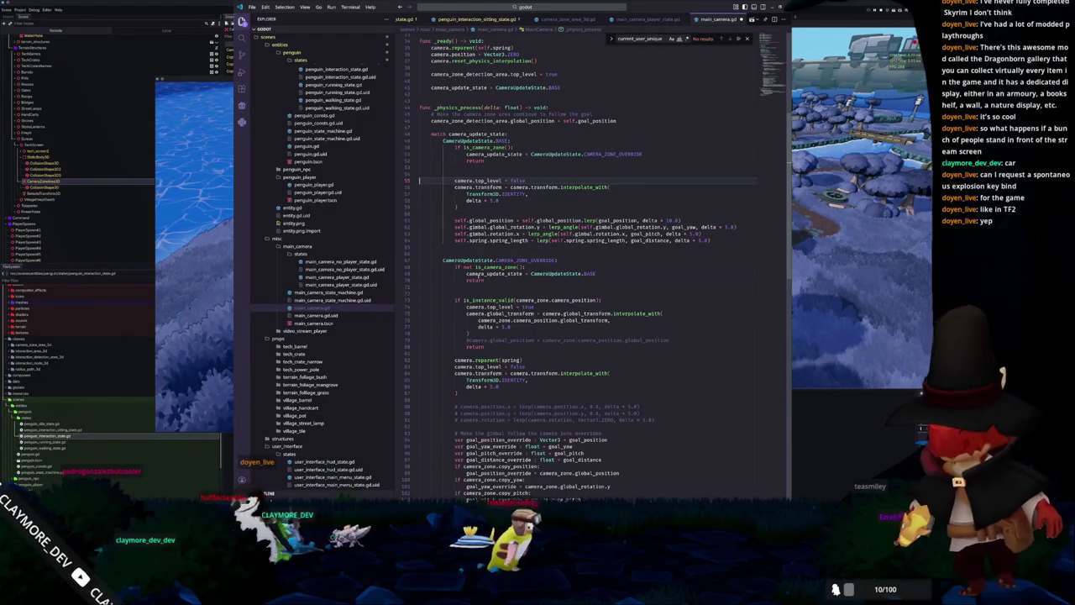
pyautogui.click(153, 36)
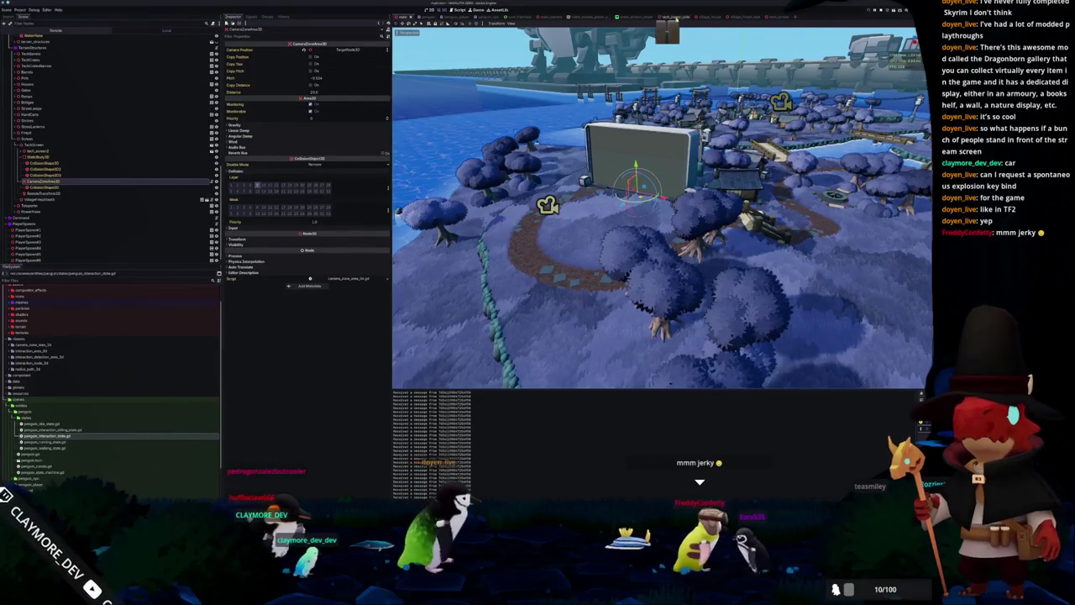
# Inspect the ScreenSprite, Camera3D and MainCamera nodes, then open the main_camera scene.
pyautogui.scroll(-5, 127, 125)
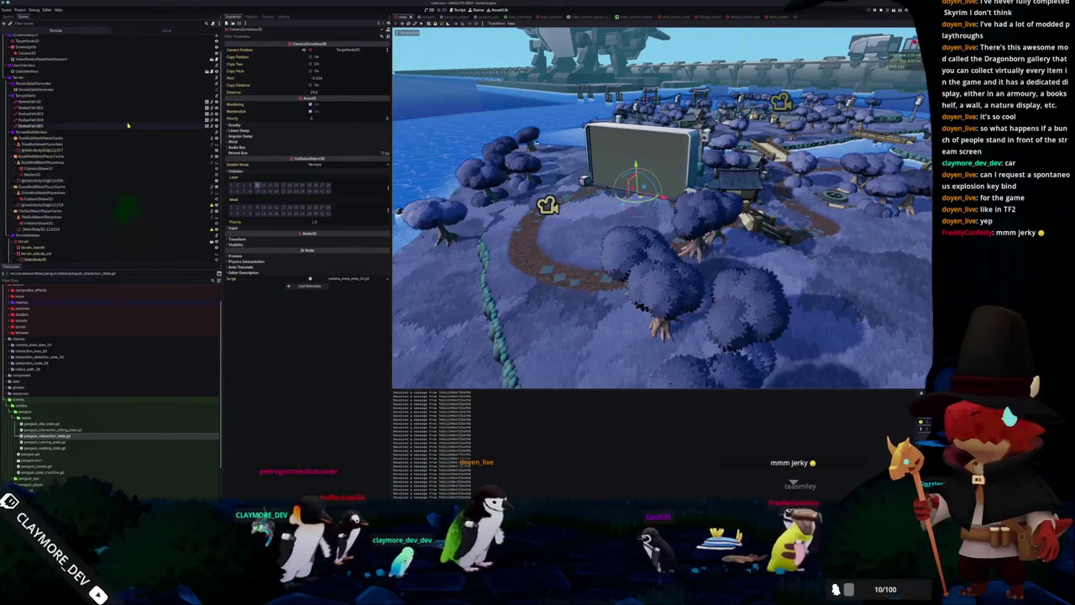
pyautogui.scroll(5, 127, 125)
pyautogui.click(46, 87)
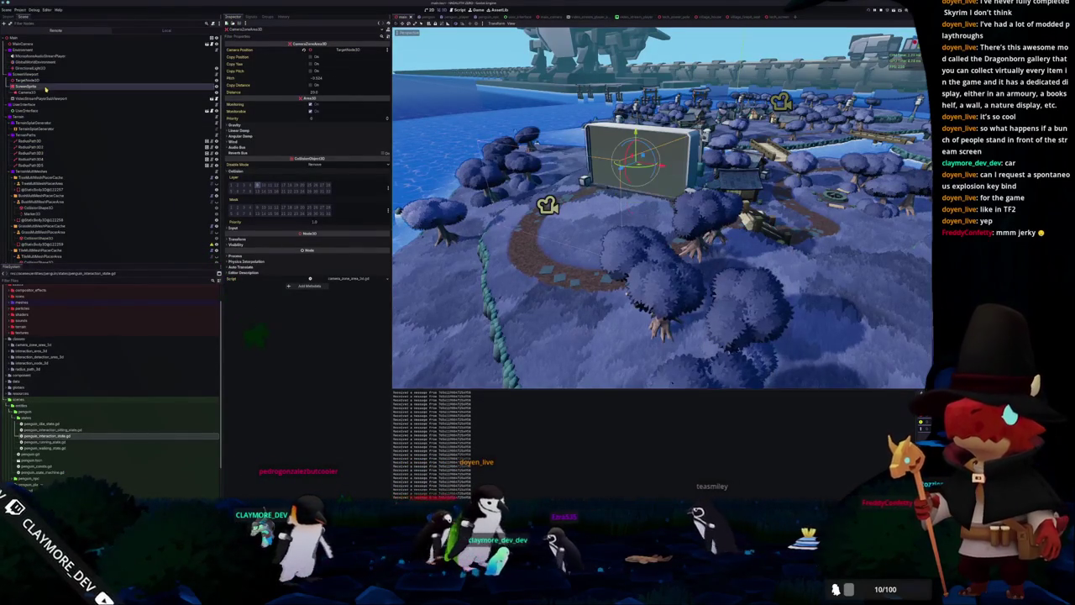
pyautogui.click(174, 82)
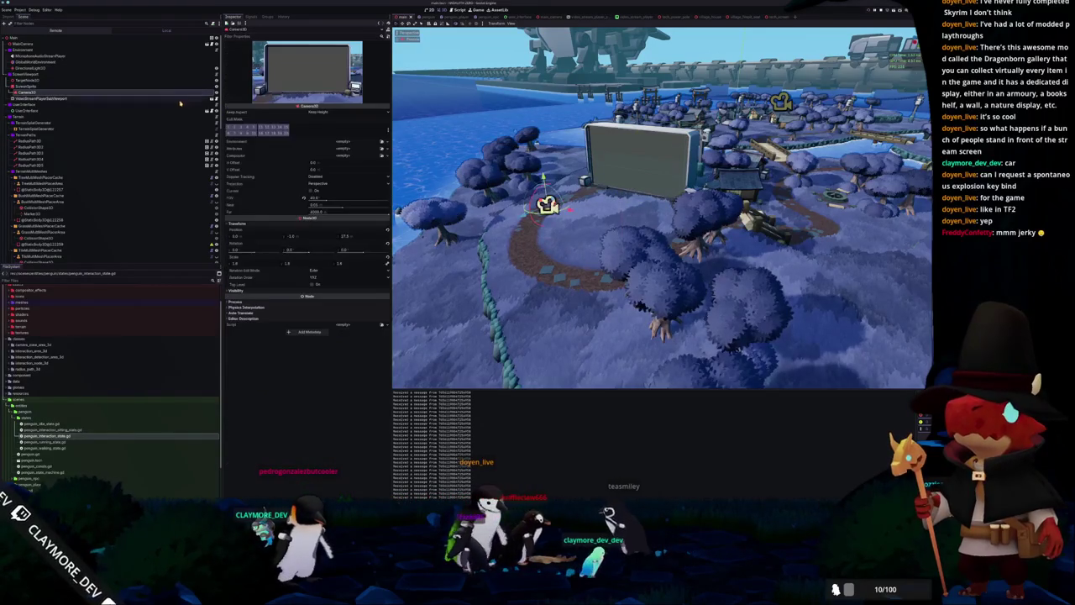
pyautogui.click(138, 45)
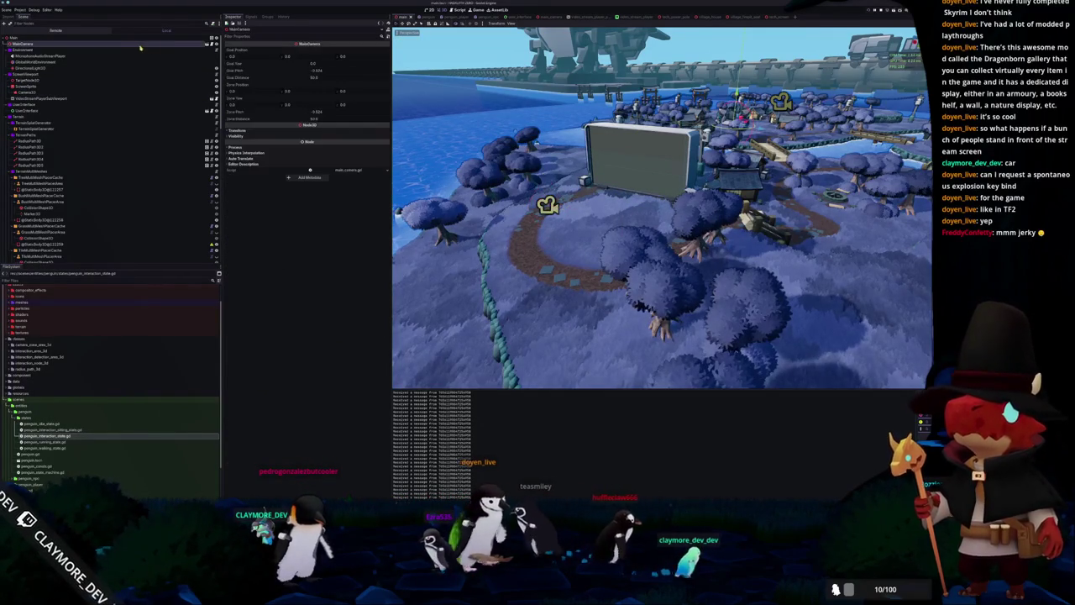
pyautogui.click(208, 46)
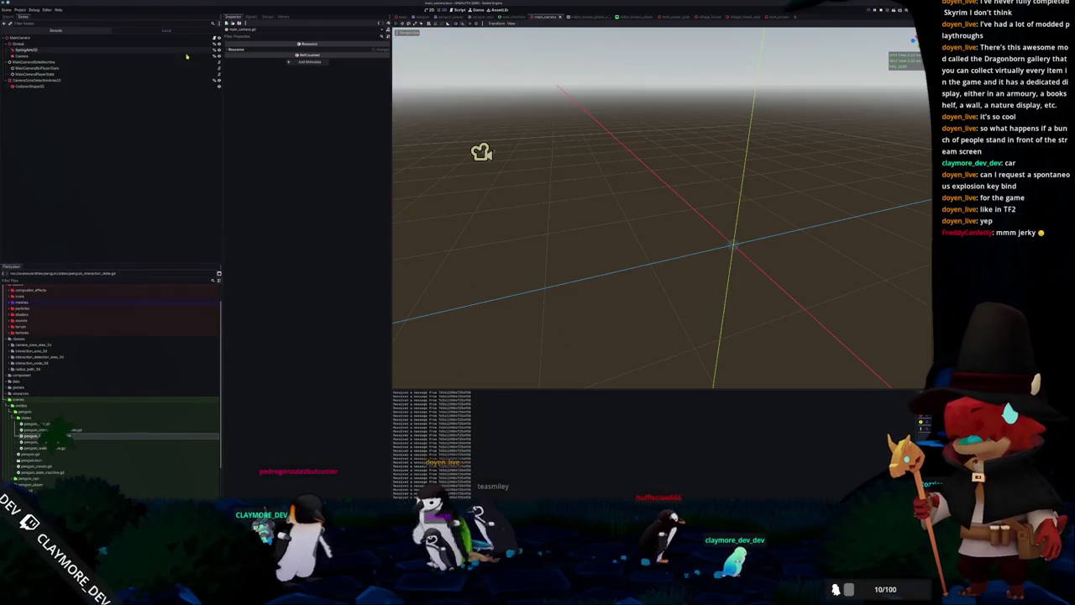
# Add a Node3D child named SpringEnd under SpringArm3D and make it Access as Unique Name.
pyautogui.click(34, 50)
pyautogui.hotkey('ctrl', 'a')
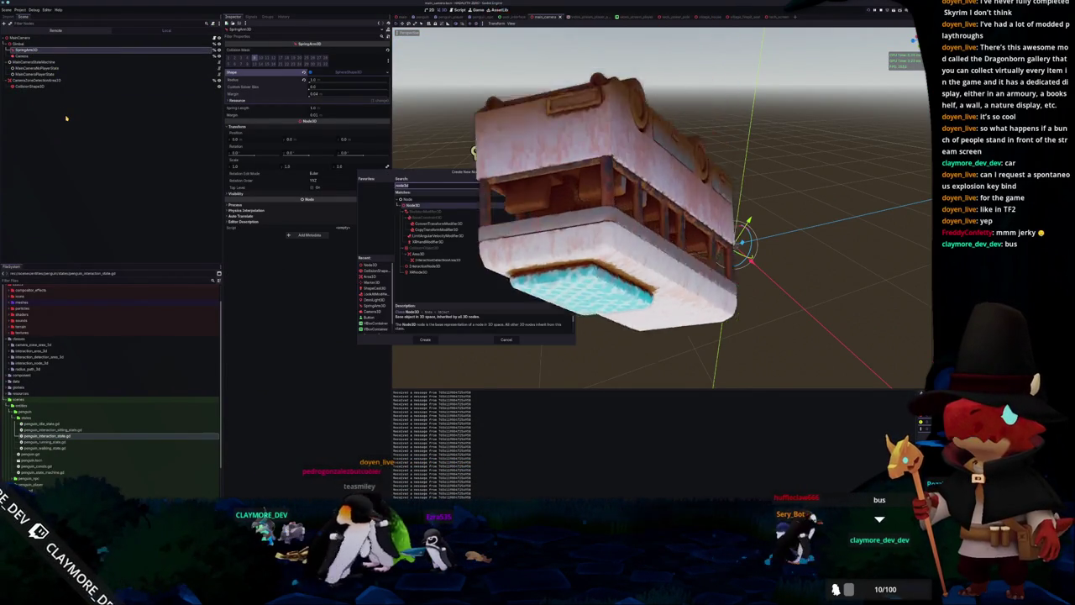
pyautogui.press('Return')
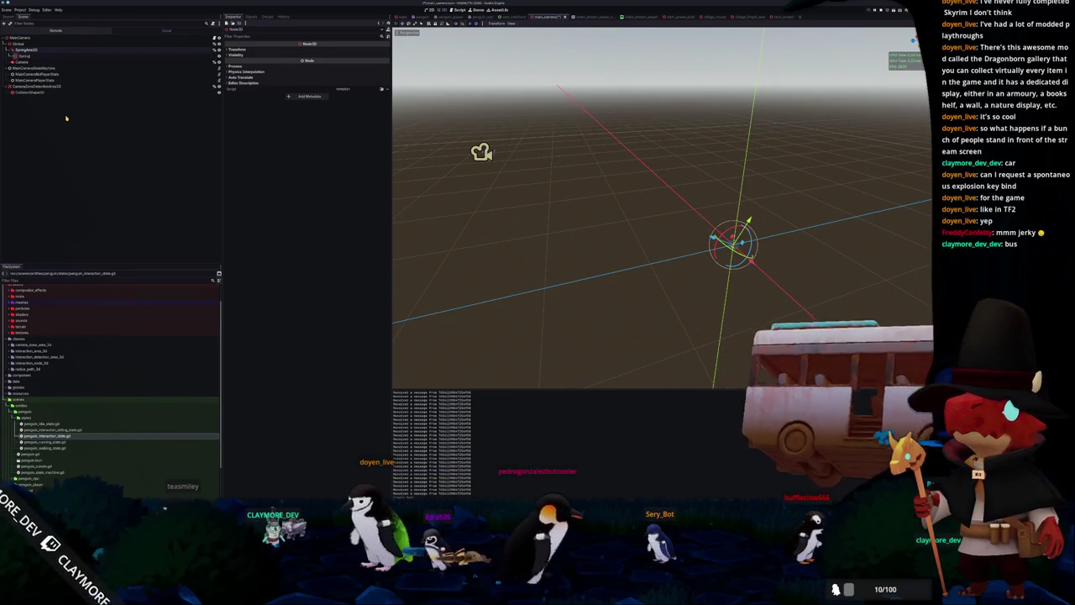
pyautogui.write('Point')
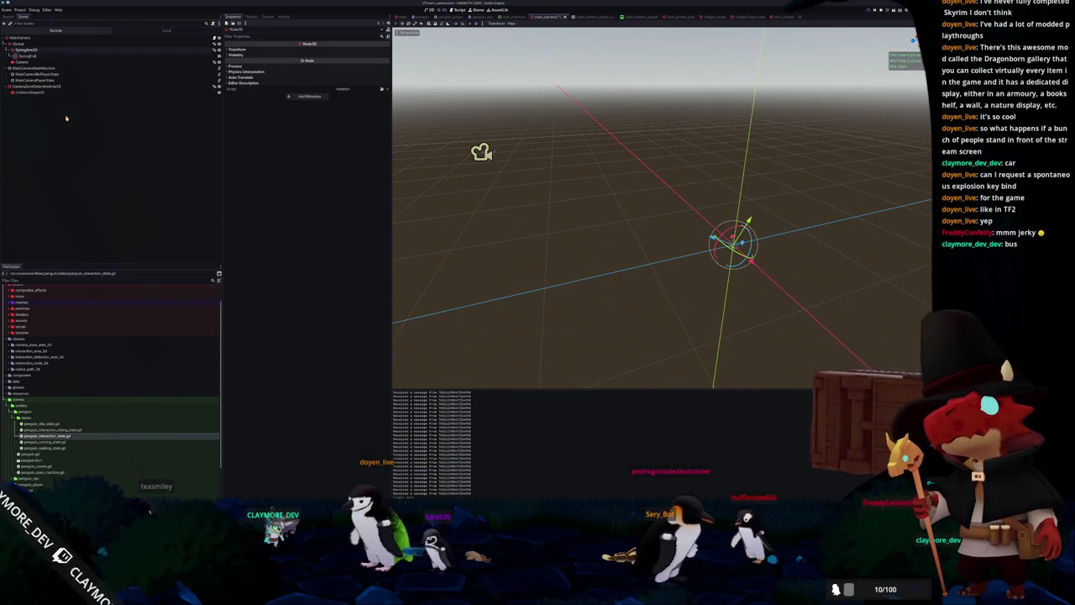
pyautogui.press('Return')
pyautogui.rightClick(195, 58)
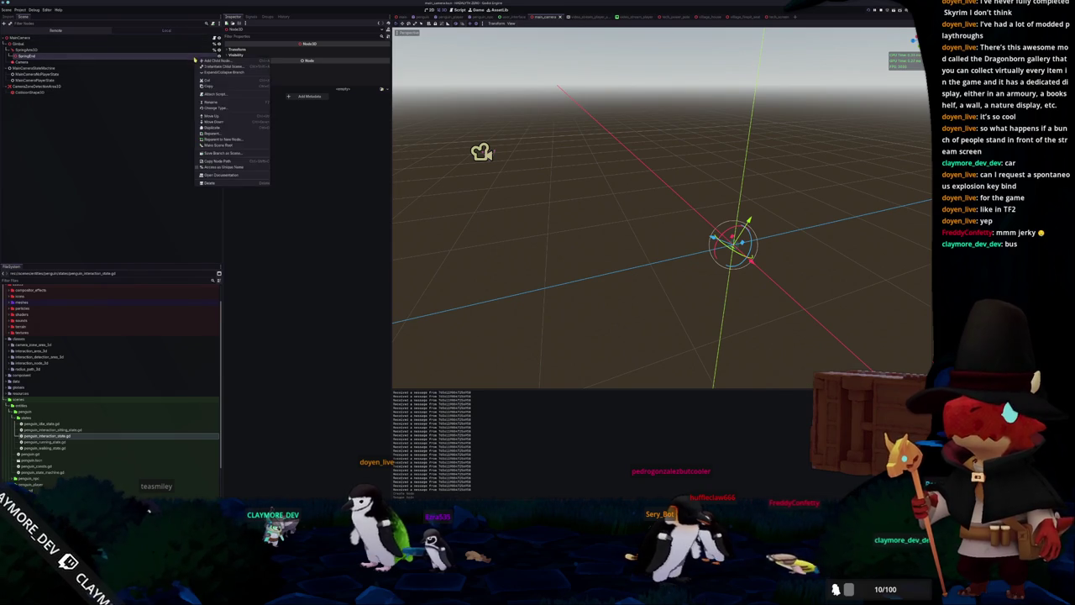
pyautogui.click(216, 167)
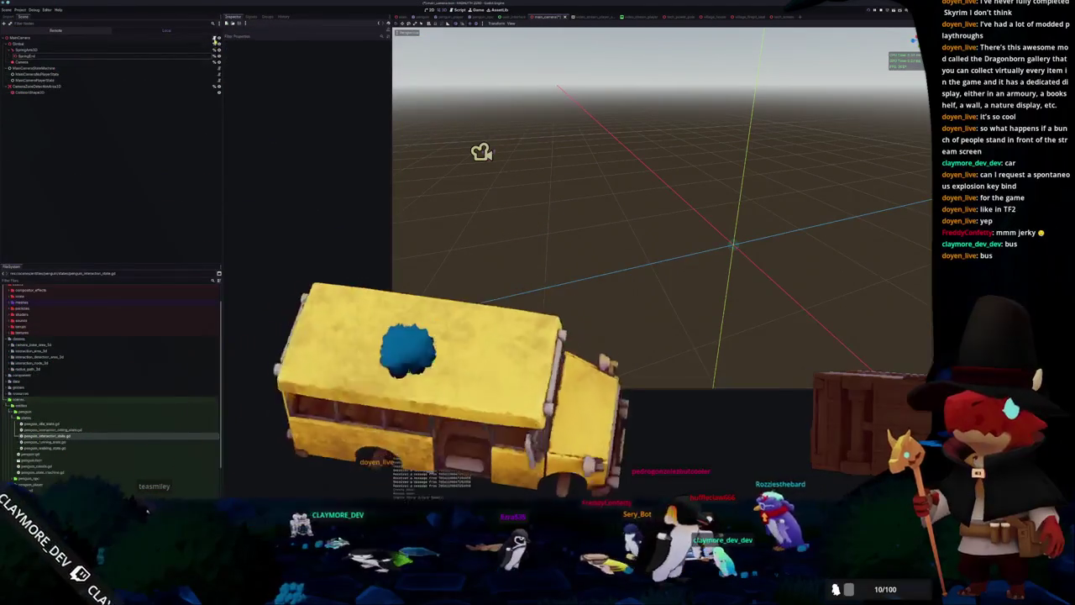
pyautogui.hotkey('alt', 'Tab')
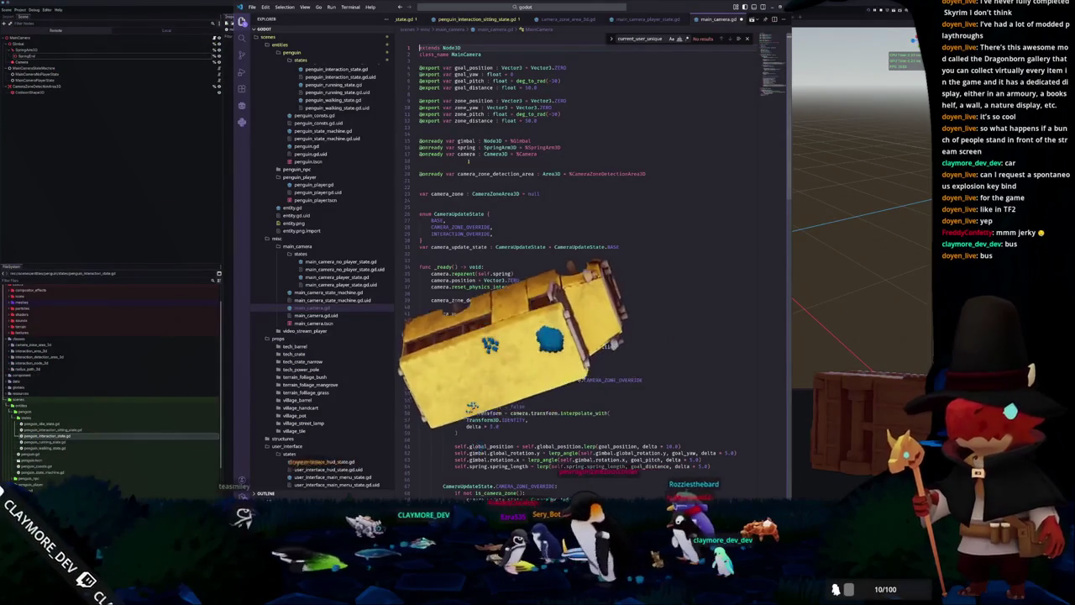
pyautogui.click(448, 155)
pyautogui.press('Return')
pyautogui.press('Up')
pyautogui.write('@onready var spring_end : No')
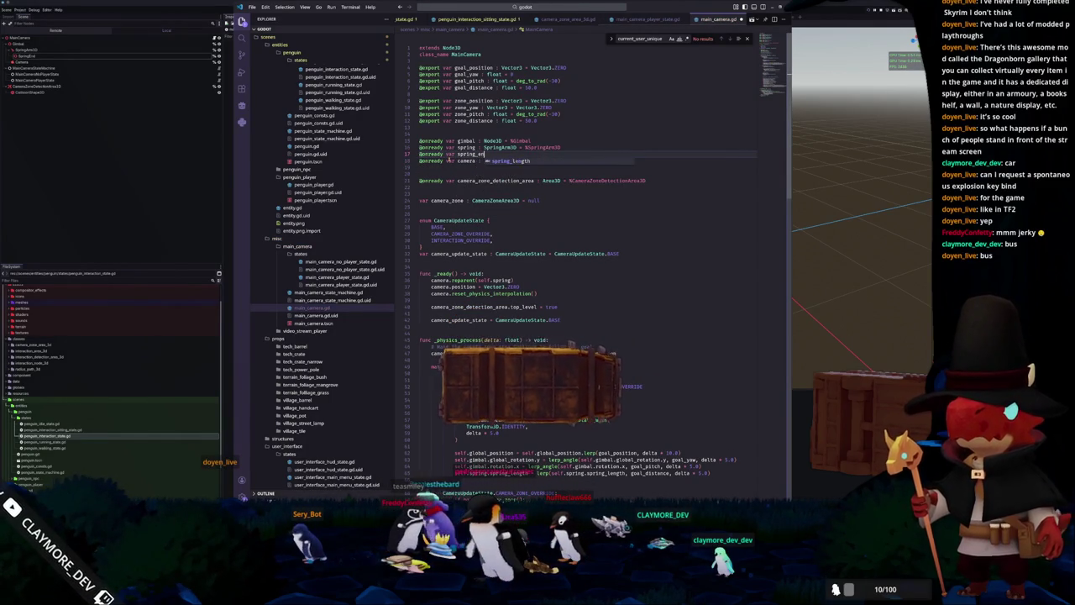
pyautogui.write('de3D = %')
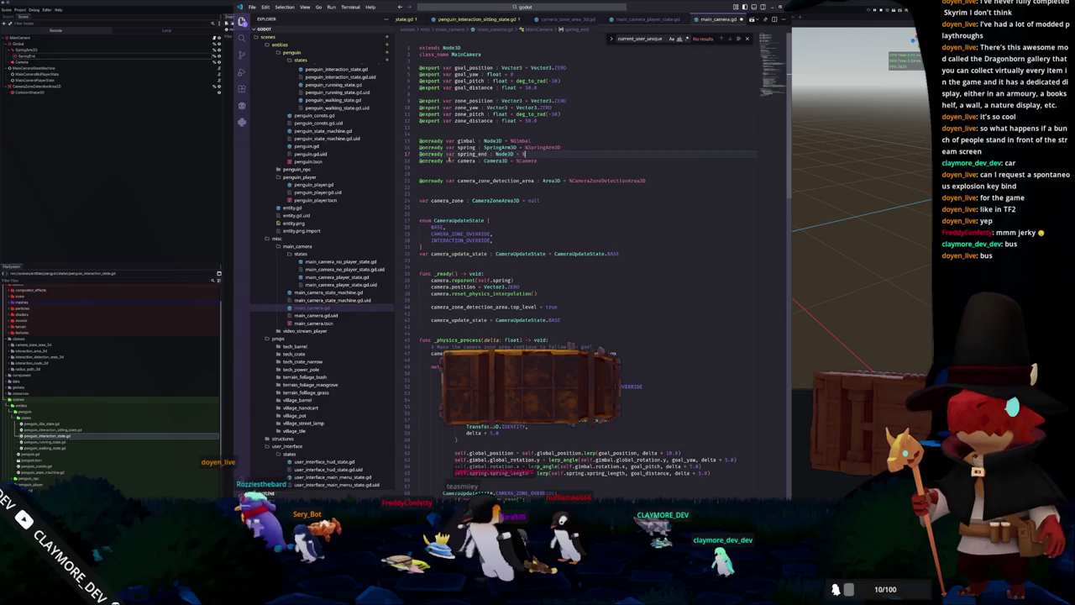
pyautogui.press('Down')
pyautogui.press('Down')
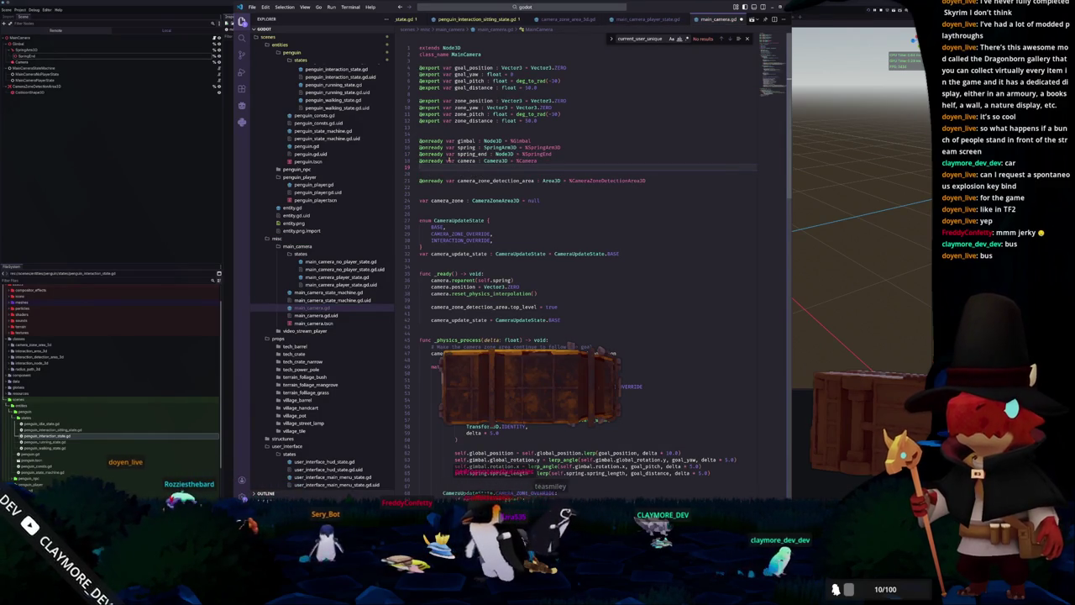
pyautogui.press('Down')
pyautogui.press('Down')
pyautogui.press('Down')
pyautogui.press('Down')
pyautogui.press('Down')
pyautogui.press('Down')
# Replace camera.reparent(self.spring) in _ready with camera.top_level = true.
pyautogui.press('Up')
pyautogui.press('Up')
pyautogui.hotkey('shift', 'End')
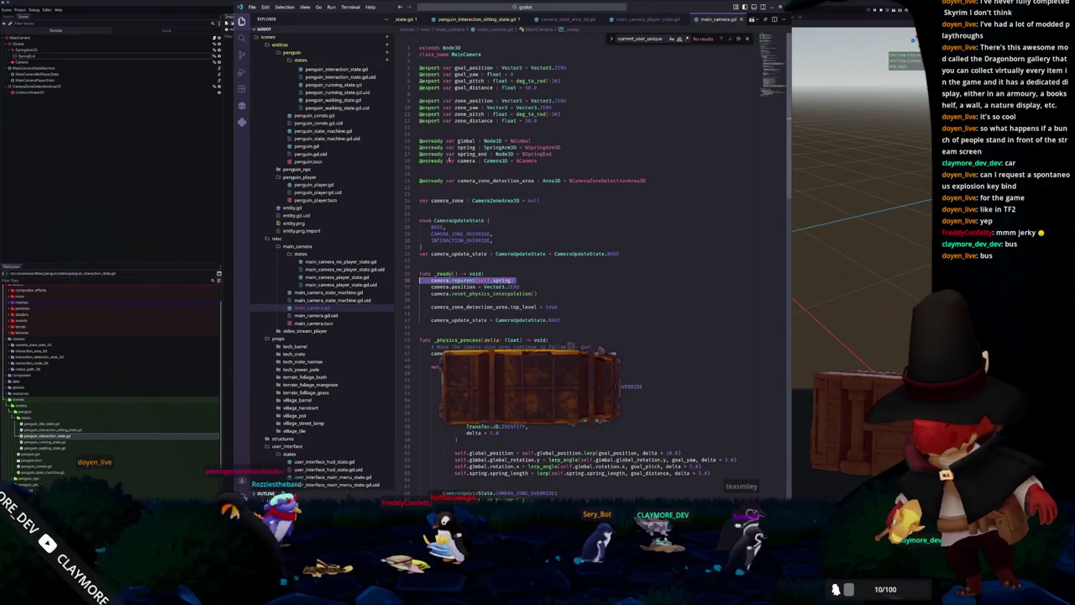
pyautogui.press('Delete')
pyautogui.press('Delete')
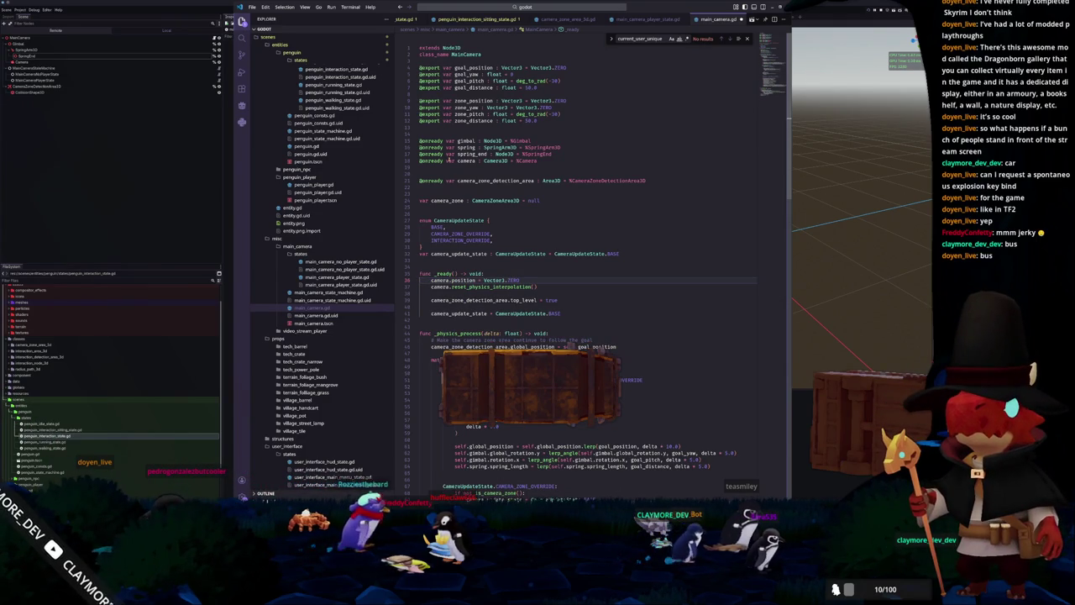
pyautogui.hotkey('ctrl', 'shift', 'Return')
pyautogui.write('camera.top_level = t')
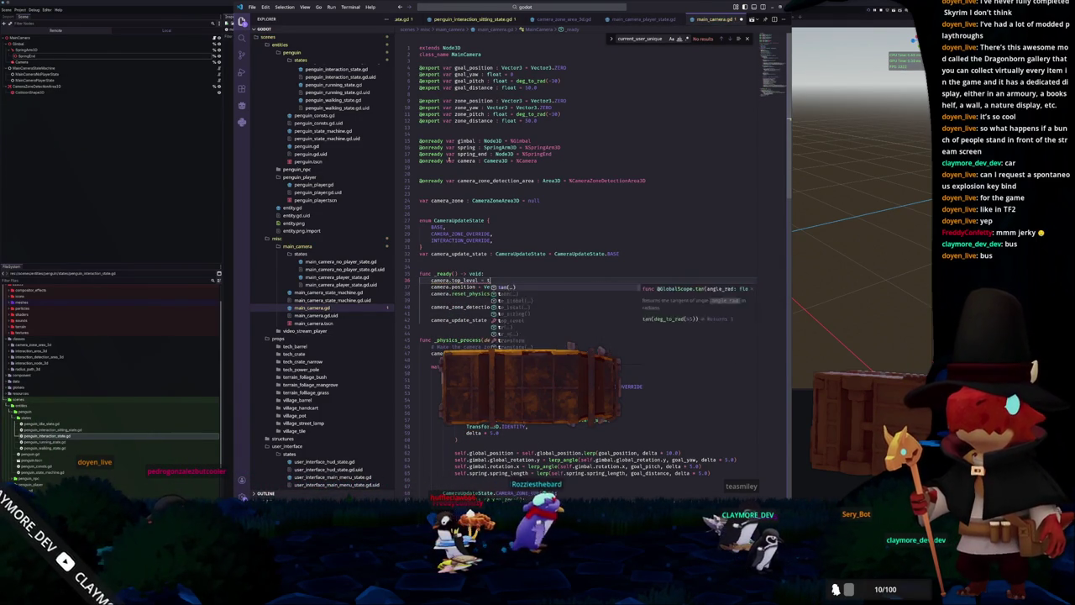
pyautogui.write('rue')
pyautogui.press('Down')
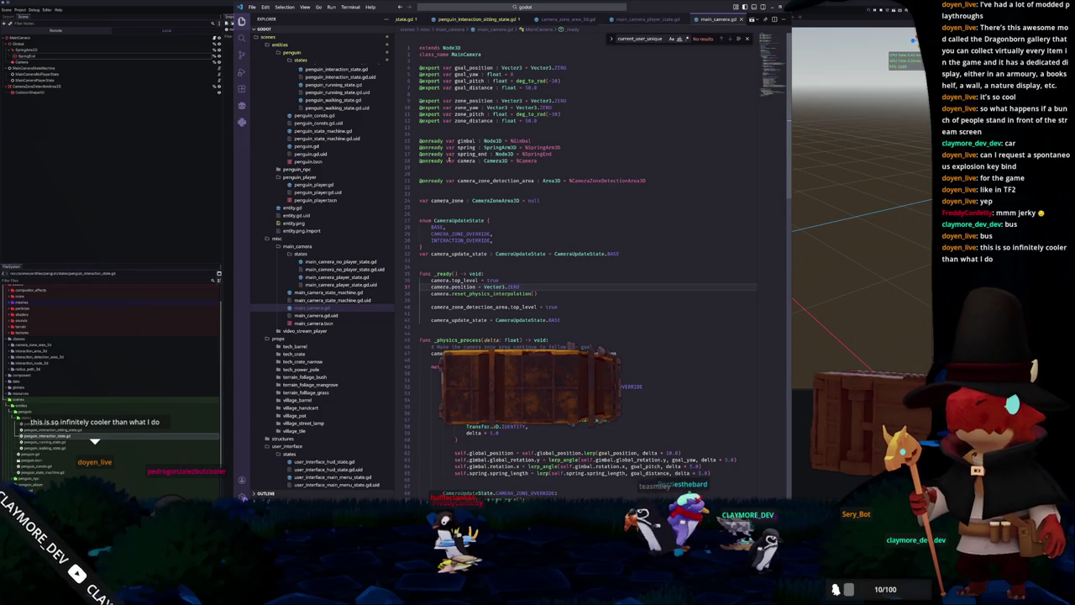
# Tidy the blank lines around the top_level and detection-area setup lines in _ready.
pyautogui.press('Return')
pyautogui.press('Down')
pyautogui.press('Down')
pyautogui.press('Down')
pyautogui.press('Down')
pyautogui.press('Up')
pyautogui.press('Up')
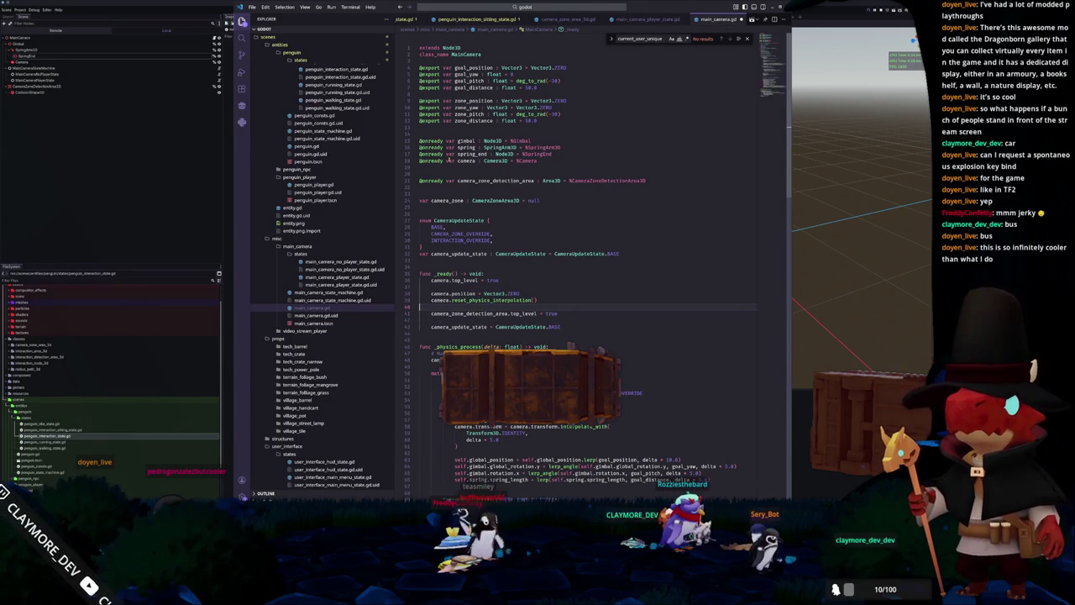
pyautogui.press('Delete')
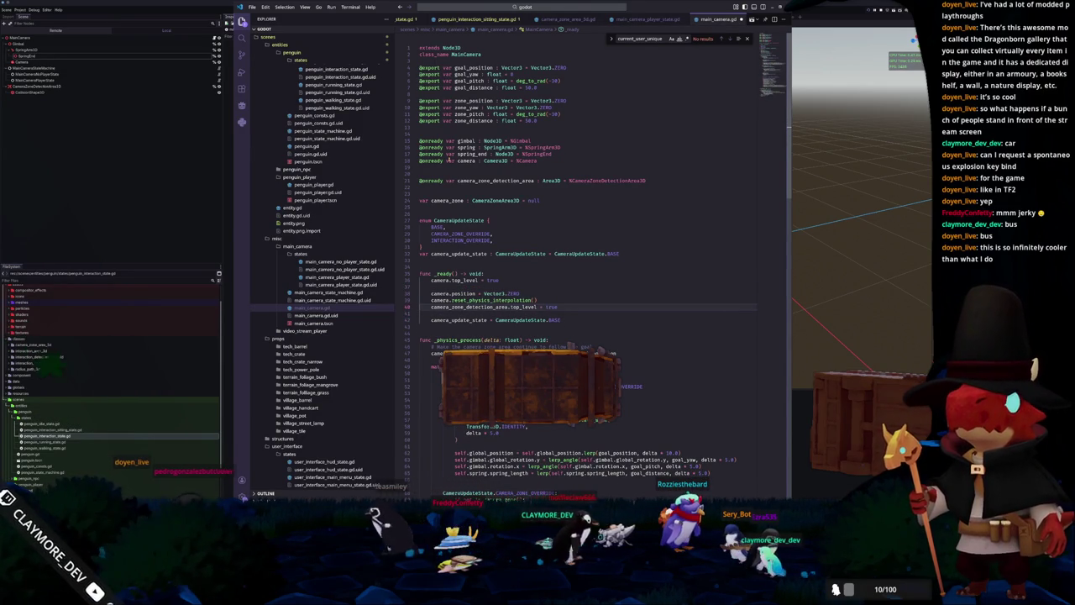
pyautogui.press('Return')
pyautogui.press('End')
pyautogui.press('Return')
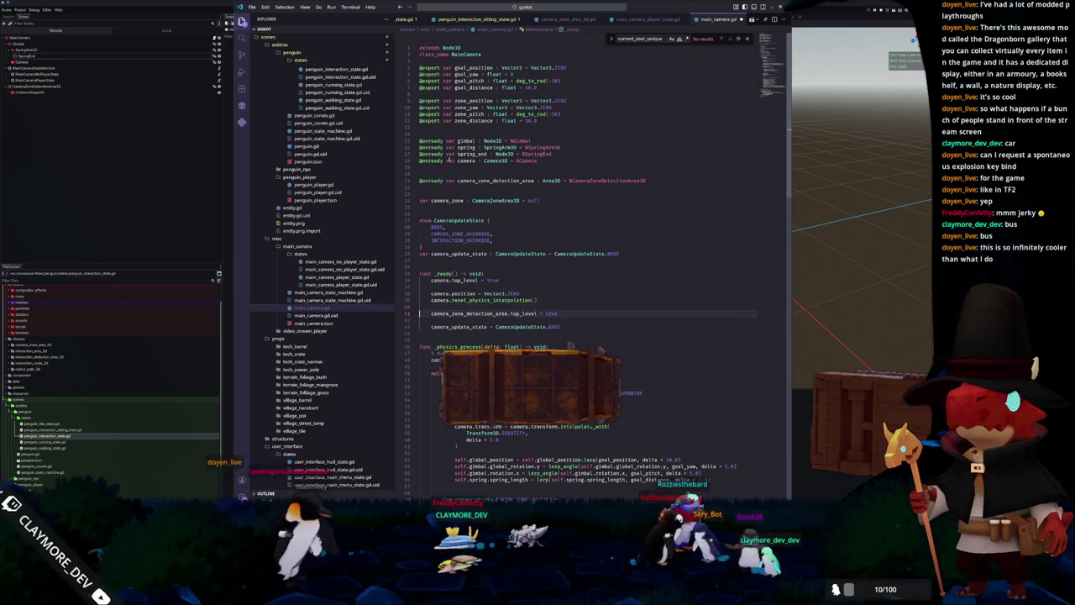
pyautogui.press('Down')
pyautogui.press('Down')
pyautogui.press('Down')
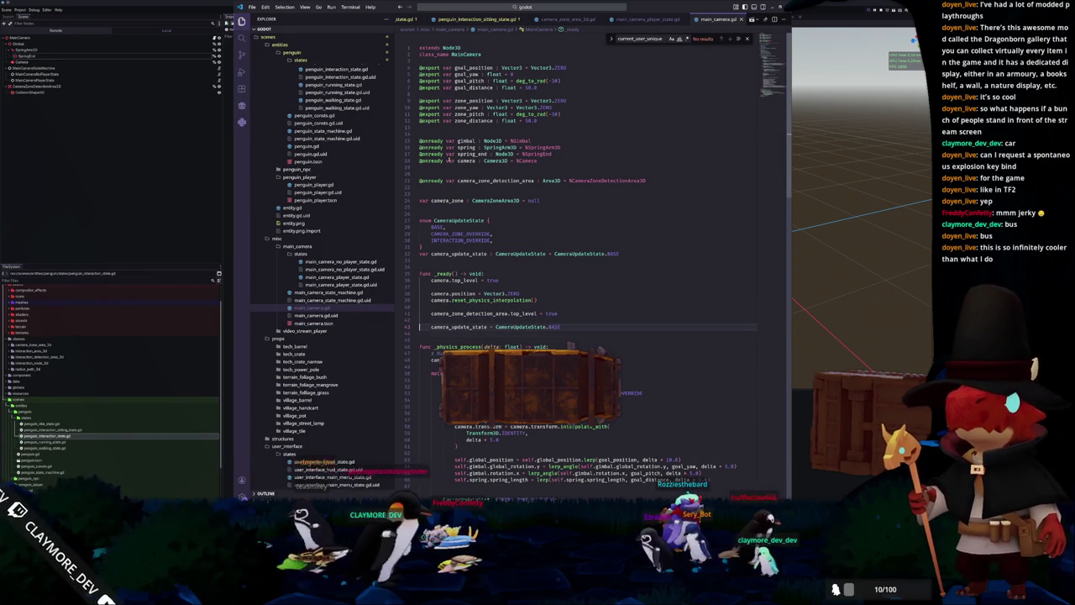
pyautogui.press('Down')
pyautogui.press('Down')
pyautogui.press('Down')
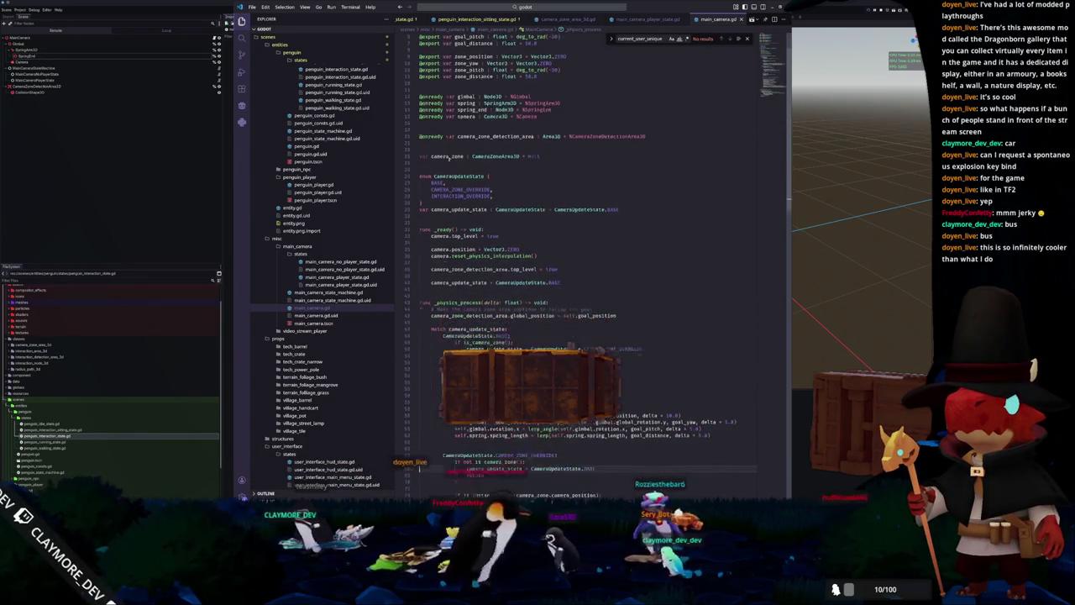
# In the base state, remove camera.top_level = false and interpolate toward spring_end.global_transform, then save.
pyautogui.press('Up')
pyautogui.press('Up')
pyautogui.press('Up')
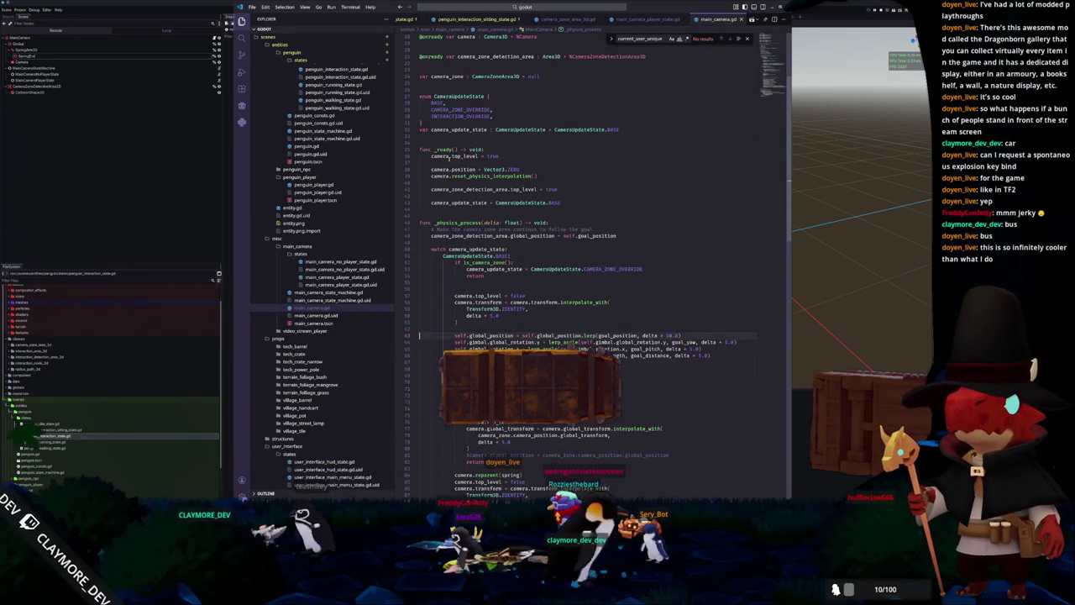
pyautogui.hotkey('ctrl', 'shift', 'k')
pyautogui.press('Down')
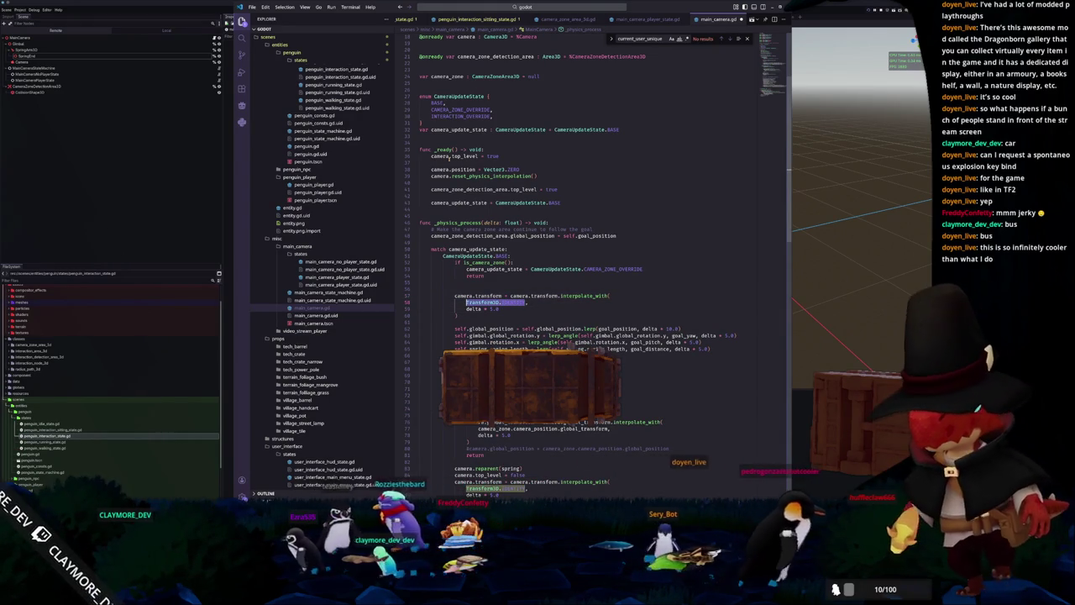
pyautogui.write('camera')
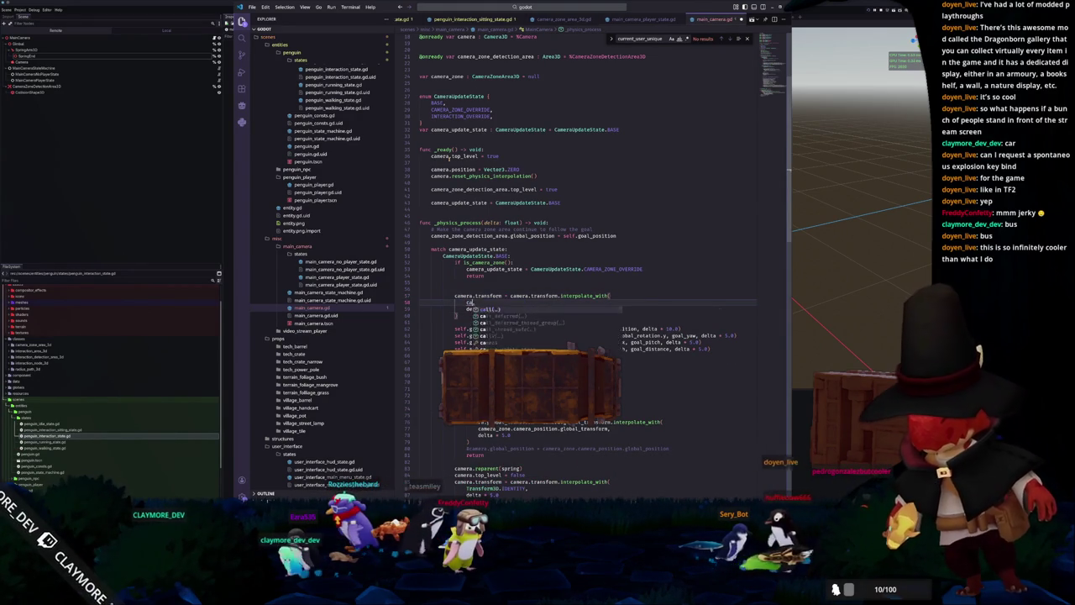
pyautogui.press('BackSpace')
pyautogui.press('BackSpace')
pyautogui.press('BackSpace')
pyautogui.write('spring')
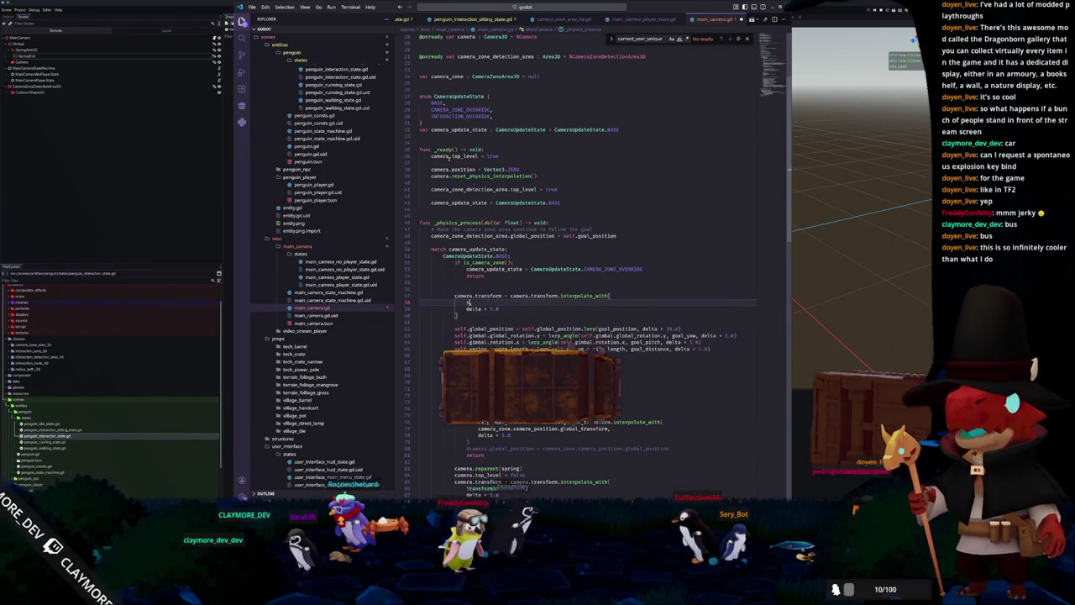
pyautogui.write('_end.global_transform,')
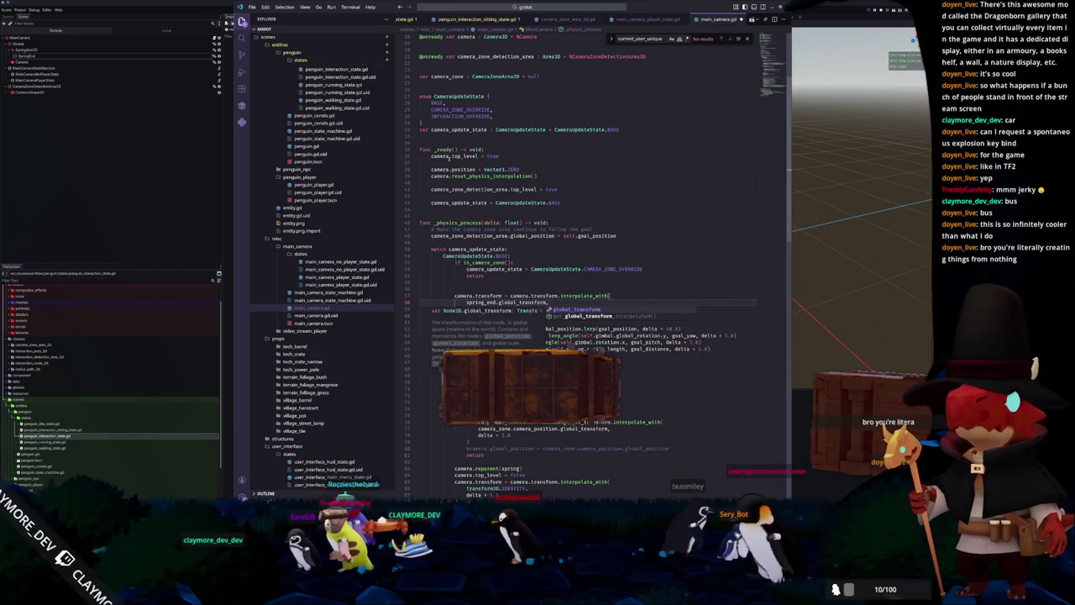
pyautogui.press('Tab')
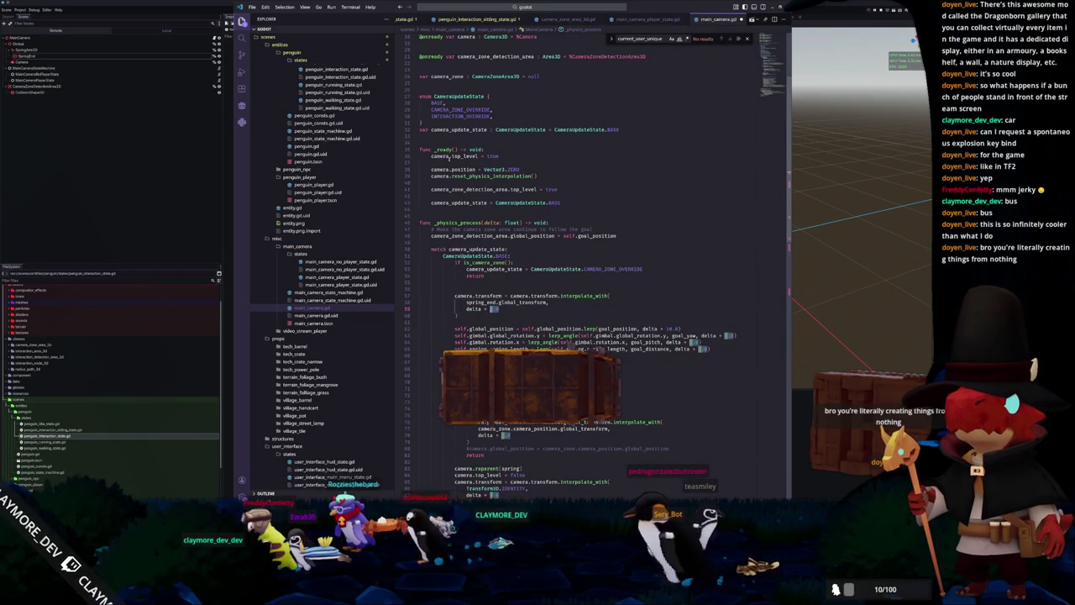
pyautogui.press('Left')
pyautogui.hotkey('ctrl', 's')
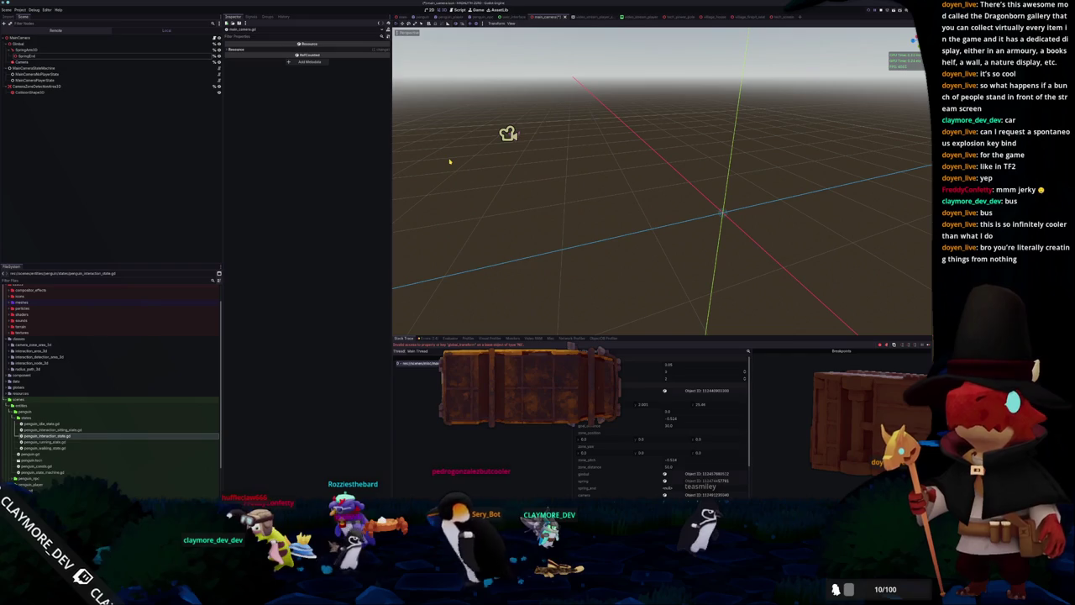
pyautogui.hotkey('alt', 'Tab')
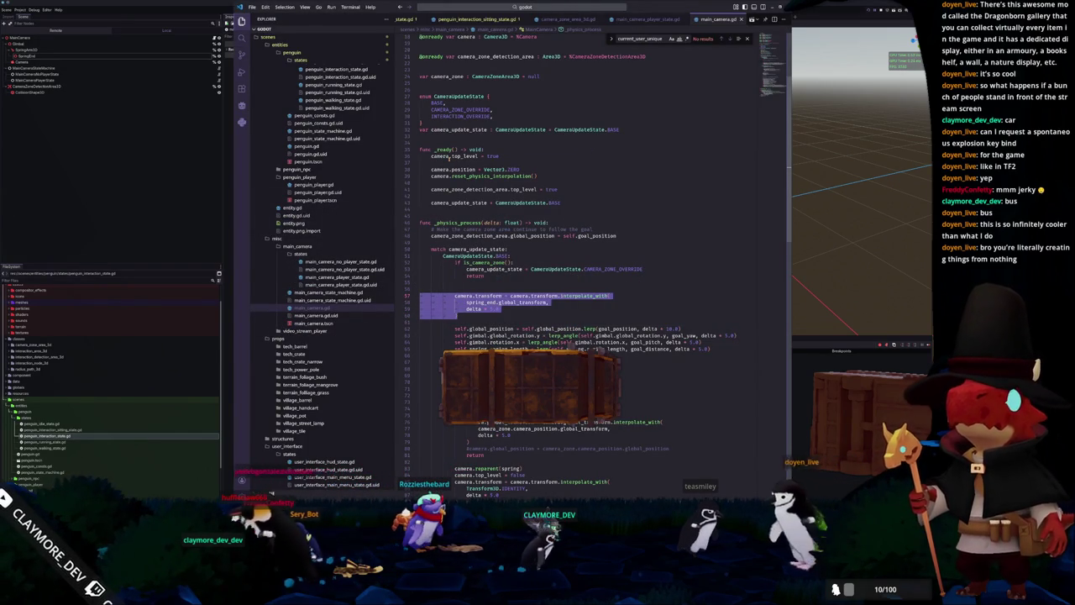
pyautogui.scroll(-5, 588, 251)
pyautogui.hotkey('shift', 'Up')
# Delete the override's camera.top_level = true line and remove two lines below the override block.
pyautogui.click(420, 344)
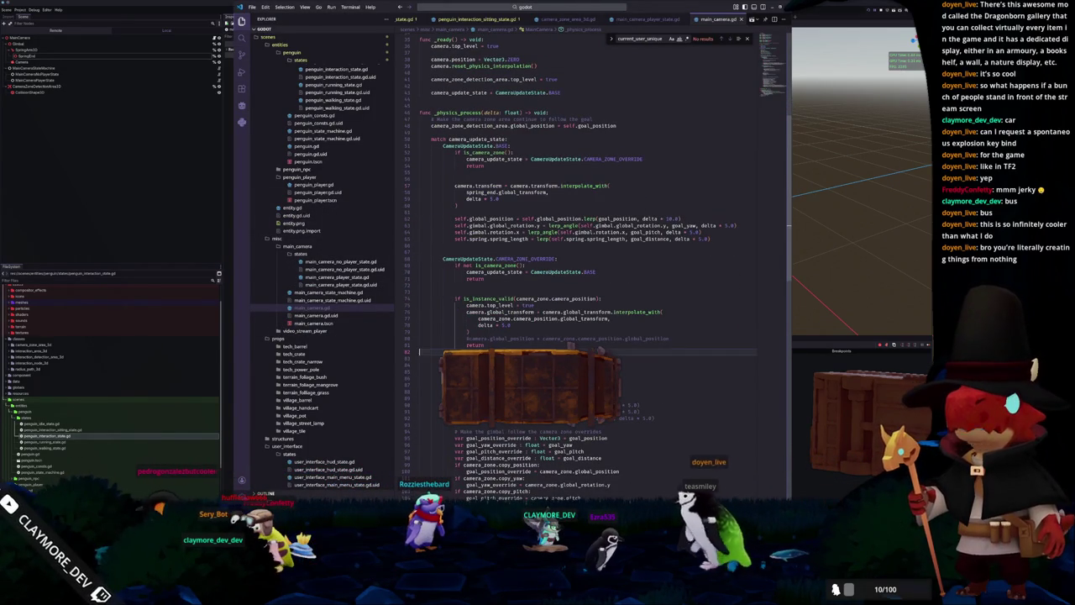
pyautogui.doubleClick(477, 339)
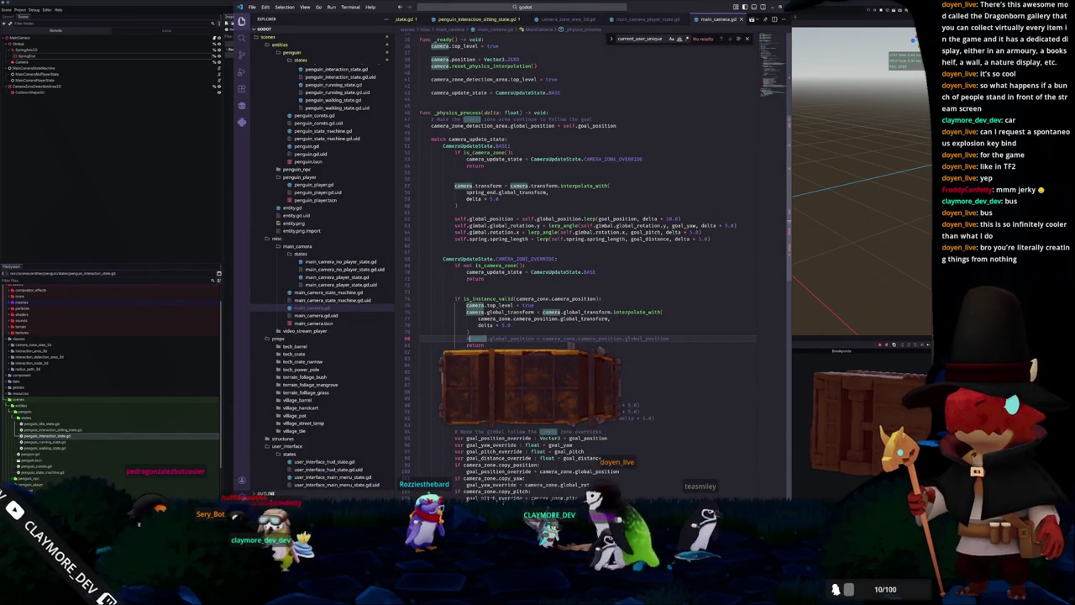
pyautogui.click(570, 345)
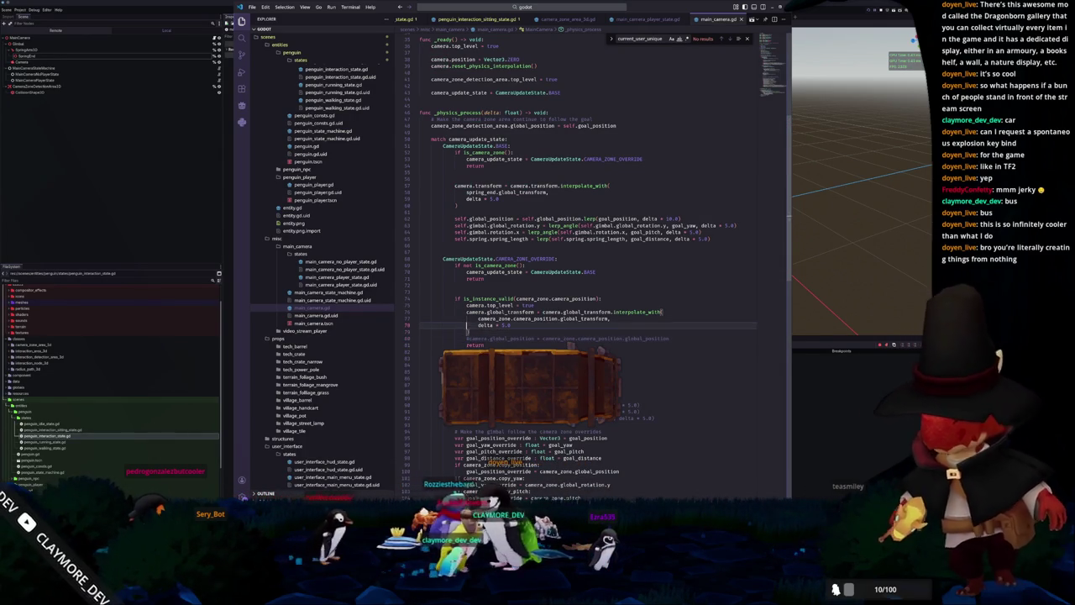
pyautogui.doubleClick(475, 311)
pyautogui.press('Up')
pyautogui.hotkey('ctrl', 'shift', 'k')
pyautogui.press('Down')
pyautogui.hotkey('ctrl', 'd')
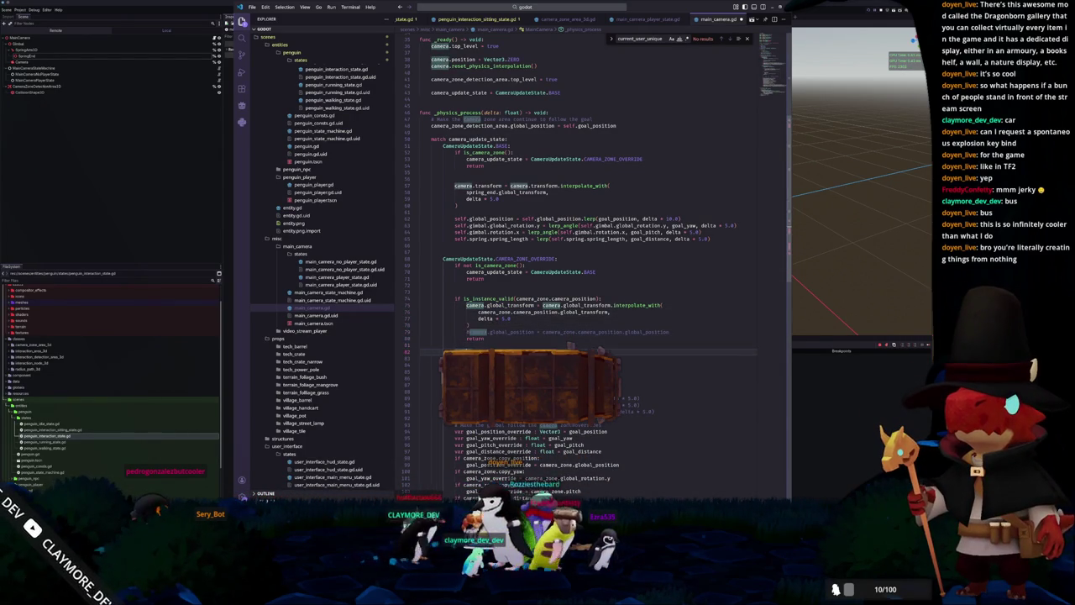
pyautogui.press('Escape')
pyautogui.hotkey('ctrl', 'shift', 'k')
pyautogui.hotkey('ctrl', 'shift', 'k')
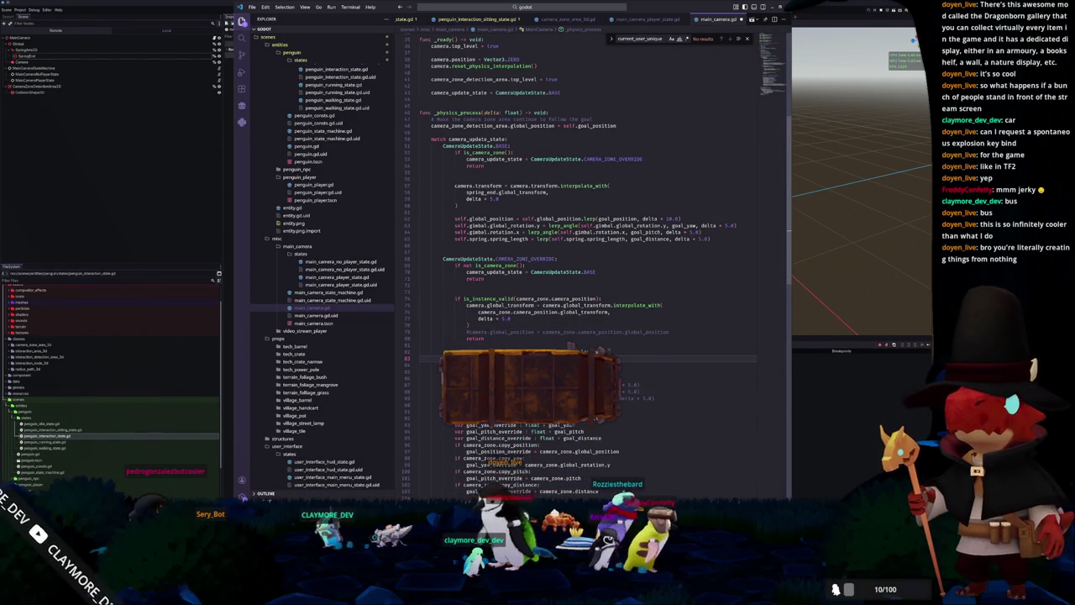
pyautogui.write('global')
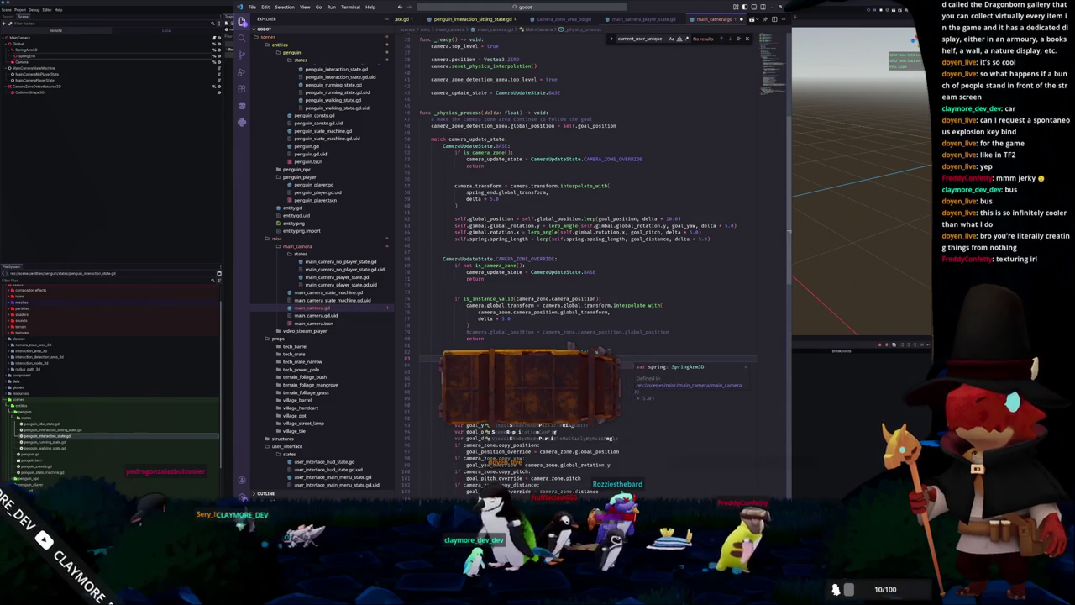
pyautogui.write('_t')
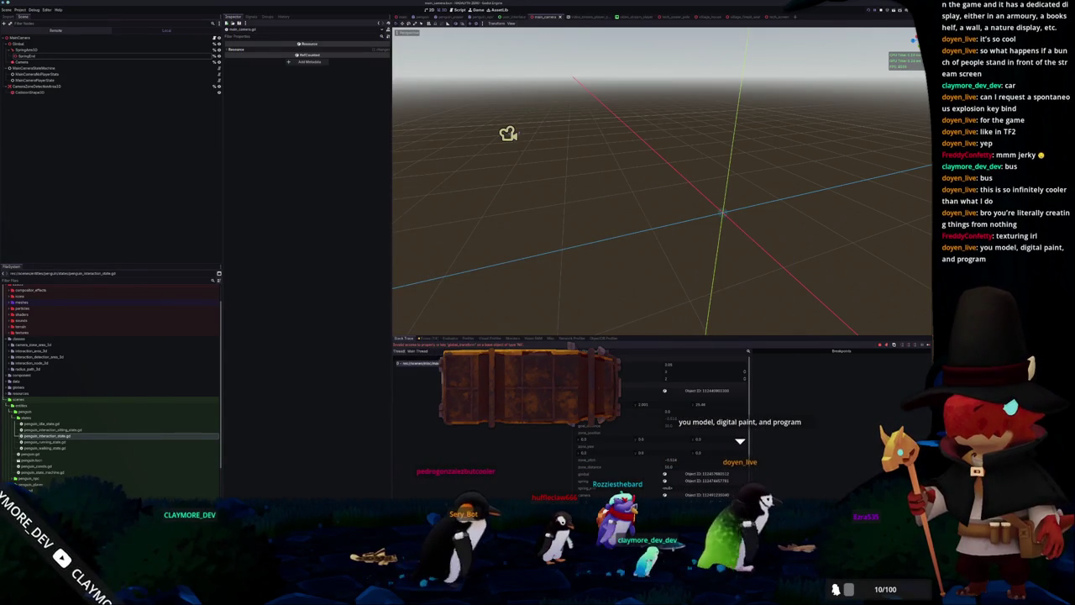
# Relaunch the game with F5 to test the updated camera-zone override.
pyautogui.press('F5')
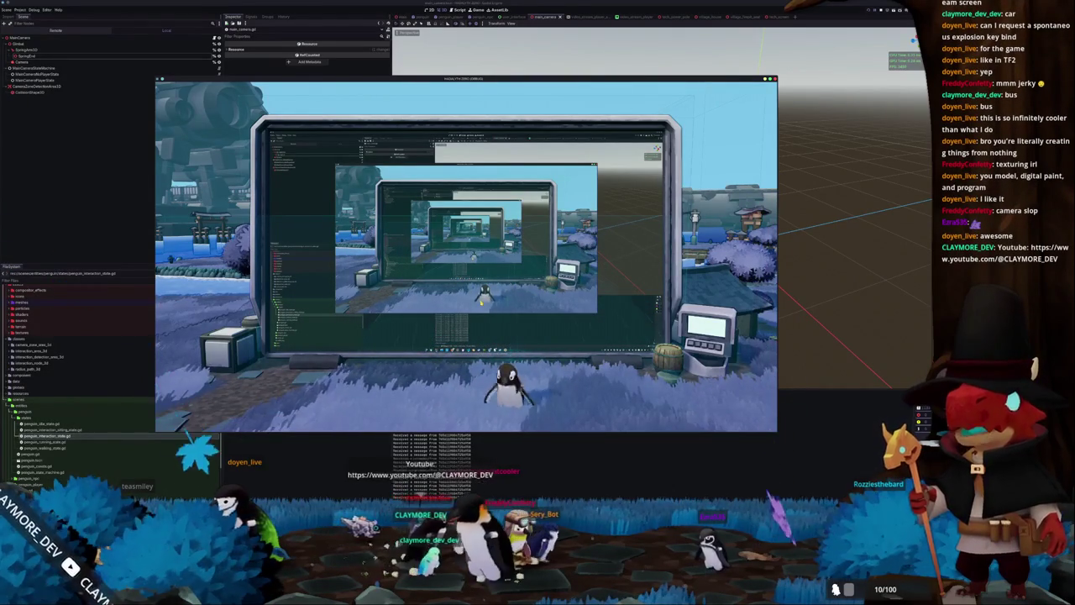
# Walk the penguin back and forth across the screen with W, A and D to test the camera.
pyautogui.press('w')
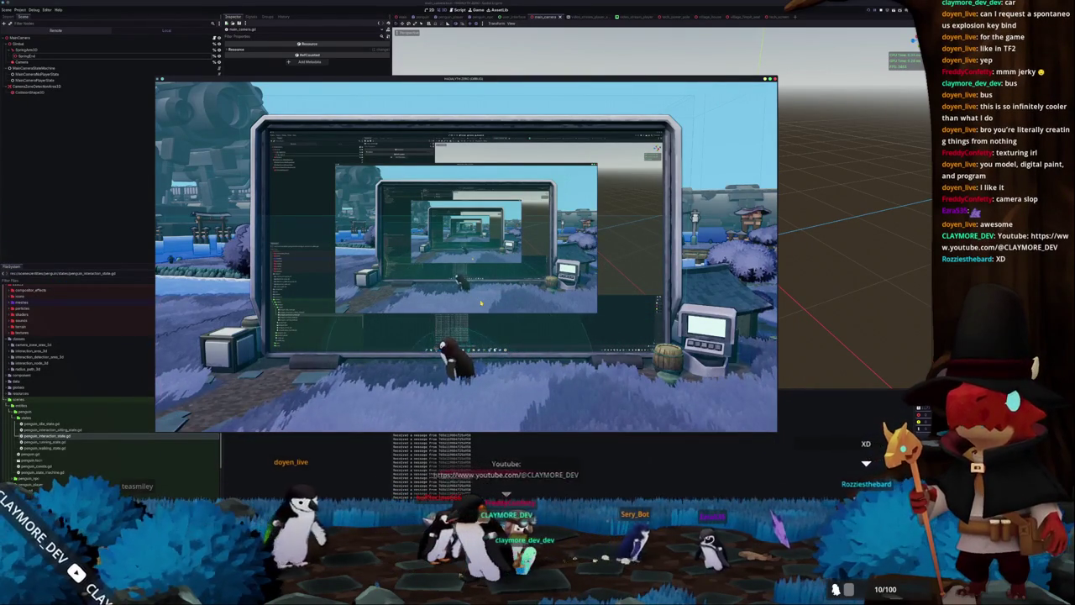
pyautogui.press('d')
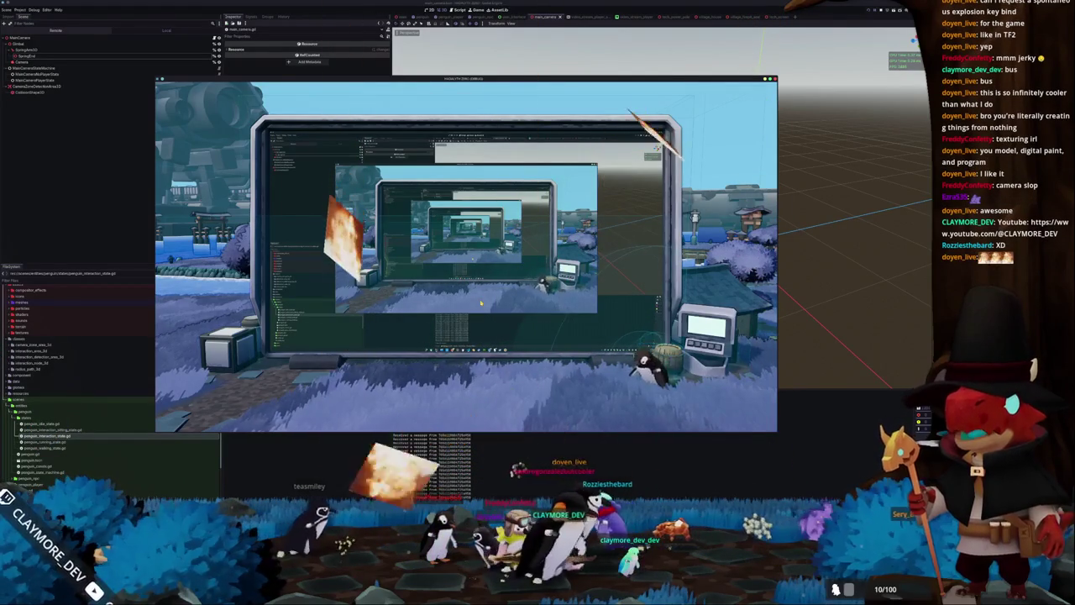
pyautogui.press('a')
pyautogui.press('a')
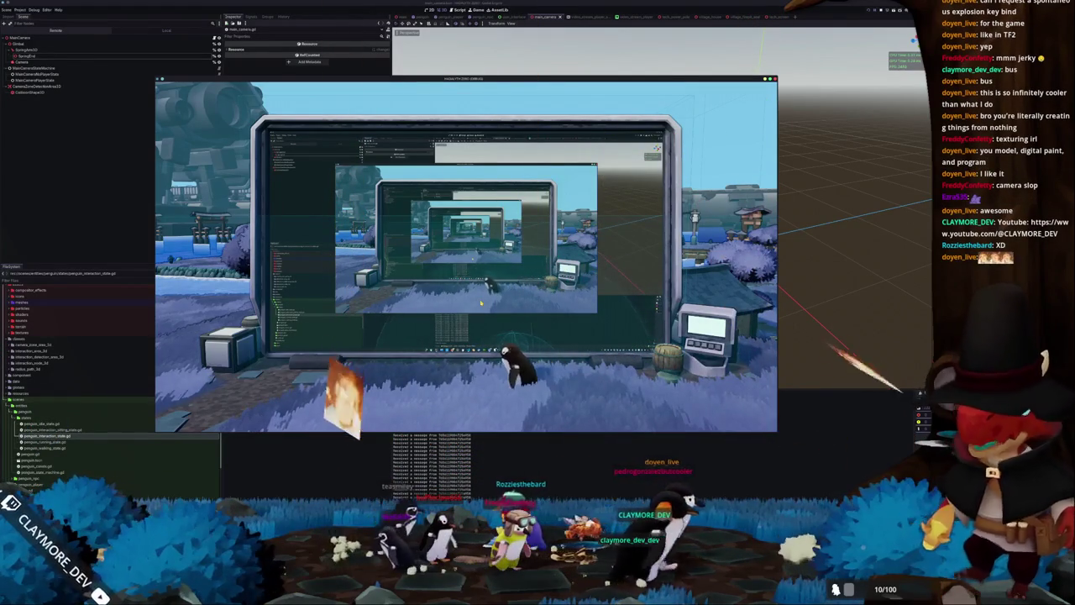
pyautogui.press('d')
pyautogui.press('d')
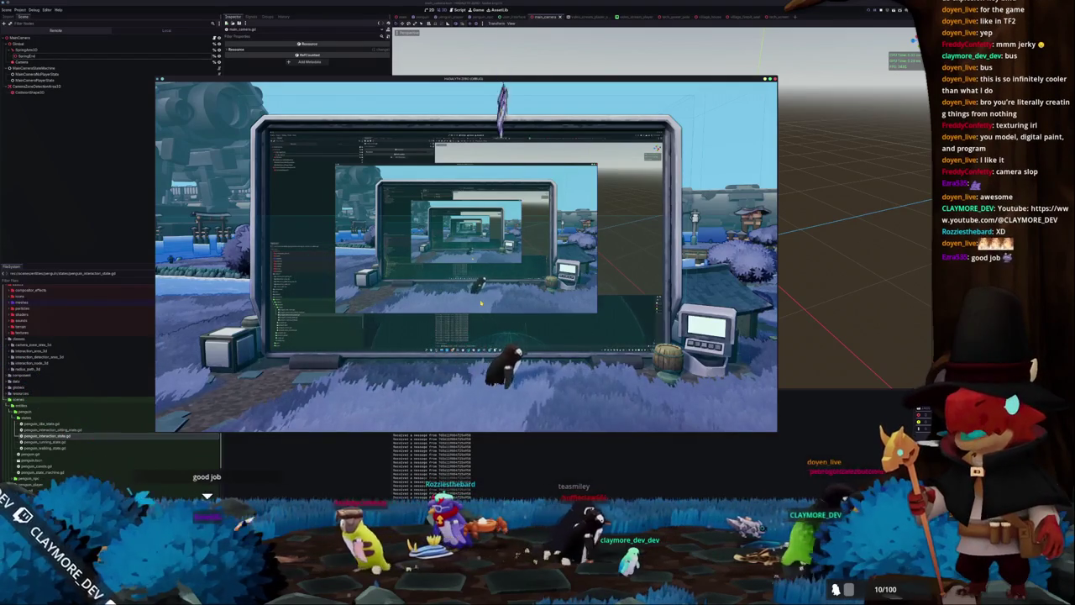
pyautogui.press('a')
pyautogui.press('a')
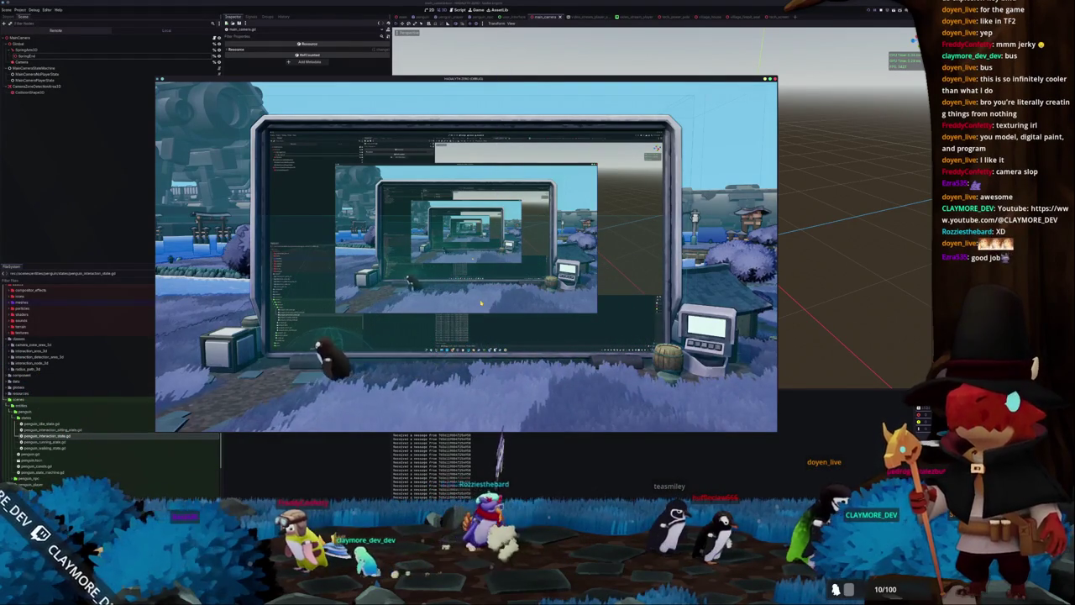
pyautogui.press('d')
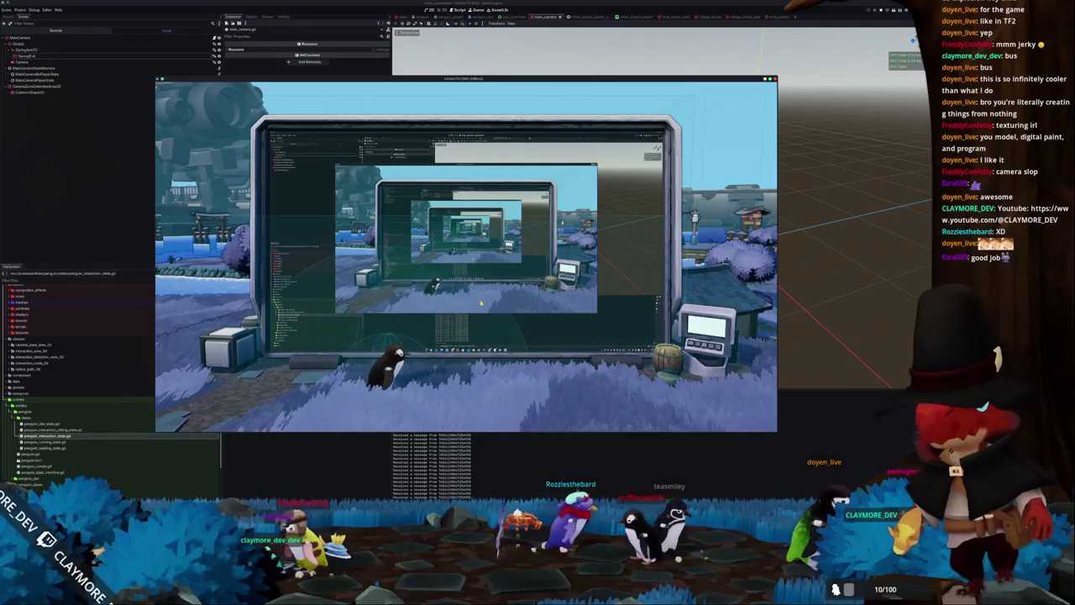
pyautogui.press('a')
pyautogui.press('d')
pyautogui.press('a')
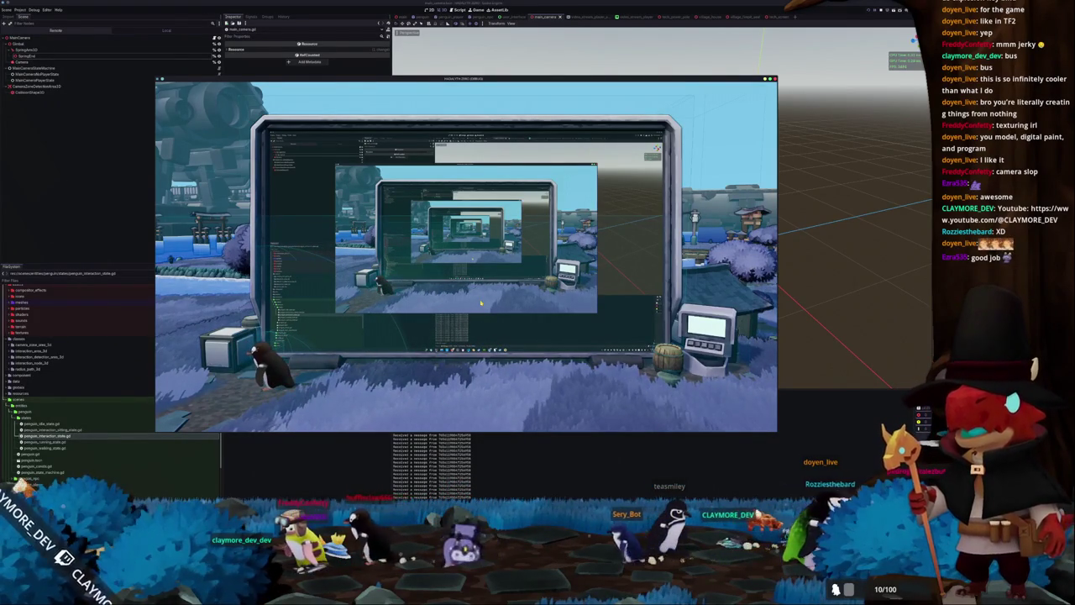
pyautogui.press('d')
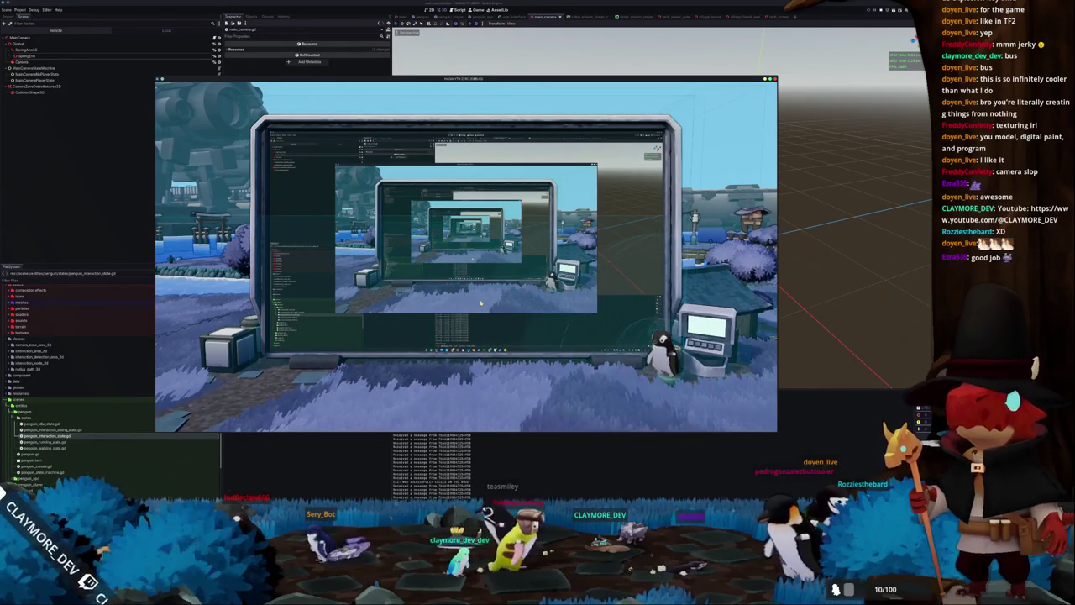
pyautogui.press('a')
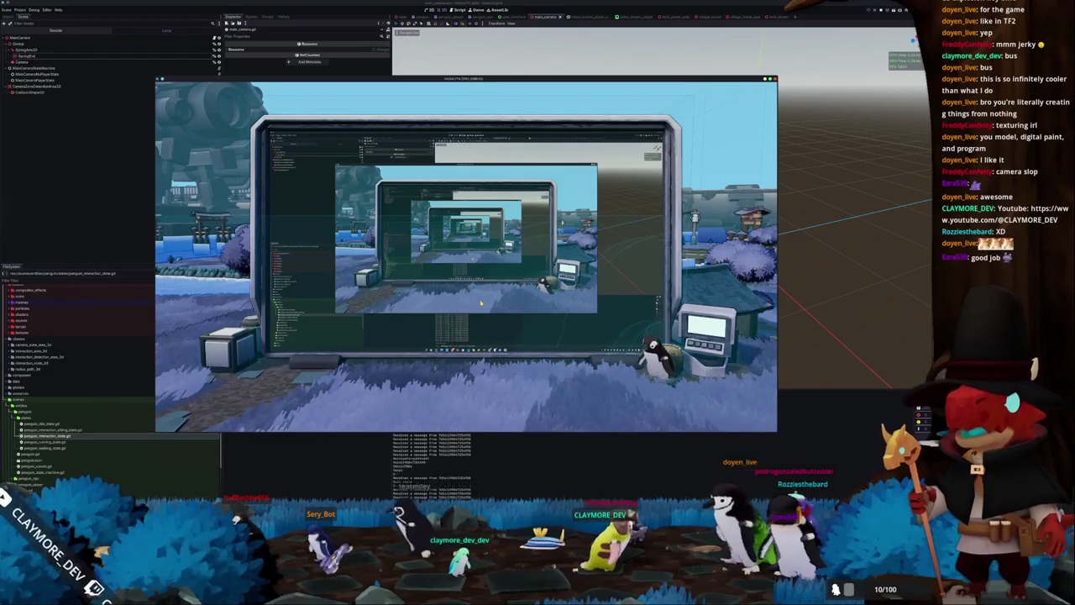
pyautogui.press('a')
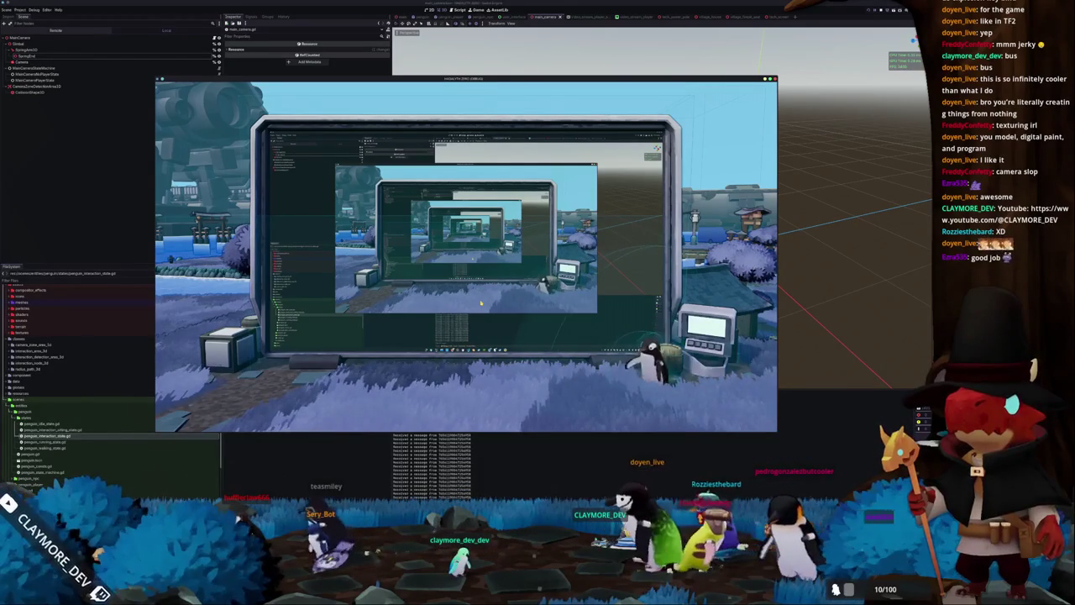
pyautogui.press('a')
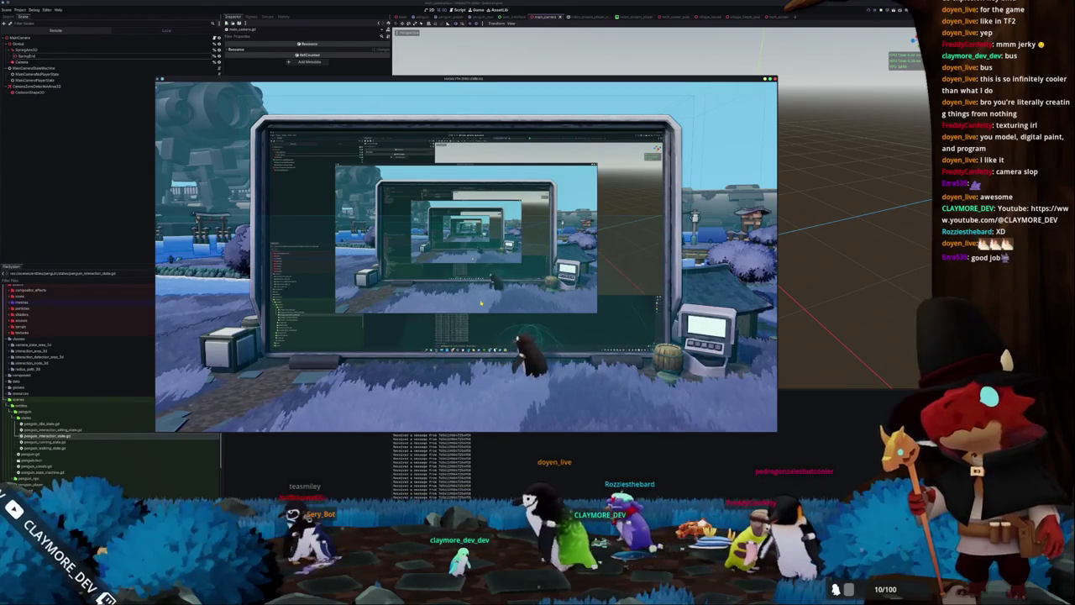
pyautogui.press('a')
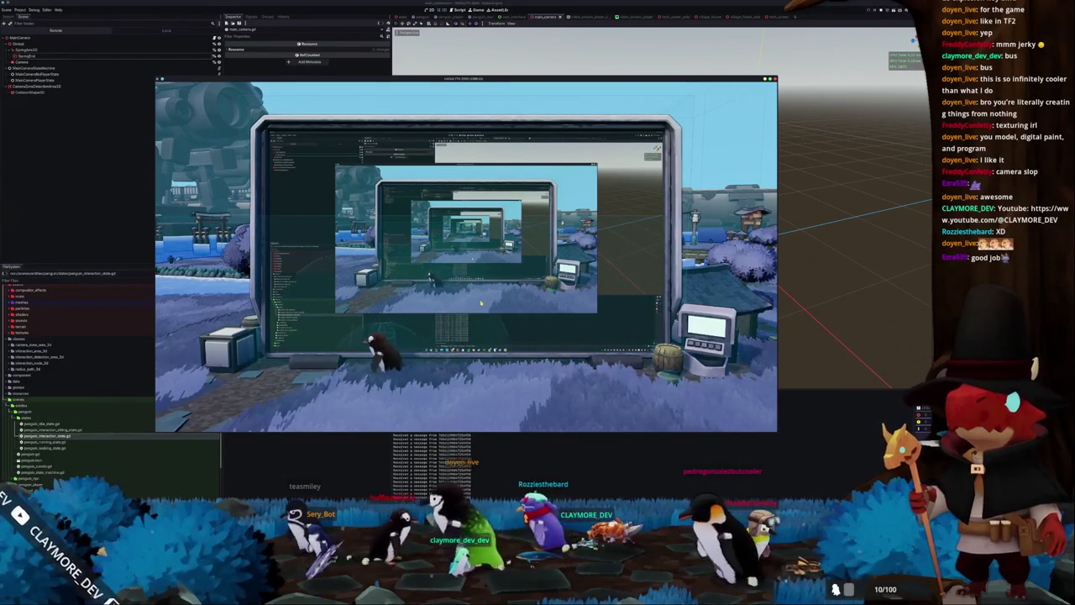
pyautogui.press('a')
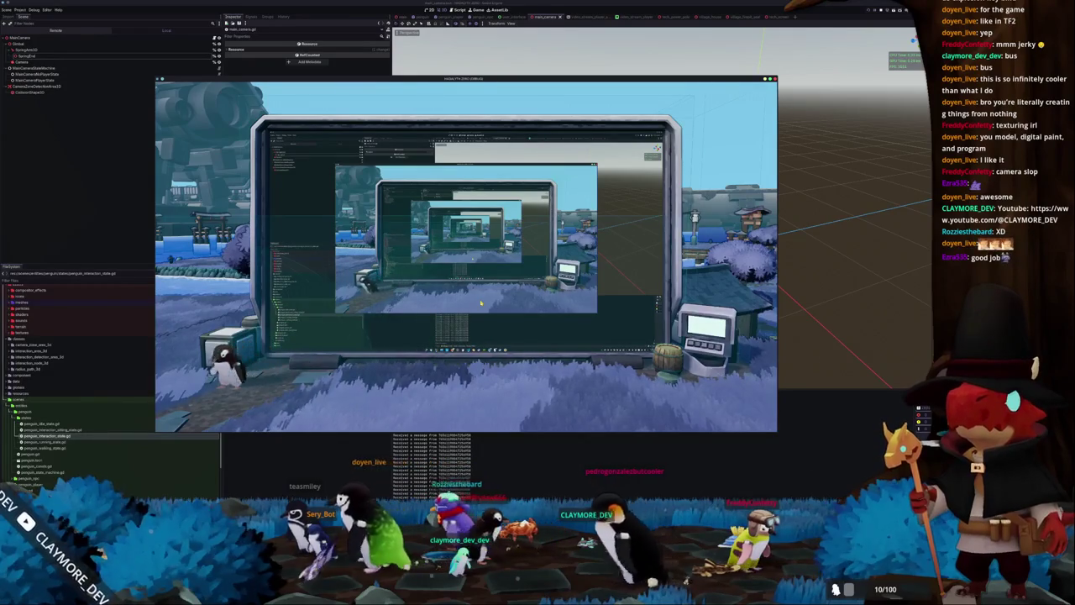
pyautogui.press('d')
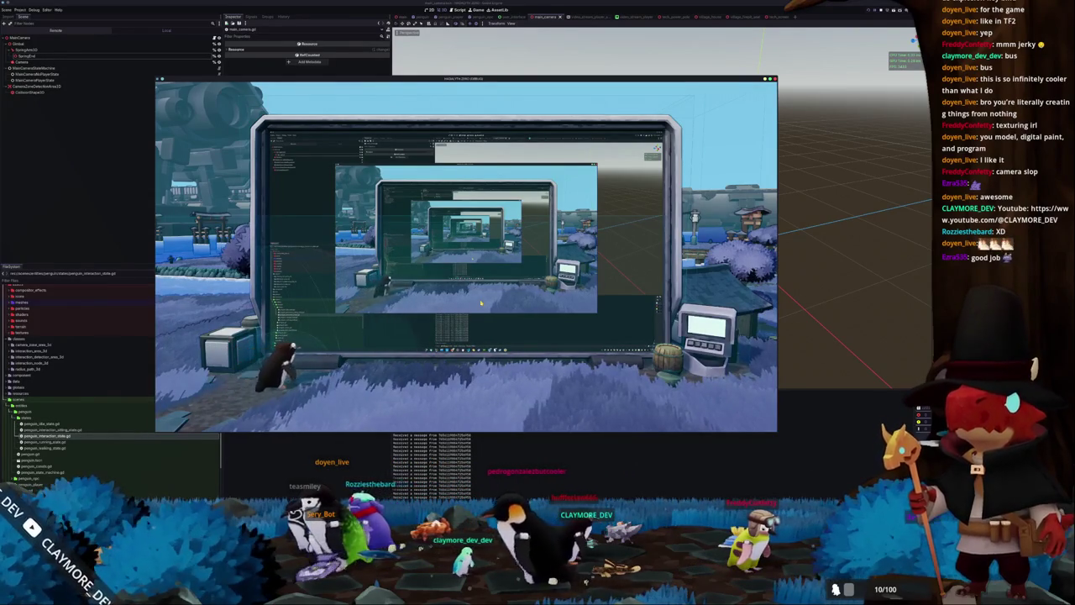
pyautogui.press('d')
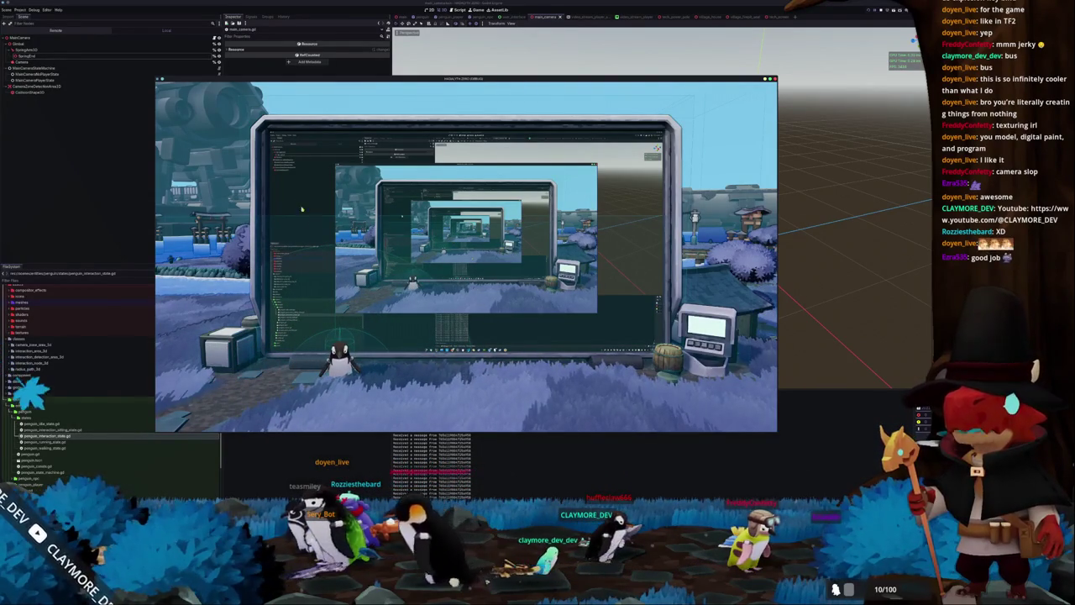
# Return to the editor and open the Project Export dialog.
pyautogui.click(18, 9)
pyautogui.click(18, 9)
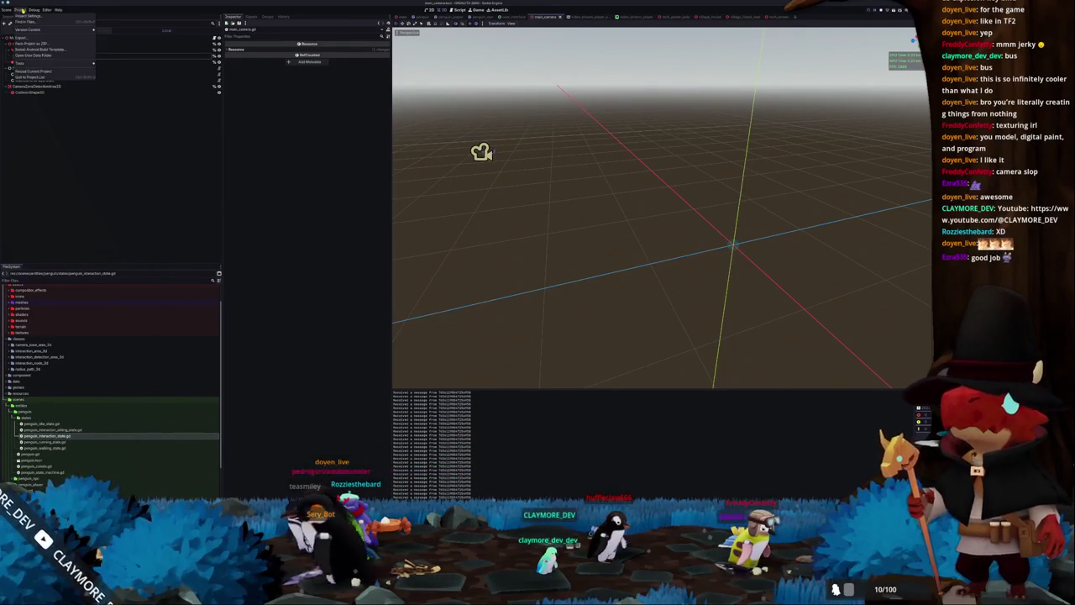
pyautogui.click(94, 48)
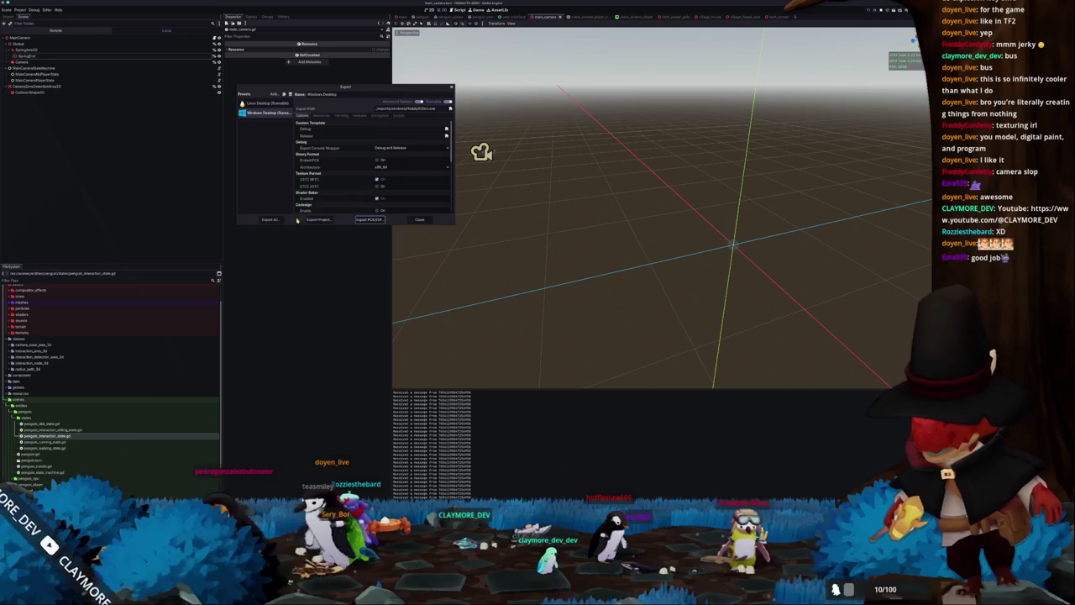
# Export all desktop presets, close the Export dialog, and bring the editor back in front.
pyautogui.click(269, 219)
pyautogui.click(464, 266)
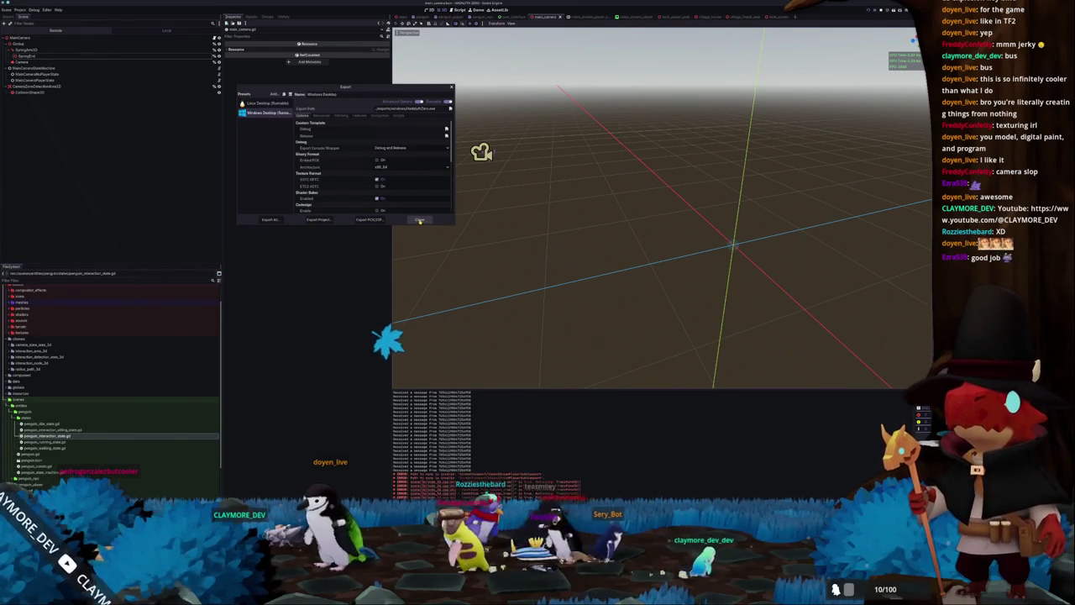
pyautogui.click(419, 220)
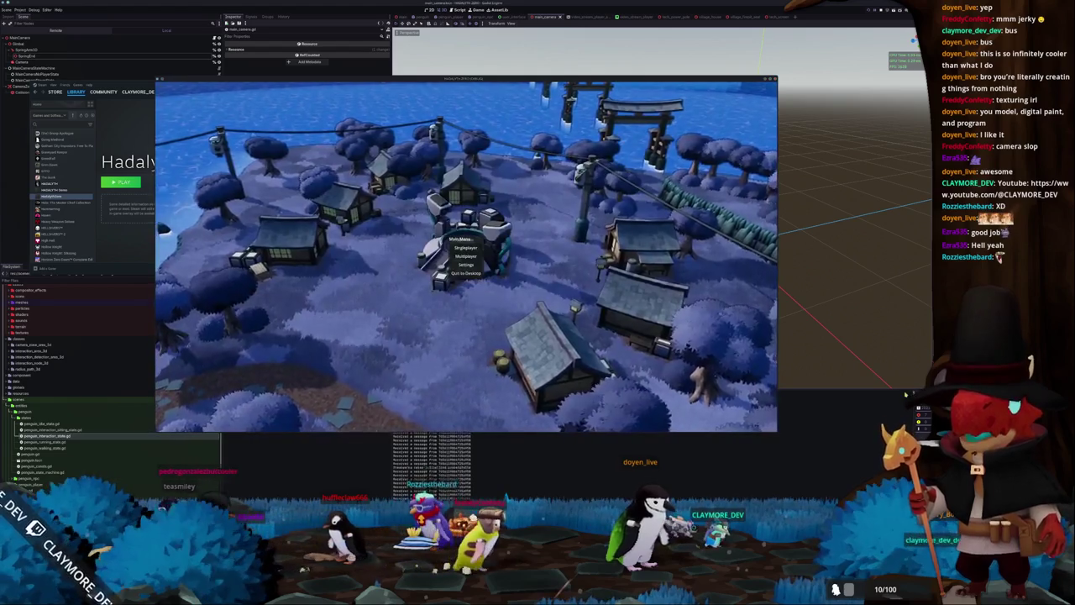
pyautogui.click(701, 456)
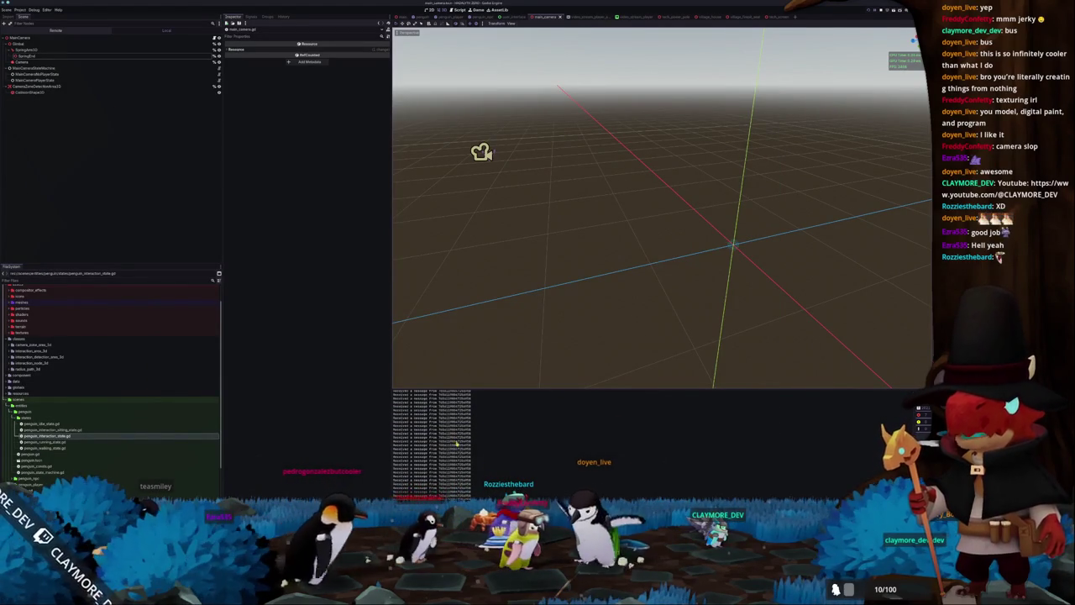
# Re-run the project with F5 and create a new multiplayer lobby.
pyautogui.scroll(5, 457, 443)
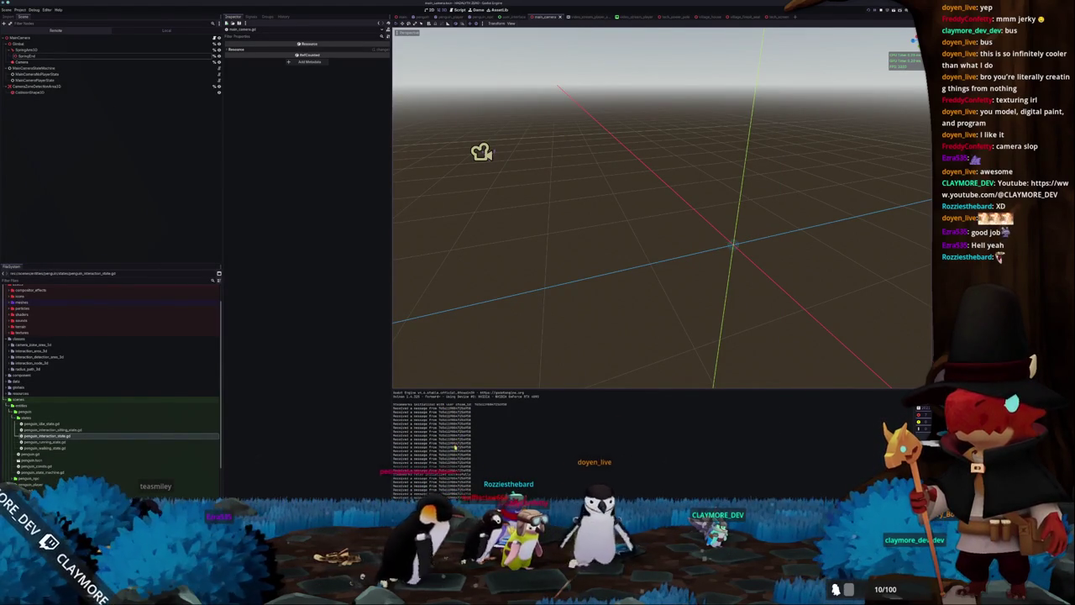
pyautogui.scroll(-5, 456, 442)
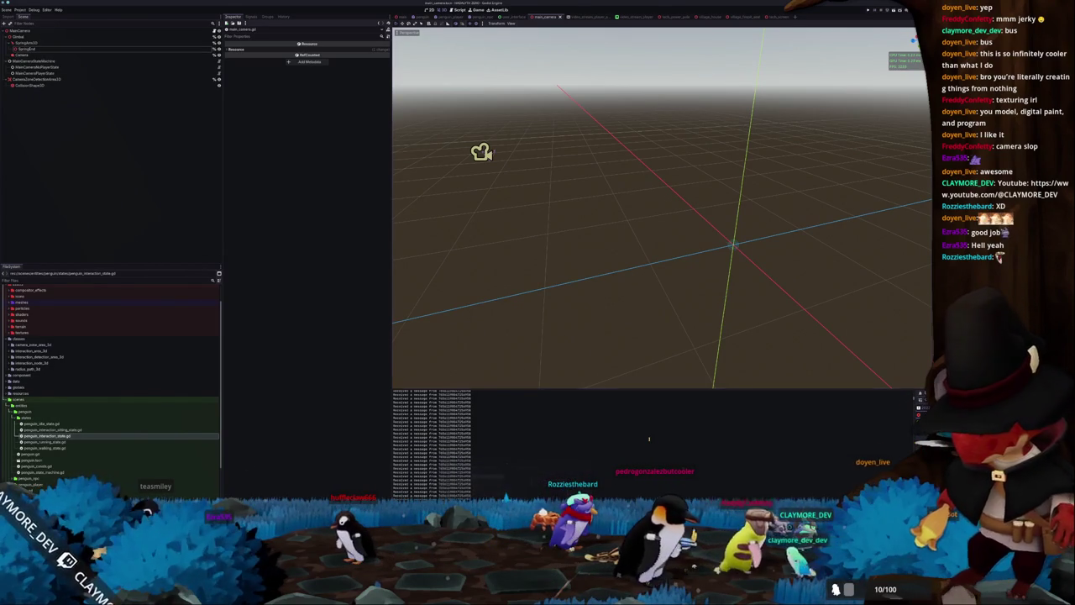
pyautogui.press('F5')
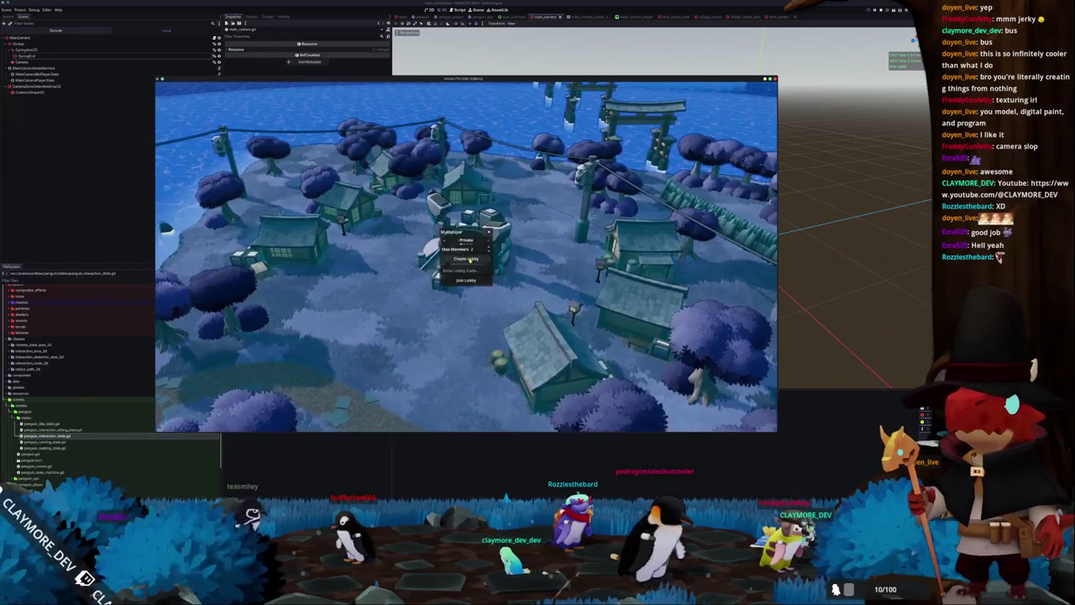
pyautogui.click(469, 260)
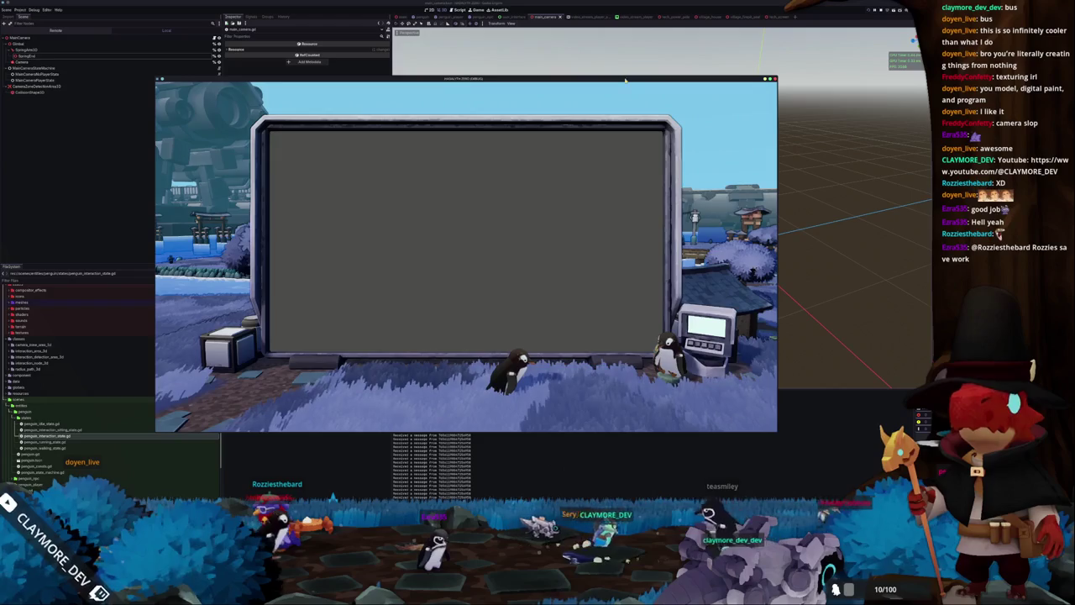
# Drag the game window further left on the desktop.
pyautogui.moveTo(626, 80); pyautogui.dragTo(445, 74)
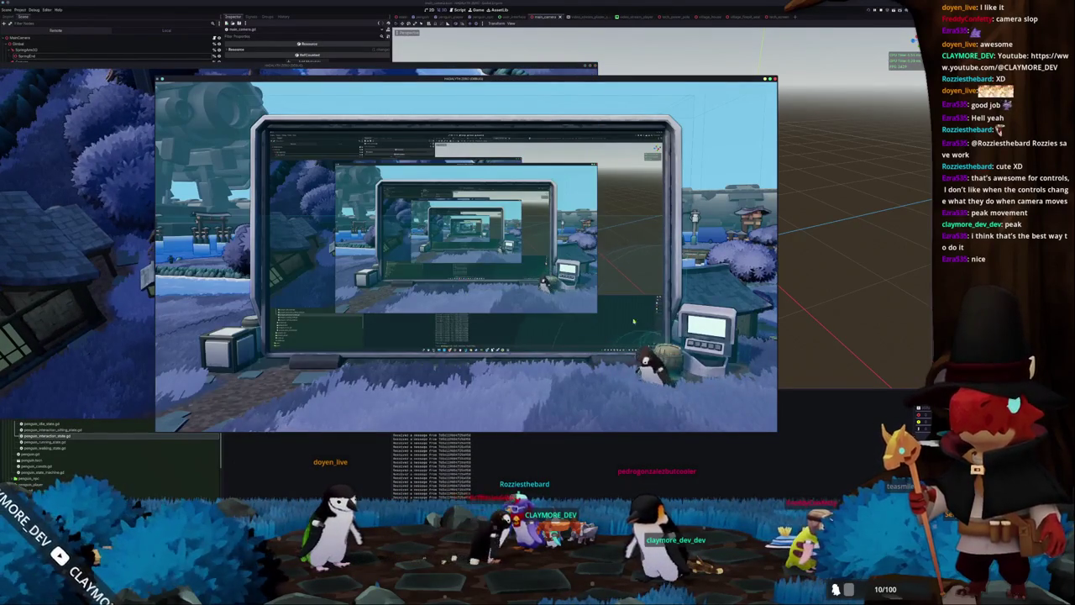
# Walk the penguin past the stairs and through the village into the small house, then switch to the browser.
pyautogui.press('d')
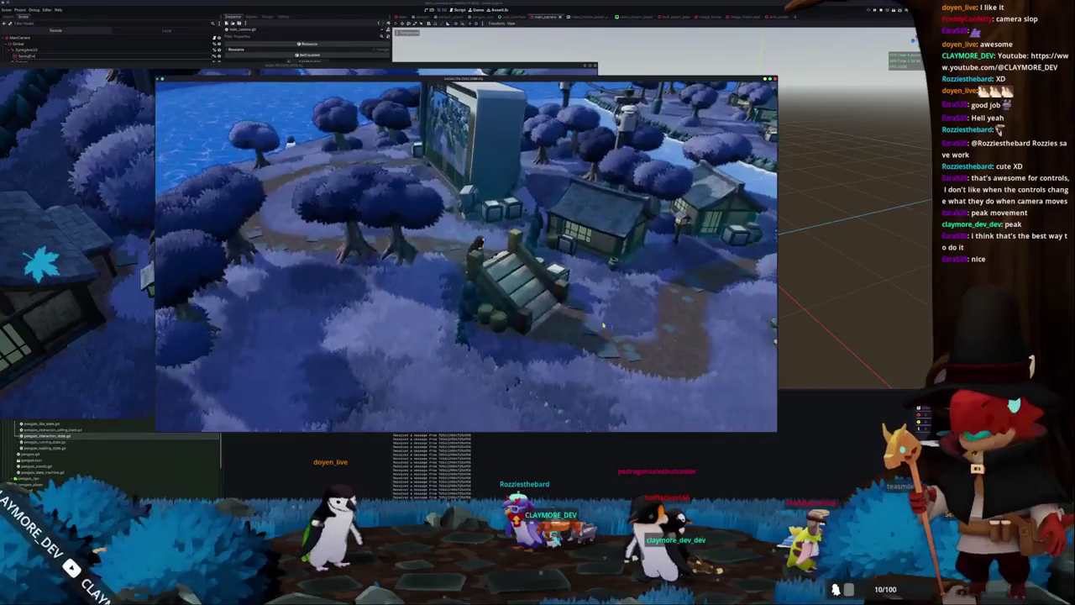
pyautogui.press('s')
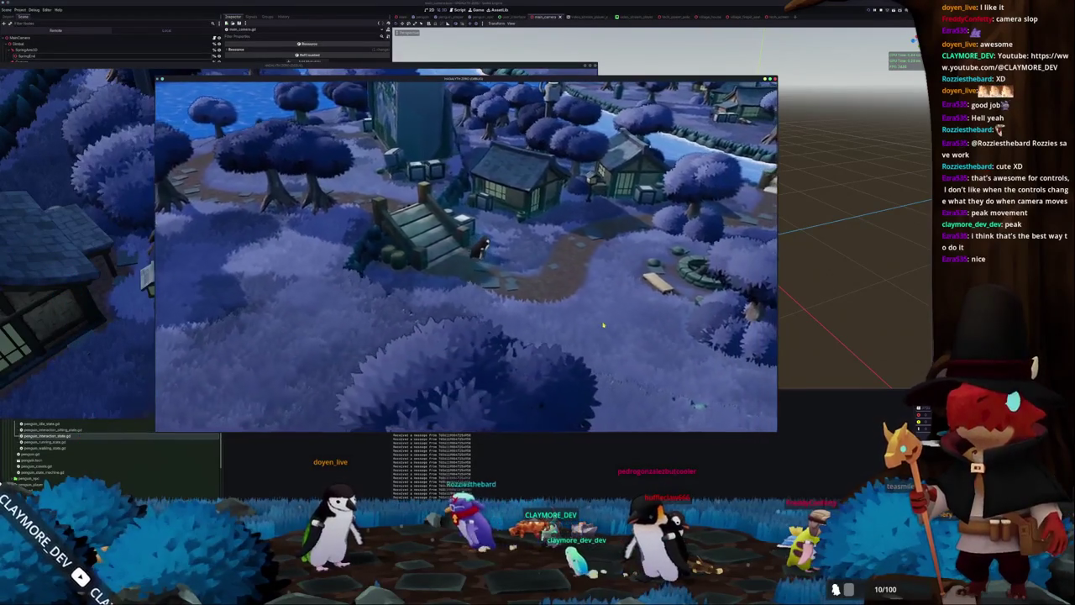
pyautogui.press('d')
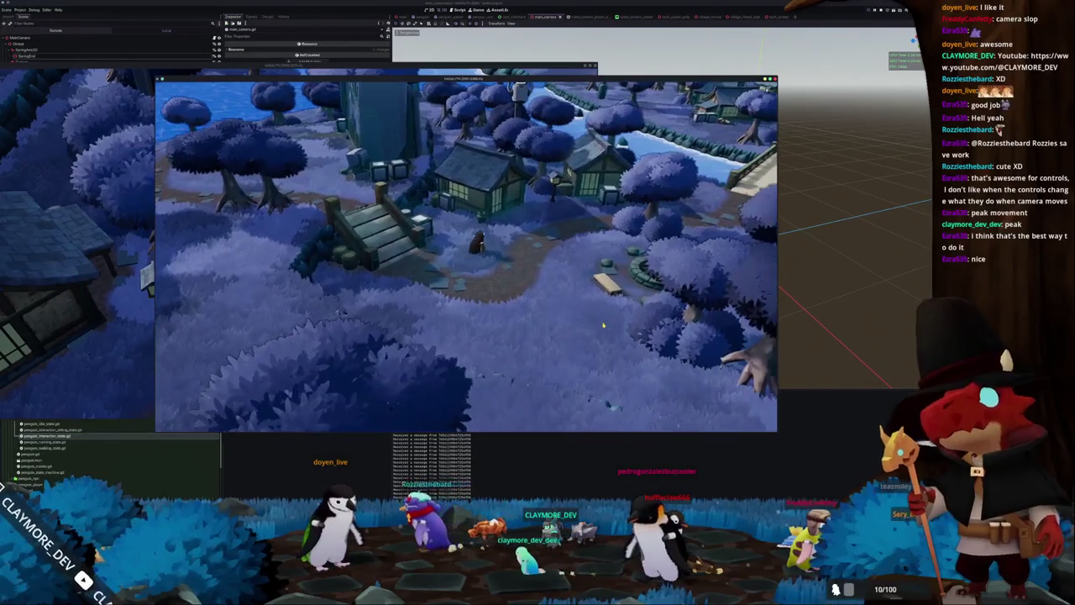
pyautogui.press('d')
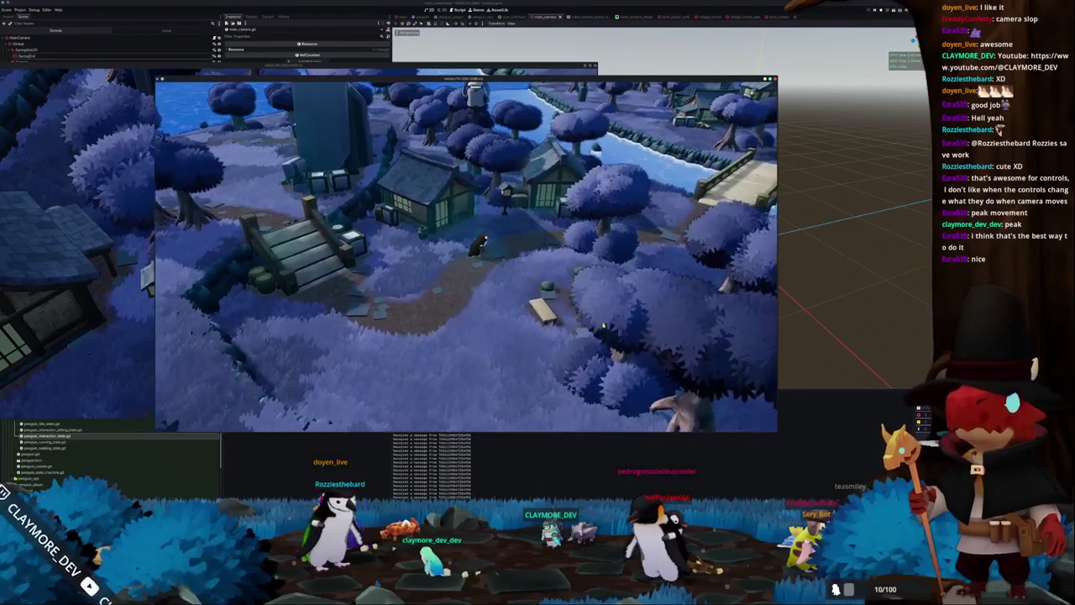
pyautogui.press('a')
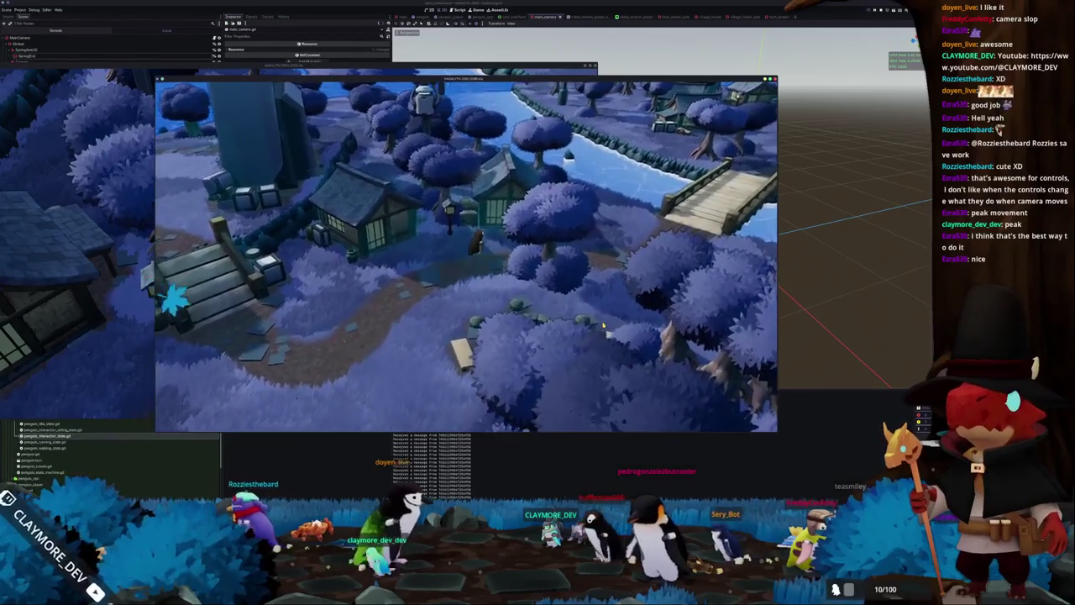
pyautogui.press('w')
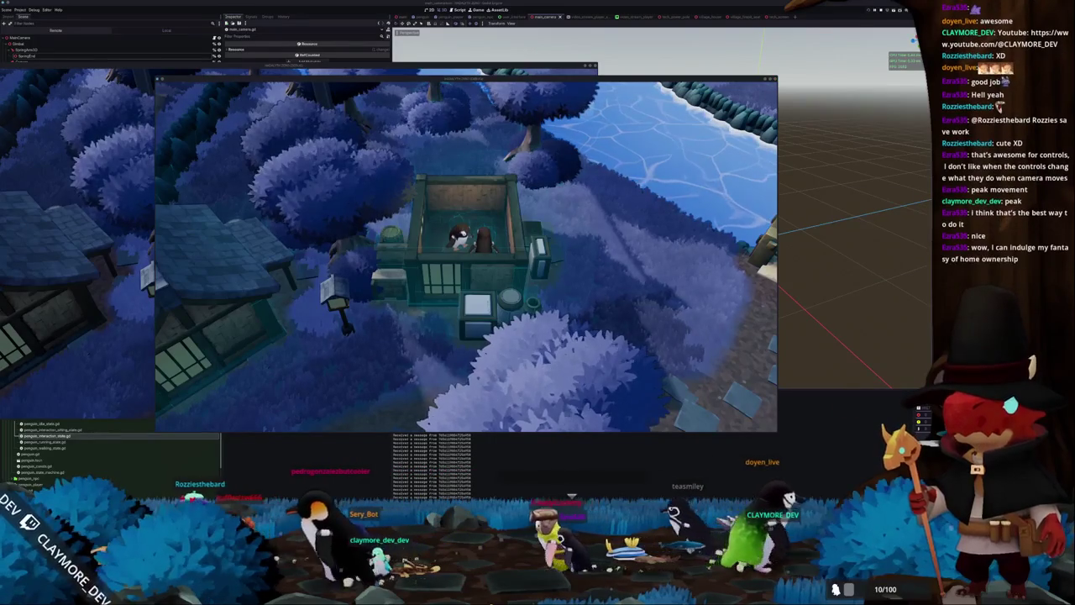
pyautogui.hotkey('alt', 'Tab')
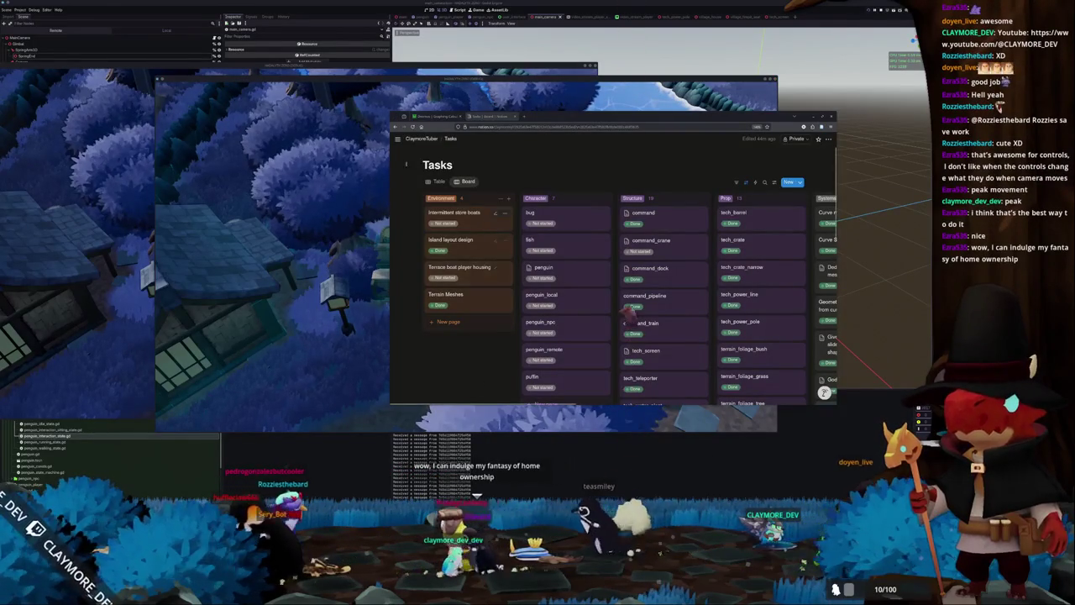
# On the Short TODO page, tick the sitting interactions, networked interaction system and screen sitting tasks.
pyautogui.moveTo(403, 277)
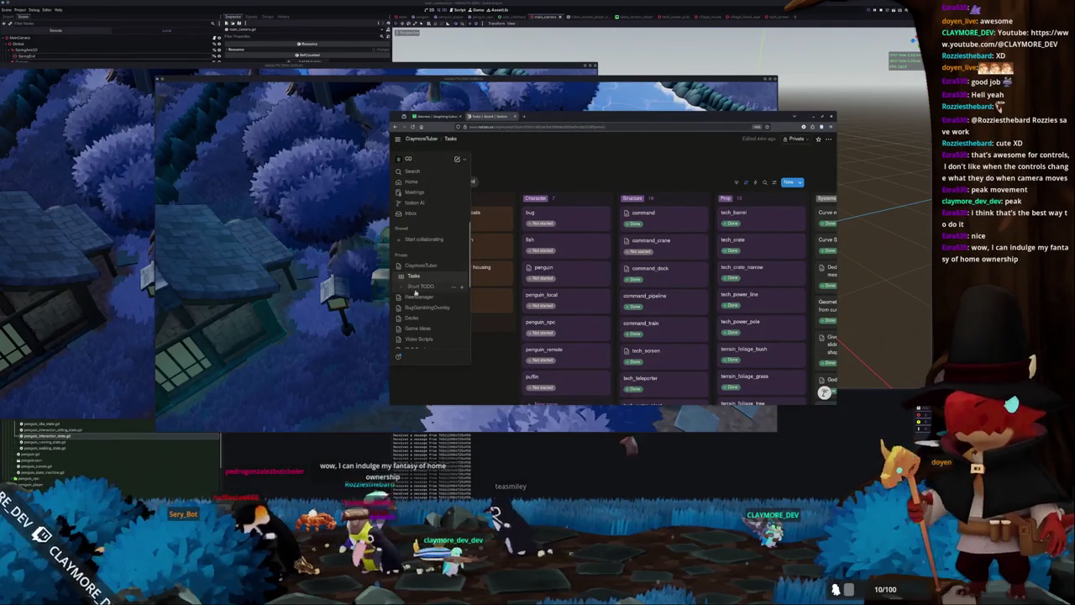
pyautogui.click(420, 286)
pyautogui.click(496, 345)
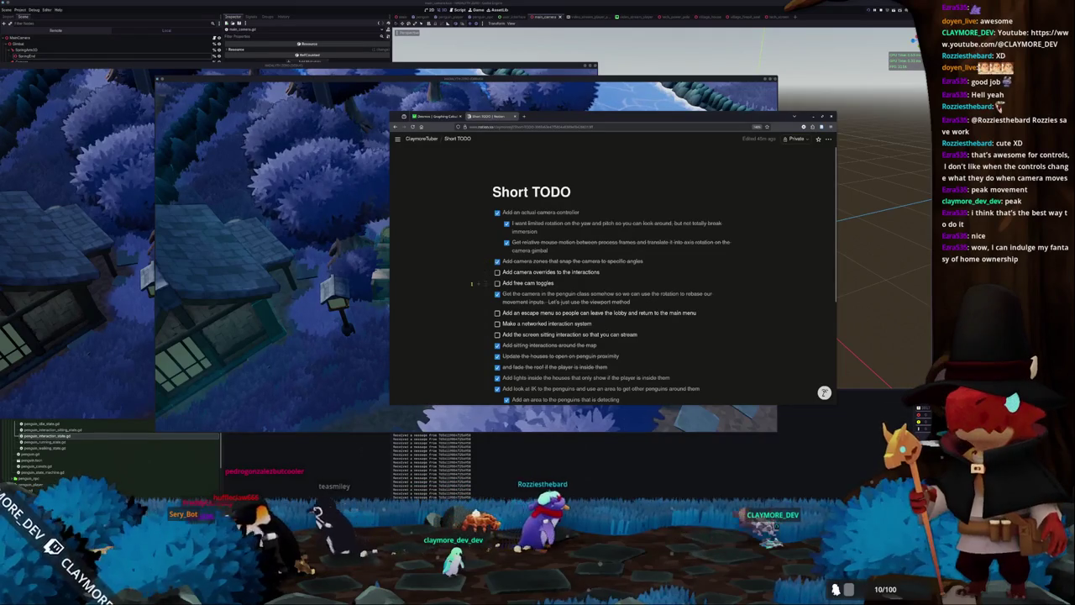
pyautogui.scroll(-1, 472, 284)
pyautogui.scroll(-1, 471, 278)
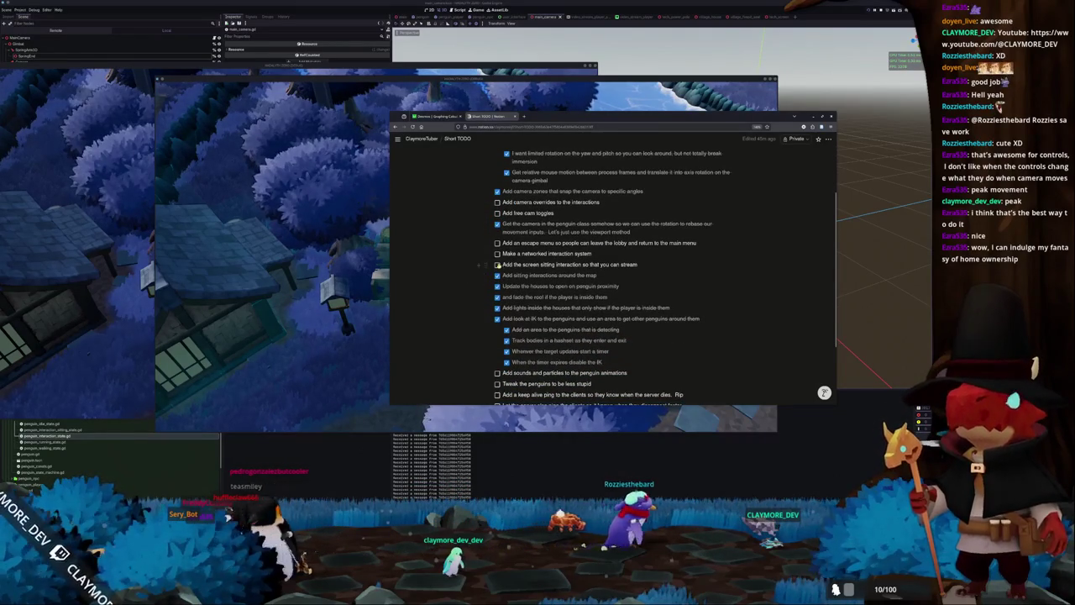
pyautogui.click(497, 253)
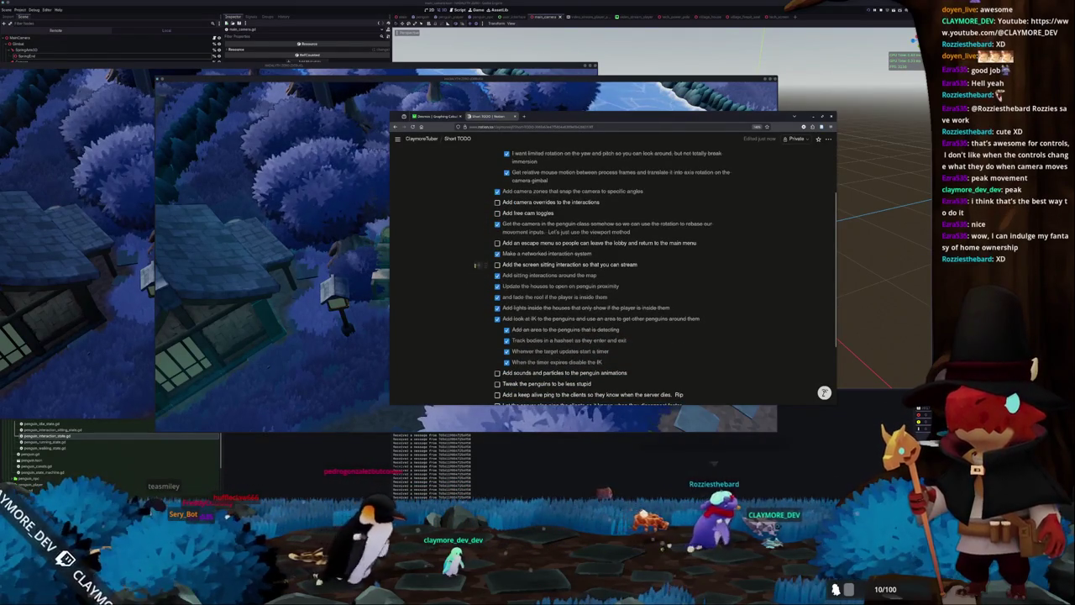
pyautogui.scroll(-1, 497, 240)
pyautogui.click(496, 229)
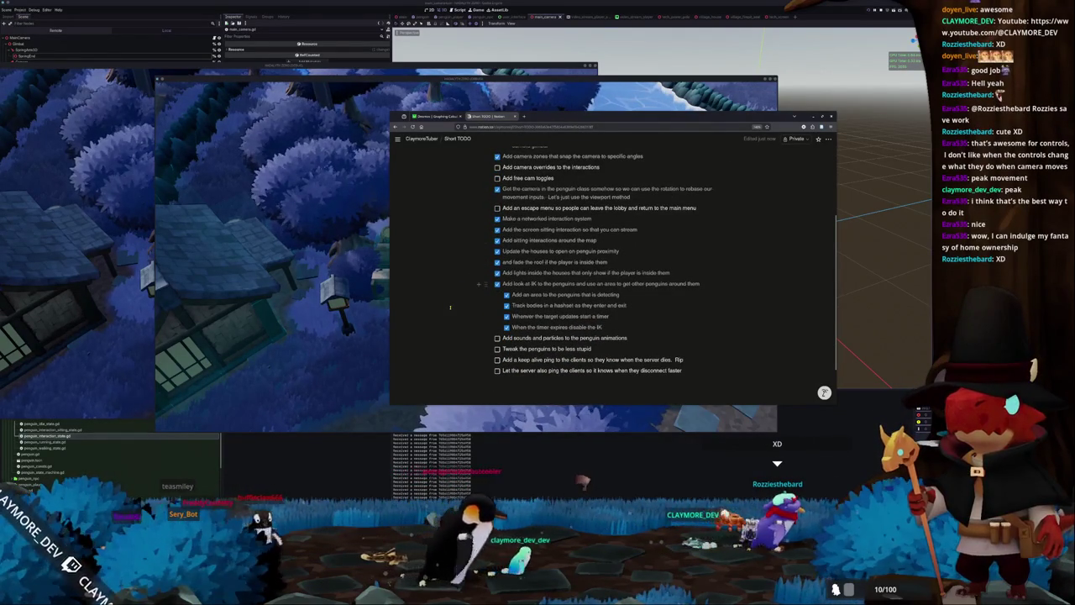
# Tick the camera overrides task, review the checklist, and bring the game window back.
pyautogui.scroll(1, 455, 305)
pyautogui.scroll(2, 455, 305)
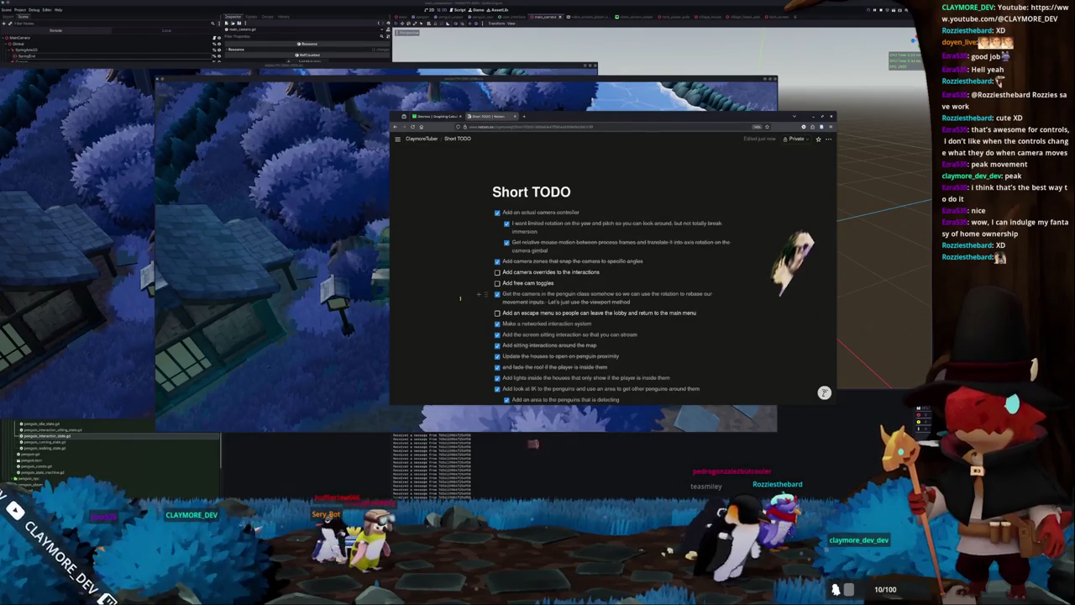
pyautogui.click(496, 272)
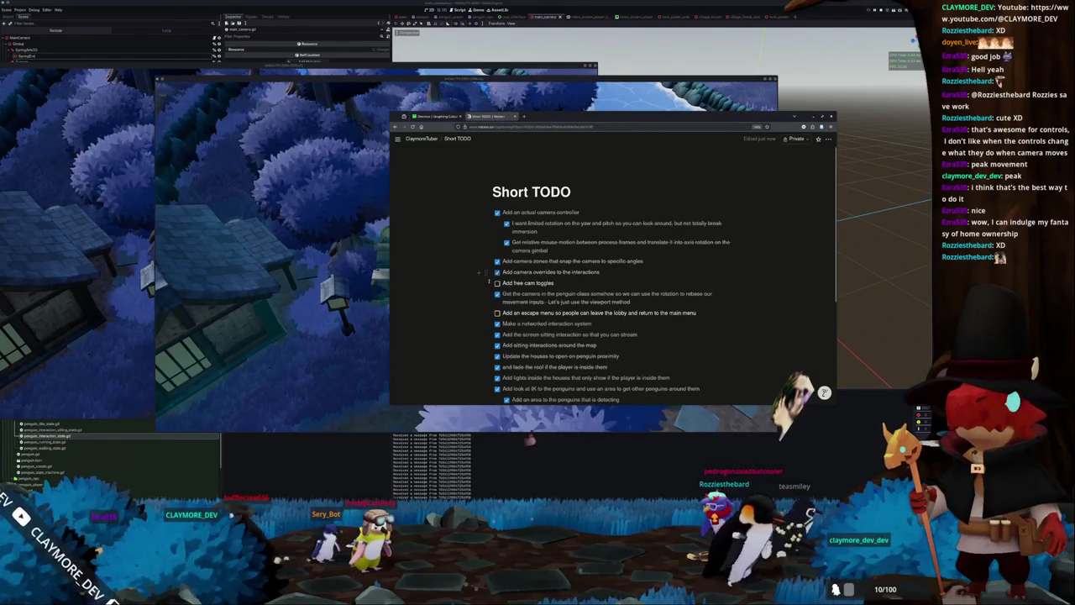
pyautogui.scroll(-5, 466, 307)
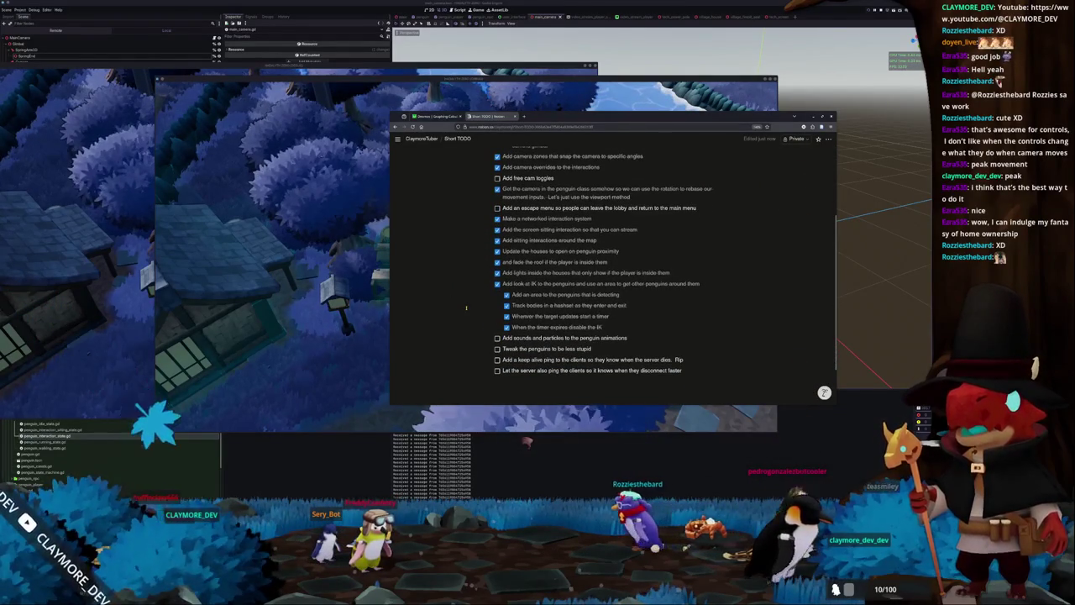
pyautogui.scroll(1, 466, 308)
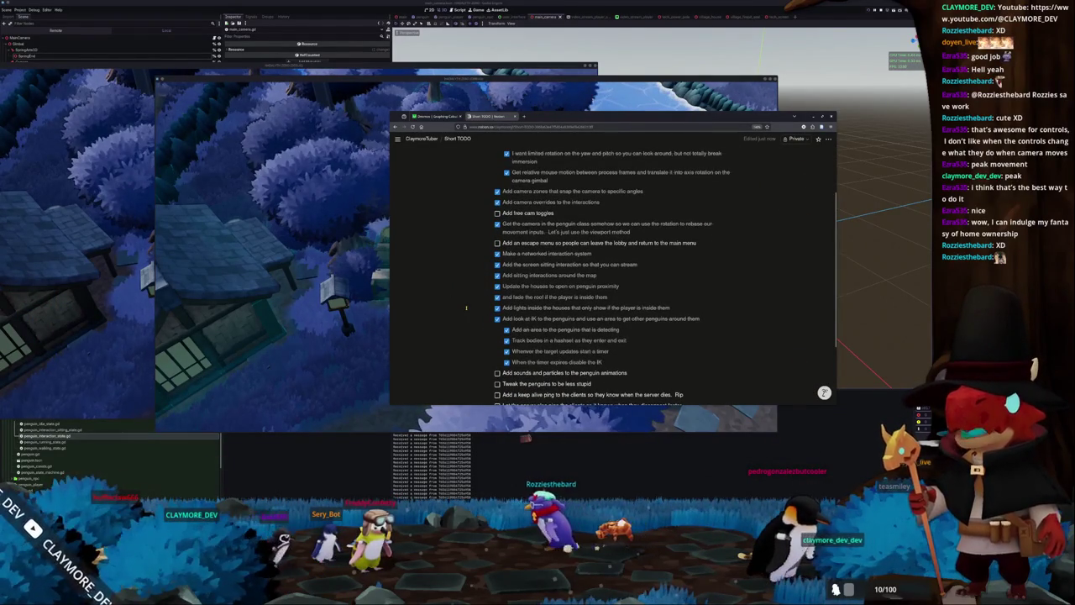
pyautogui.scroll(-1, 466, 308)
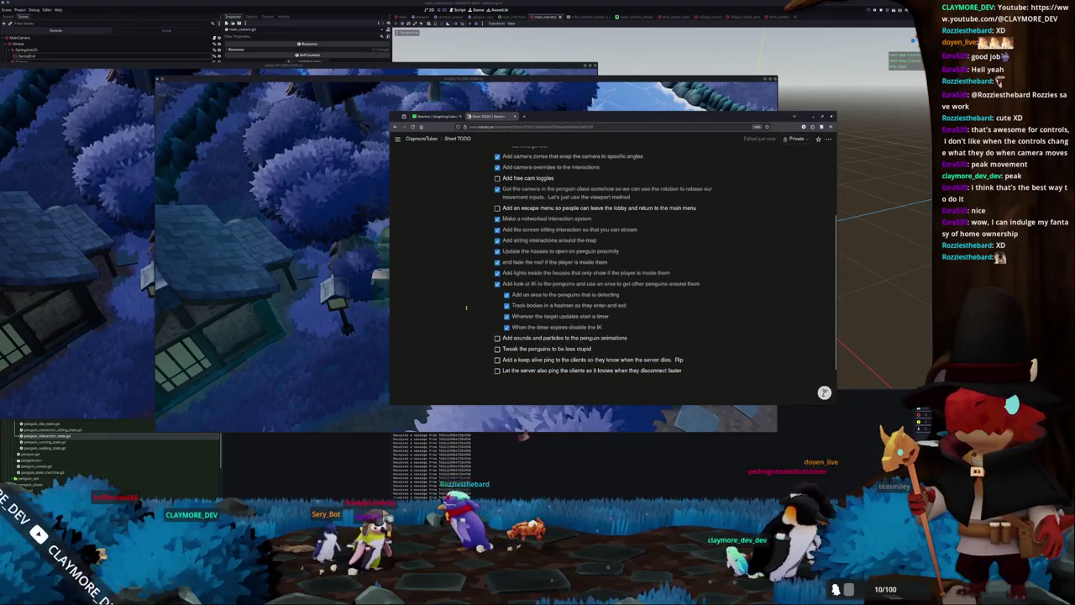
pyautogui.scroll(1, 466, 307)
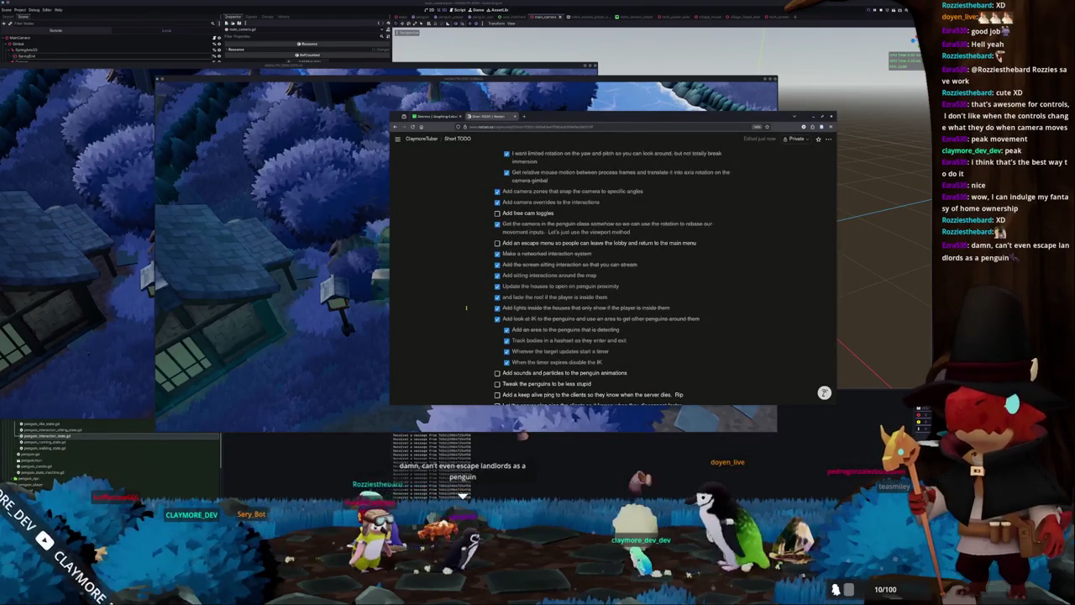
pyautogui.scroll(1, 466, 308)
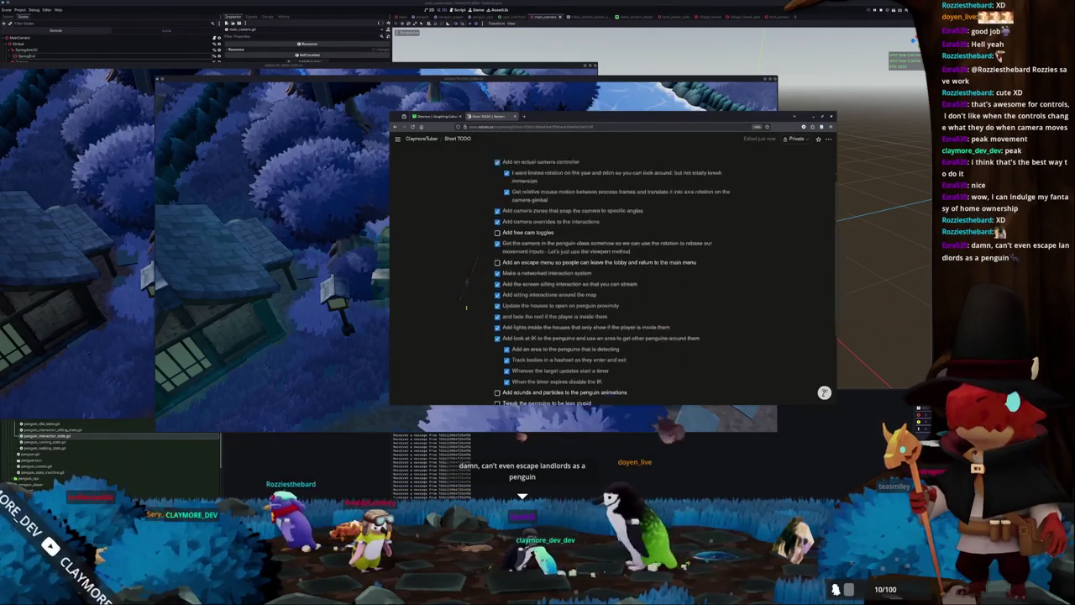
pyautogui.scroll(2, 466, 307)
pyautogui.scroll(-2, 462, 298)
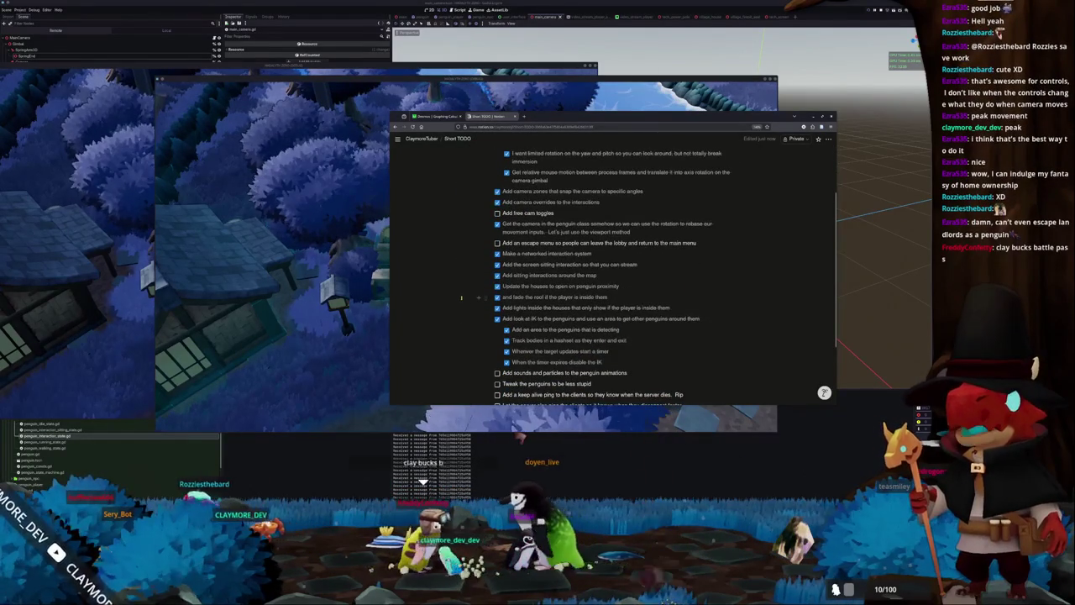
pyautogui.scroll(-2, 458, 300)
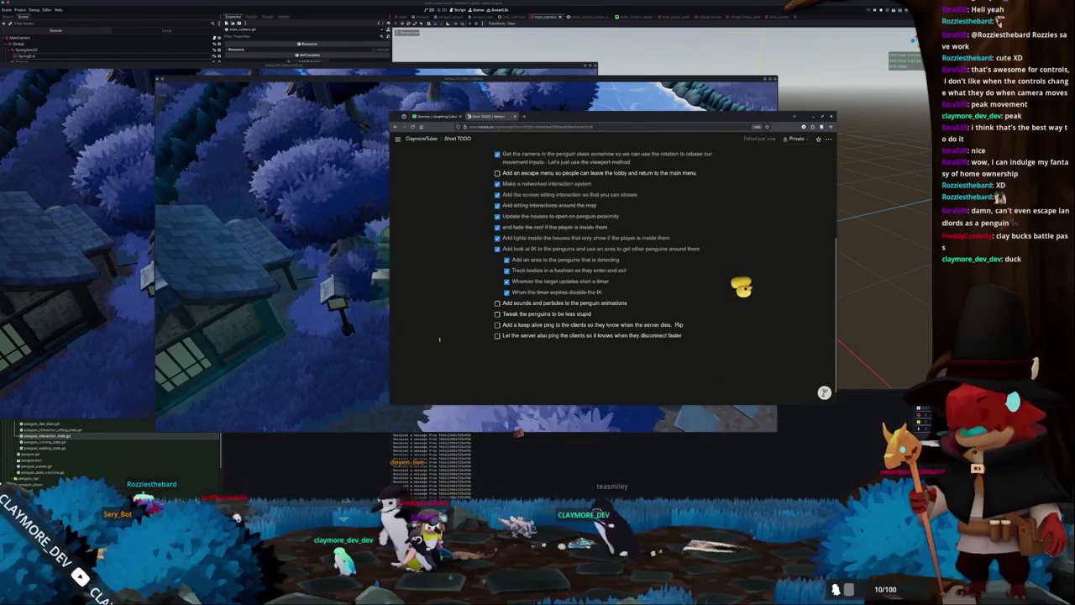
pyautogui.click(338, 347)
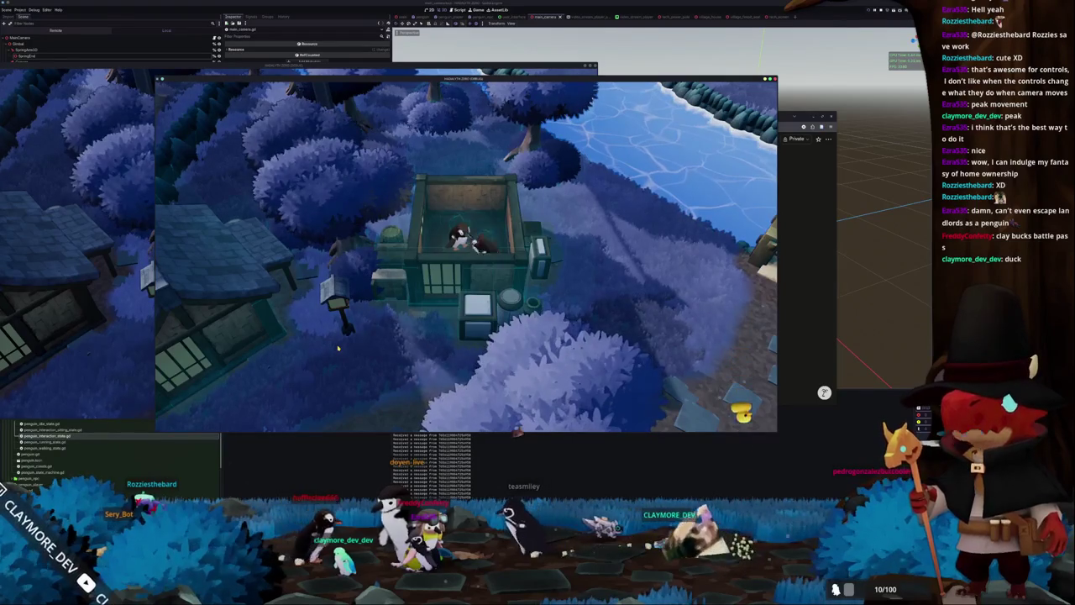
# Walk the penguin out of the house with S.
pyautogui.press('s')
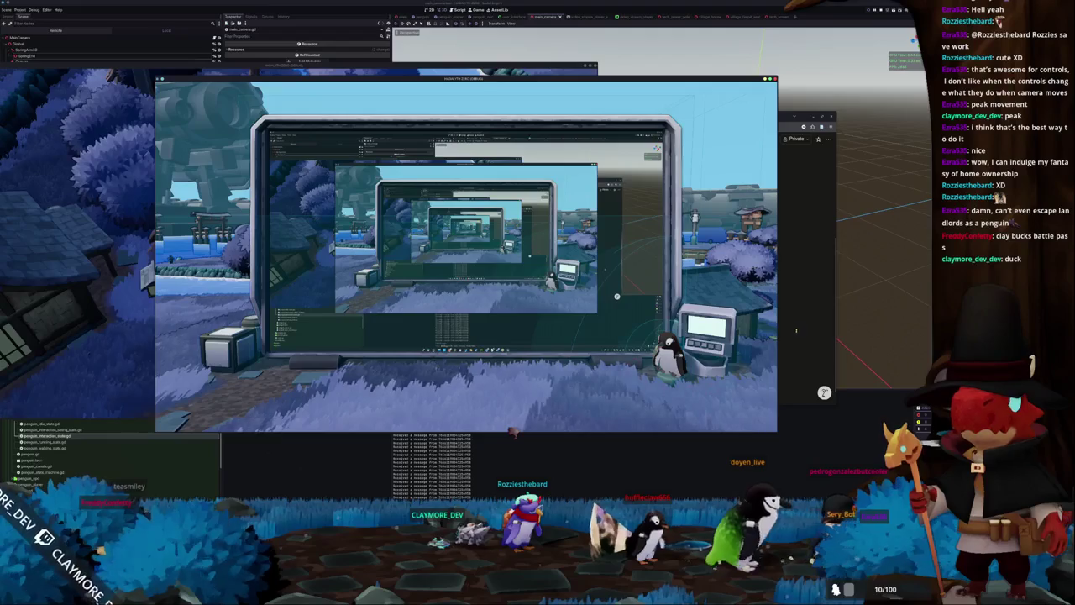
# Bring the Short TODO page forward, start a new block below the last task, and scroll through the checklist.
pyautogui.moveTo(823, 392); pyautogui.dragTo(868, 446)
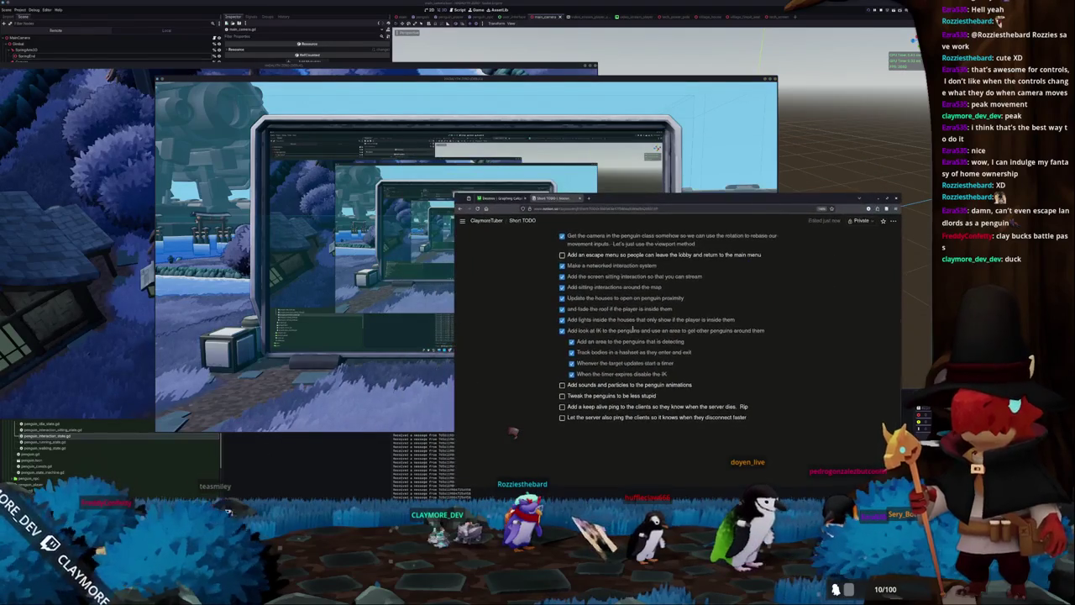
pyautogui.scroll(-1, 526, 418)
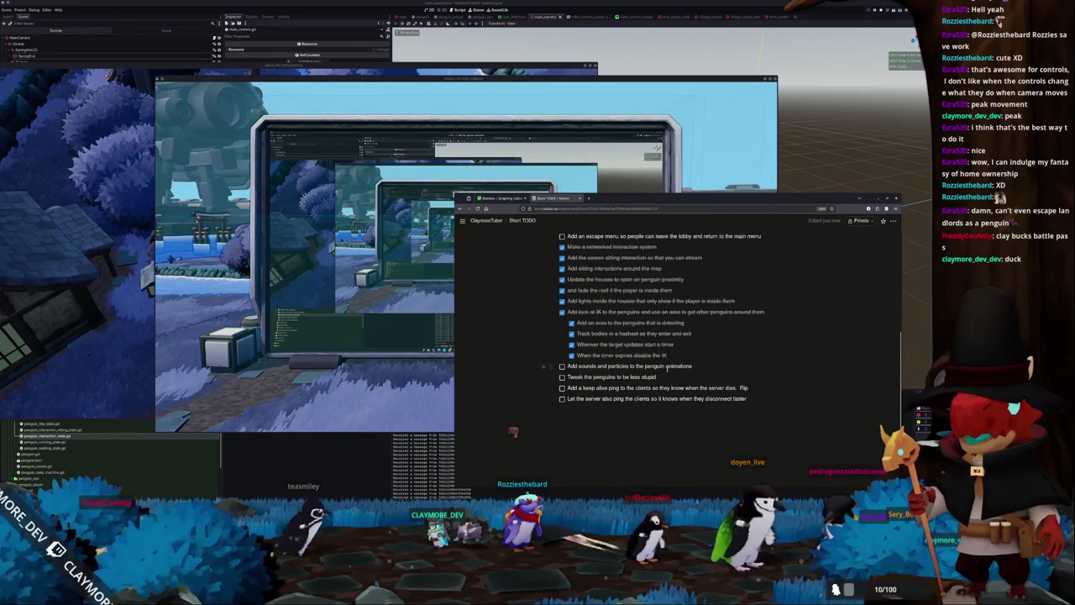
pyautogui.click(513, 409)
pyautogui.scroll(2, 515, 408)
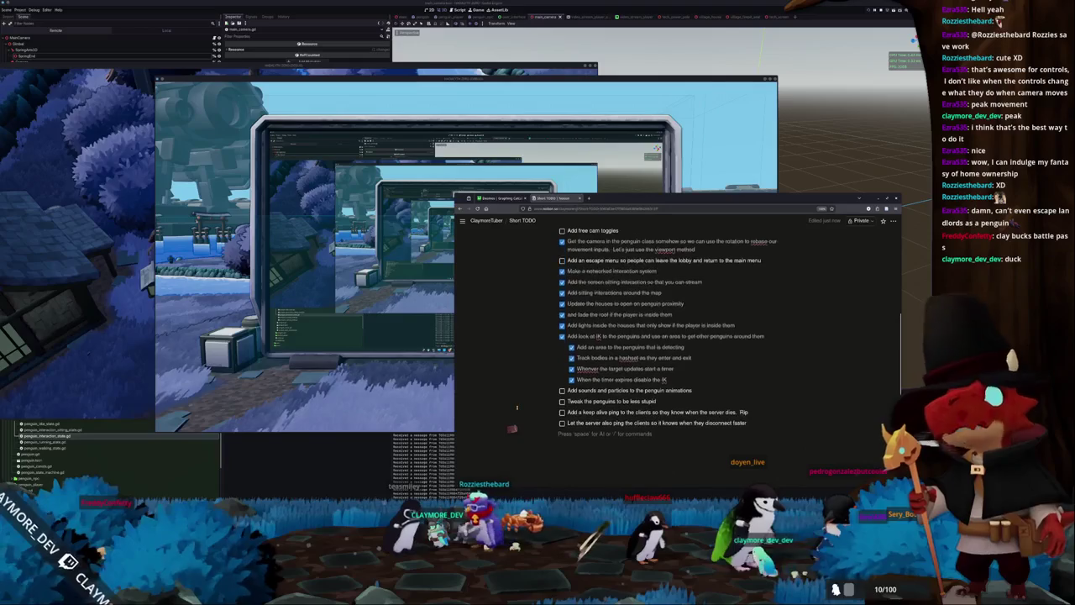
pyautogui.scroll(2, 516, 407)
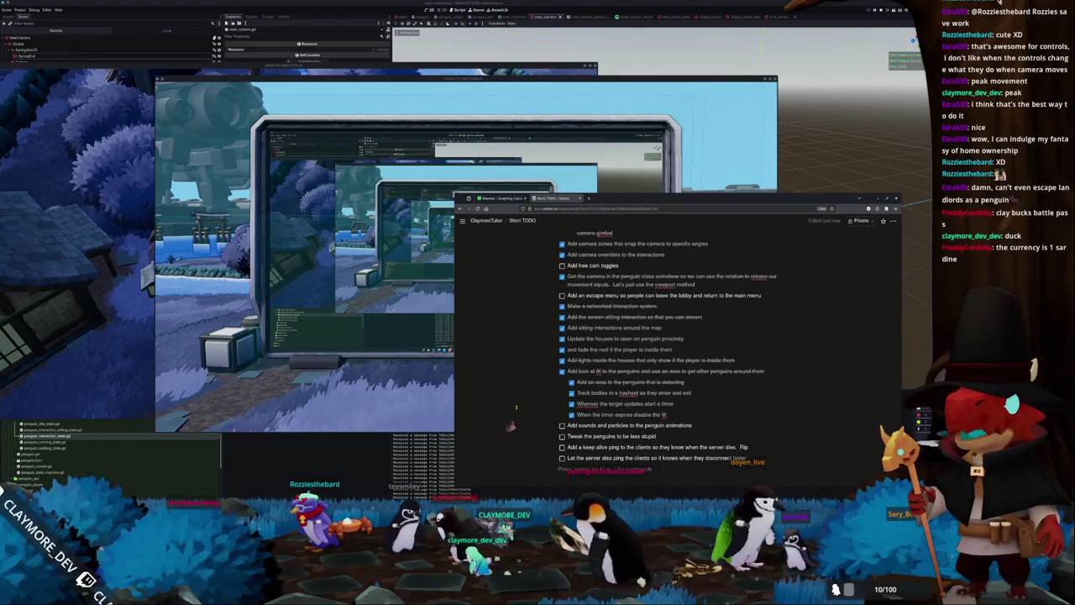
pyautogui.scroll(5, 516, 407)
pyautogui.scroll(-3, 516, 407)
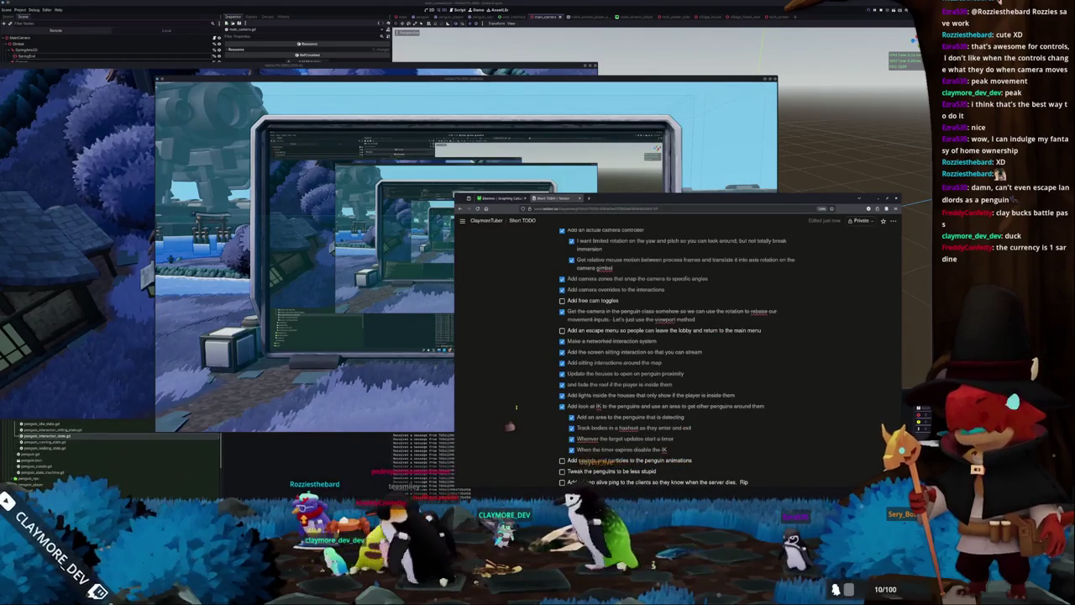
pyautogui.scroll(2, 517, 408)
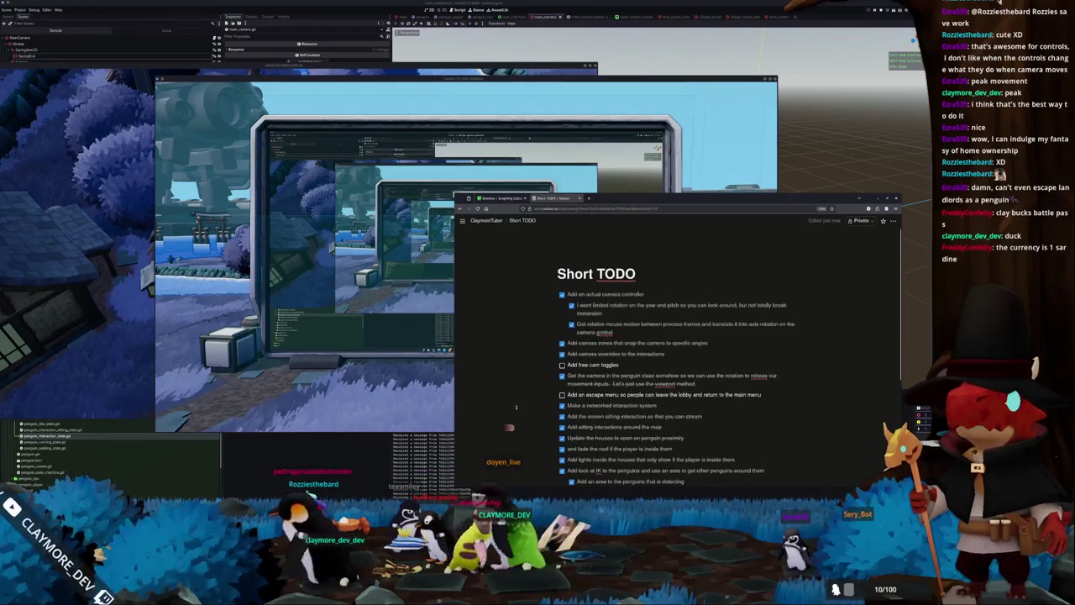
pyautogui.scroll(-3, 515, 407)
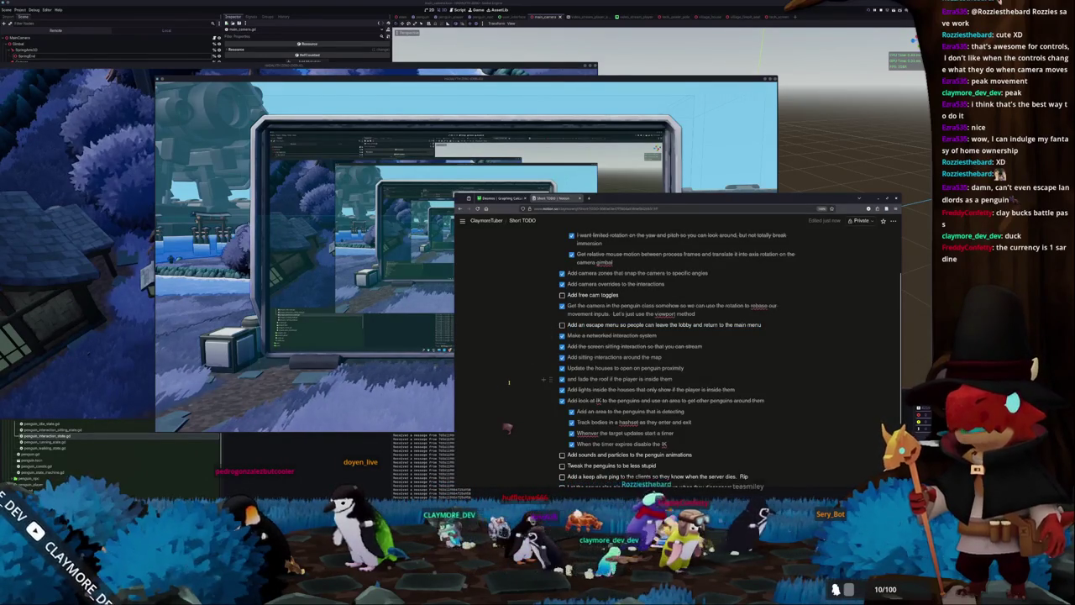
pyautogui.scroll(-1, 508, 382)
pyautogui.scroll(1, 508, 382)
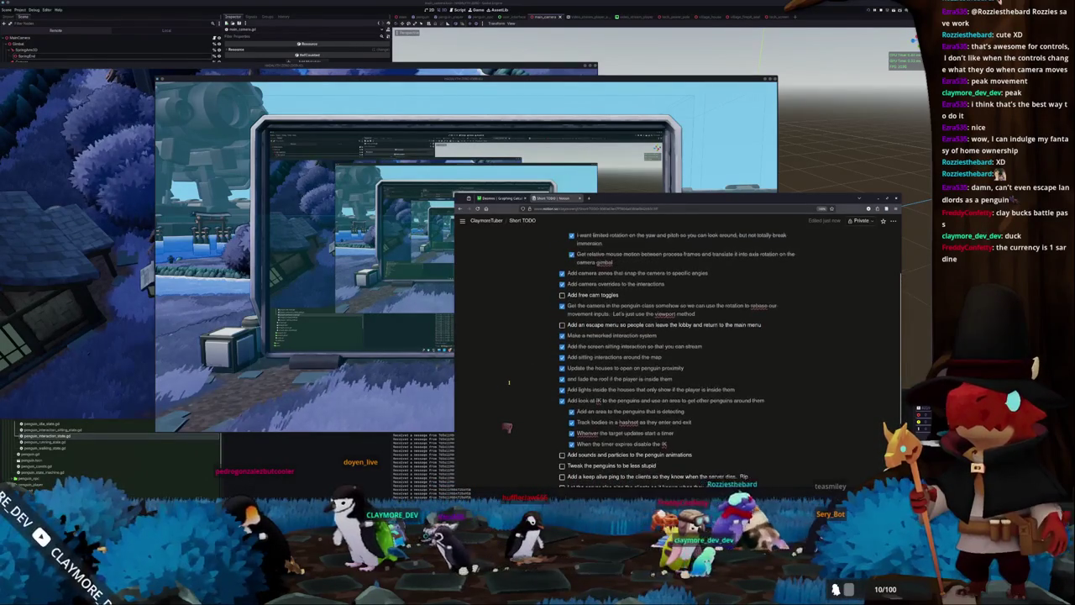
pyautogui.scroll(-1, 508, 383)
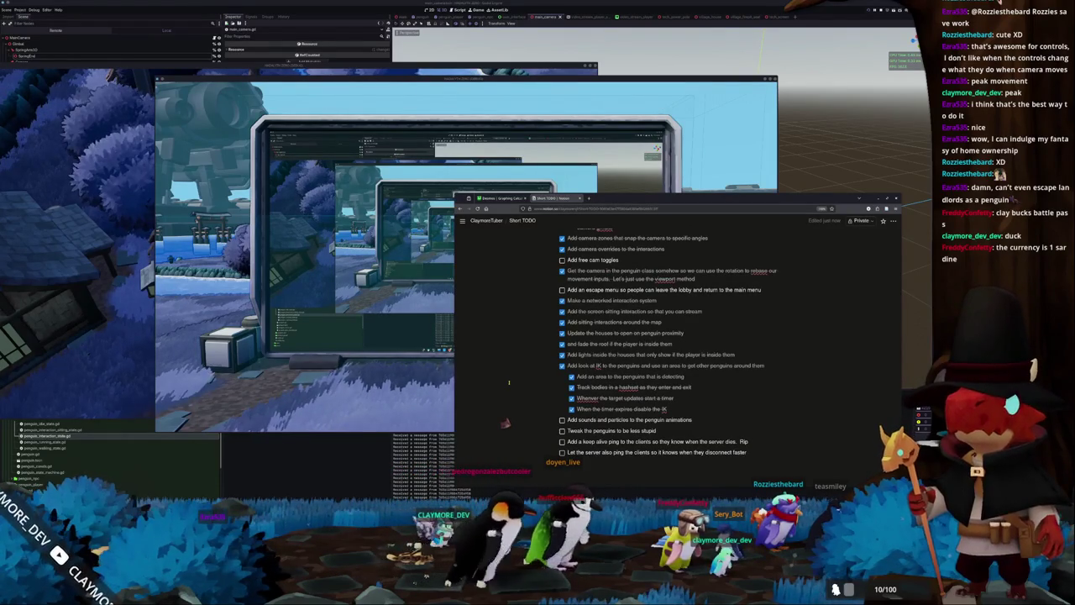
pyautogui.scroll(1, 508, 382)
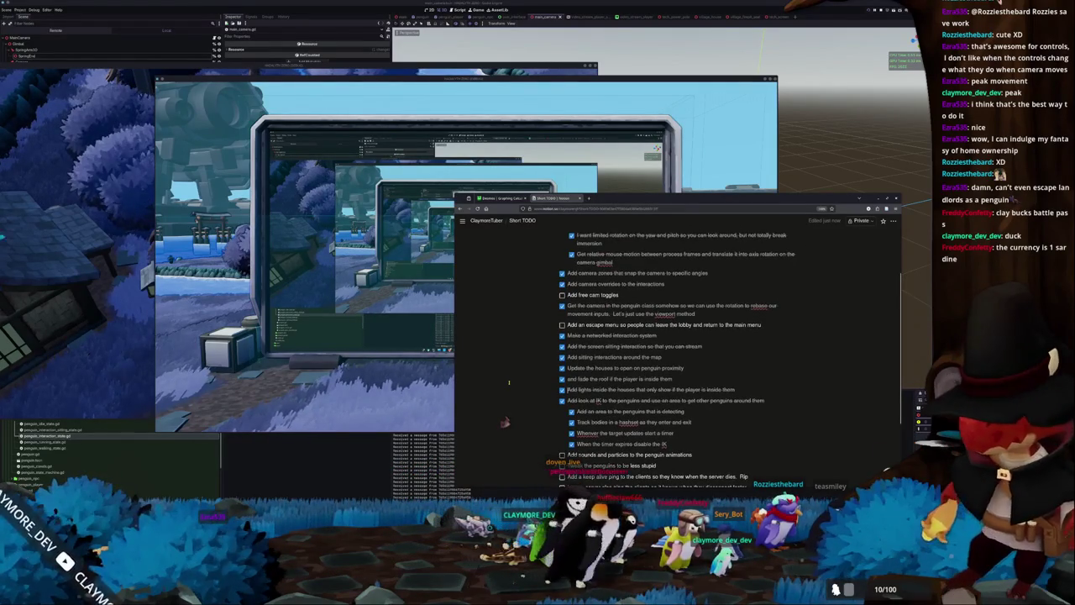
pyautogui.scroll(-1, 508, 382)
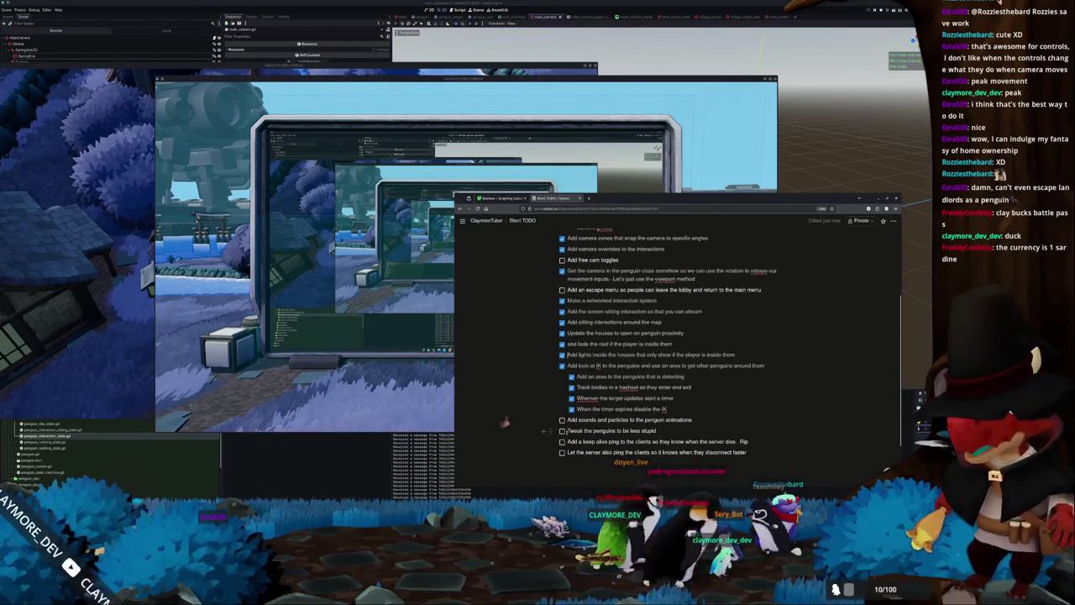
# Select and then deselect the sounds and particles task text, then return to the game.
pyautogui.moveTo(568, 419); pyautogui.dragTo(692, 418)
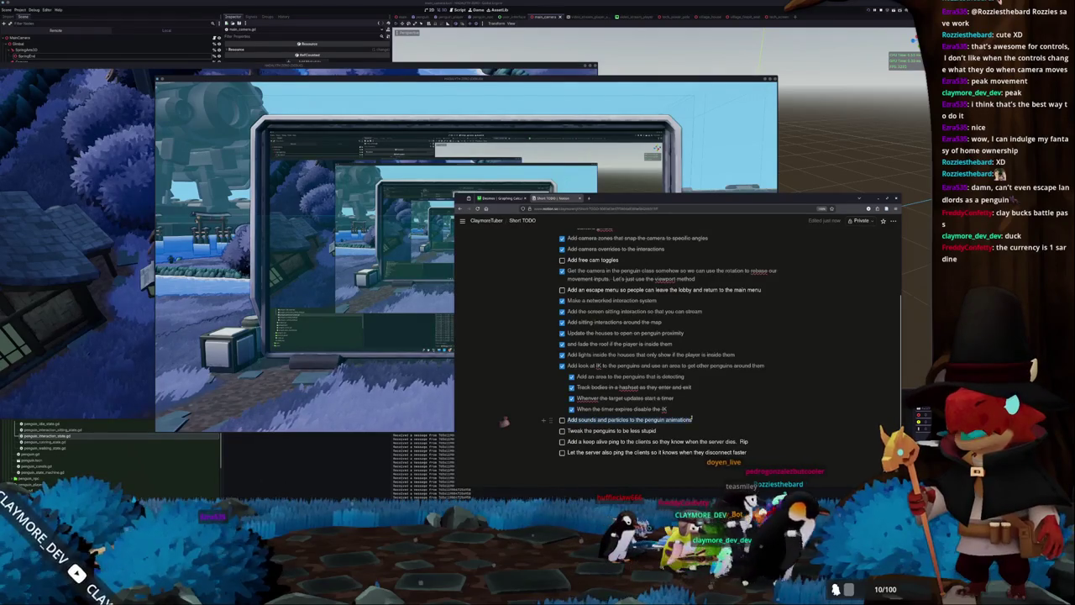
pyautogui.click(508, 450)
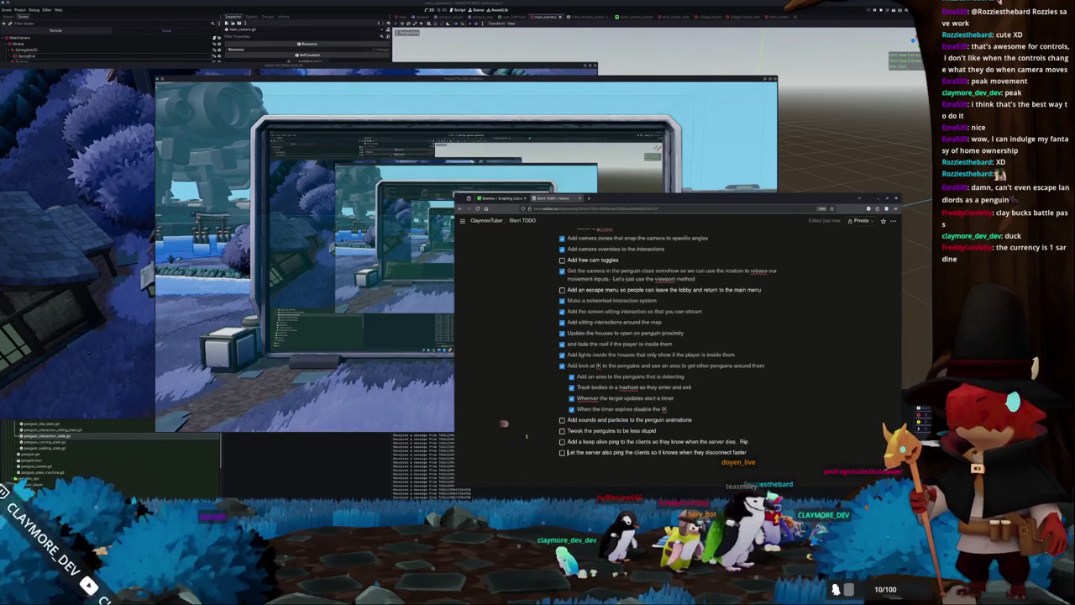
pyautogui.scroll(2, 526, 436)
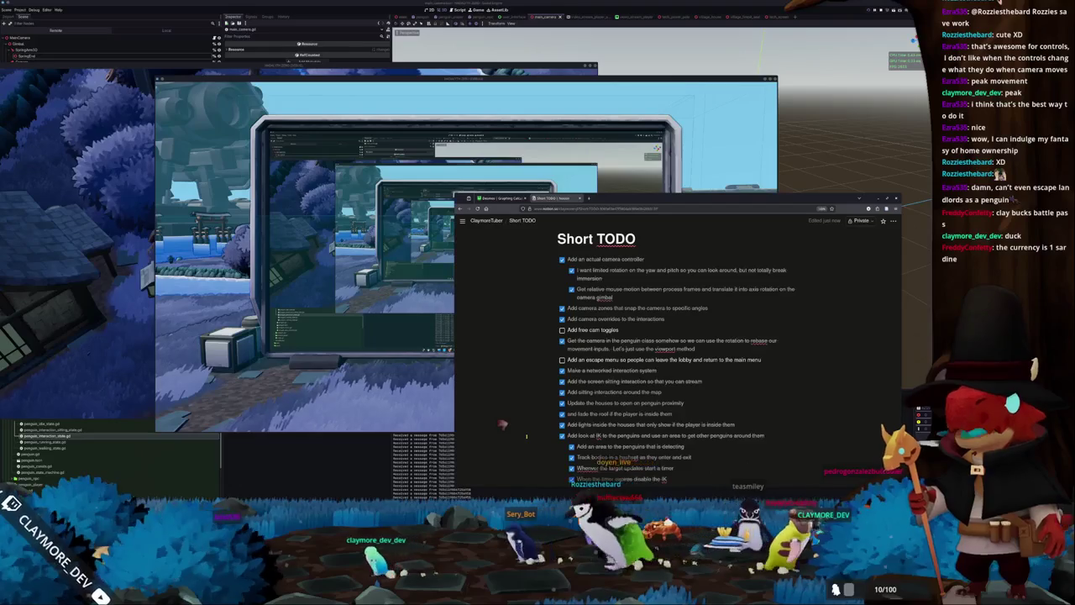
pyautogui.scroll(-1, 527, 436)
pyautogui.scroll(-1, 526, 436)
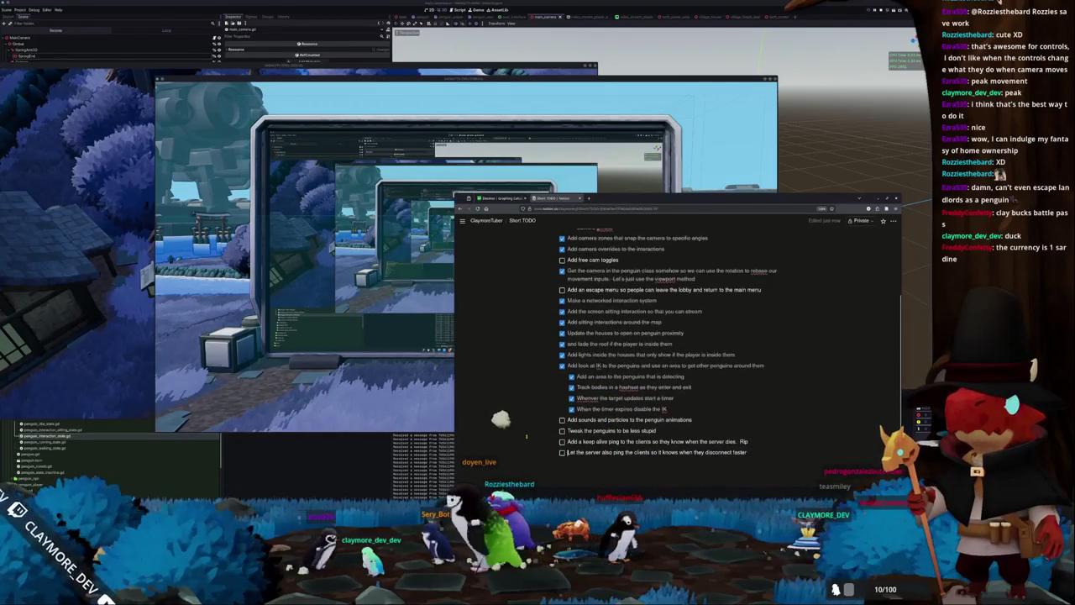
pyautogui.click(429, 413)
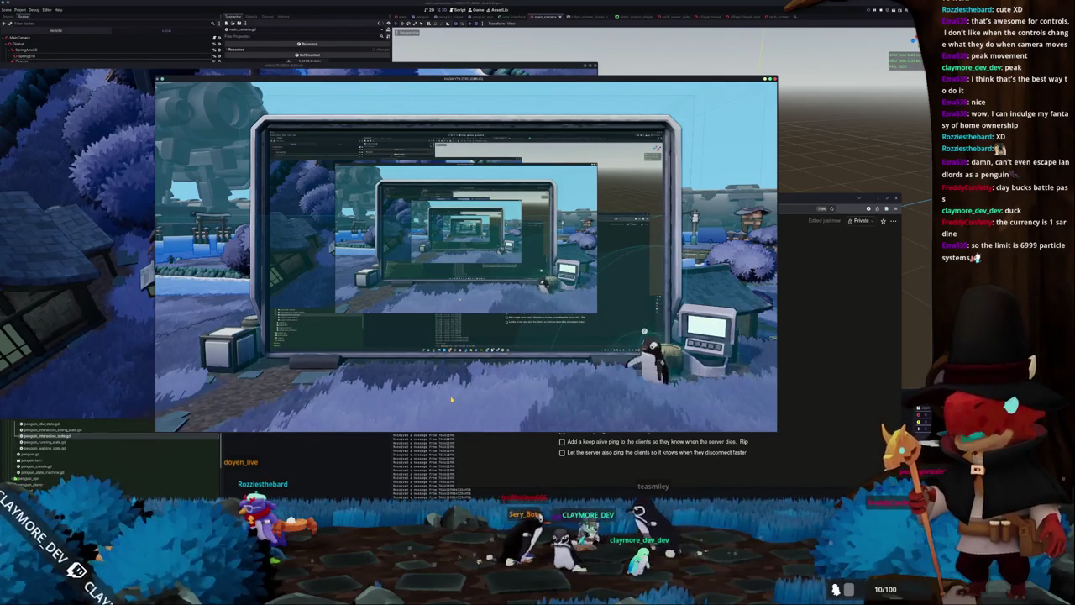
# Swing the game camera over the trees and back to the screen, then walk the penguin toward the terminal.
pyautogui.press('e')
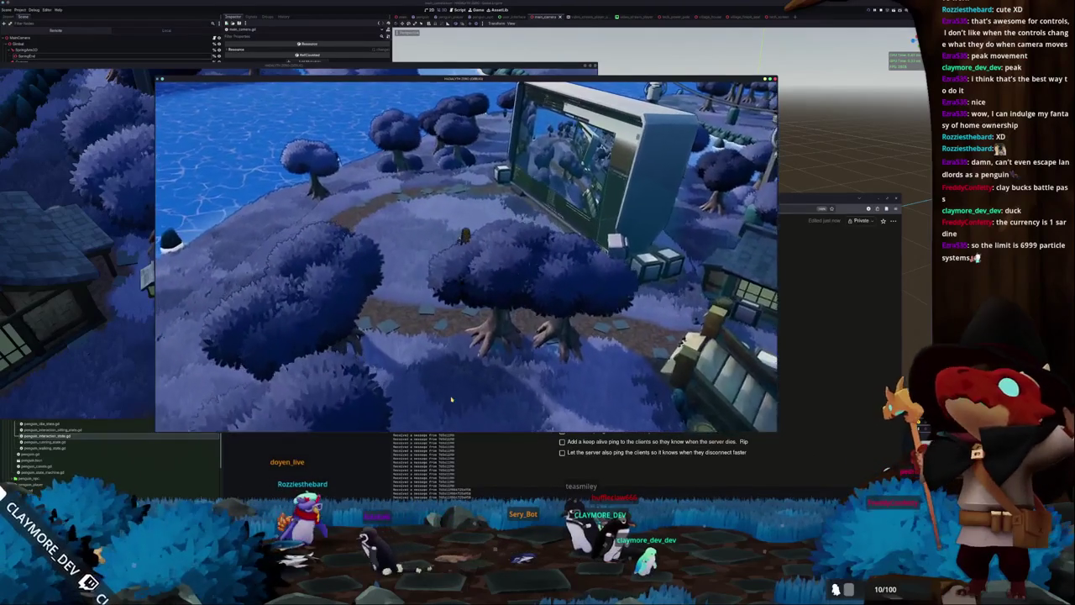
pyautogui.press('e')
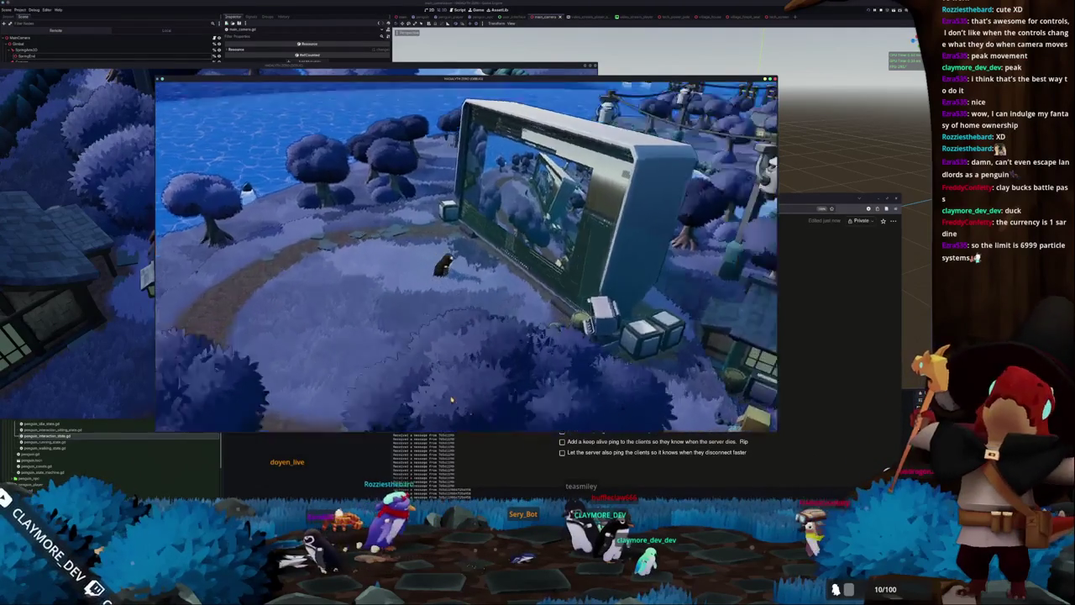
pyautogui.press('d')
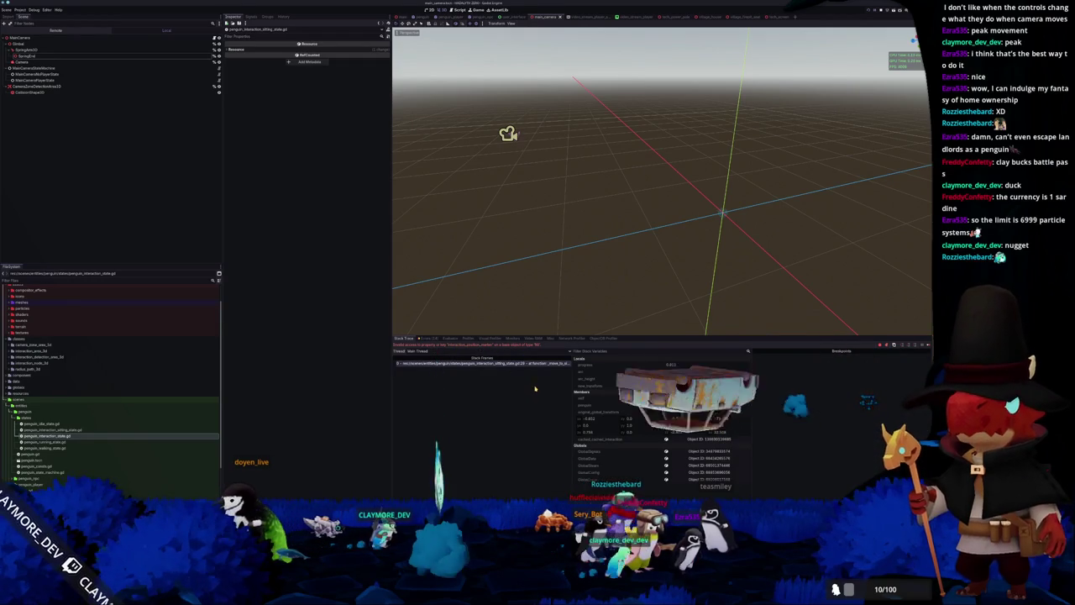
# In VS Code, view interaction_node_3d.gd and interaction_detection_area_3d.gd, highlighting closest_interaction_area_3d uses.
pyautogui.hotkey('alt', 'Tab')
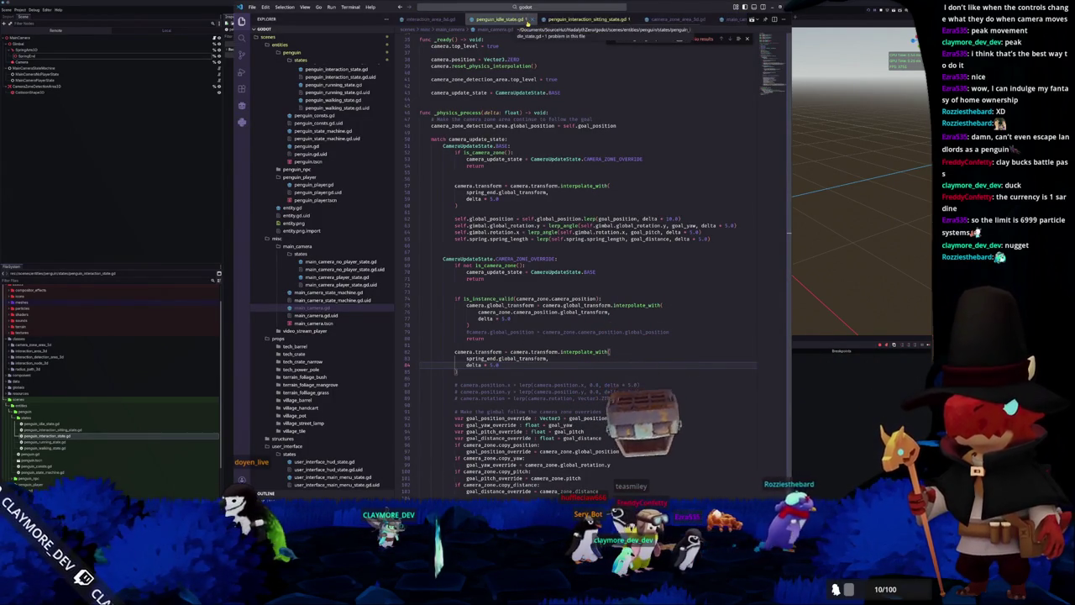
pyautogui.scroll(3, 528, 21)
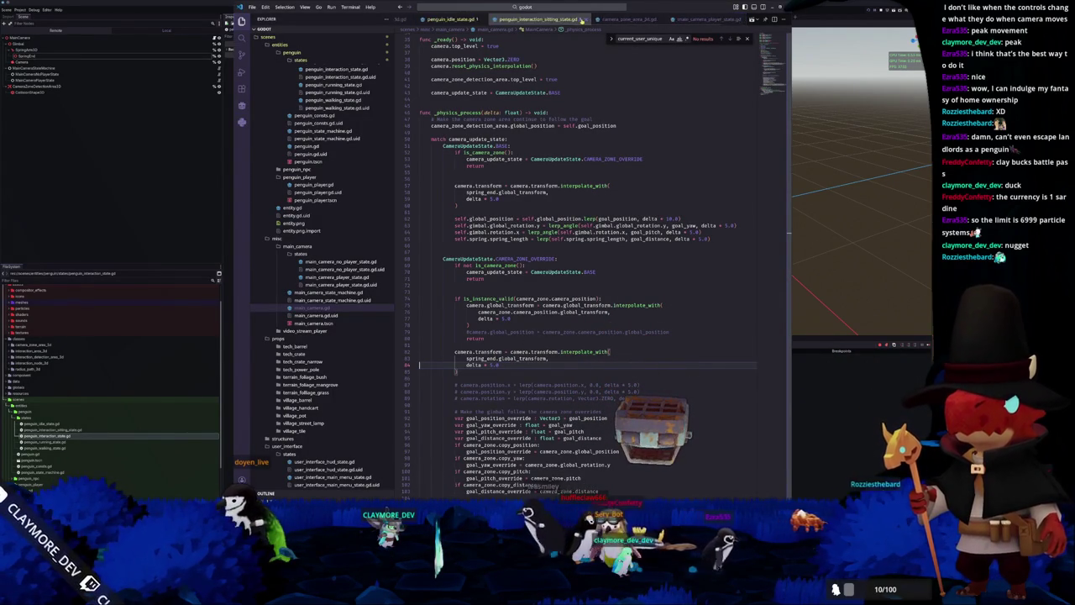
pyautogui.scroll(5, 578, 19)
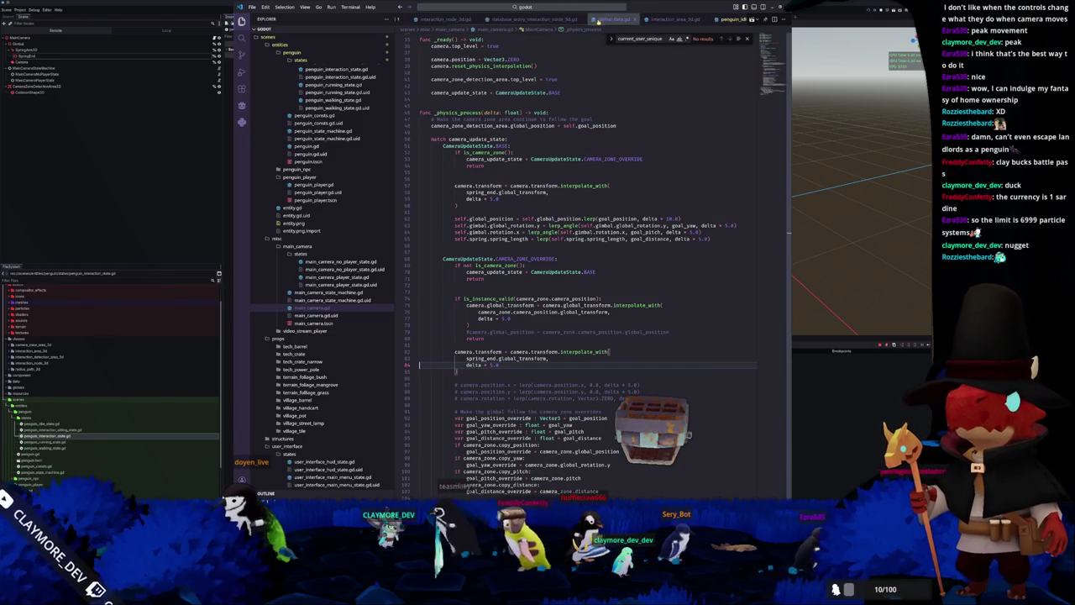
pyautogui.scroll(2, 522, 17)
pyautogui.click(514, 19)
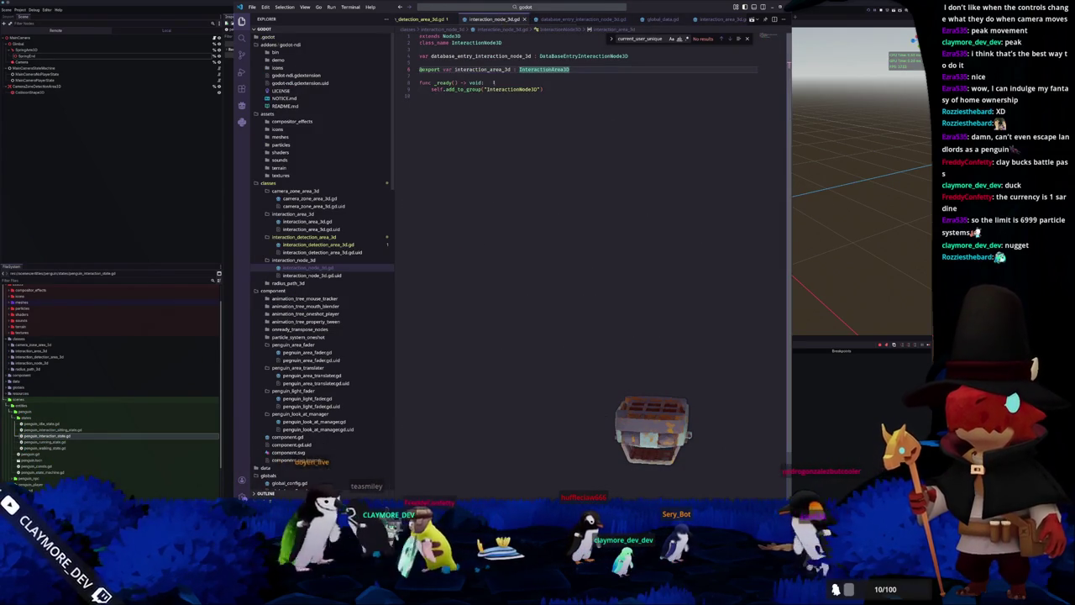
pyautogui.scroll(2, 470, 19)
pyautogui.click(471, 19)
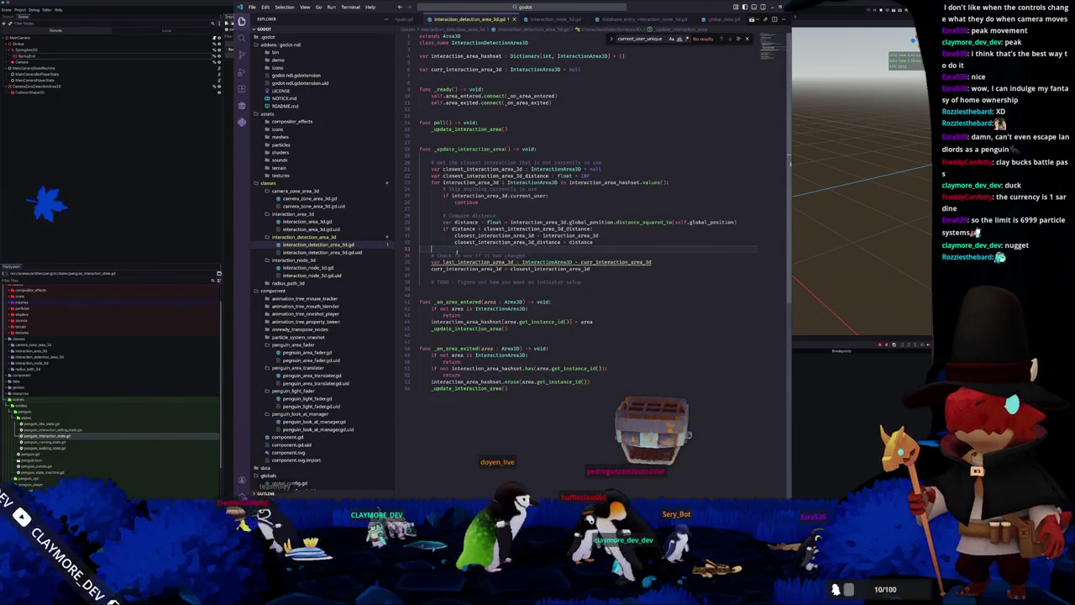
pyautogui.click(550, 269)
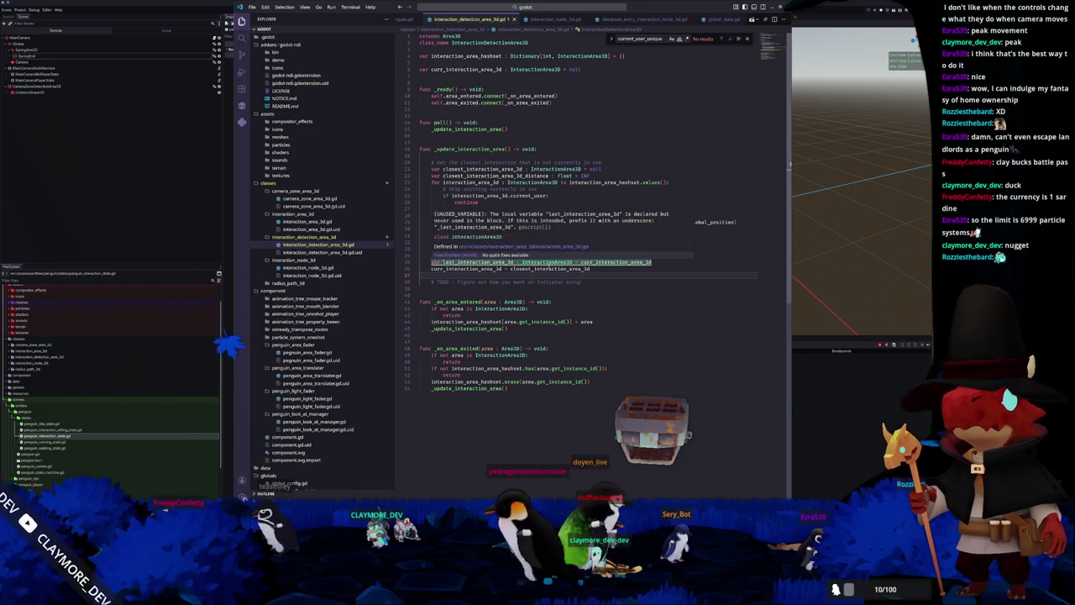
pyautogui.click(559, 275)
# Browse the interaction, radius path and camera zone scripts, then open penguin_interaction_sitting_state.gd.
pyautogui.scroll(-2, 579, 18)
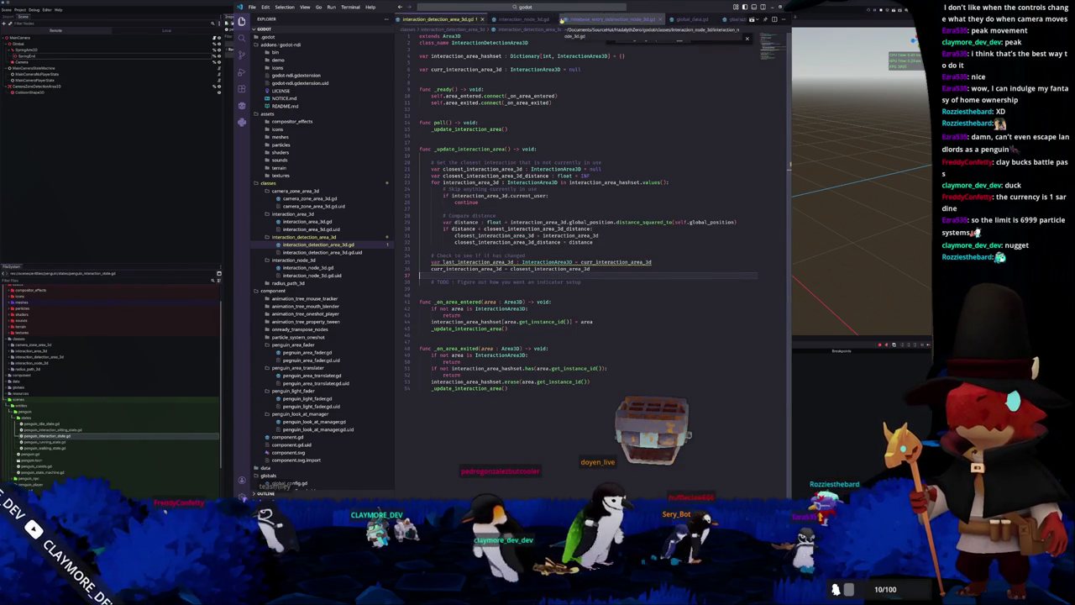
pyautogui.scroll(-5, 588, 18)
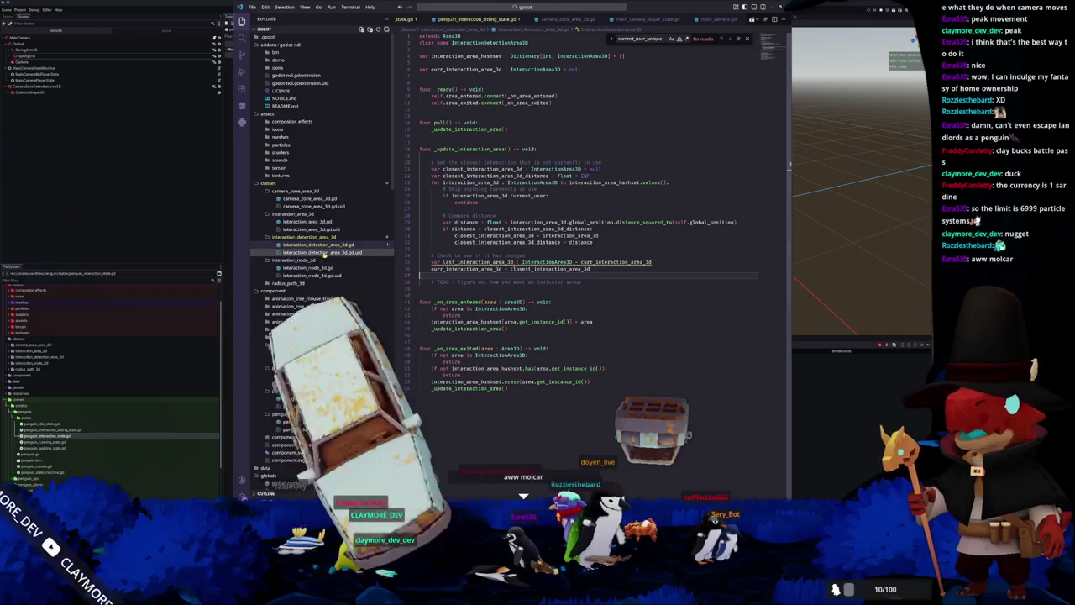
pyautogui.click(326, 220)
pyautogui.click(309, 267)
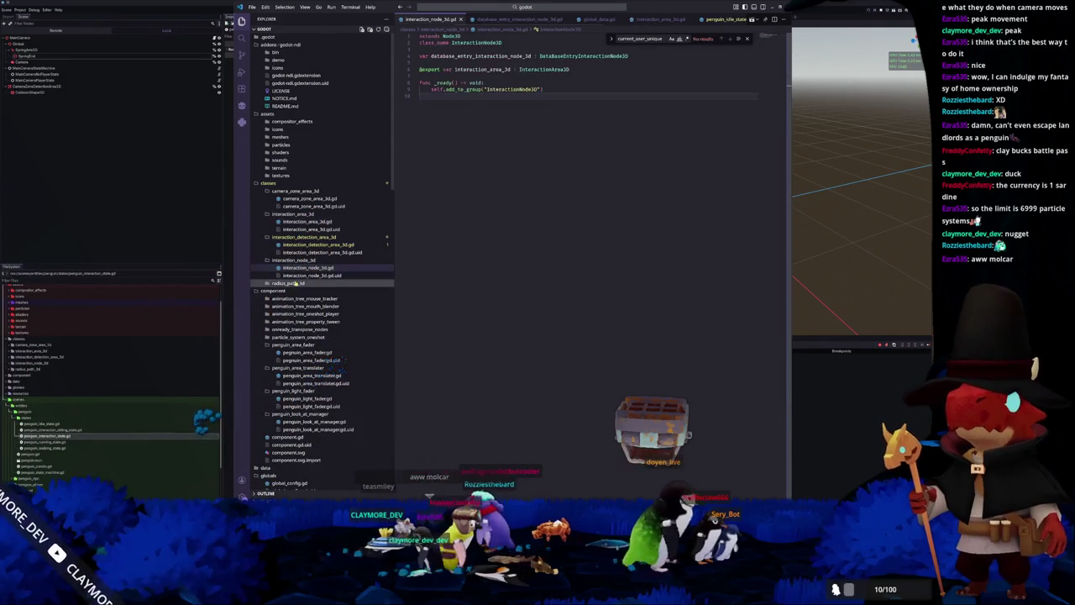
pyautogui.click(303, 290)
pyautogui.click(309, 267)
pyautogui.click(317, 245)
pyautogui.click(312, 199)
pyautogui.scroll(-5, 311, 262)
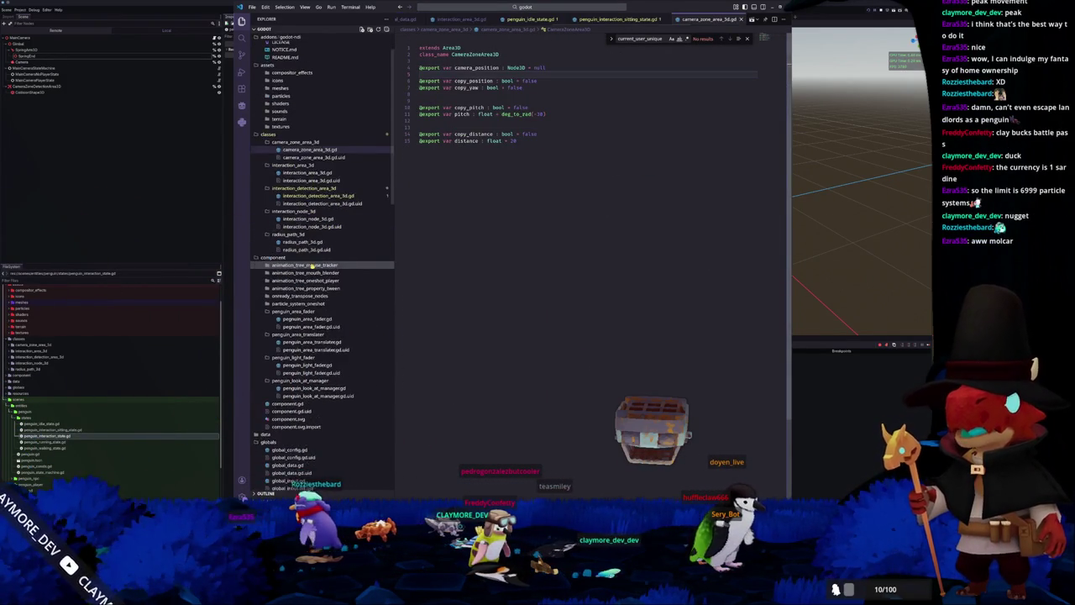
pyautogui.scroll(-12, 311, 265)
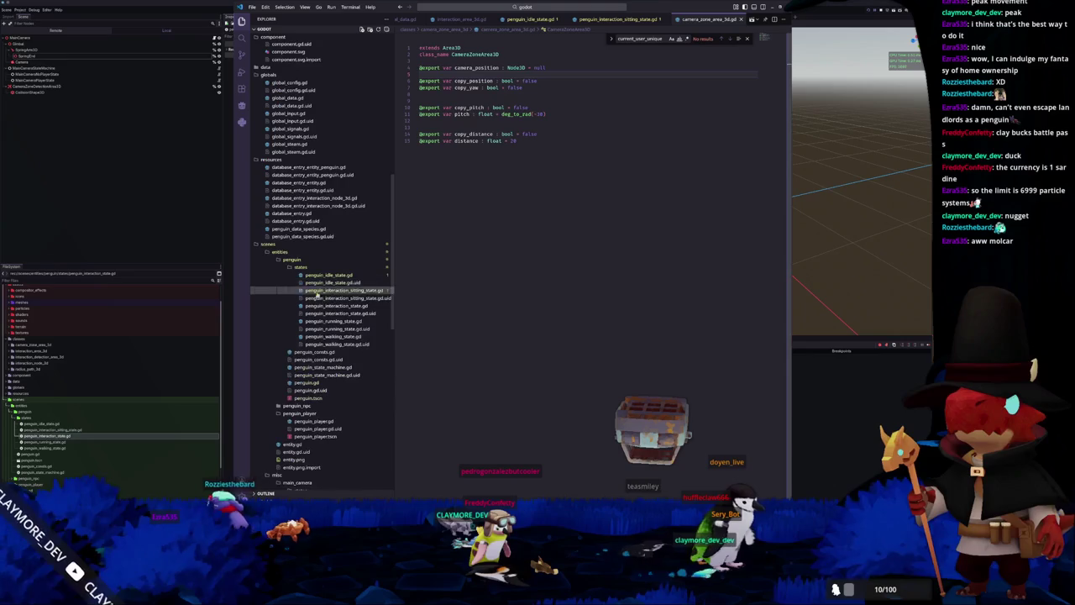
pyautogui.click(335, 291)
pyautogui.click(454, 312)
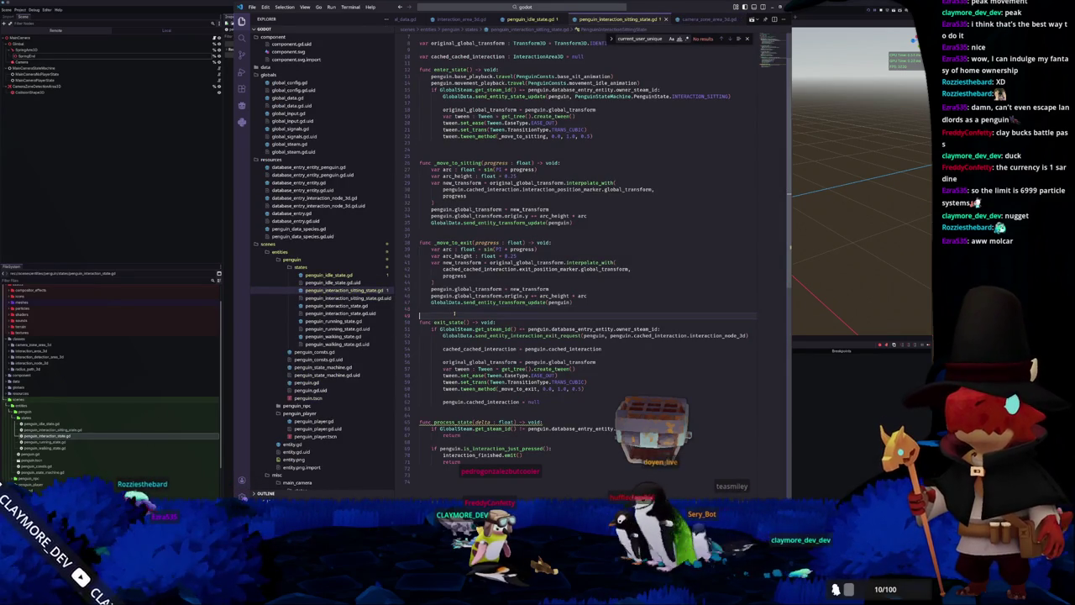
pyautogui.click(450, 309)
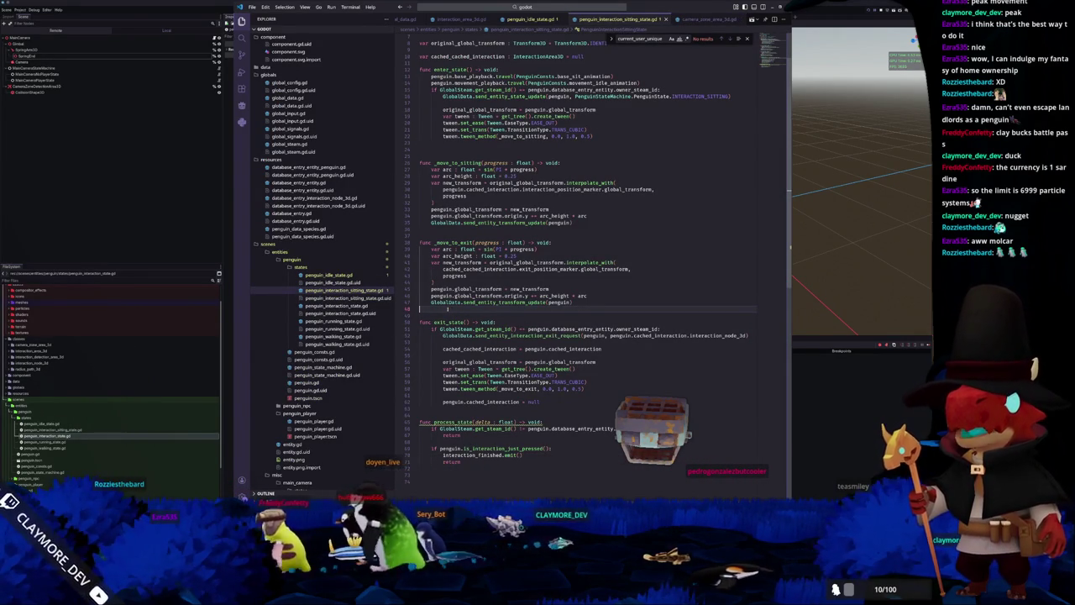
pyautogui.scroll(5, 436, 309)
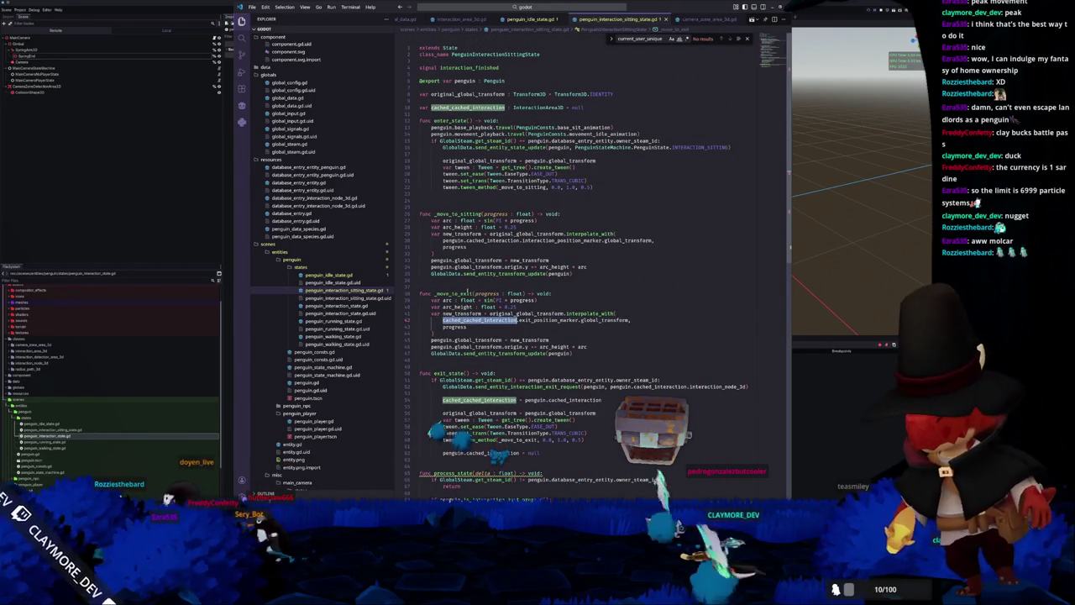
pyautogui.click(479, 400)
pyautogui.moveTo(492, 240)
pyautogui.mouseDown()
pyautogui.moveTo(446, 241)
pyautogui.moveTo(519, 240)
pyautogui.mouseUp()
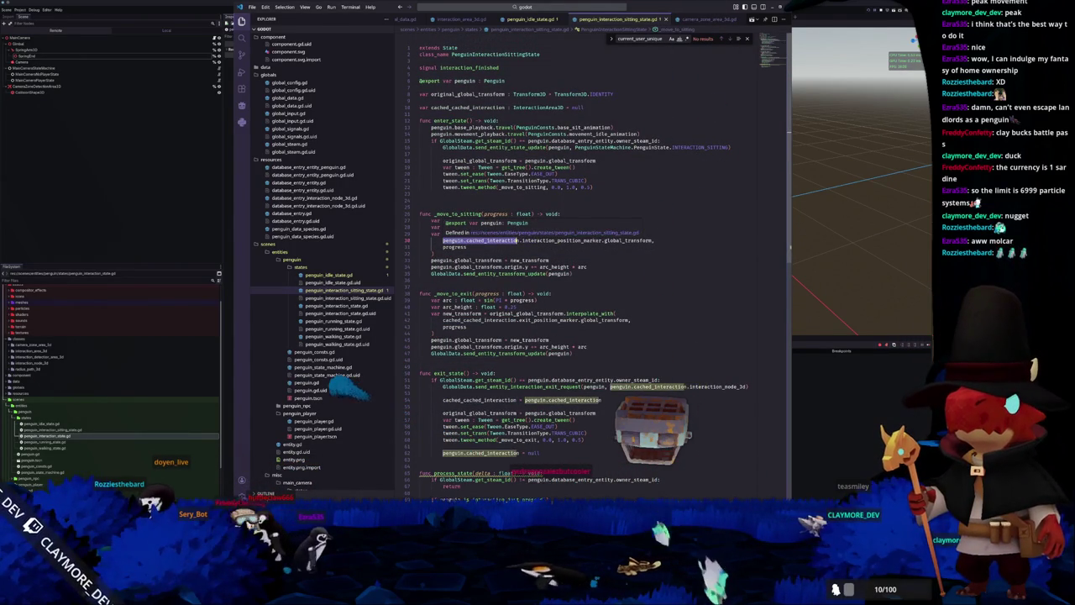
pyautogui.click(481, 252)
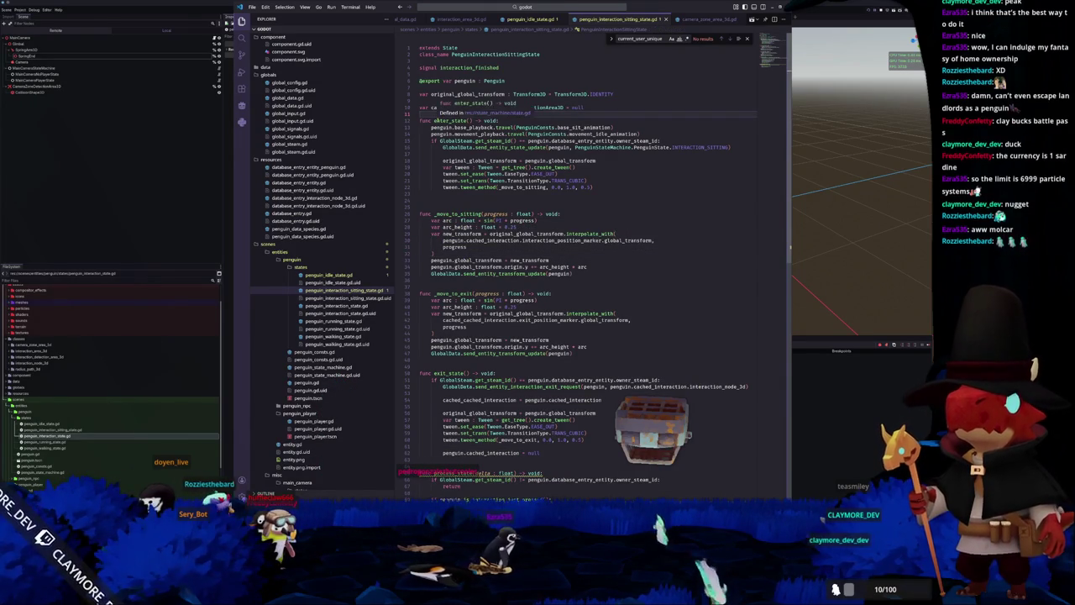
# Declare member variables enter_tween and exit_tween, both Tween = null.
pyautogui.press('Return')
pyautogui.press('Return')
pyautogui.write('var enter_twe')
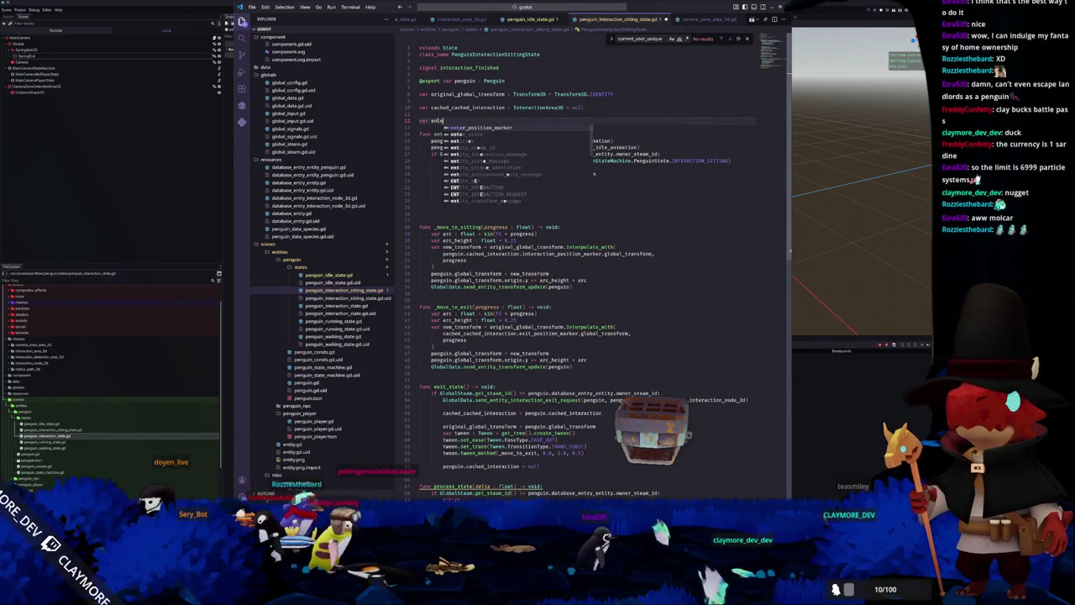
pyautogui.write('en : Tw')
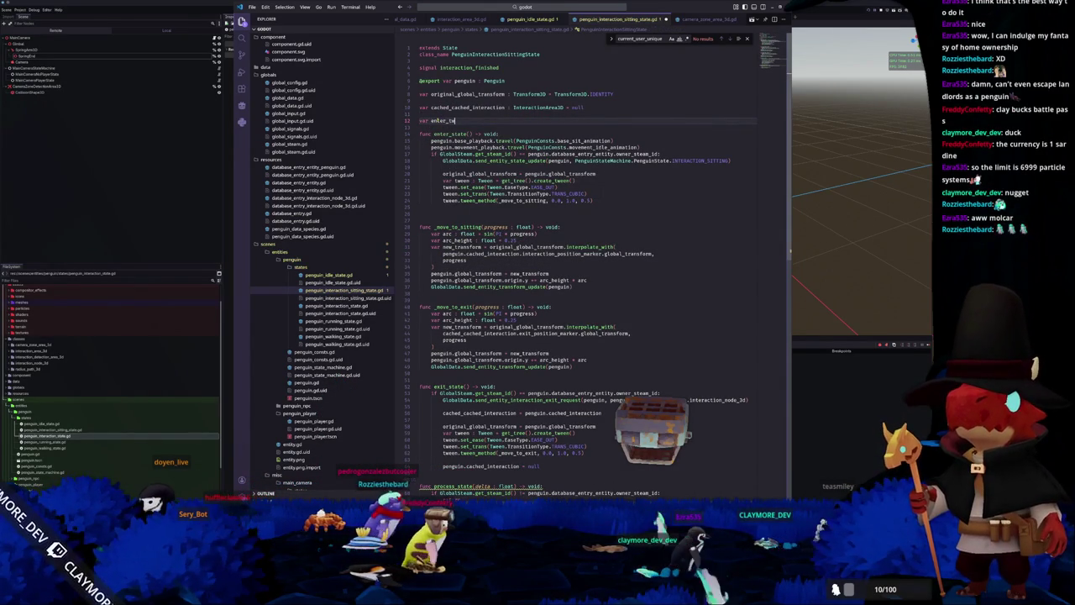
pyautogui.write('een =')
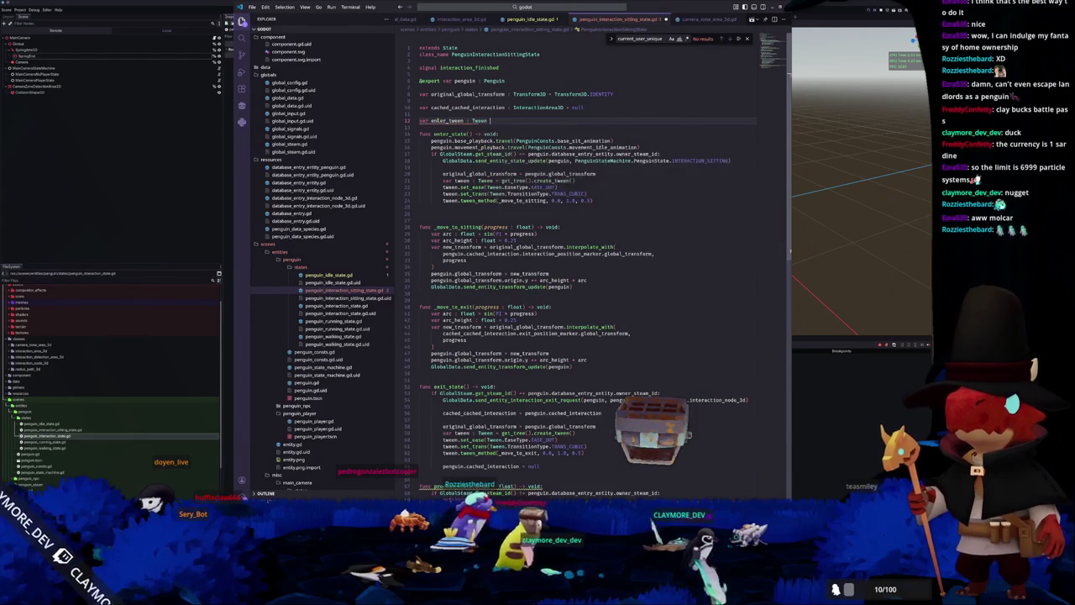
pyautogui.write(' null')
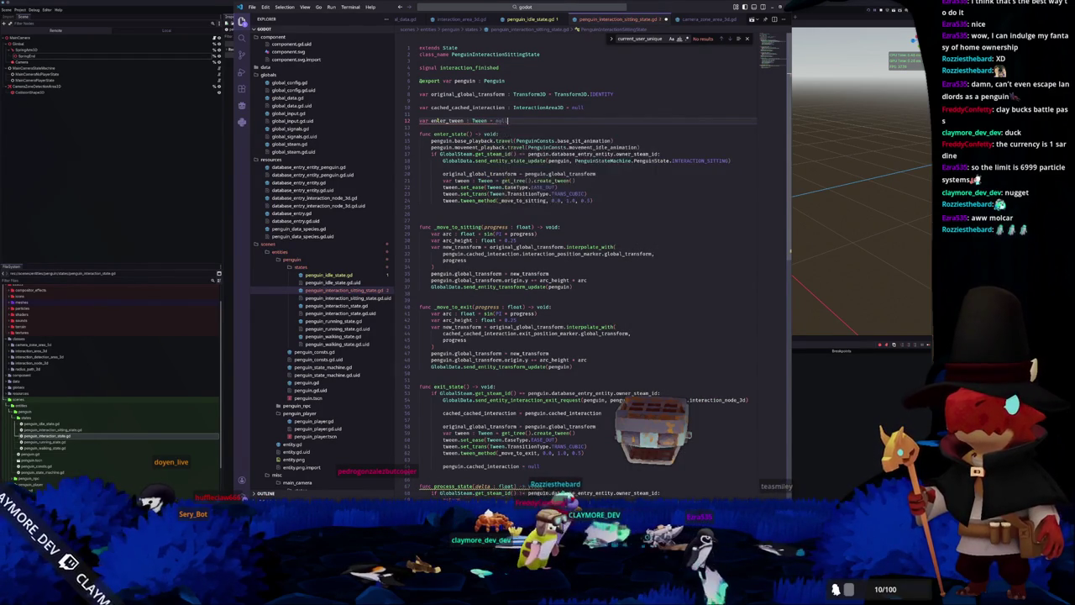
pyautogui.press('Return')
pyautogui.write('var exit')
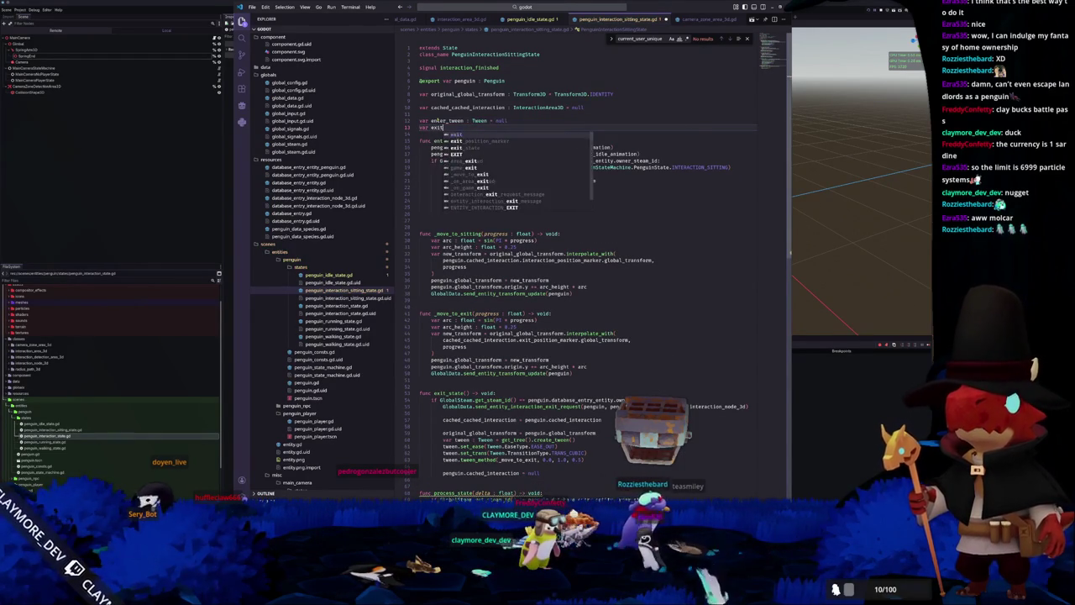
pyautogui.write('_tween : Tween')
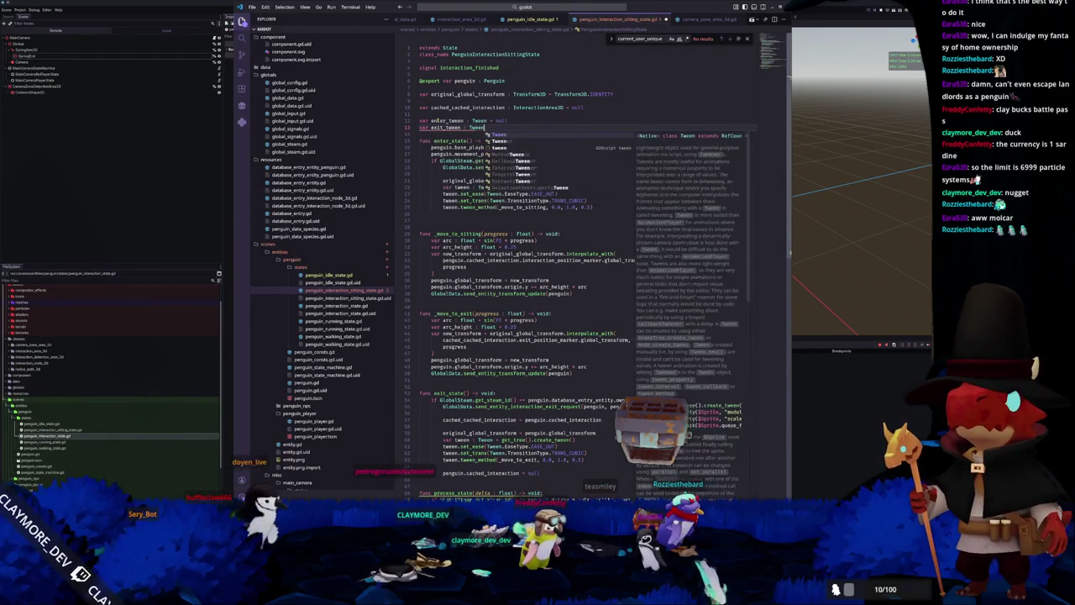
pyautogui.write(' = null')
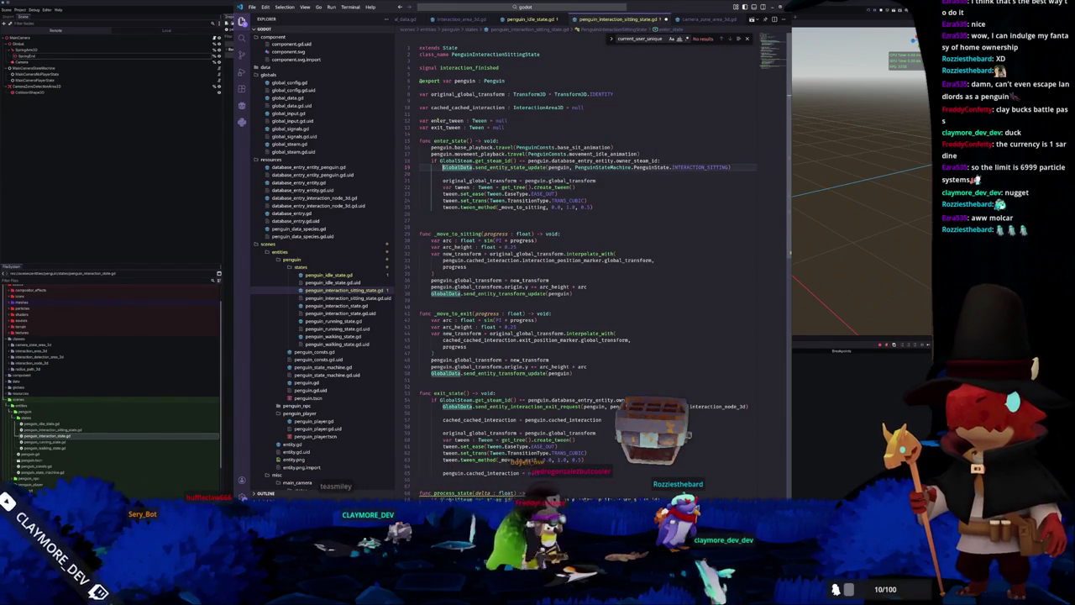
# In enter_state, add a guard that kills a valid enter_tween and sets it to null.
pyautogui.press('Return')
pyautogui.press('Return')
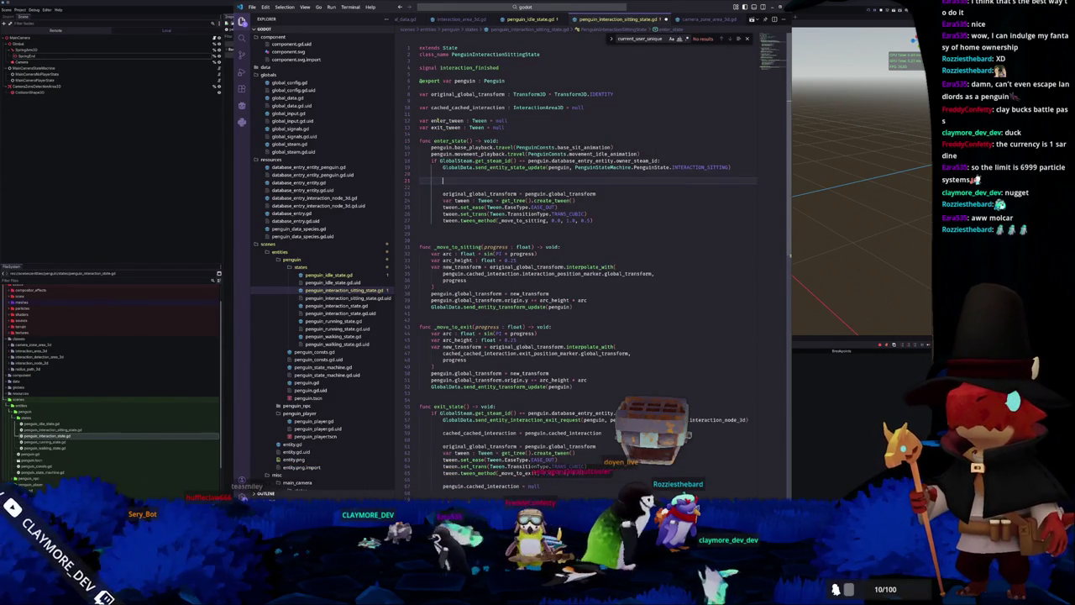
pyautogui.write('if is_')
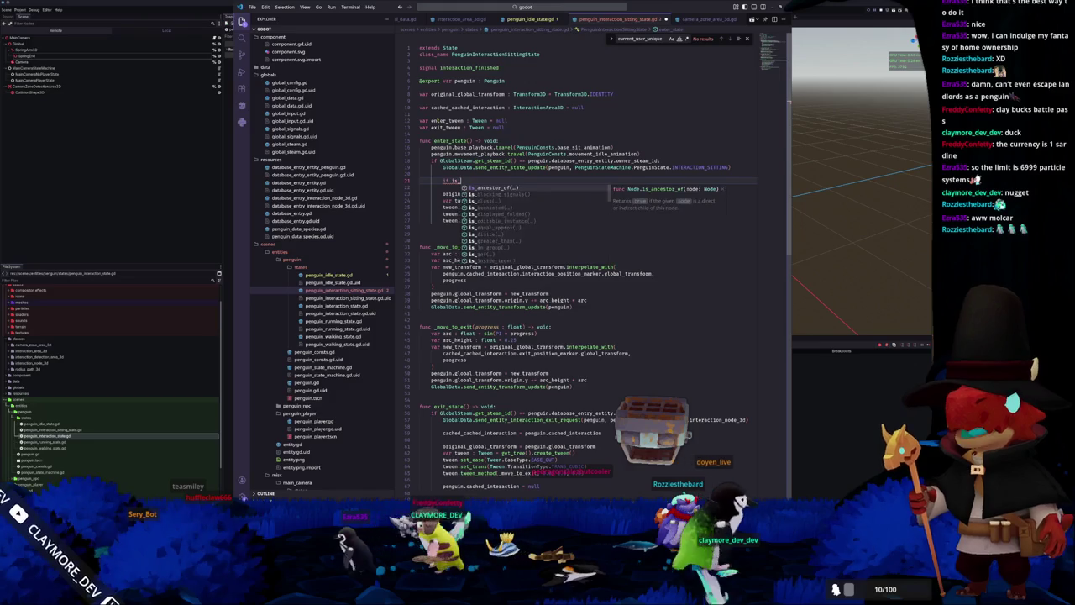
pyautogui.write('insta')
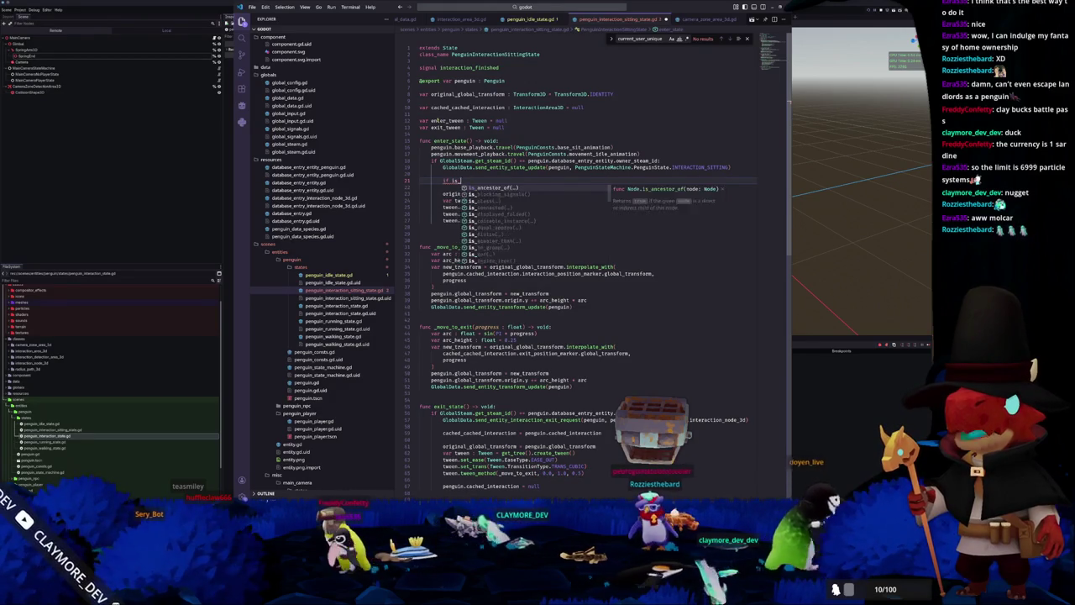
pyautogui.write('nce_valid(exc')
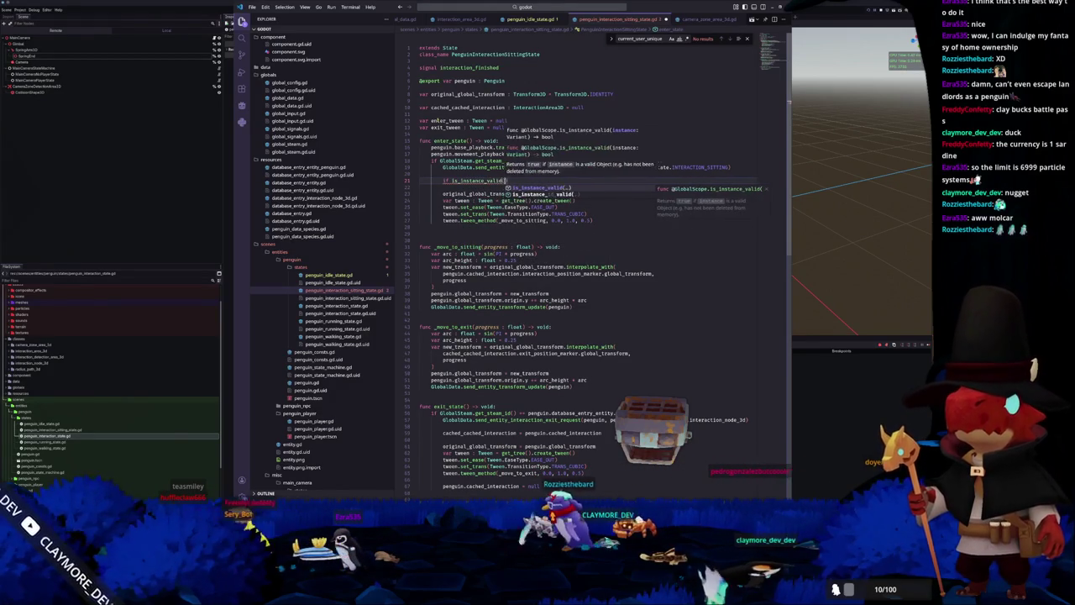
pyautogui.press('BackSpace')
pyautogui.press('BackSpace')
pyautogui.write('nter_tw')
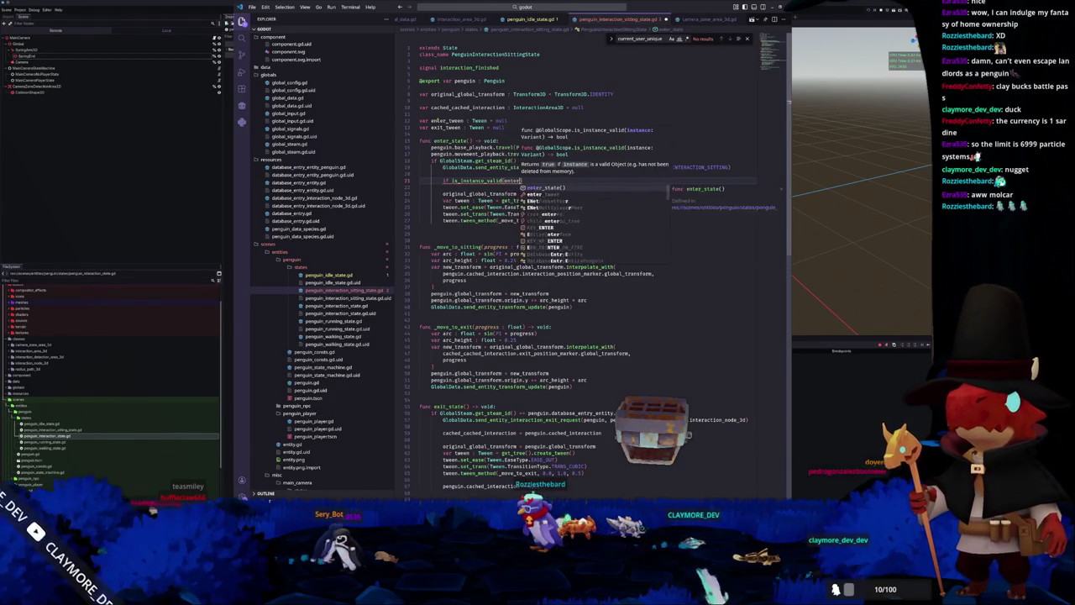
pyautogui.press('Tab')
pyautogui.write('):')
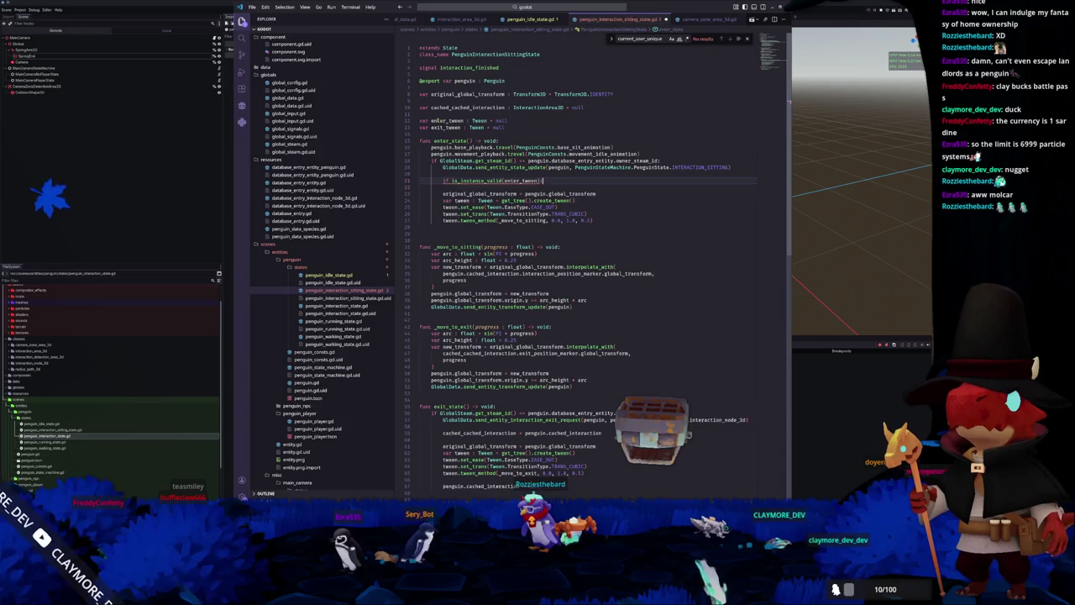
pyautogui.press('Return')
pyautogui.write('enter_tween')
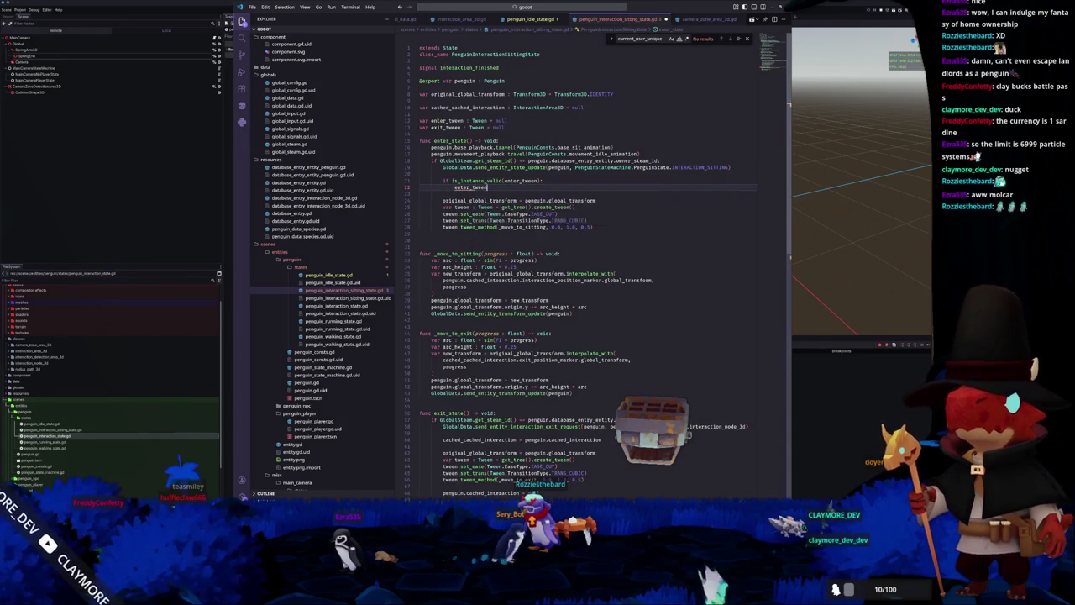
pyautogui.write('.kill(')
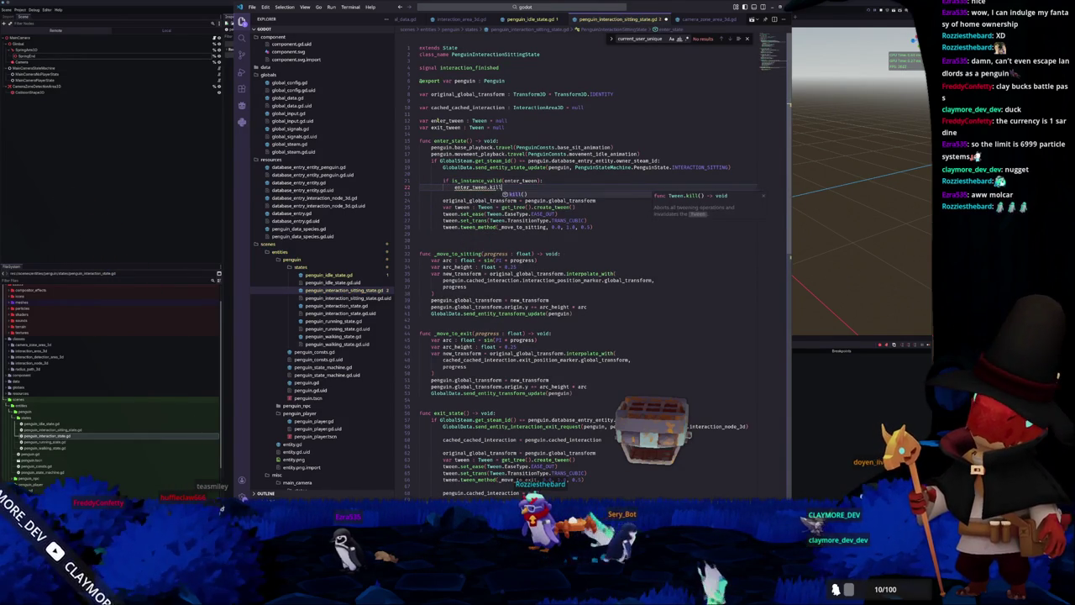
pyautogui.press('Tab')
pyautogui.press('Return')
pyautogui.write('enter_t')
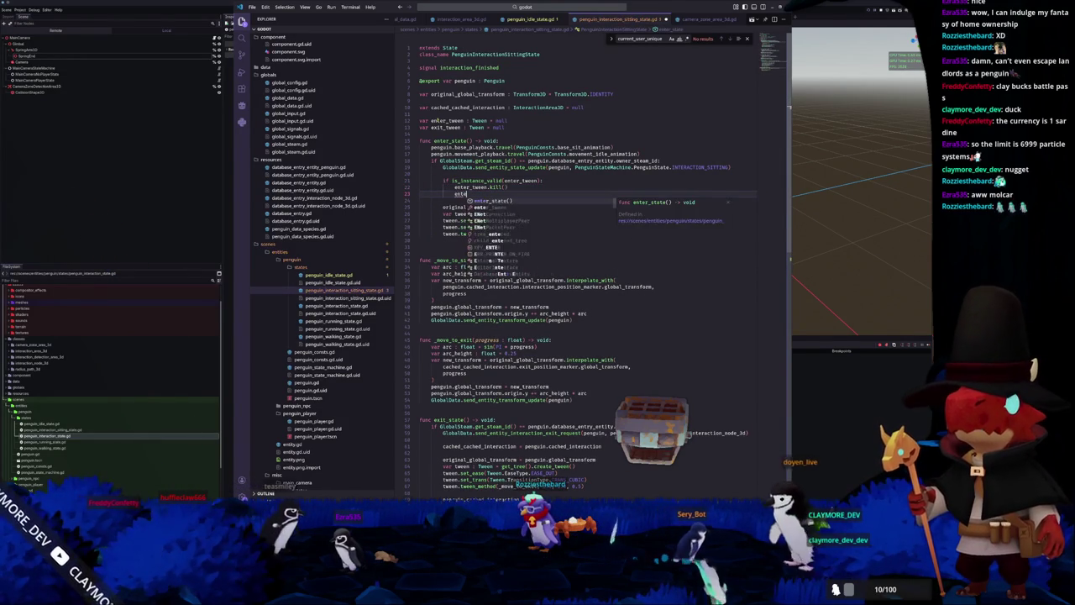
pyautogui.press('Tab')
pyautogui.write('= null')
pyautogui.press('Down')
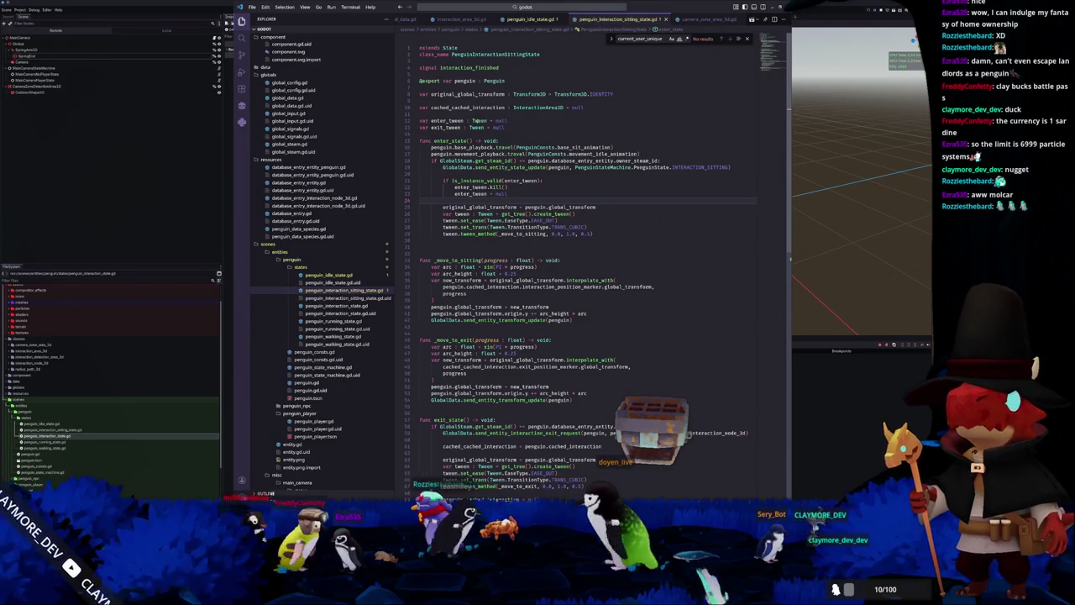
# Replace the local tween declaration and its three references with enter_tween.
pyautogui.moveTo(475, 121)
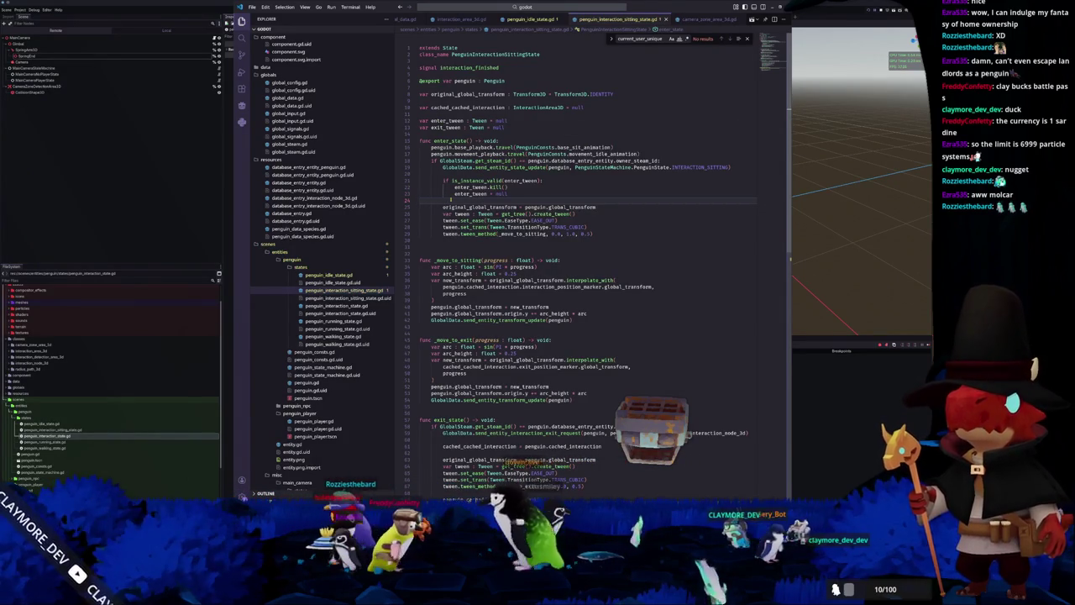
pyautogui.scroll(-1, 527, 258)
pyautogui.scroll(-1, 442, 208)
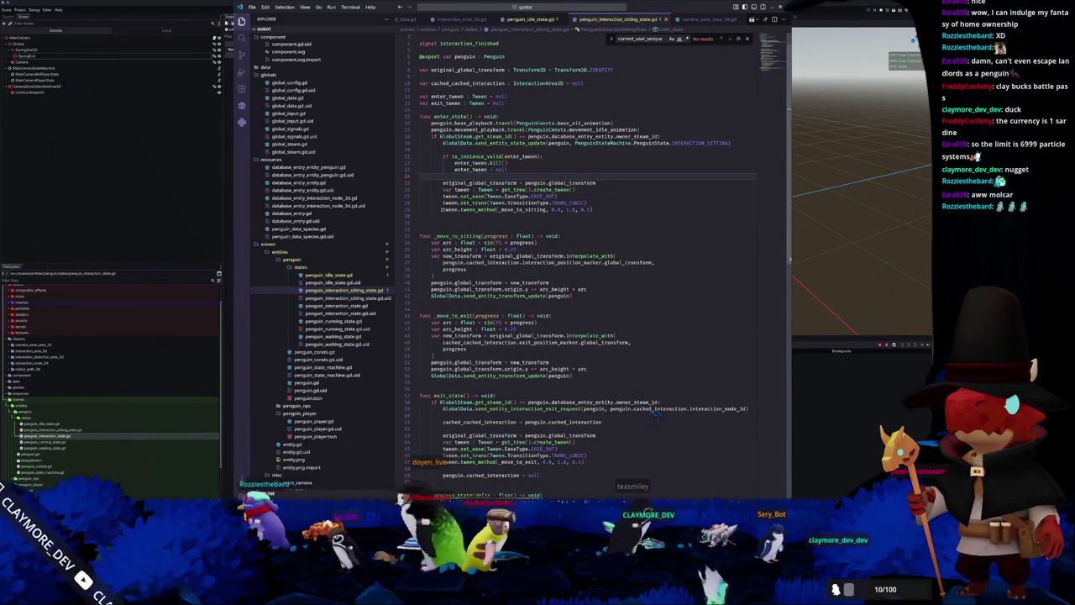
pyautogui.doubleClick(470, 169)
pyautogui.hotkey('ctrl', 'c')
pyautogui.moveTo(442, 189); pyautogui.dragTo(497, 189)
pyautogui.hotkey('ctrl', 'v')
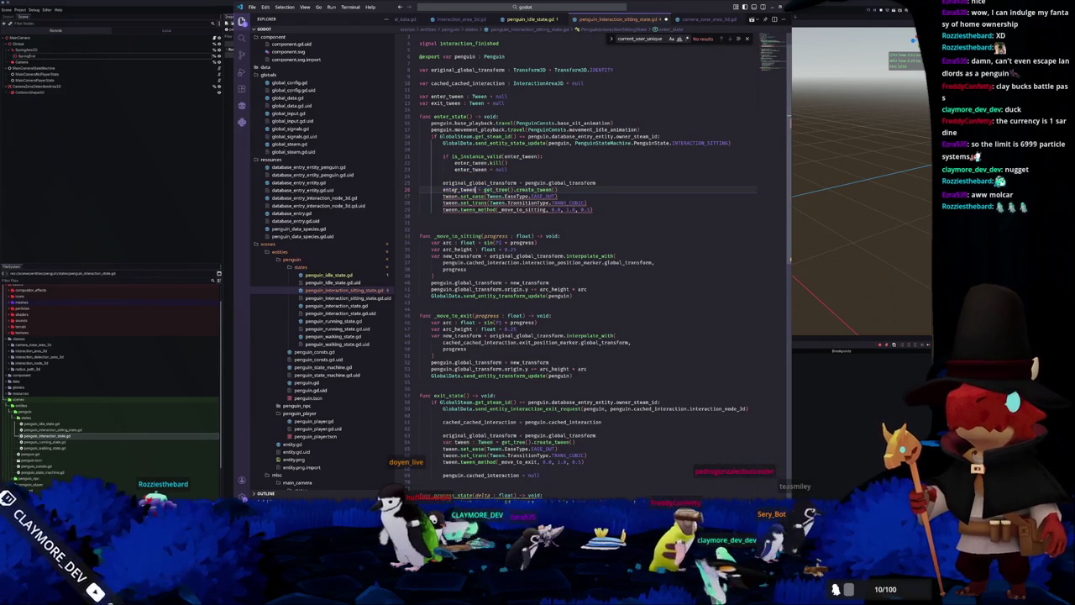
pyautogui.doubleClick(451, 196)
pyautogui.hotkey('ctrl', 'v')
pyautogui.doubleClick(450, 202)
pyautogui.hotkey('ctrl', 'v')
pyautogui.doubleClick(451, 209)
pyautogui.hotkey('ctrl', 'v')
pyautogui.press('End')
pyautogui.press('Return')
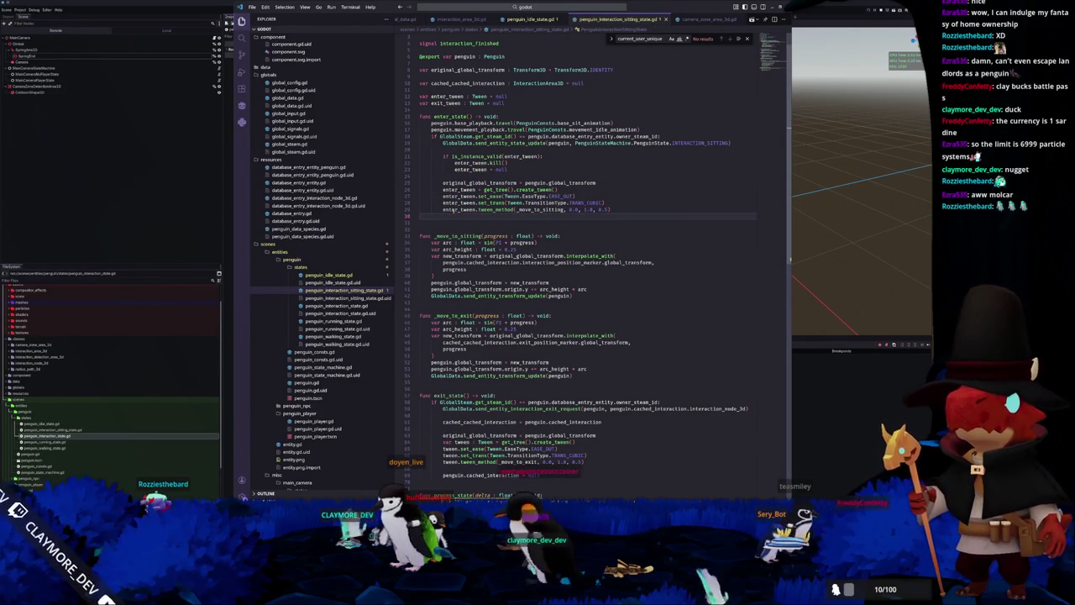
# Select the is_instance_valid(enter_tween) guard block and move to the blank line in exit_state.
pyautogui.scroll(-1, 453, 209)
pyautogui.moveTo(509, 157); pyautogui.dragTo(414, 137)
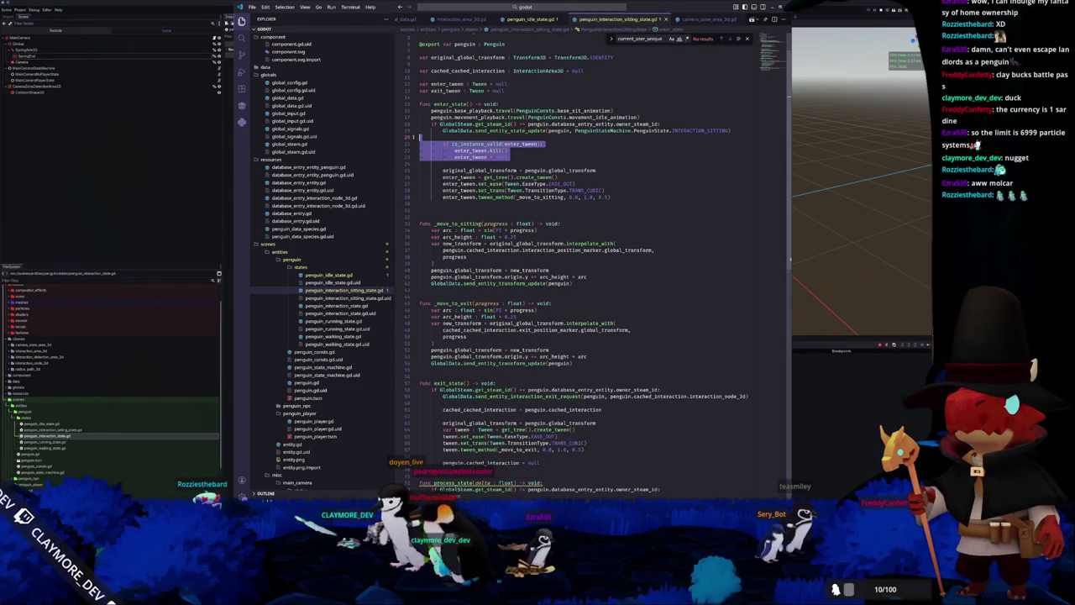
pyautogui.scroll(-5, 420, 139)
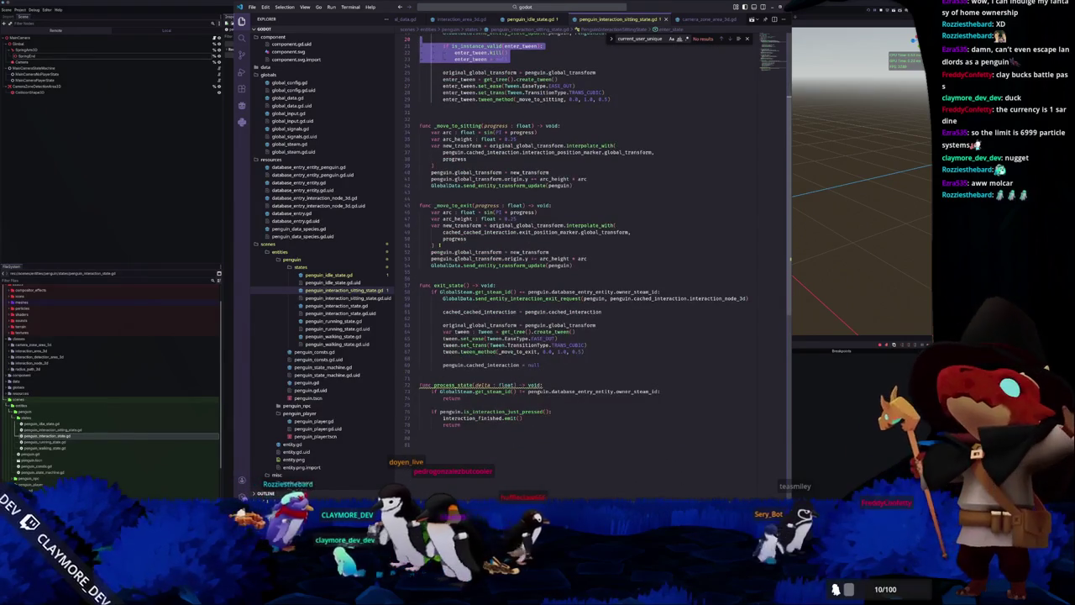
pyautogui.click(436, 317)
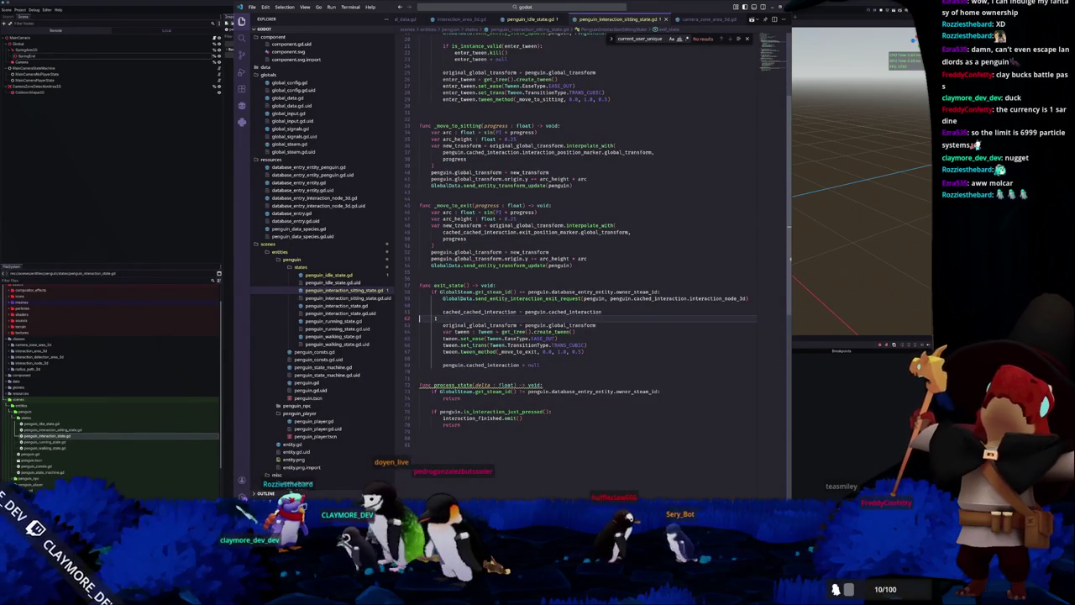
# Paste the guard block into exit_state and change its three enter_tween references to exit_tween.
pyautogui.hotkey('ctrl', 'v')
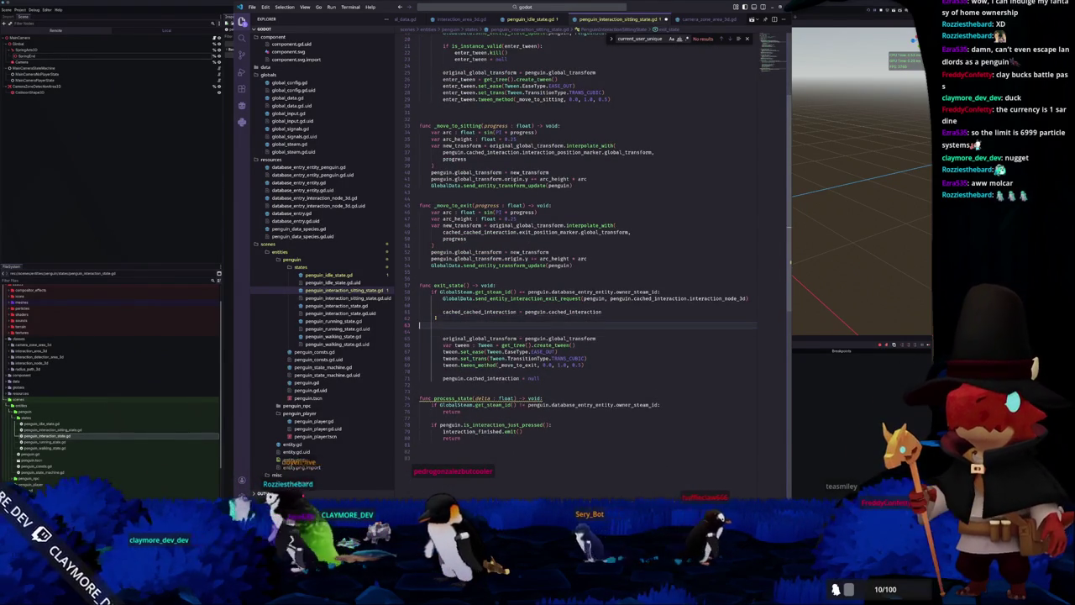
pyautogui.press('Delete')
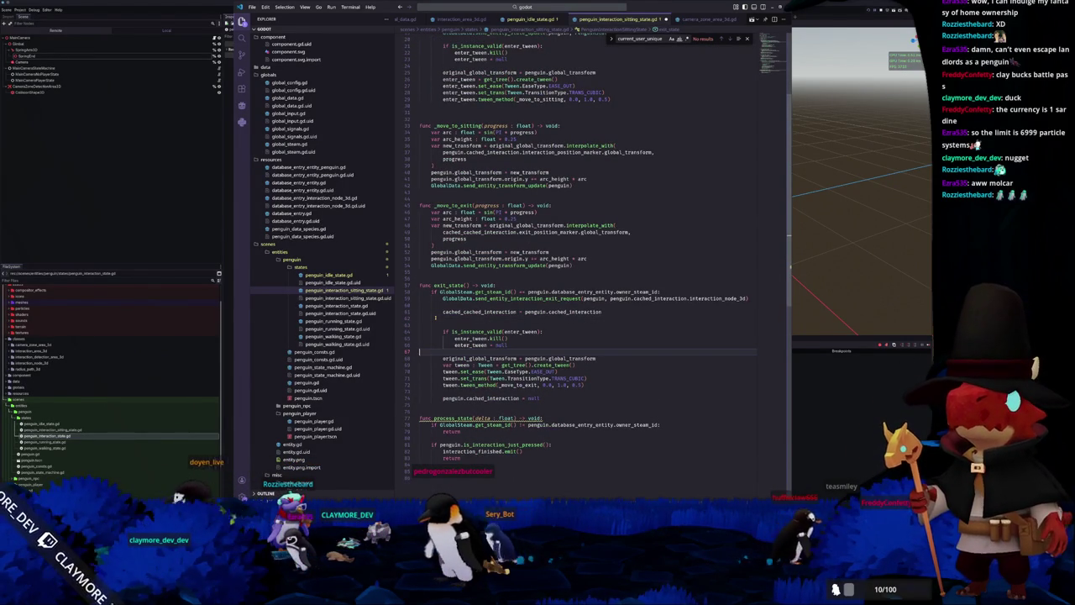
pyautogui.press('Up')
pyautogui.press('Up')
pyautogui.press('Up')
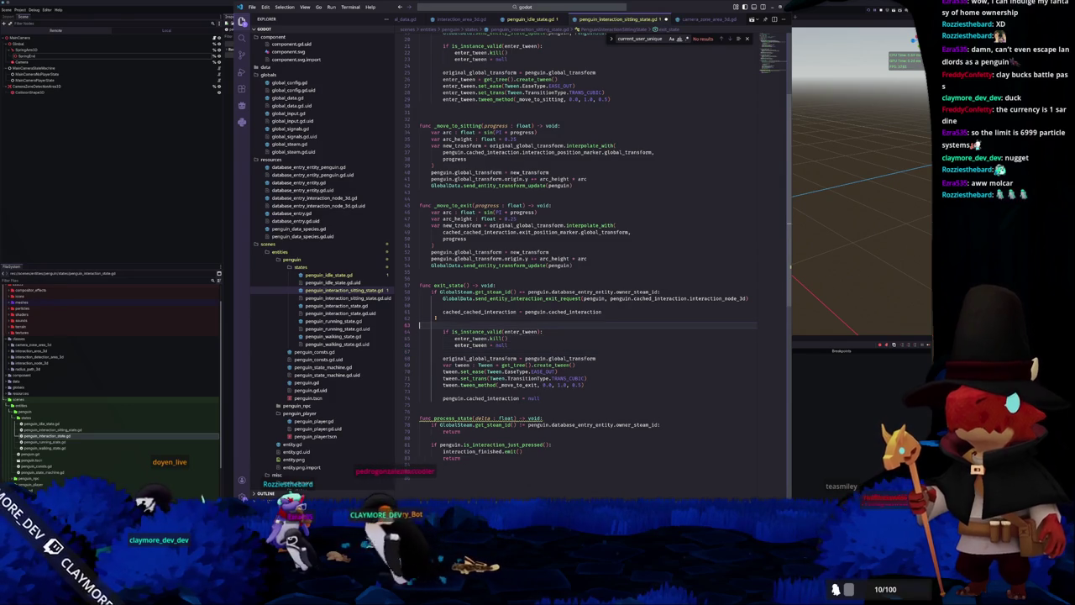
pyautogui.press('Delete')
pyautogui.press('End')
pyautogui.press('Left')
pyautogui.press('Left')
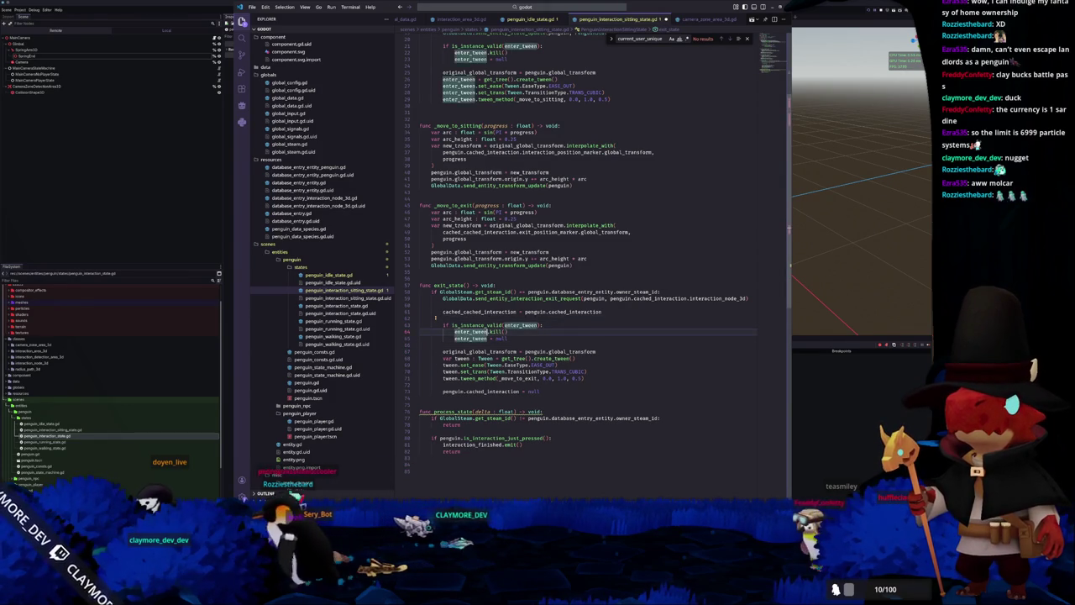
pyautogui.hotkey('ctrl', 'shift', 'Left')
pyautogui.write('exit_tween')
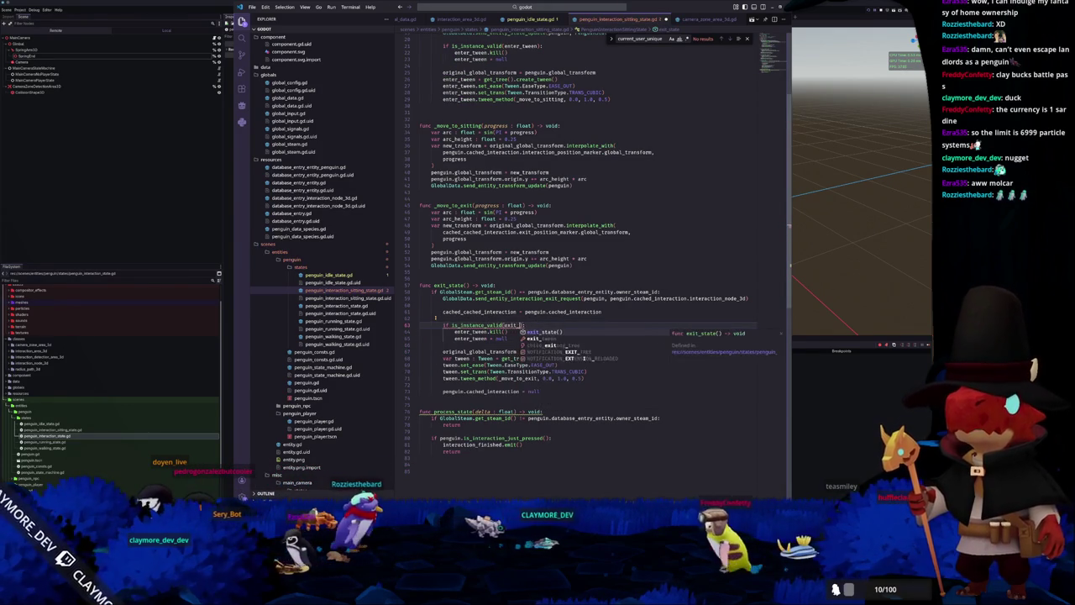
pyautogui.doubleClick(470, 332)
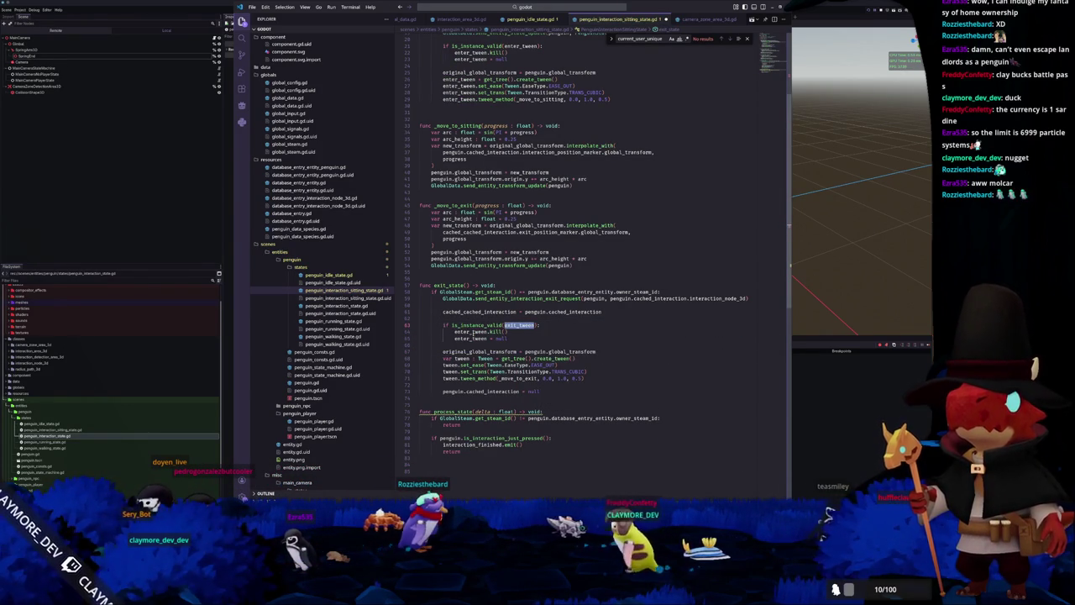
pyautogui.write('exit_tween')
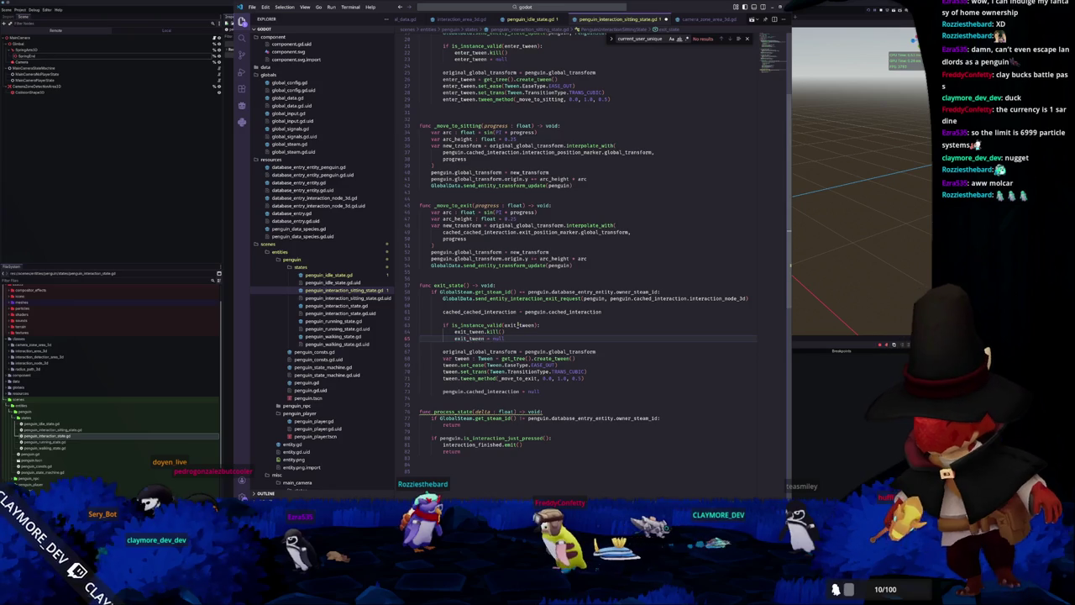
pyautogui.doubleClick(468, 338)
pyautogui.write('exit_tween')
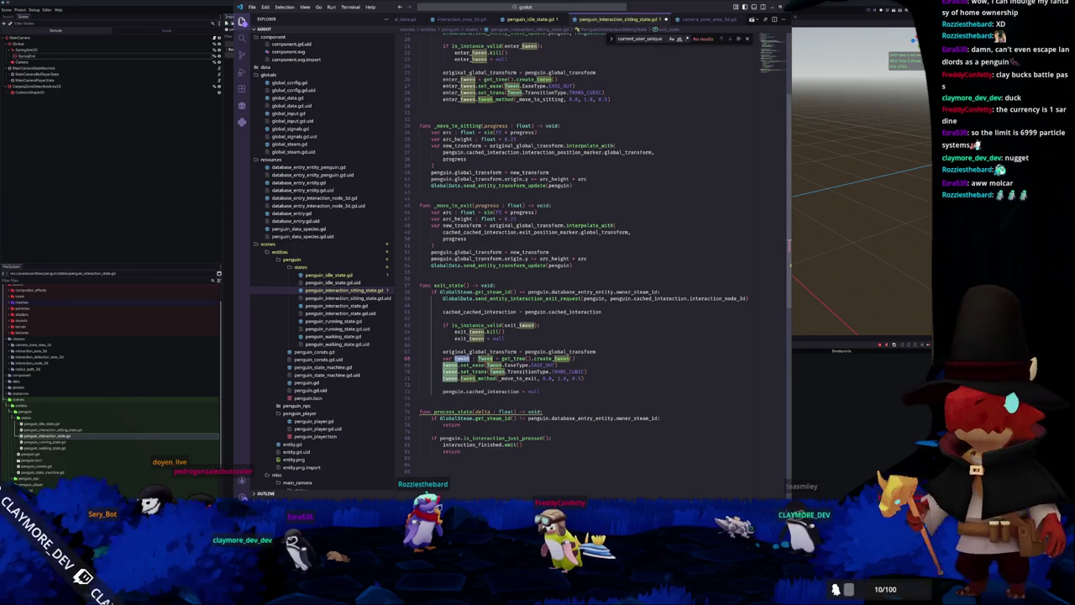
# Replace exit_state's local tween declaration and its references with exit_tween.
pyautogui.click(462, 357)
pyautogui.moveTo(494, 358); pyautogui.dragTo(445, 359)
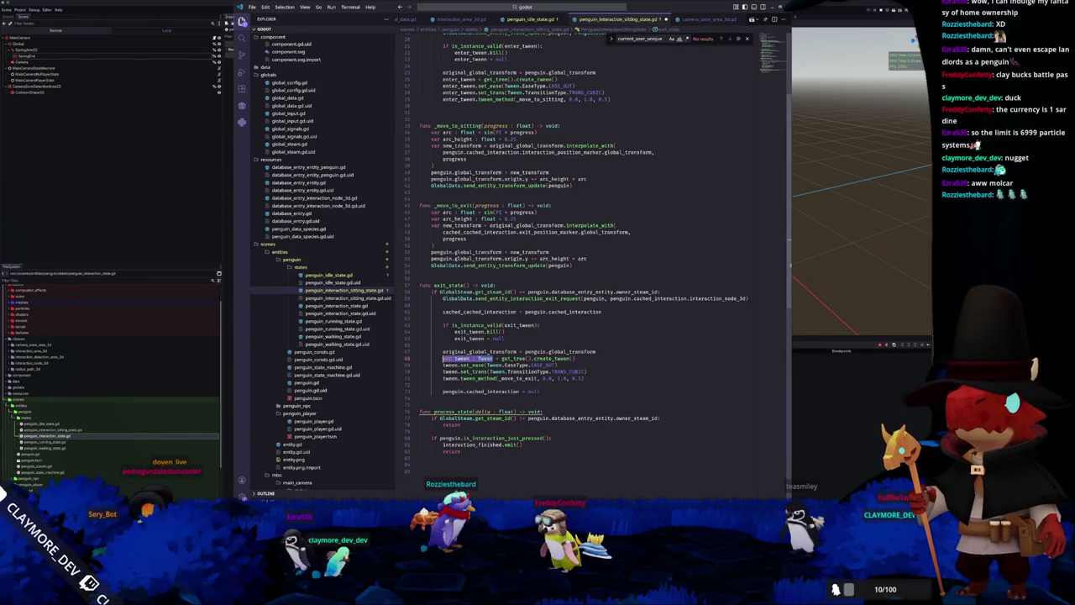
pyautogui.write('exit_tween')
pyautogui.doubleClick(450, 365)
pyautogui.hotkey('ctrl', 'd')
pyautogui.hotkey('ctrl', 'd')
pyautogui.write('exit_tween')
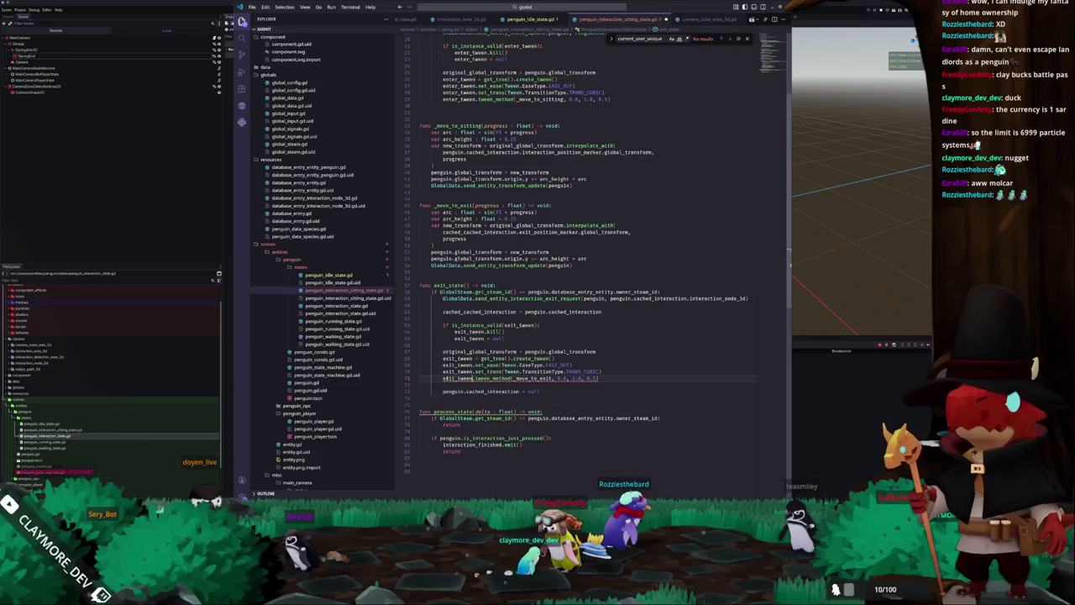
# Move the cached interaction line above the exit transform setup, renaming it cached_exit_interaction.
pyautogui.moveTo(421, 319); pyautogui.dragTo(420, 305)
pyautogui.press('BackSpace')
pyautogui.click(442, 338)
pyautogui.hotkey('ctrl', 'v')
pyautogui.click(462, 338)
pyautogui.press('Delete')
pyautogui.press('Delete')
pyautogui.press('Delete')
pyautogui.write('exit')
pyautogui.doubleClick(463, 337)
pyautogui.hotkey('ctrl', 'c')
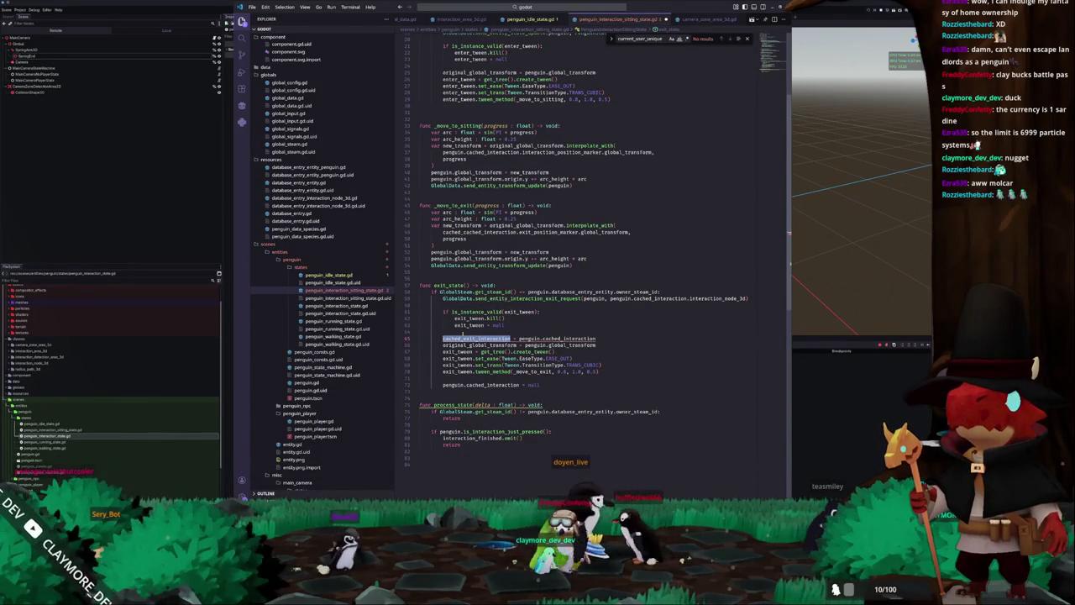
# Rename cached_cached_interaction to cached_exit_interaction in the exit movement function and declaration.
pyautogui.scroll(2, 462, 333)
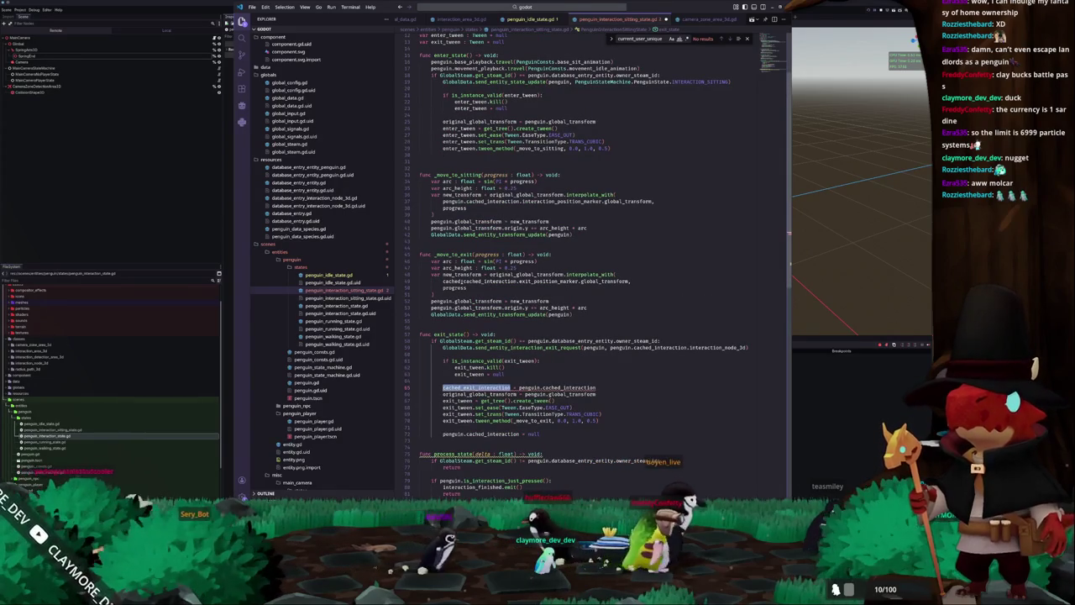
pyautogui.doubleClick(470, 281)
pyautogui.hotkey('ctrl', 'v')
pyautogui.scroll(3, 461, 265)
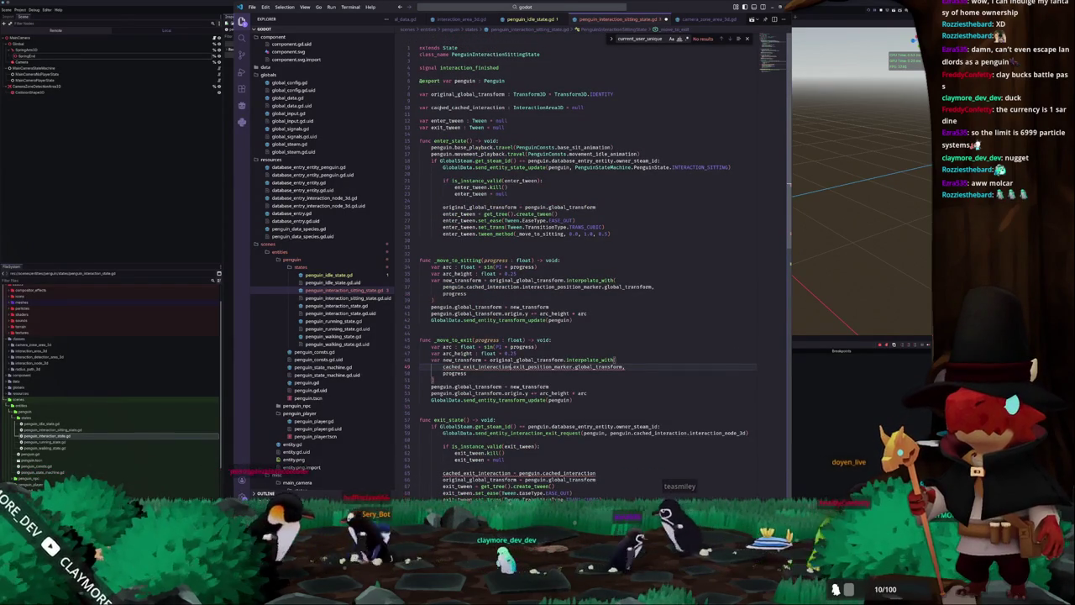
pyautogui.doubleClick(458, 108)
pyautogui.write('cached_e')
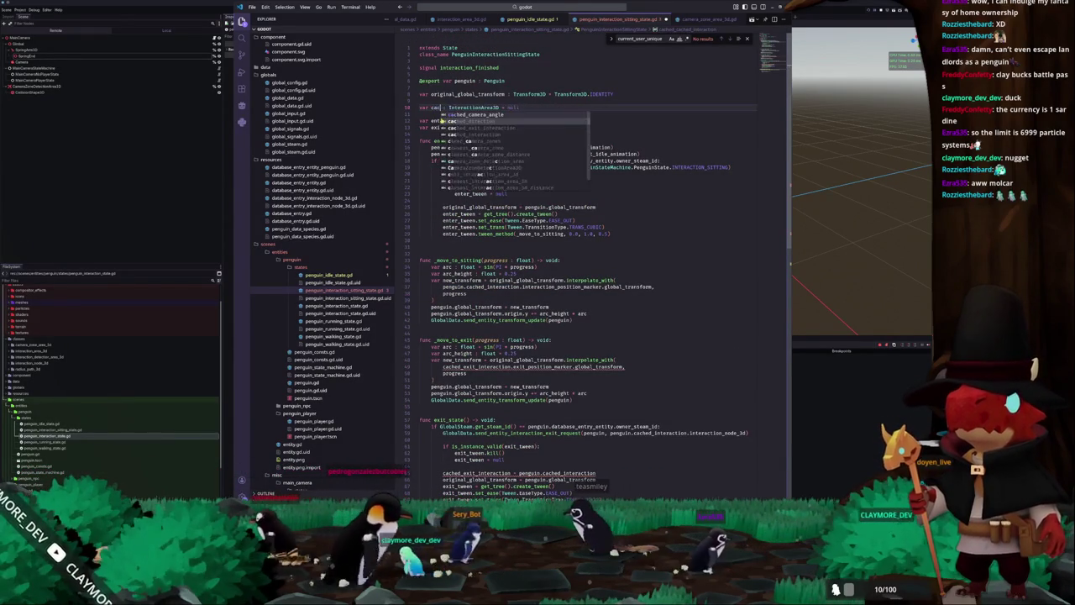
pyautogui.write('xit_interaction')
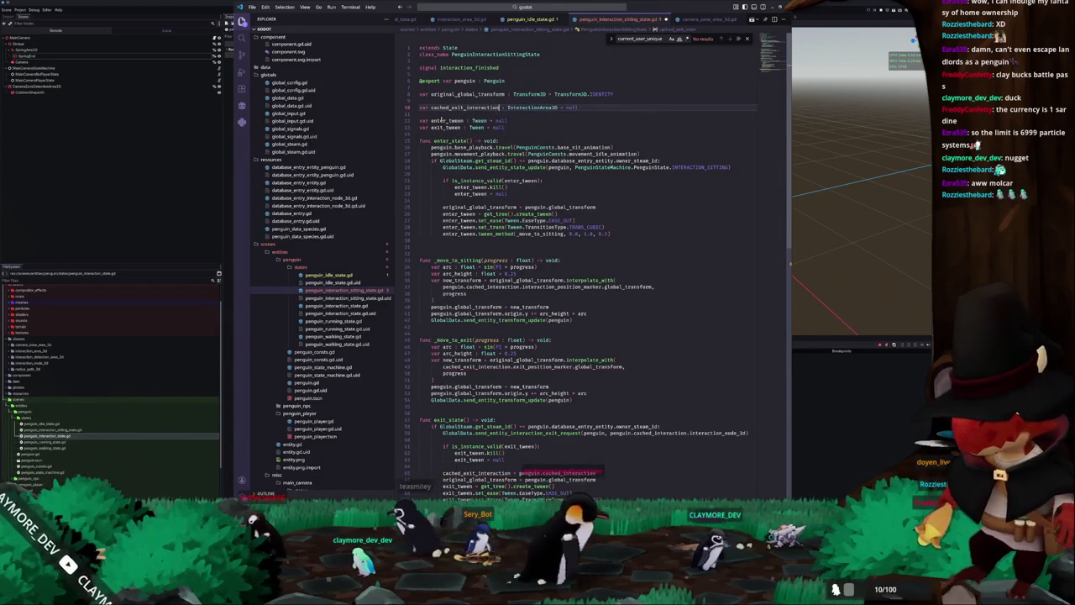
pyautogui.press('BackSpace')
pyautogui.press('BackSpace')
pyautogui.press('BackSpace')
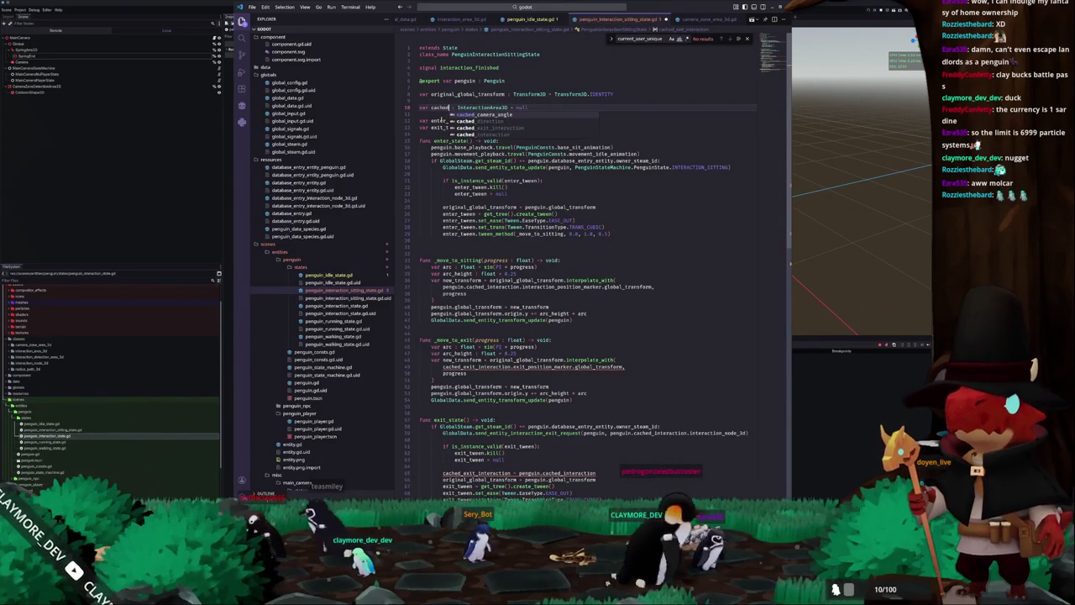
pyautogui.write('_exit_interaction')
pyautogui.press('Down')
# Declare cached_enter_interaction : InteractionArea3D = null and assign it penguin.cached_interaction in enter_state.
pyautogui.press('Up')
pyautogui.hotkey('ctrl', 'shift', 'Return')
pyautogui.write('var ca')
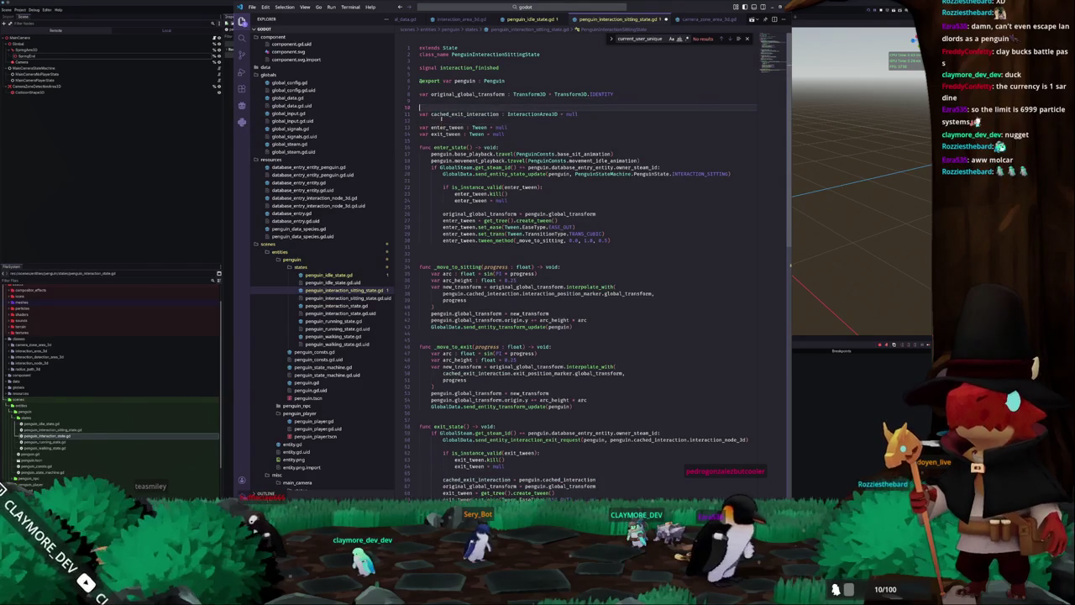
pyautogui.write('ched_enter_interaction : ')
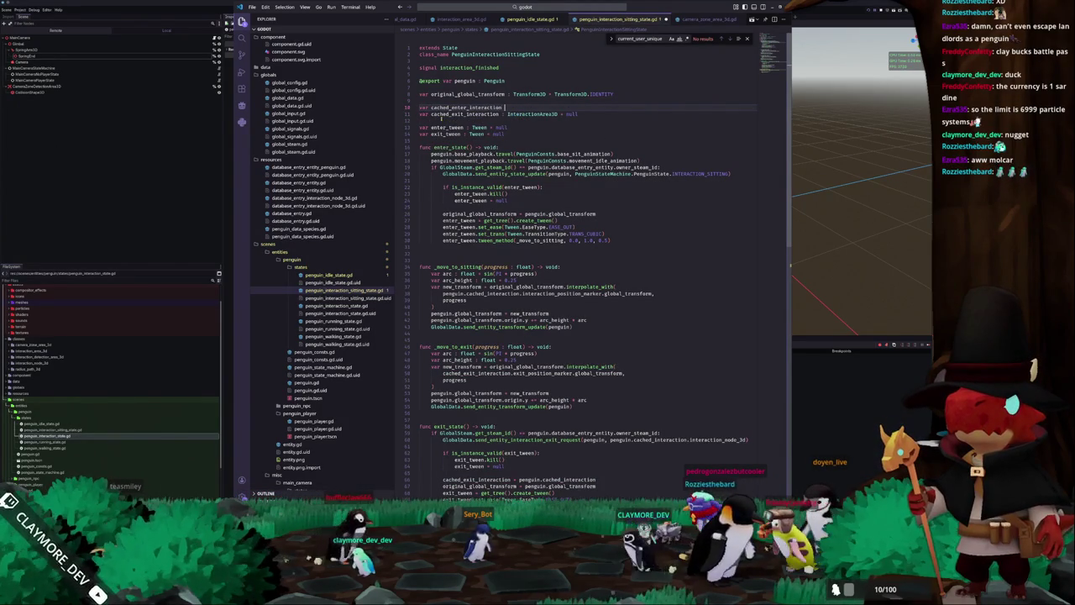
pyautogui.write('InteractionArea3D')
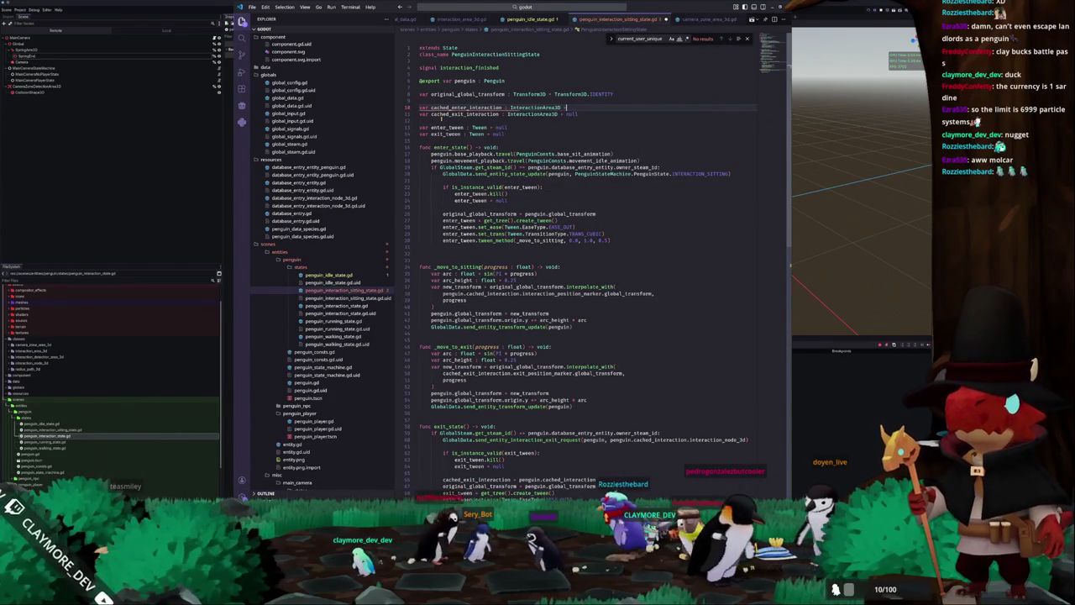
pyautogui.write(' = null')
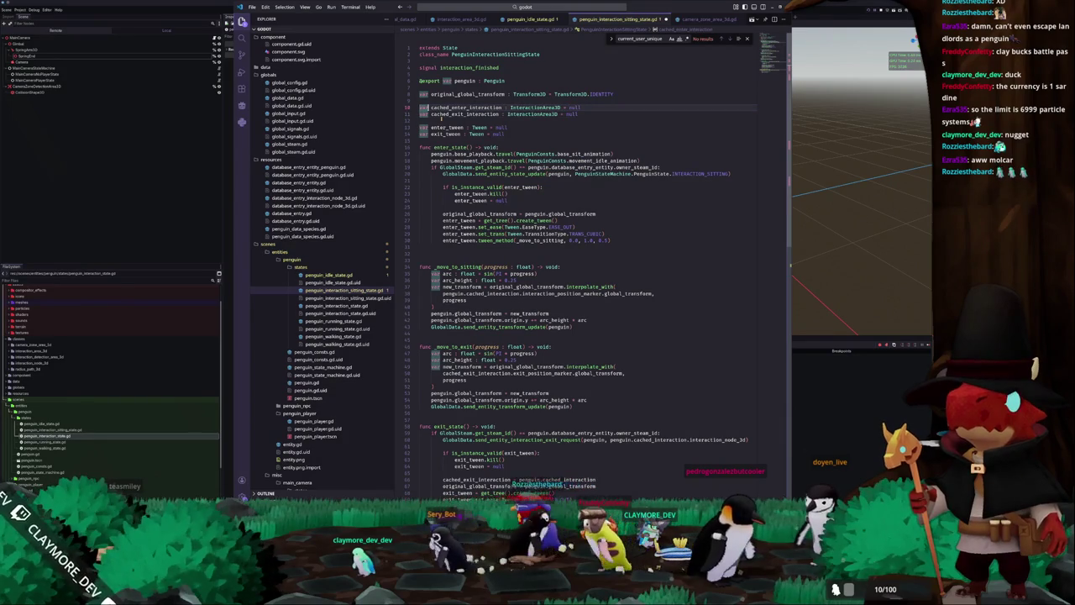
pyautogui.hotkey('ctrl', 'shift', 'Right')
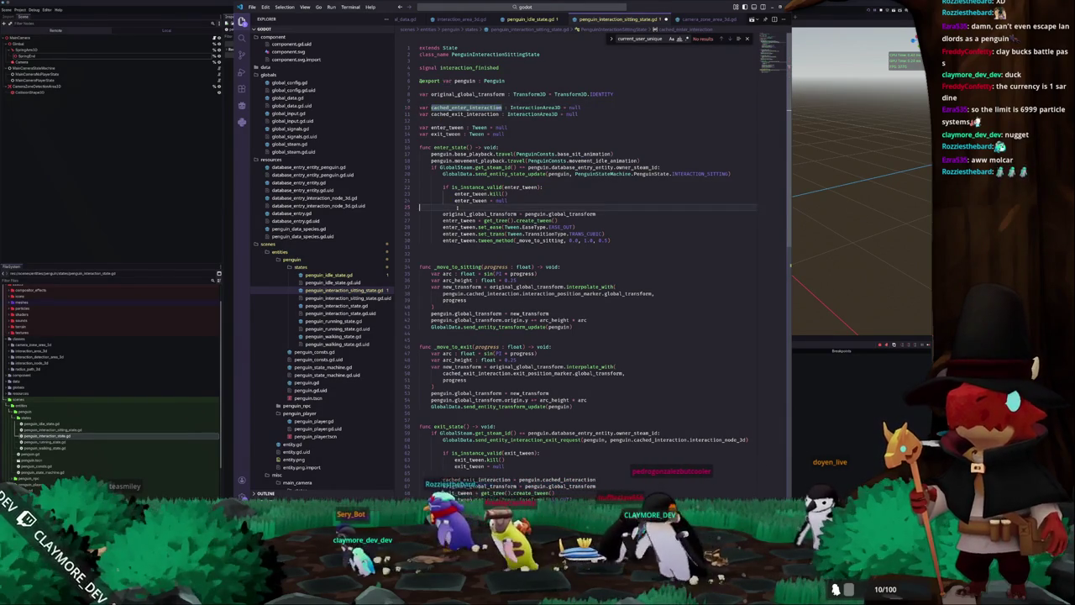
pyautogui.click(454, 207)
pyautogui.scroll(-2, 458, 208)
pyautogui.press('Return')
pyautogui.write('cached')
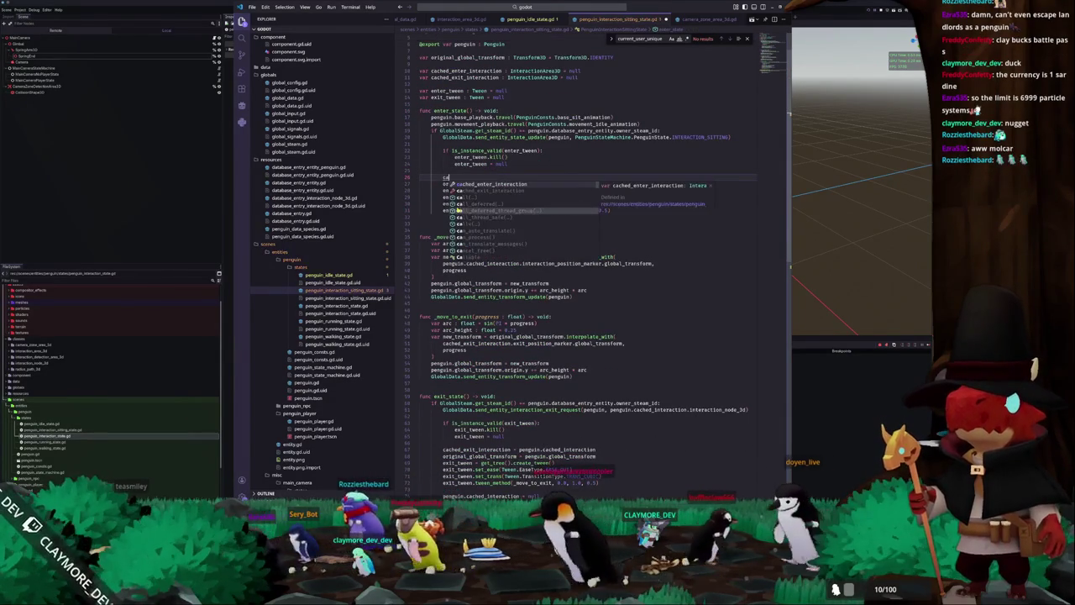
pyautogui.press('Tab')
pyautogui.write('= pe')
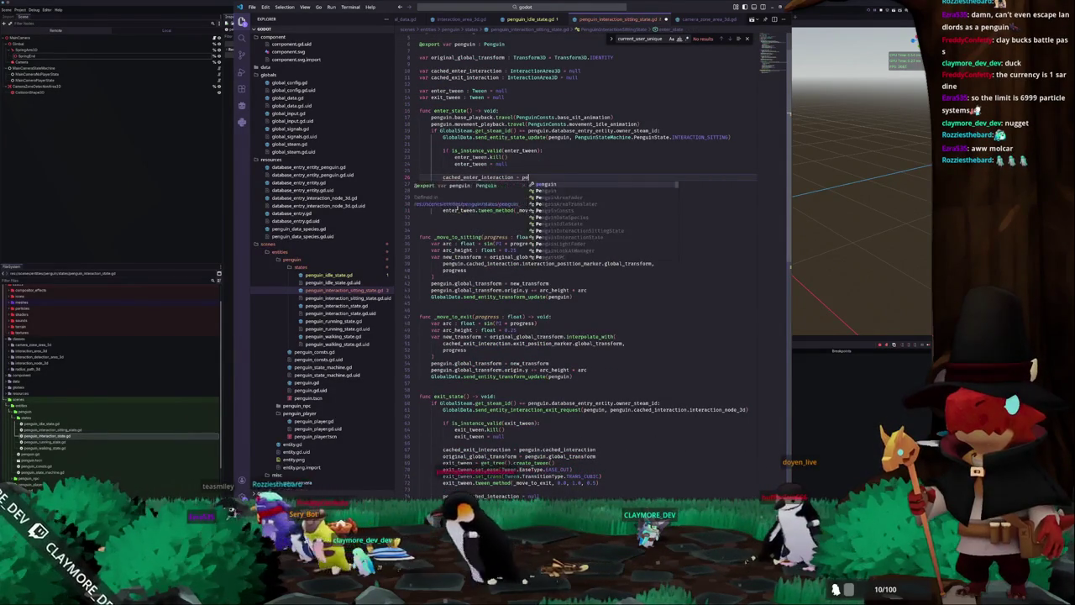
pyautogui.write('nguin.cached_i')
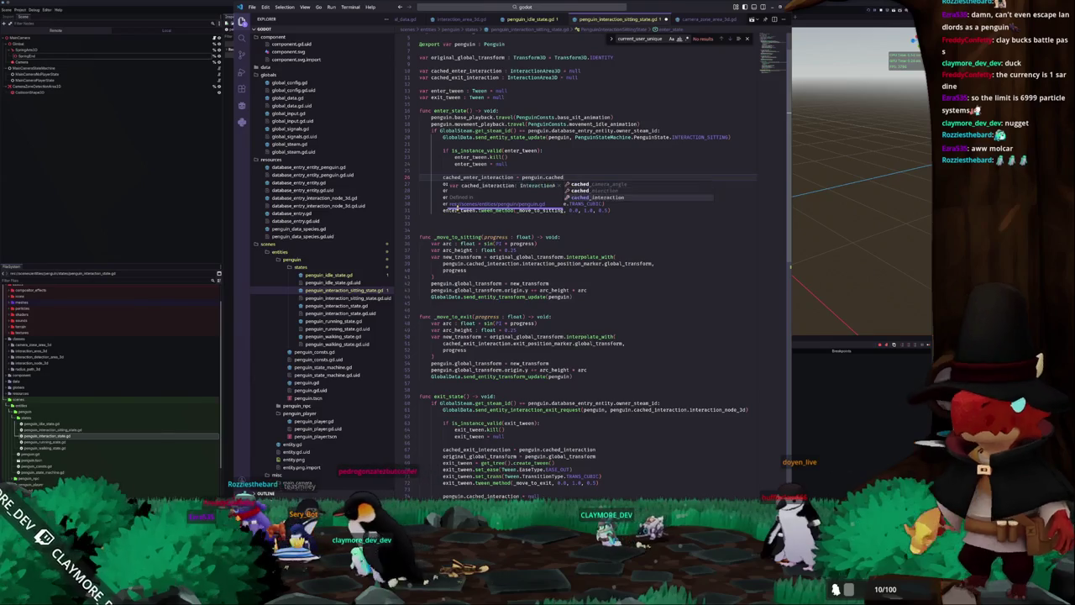
pyautogui.press('Tab')
# Replace penguin.cached_interaction on line 38 with cached_enter_interaction.
pyautogui.doubleClick(477, 177)
pyautogui.hotkey('ctrl', 'c')
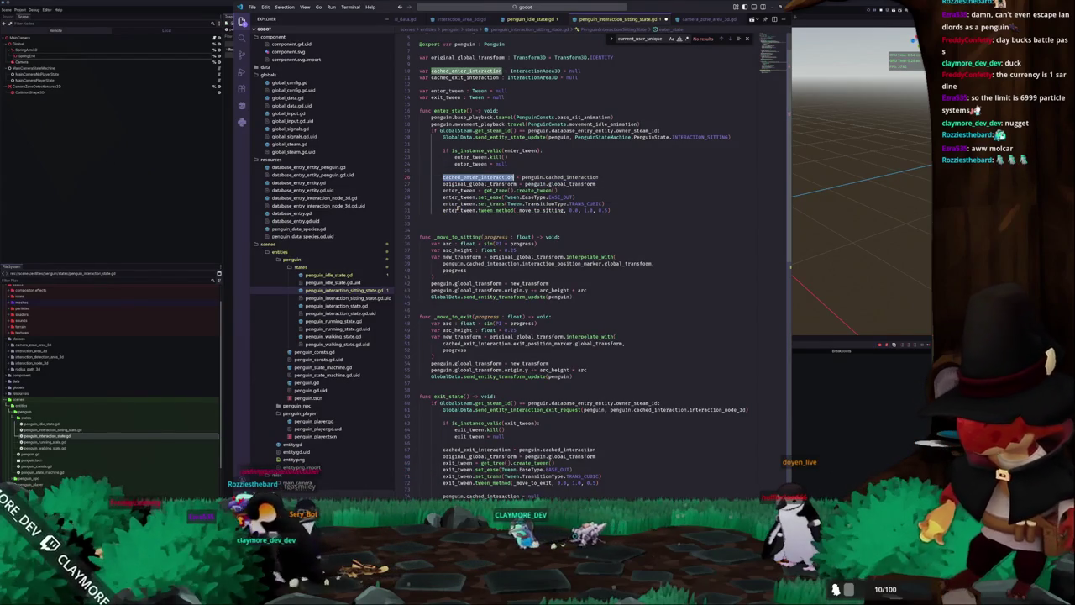
pyautogui.doubleClick(492, 263)
pyautogui.moveTo(442, 263); pyautogui.dragTo(519, 263)
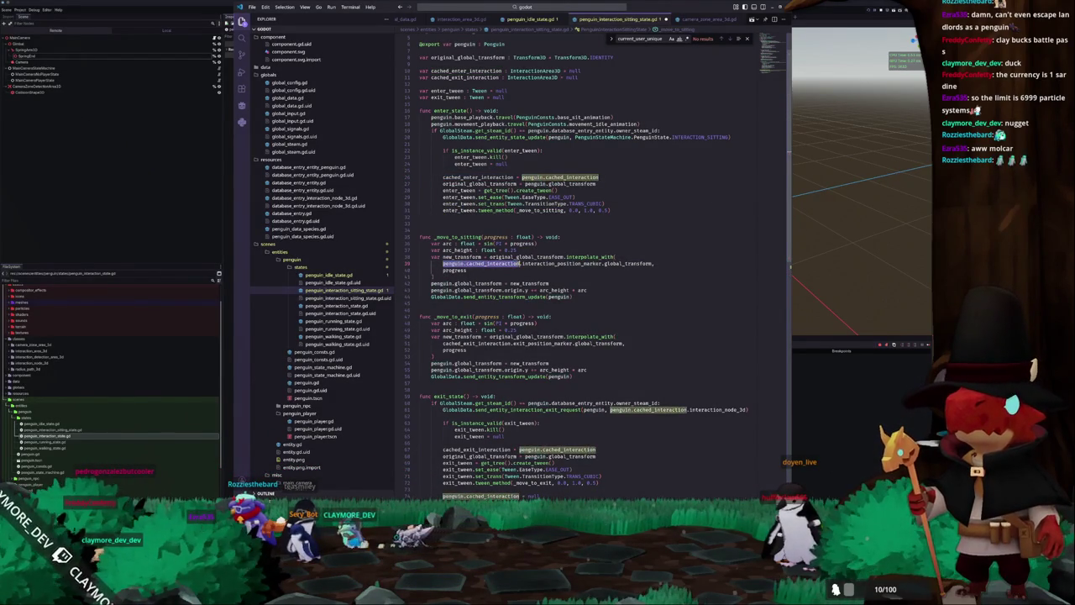
pyautogui.hotkey('ctrl', 'v')
pyautogui.scroll(-3, 487, 274)
pyautogui.click(459, 327)
pyautogui.scroll(-2, 561, 406)
# Stop the running game with F8, relaunch it with F5, and switch to the TODO list.
pyautogui.click(561, 406)
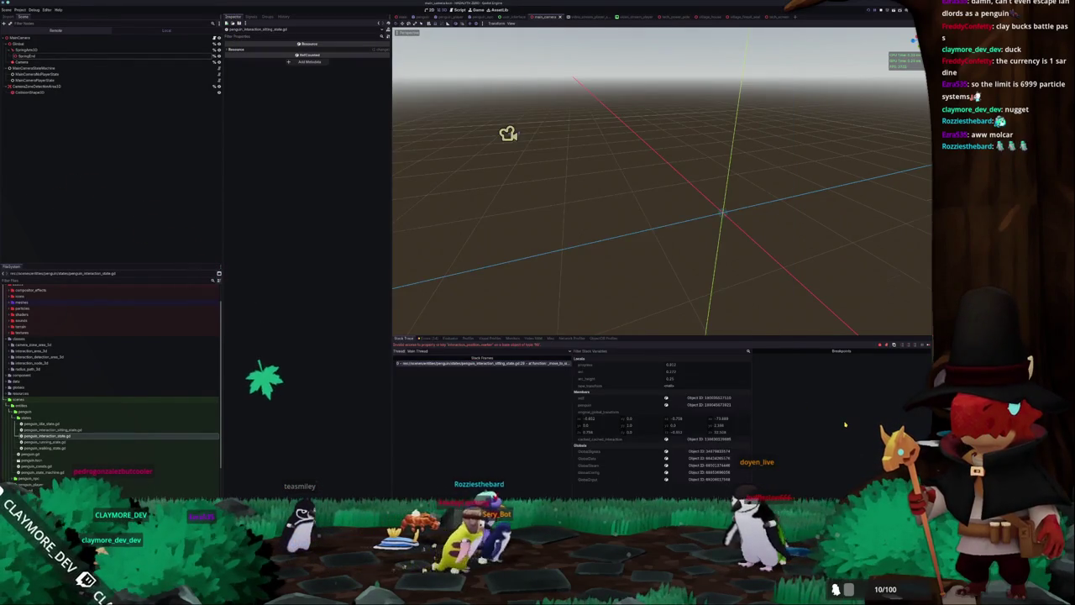
pyautogui.press('F8')
pyautogui.press('F5')
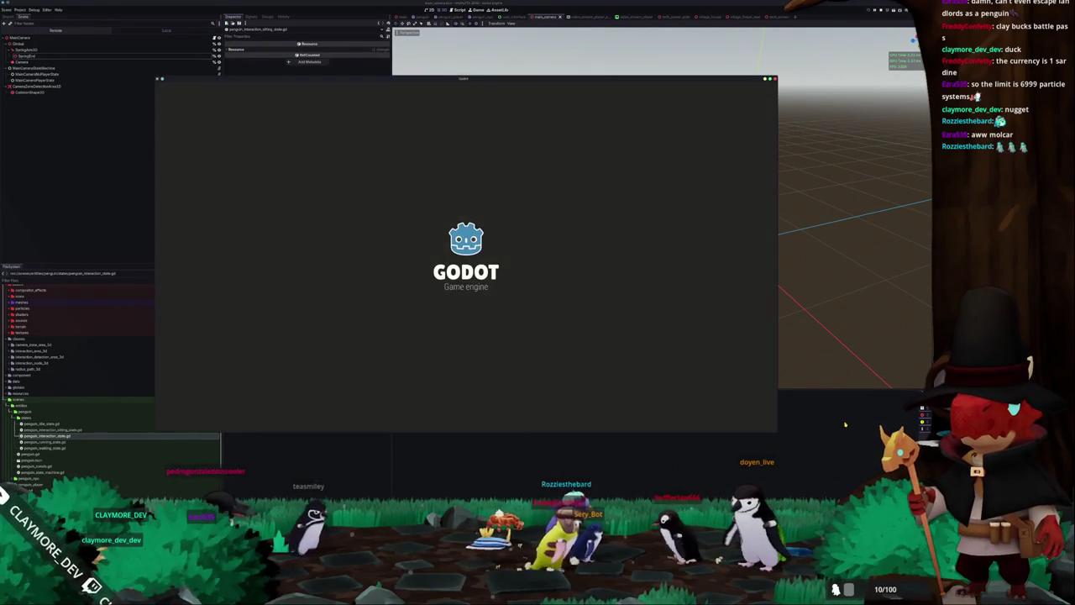
pyautogui.hotkey('alt', 'Tab')
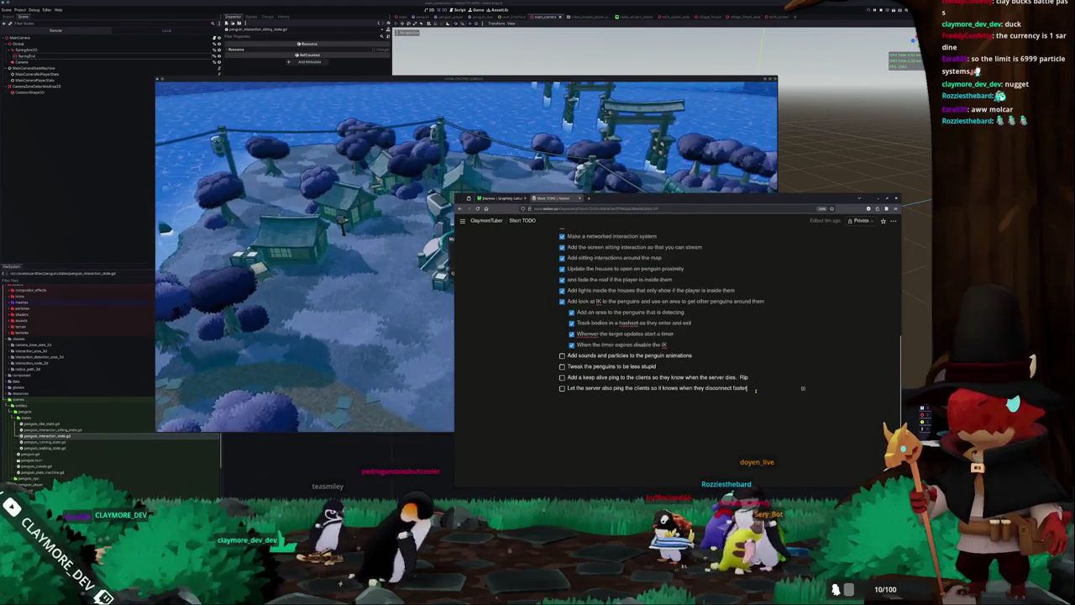
# Add a Short TODO item: on player disconnect, clear ownership of leftover interaction references.
pyautogui.press('Return')
pyautogui.write('When a pl')
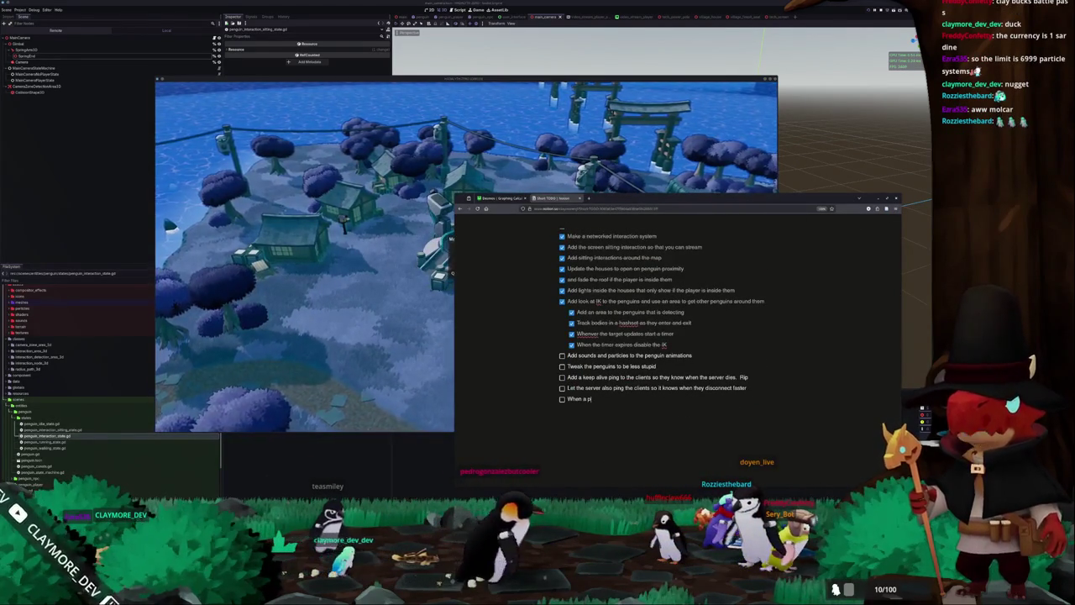
pyautogui.write('ayer disconnect')
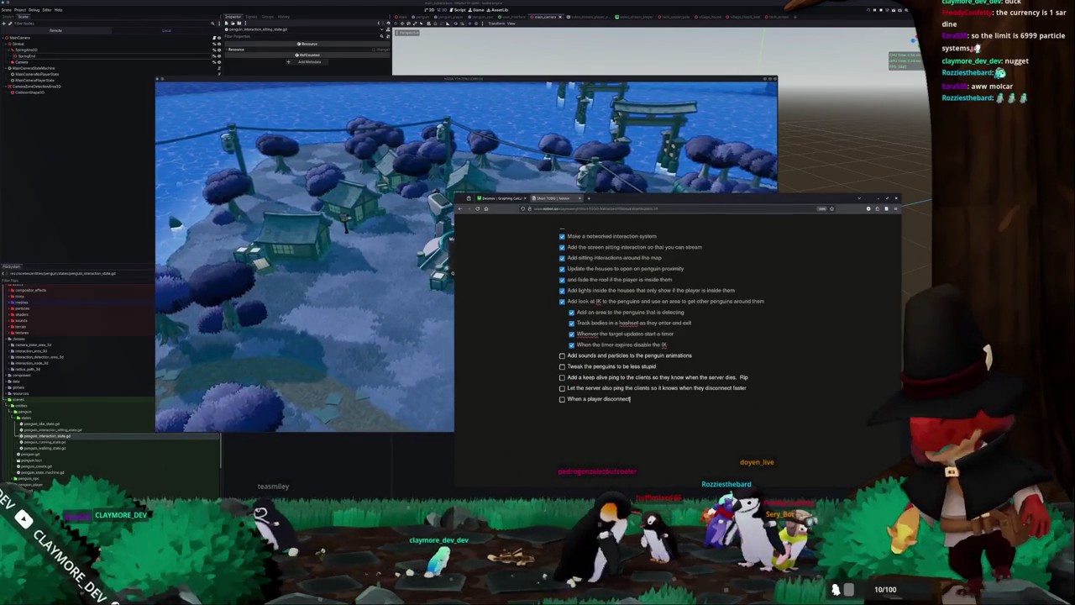
pyautogui.write('s, go through a')
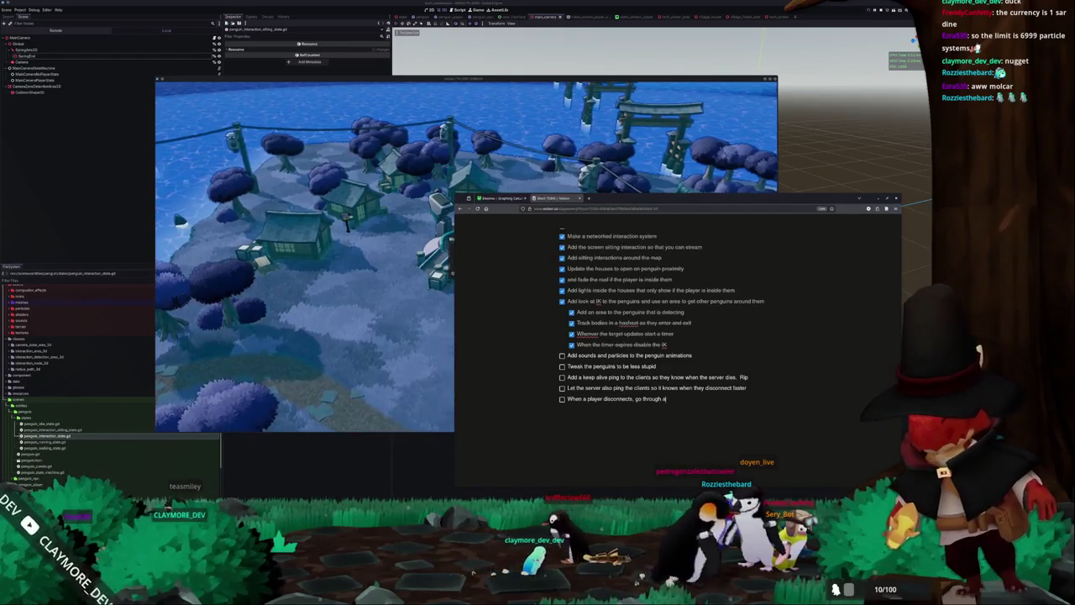
pyautogui.write('ll the interactions and clear ownership of any lef')
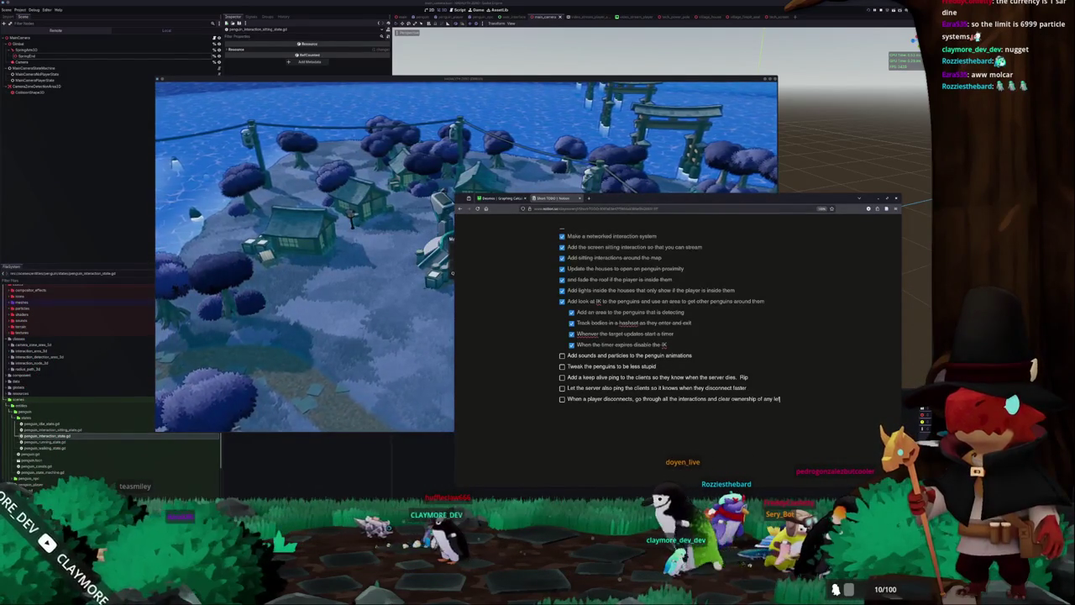
pyautogui.write('tover references')
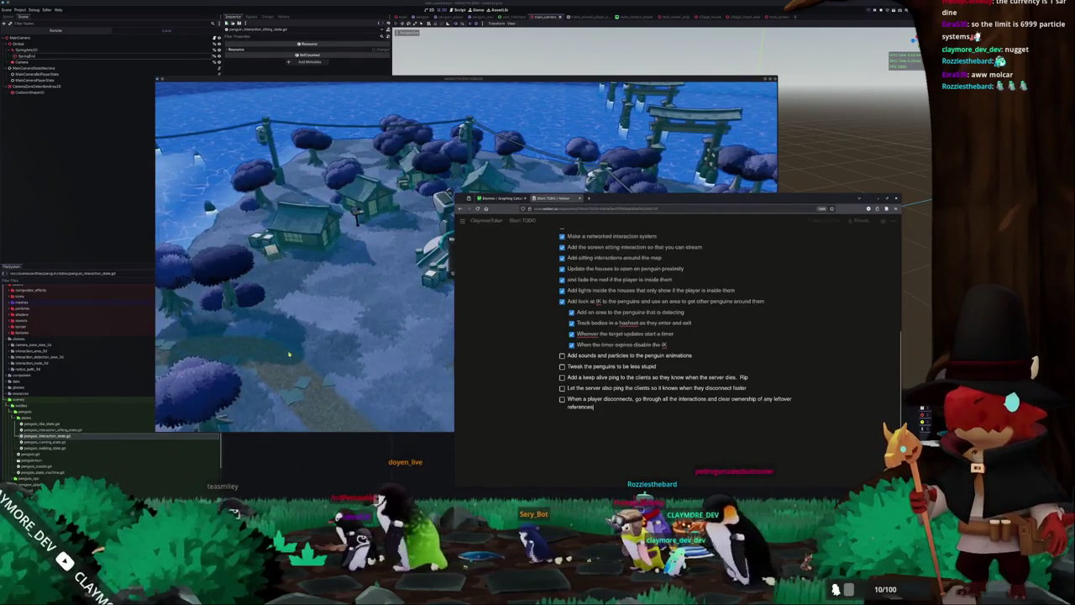
pyautogui.click(311, 354)
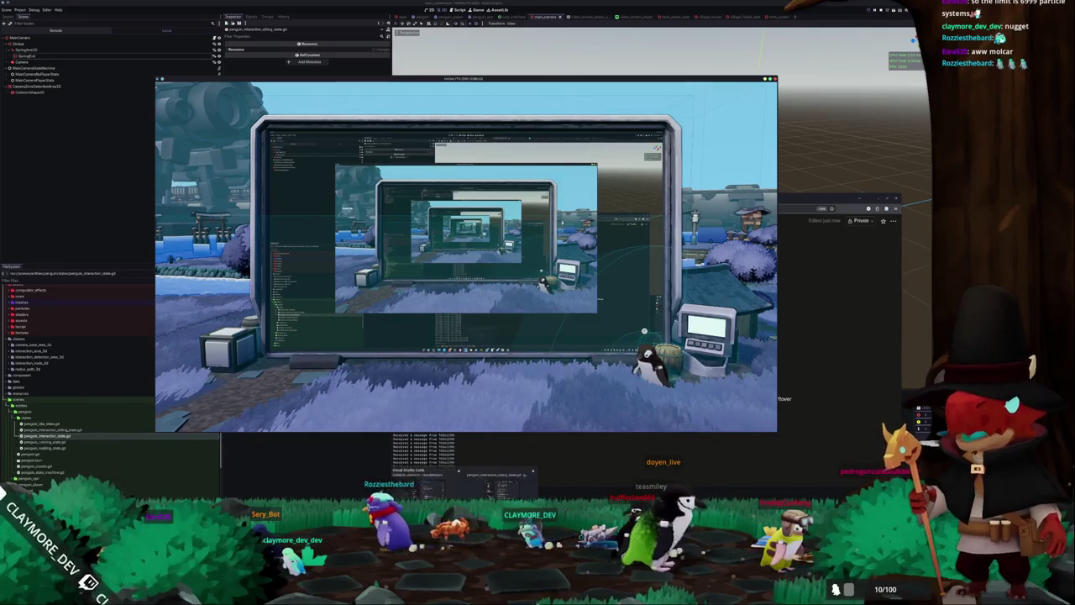
# Append 'and not is_instance_valid(enter_tween)' to the interaction-press check on line 80.
pyautogui.click(548, 444)
pyautogui.write('and not i')
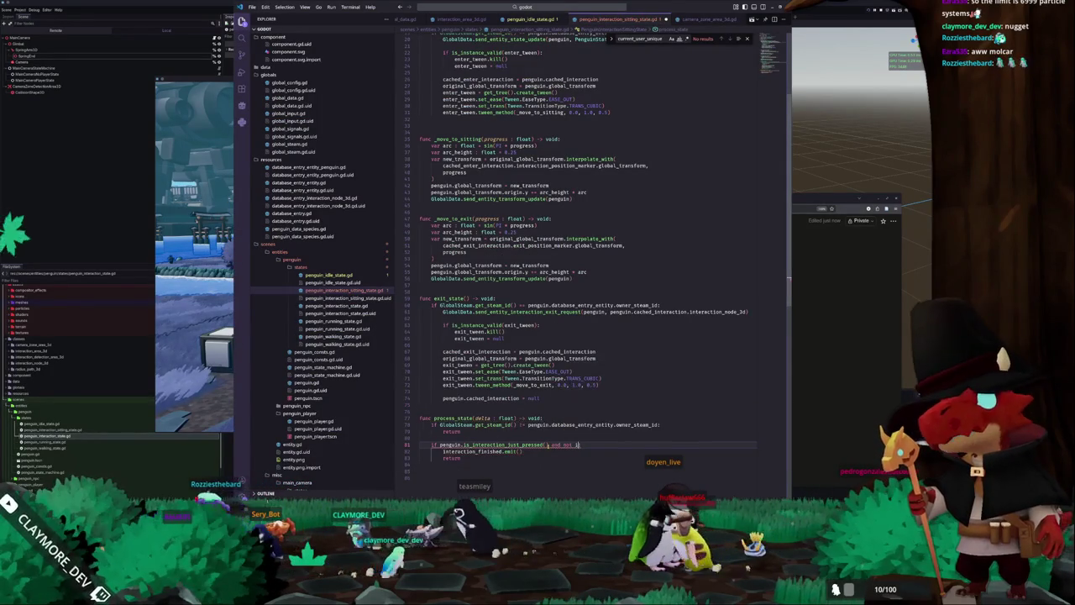
pyautogui.write('s_instnac')
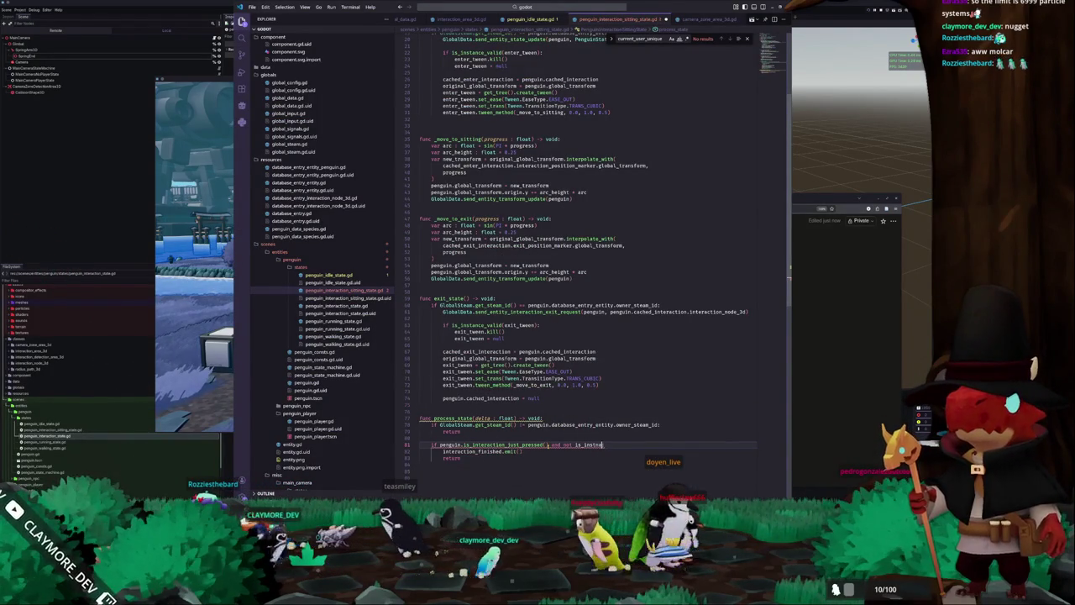
pyautogui.write('nce_valid(enter_')
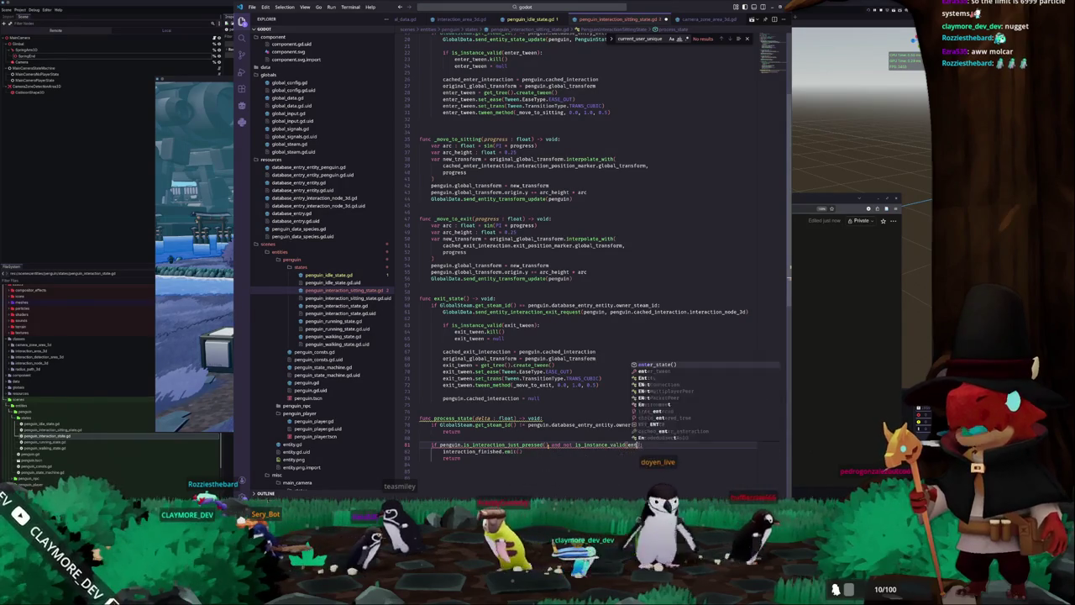
pyautogui.write('tween):')
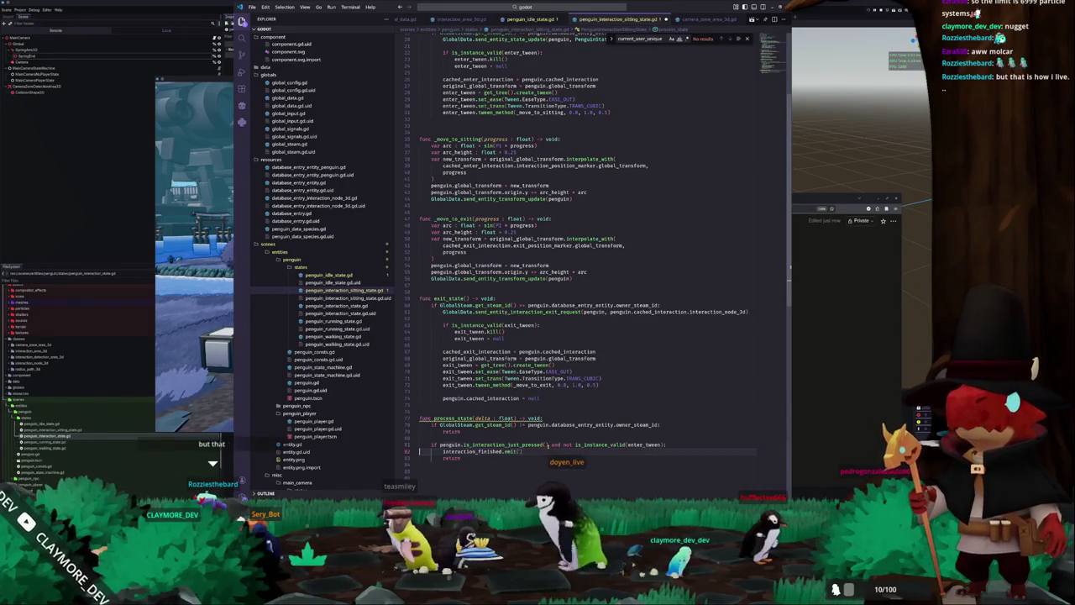
pyautogui.hotkey('alt', 'Tab')
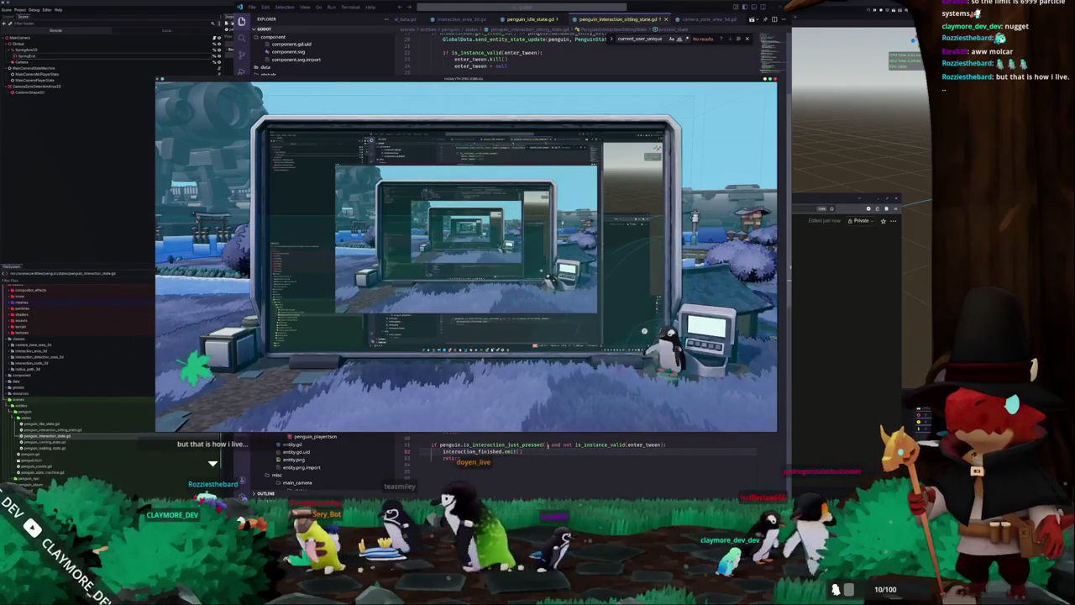
pyautogui.write('return')
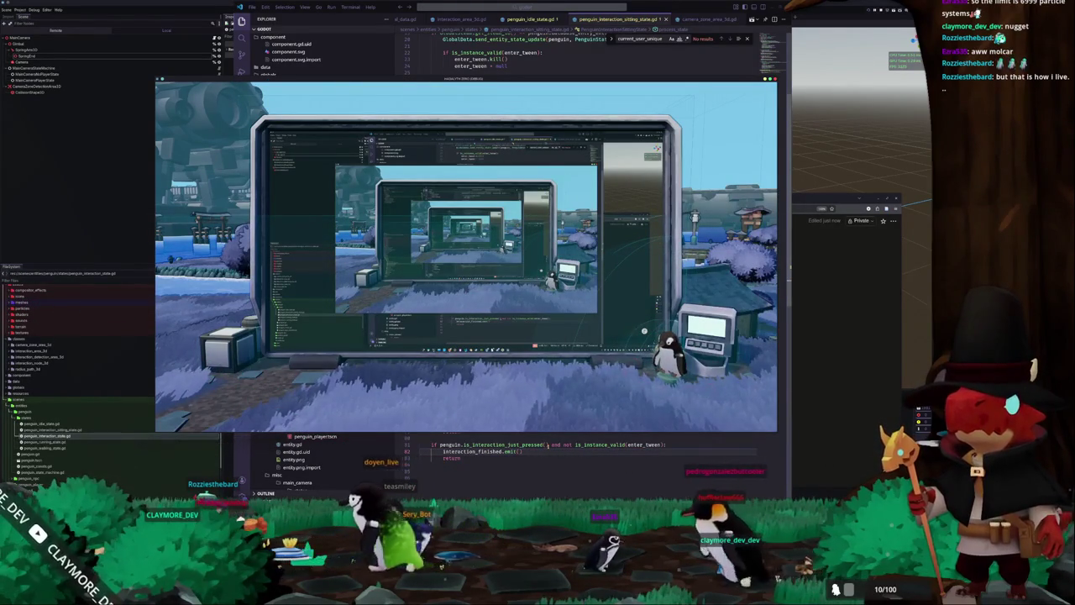
pyautogui.hotkey('alt', 'Tab')
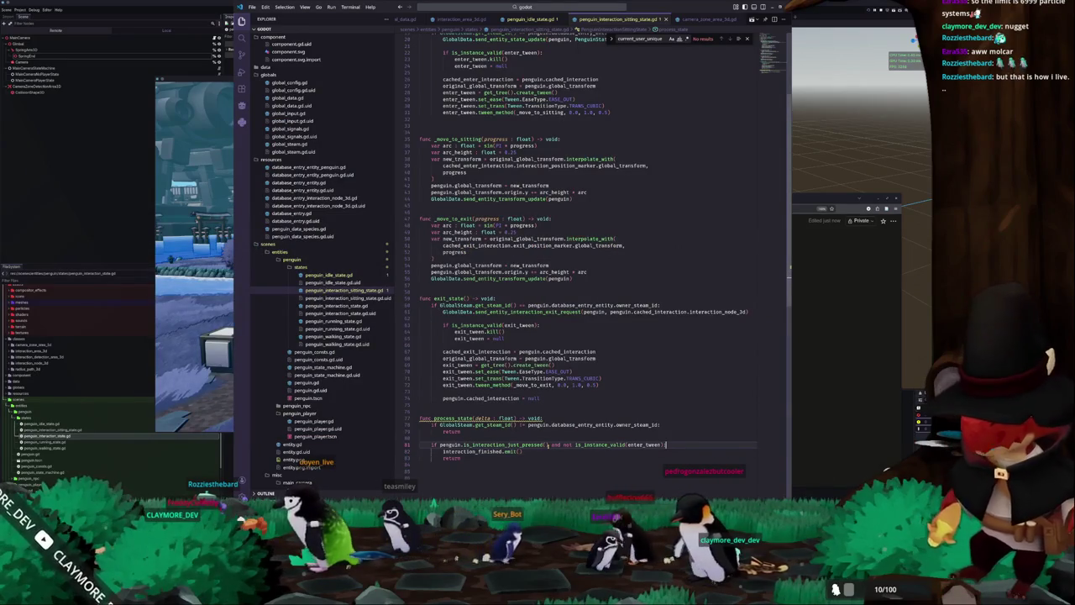
pyautogui.moveTo(601, 445)
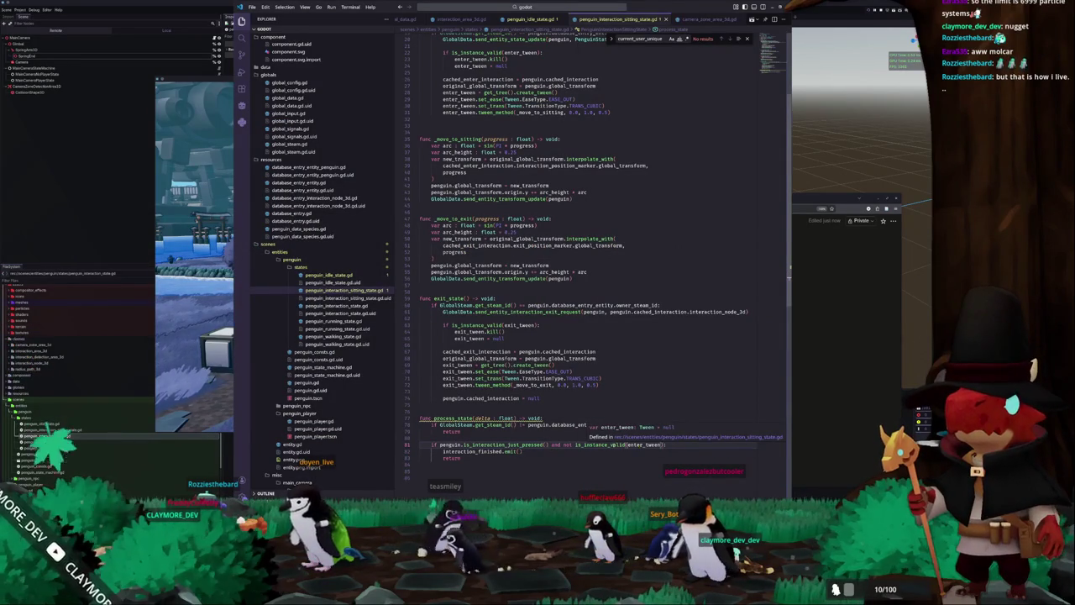
pyautogui.click(612, 444)
pyautogui.hotkey('alt', 'Tab')
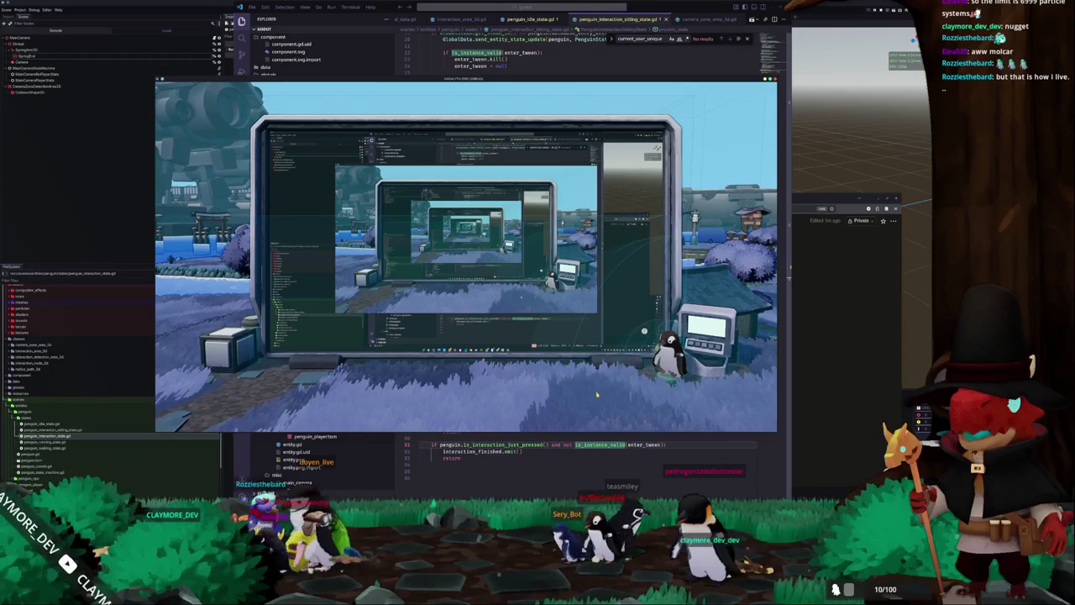
# Change the tween callback from enter_tween.call_deferred to self.set.bind("enter_tween", null).
pyautogui.hotkey('alt', 'Tab')
pyautogui.hotkey('ctrl', 'Tab')
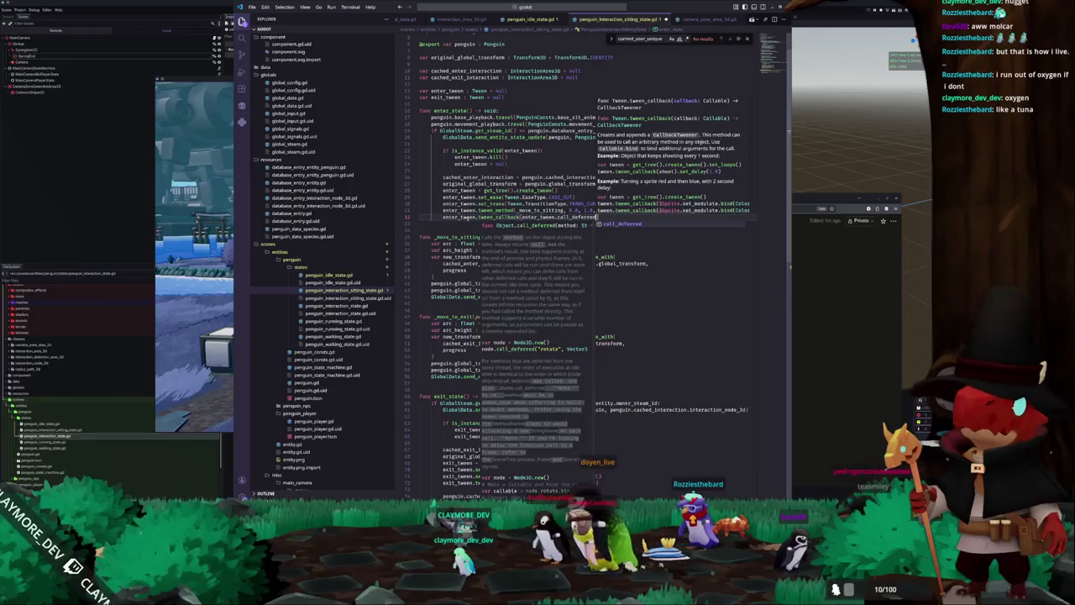
pyautogui.press('Escape')
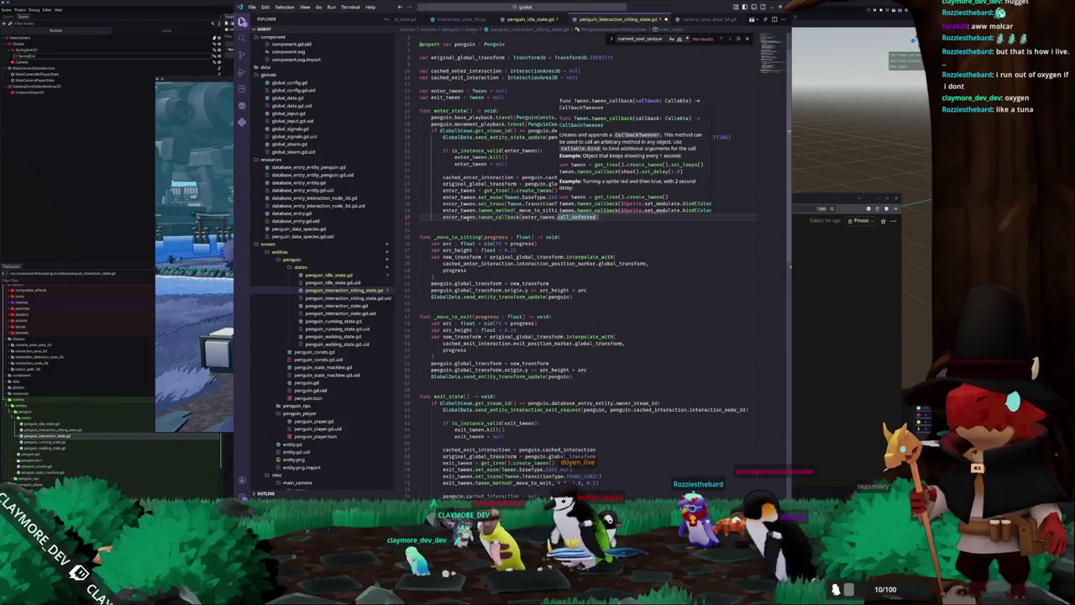
pyautogui.hotkey('ctrl', 'BackSpace')
pyautogui.hotkey('ctrl', 'BackSpace')
pyautogui.hotkey('ctrl', 'BackSpace')
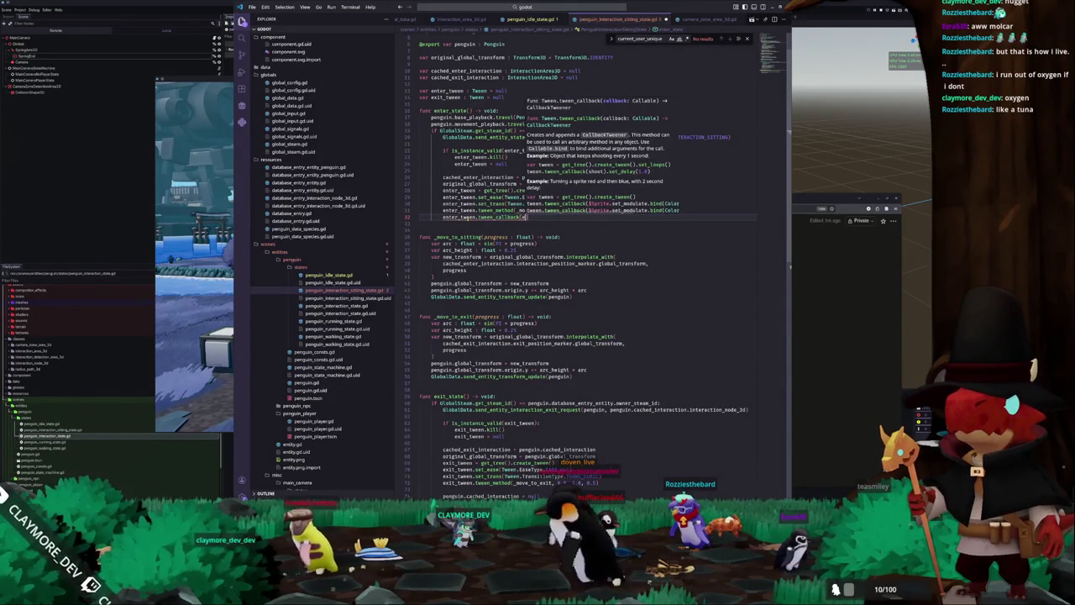
pyautogui.press('BackSpace')
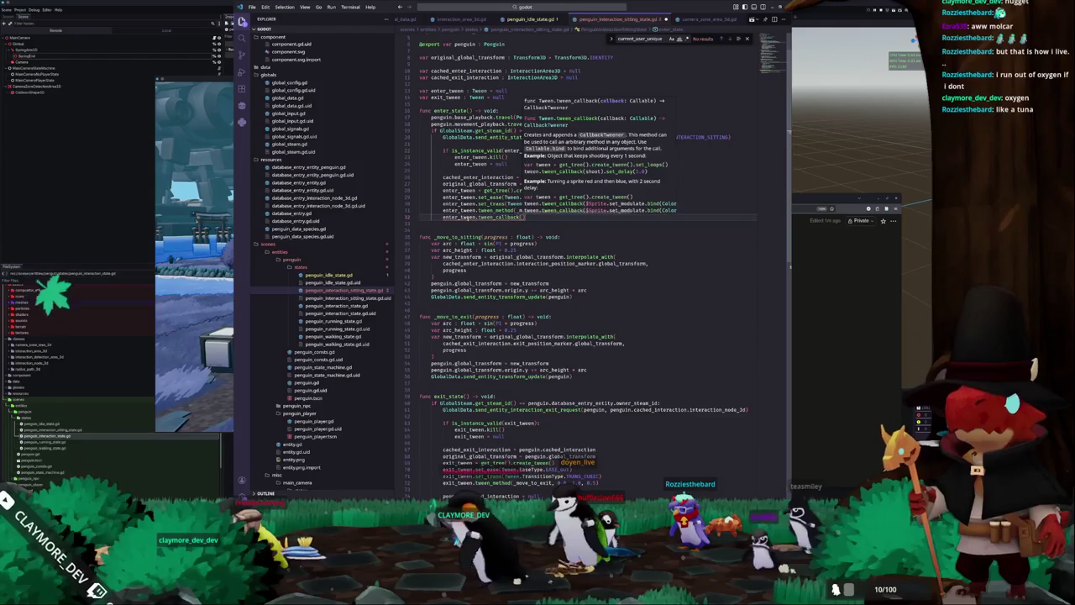
pyautogui.write('self.set.')
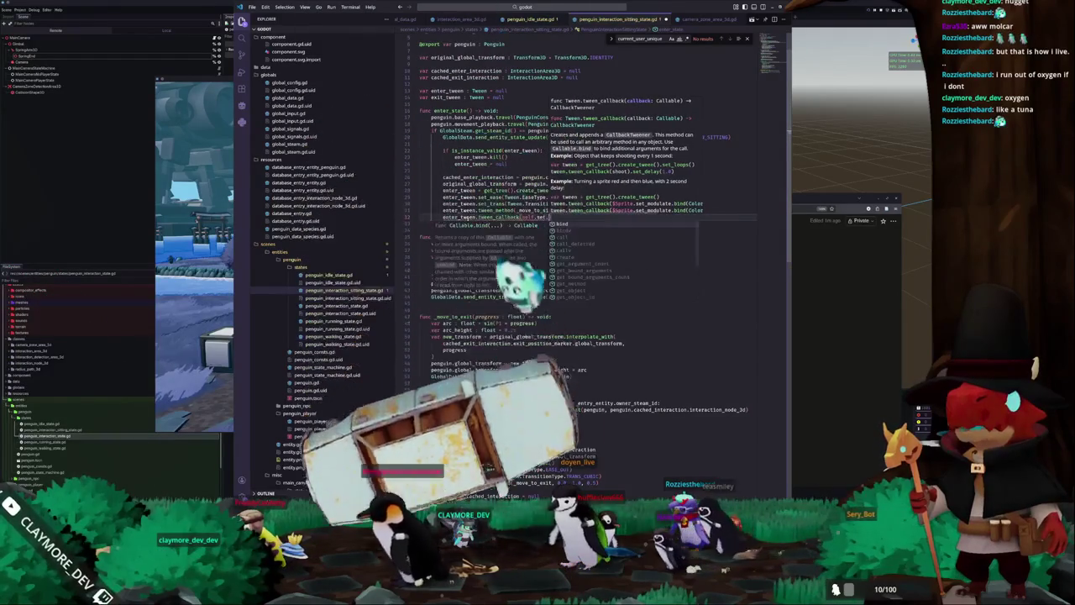
pyautogui.press('Return')
pyautogui.write('"enter_tween"')
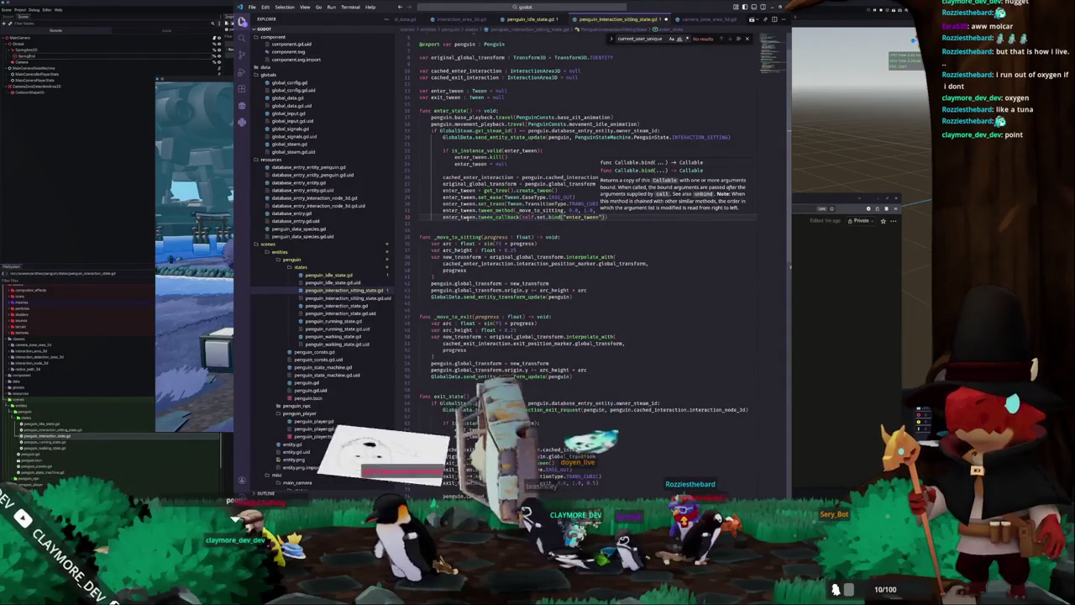
pyautogui.write(', null')
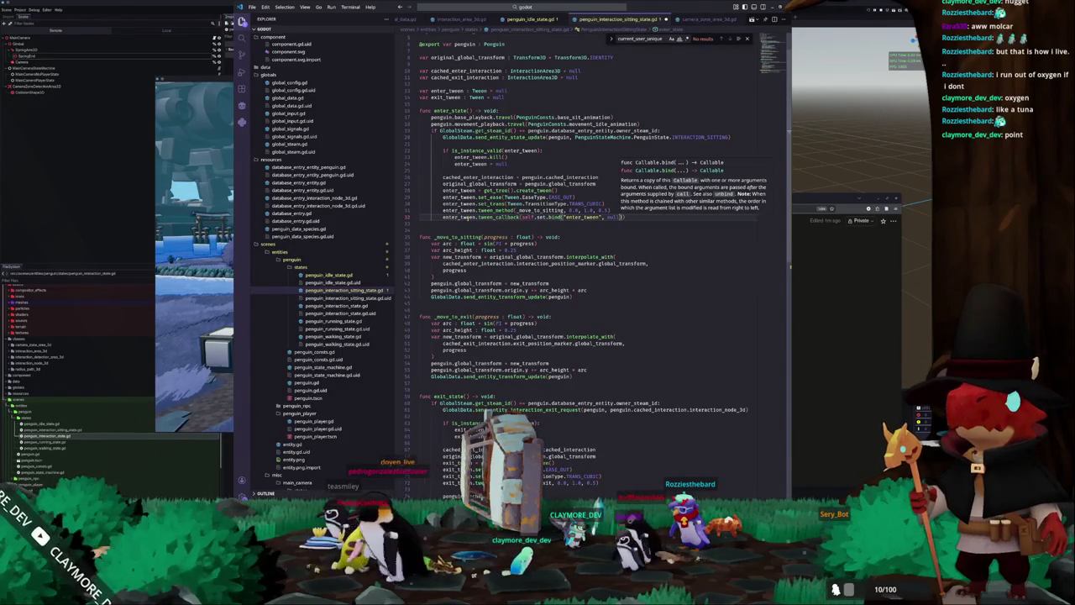
pyautogui.write(')')
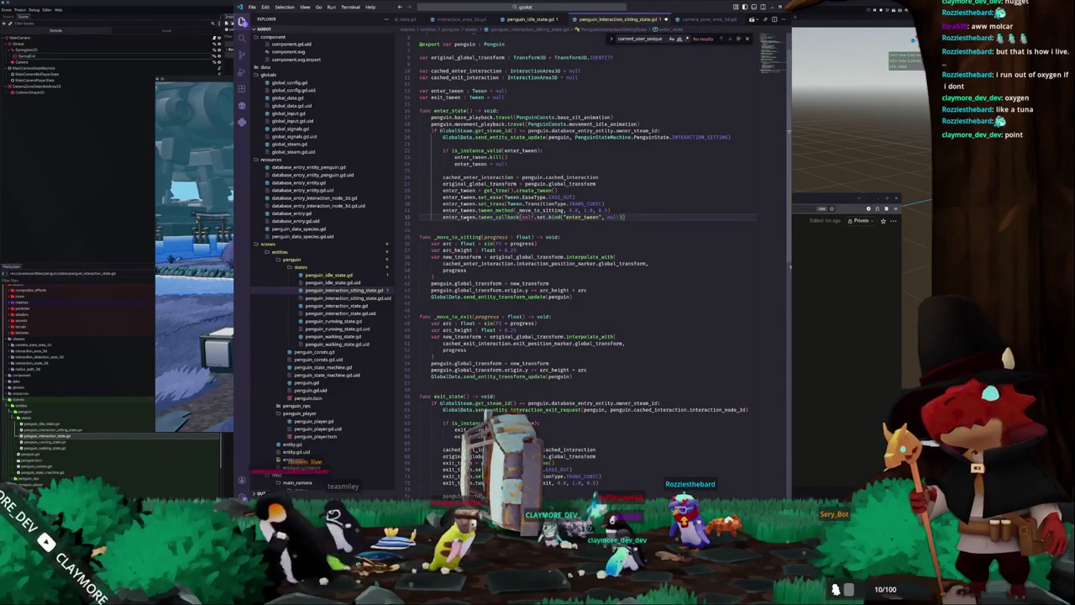
# Launch the game with F5 and focus its window for testing.
pyautogui.scroll(-3, 466, 223)
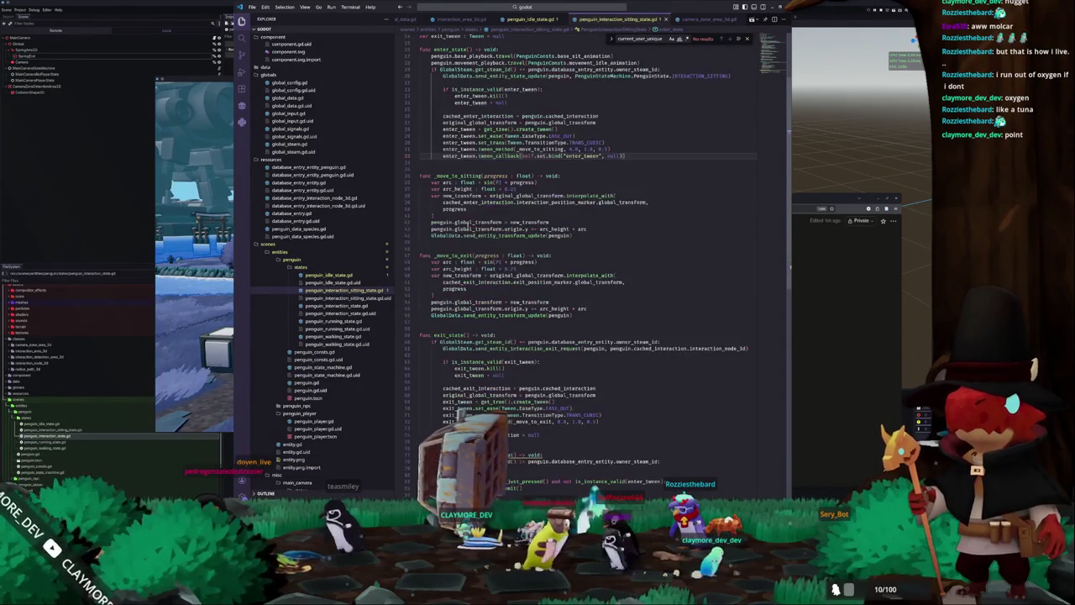
pyautogui.press('F5')
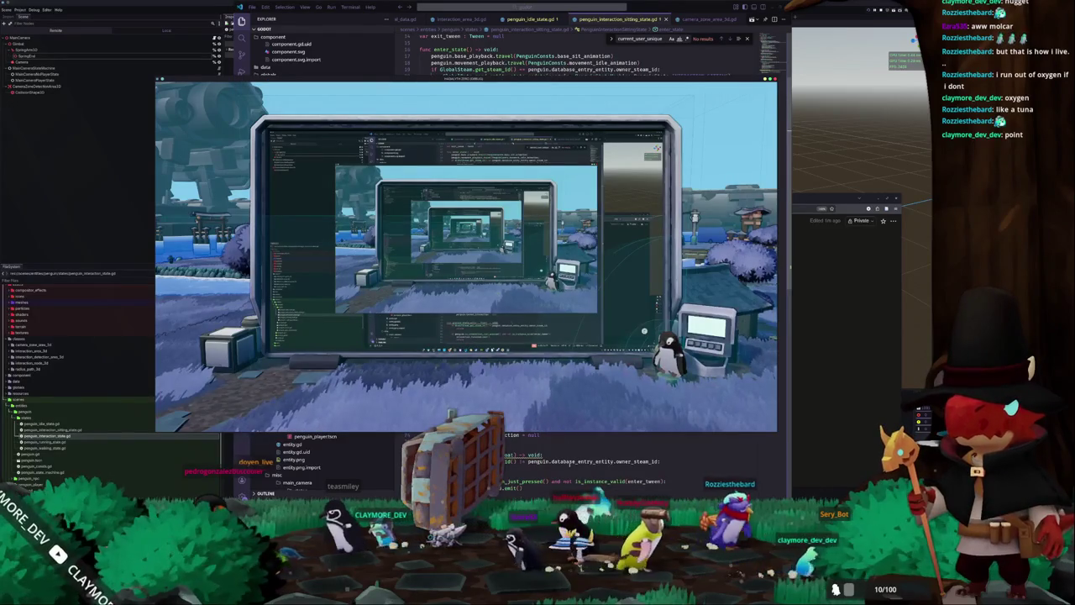
pyautogui.click(573, 461)
pyautogui.scroll(-1, 550, 481)
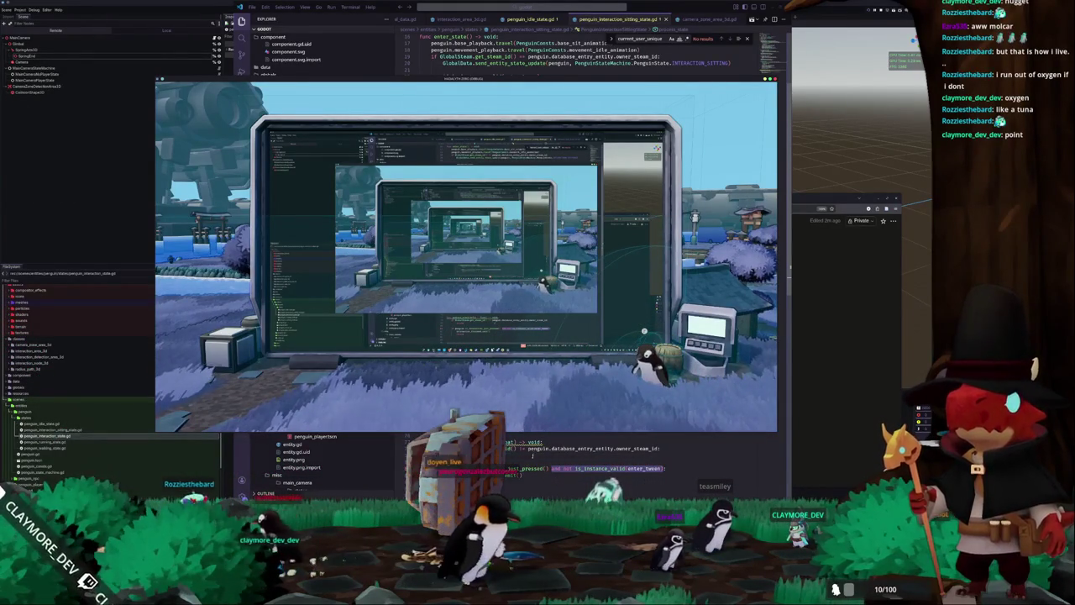
pyautogui.hotkey('alt', 'Tab')
pyautogui.scroll(5, 553, 122)
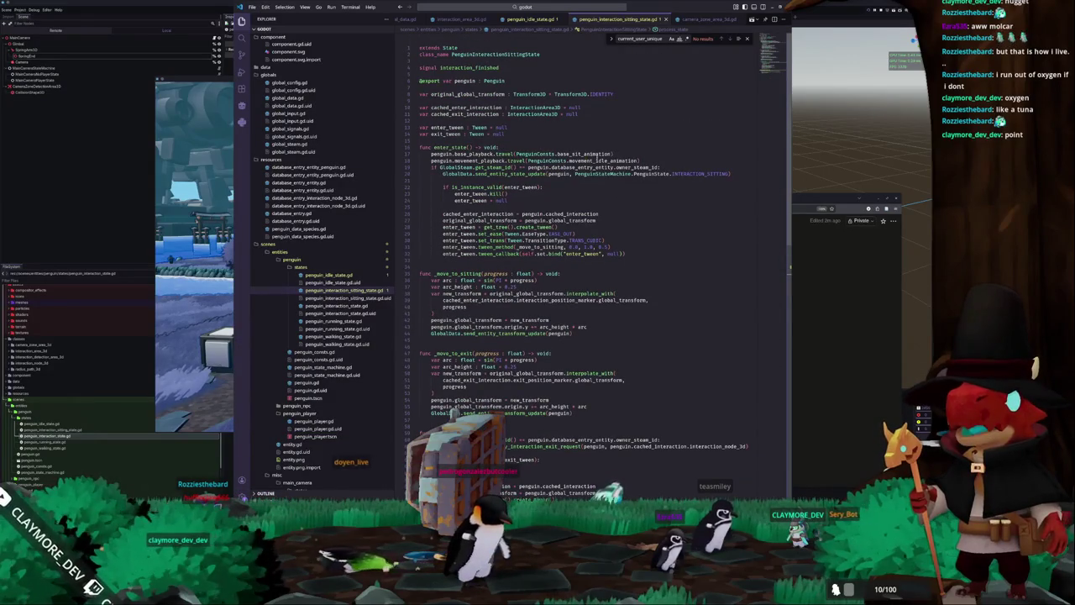
# Add penguin.base_playback.start(PenguinConsts.base_movement_animation) as enter_state's first line.
pyautogui.click(621, 148)
pyautogui.press('Return')
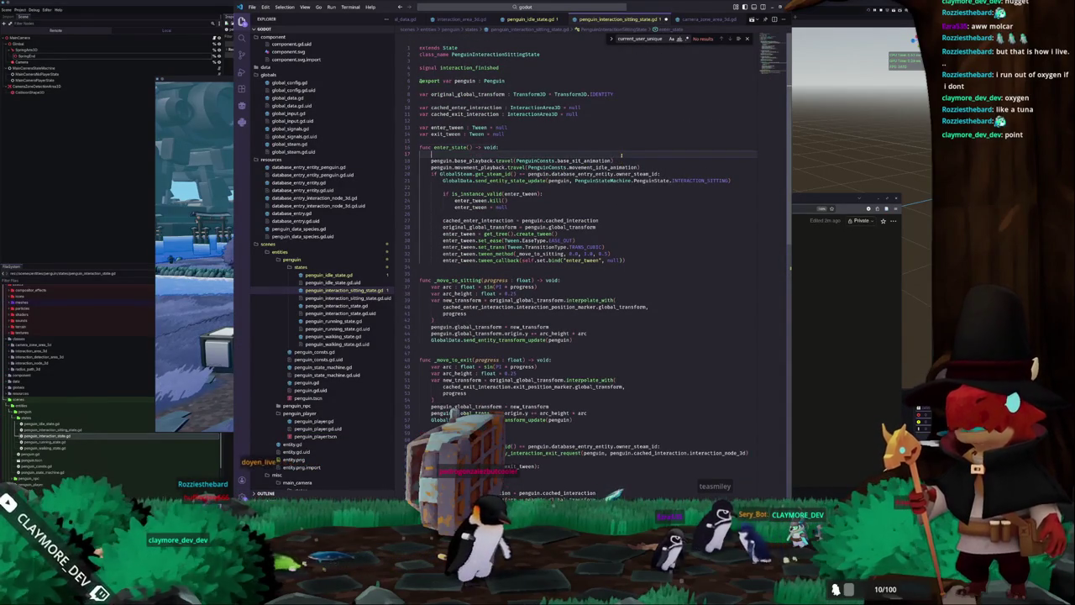
pyautogui.write('penguin.base')
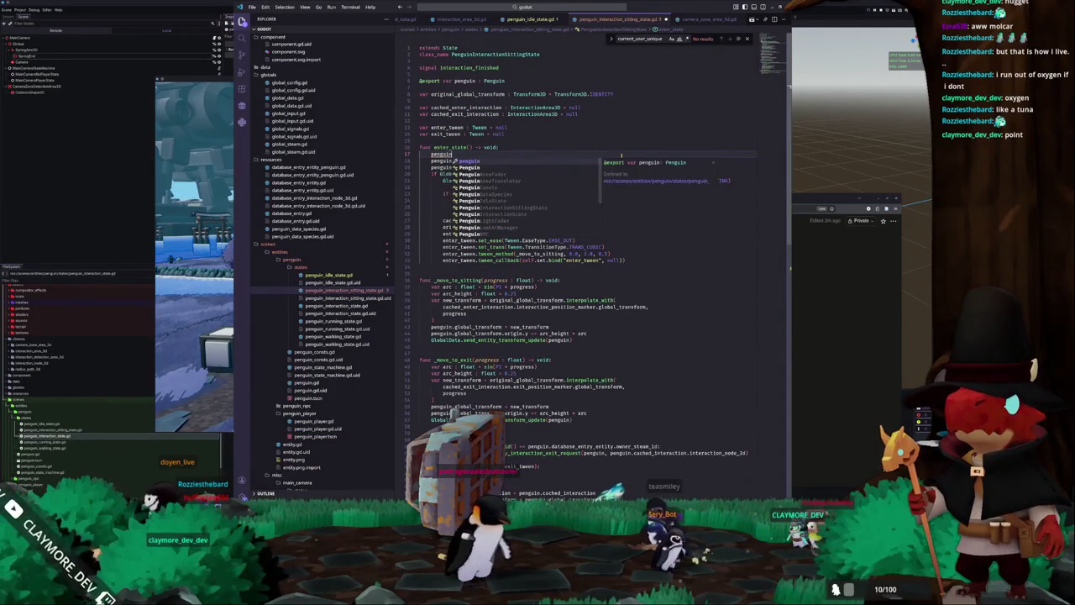
pyautogui.press('Tab')
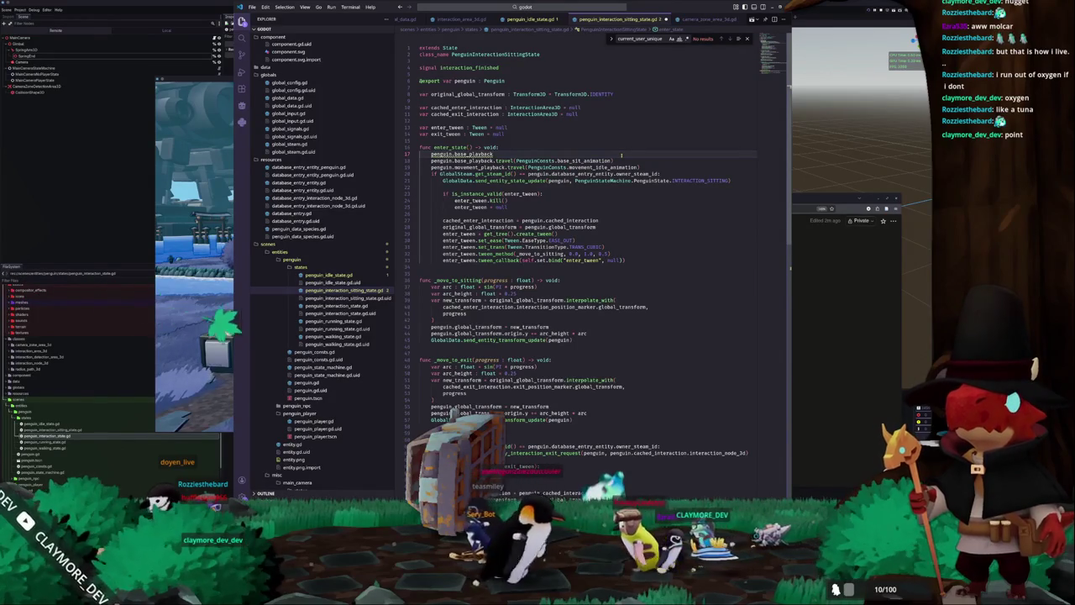
pyautogui.write('.')
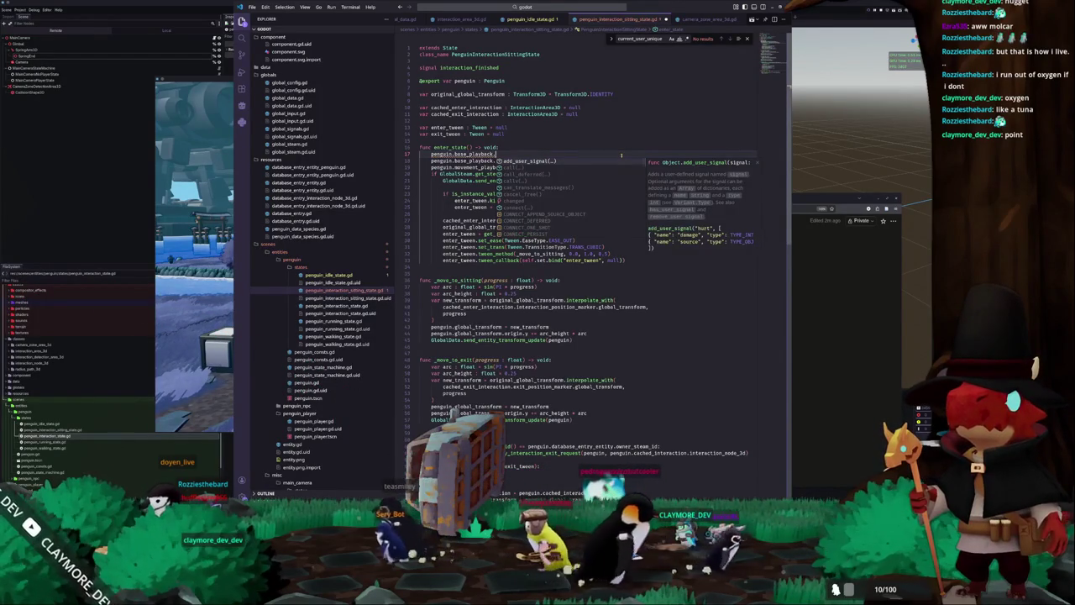
pyautogui.write('start(')
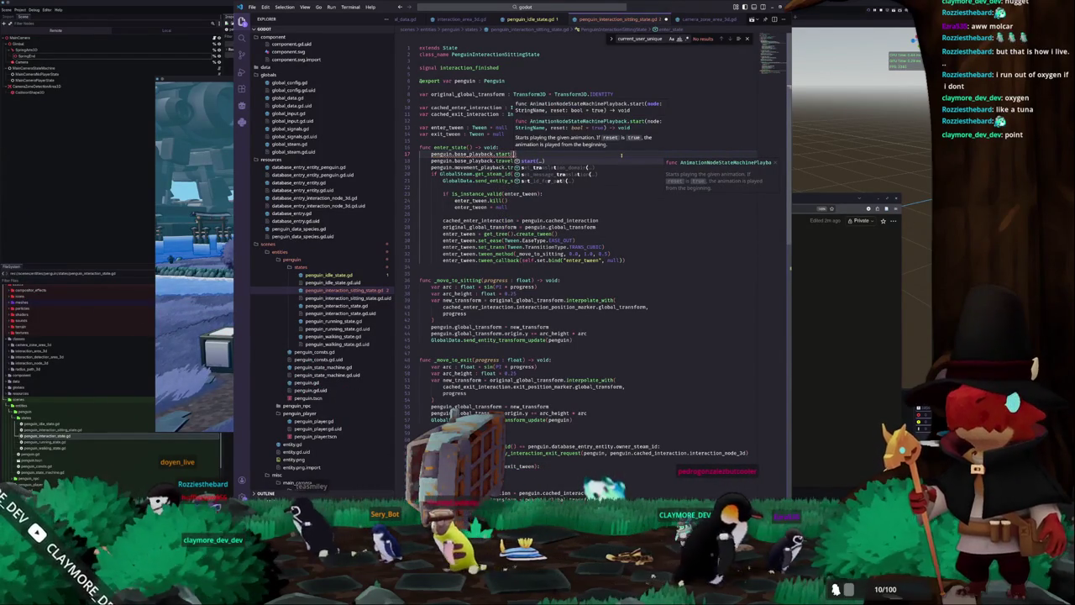
pyautogui.write('PenguinConsts')
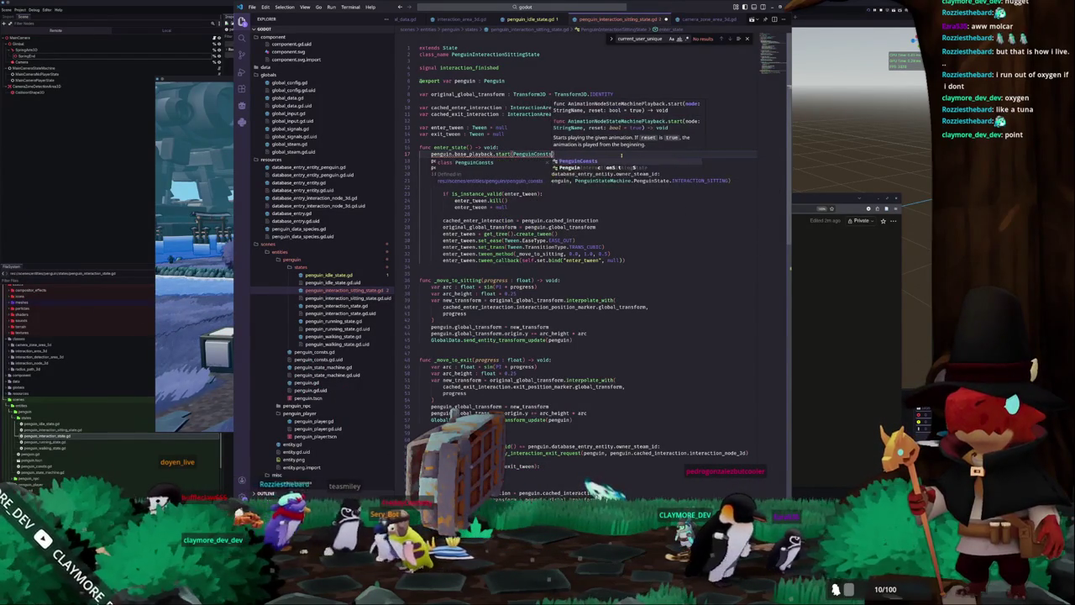
pyautogui.write('.base')
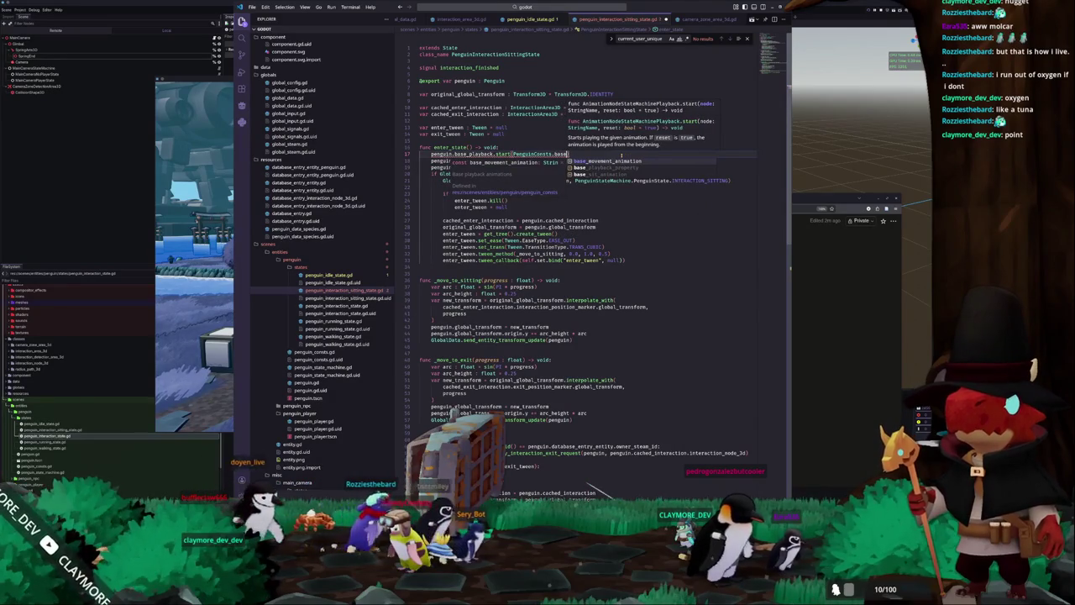
pyautogui.press('Return')
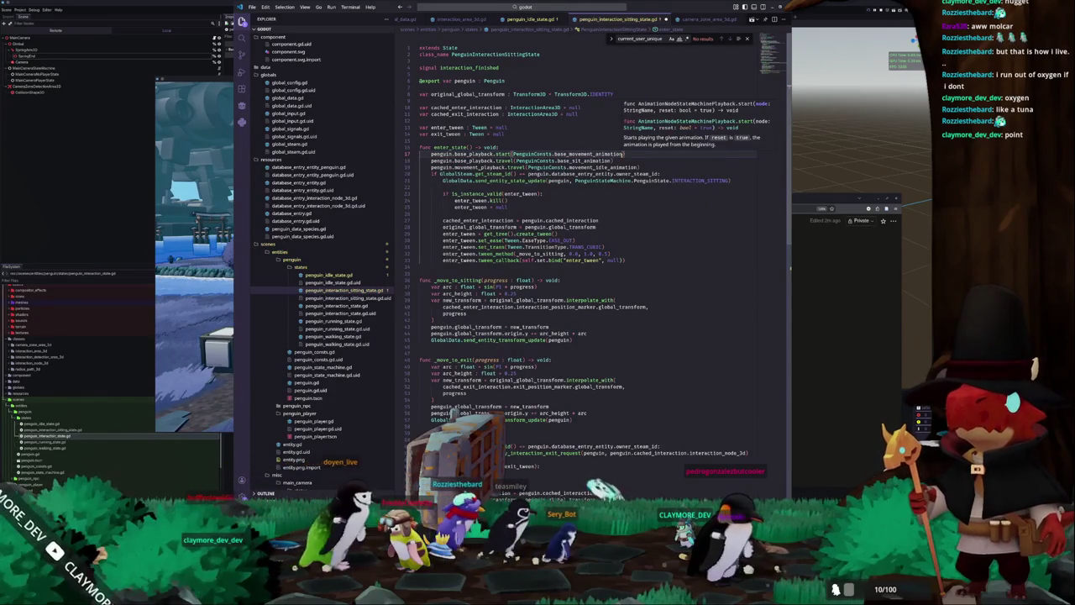
pyautogui.press('Escape')
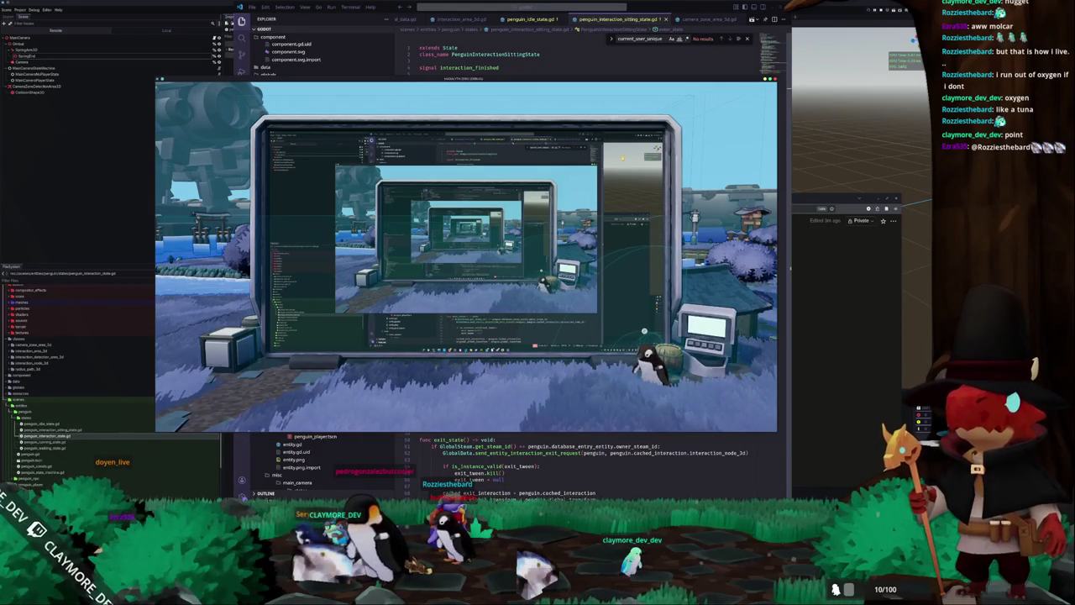
# Insert blank lines after the start call and before the GlobalSteam check.
pyautogui.click(623, 154)
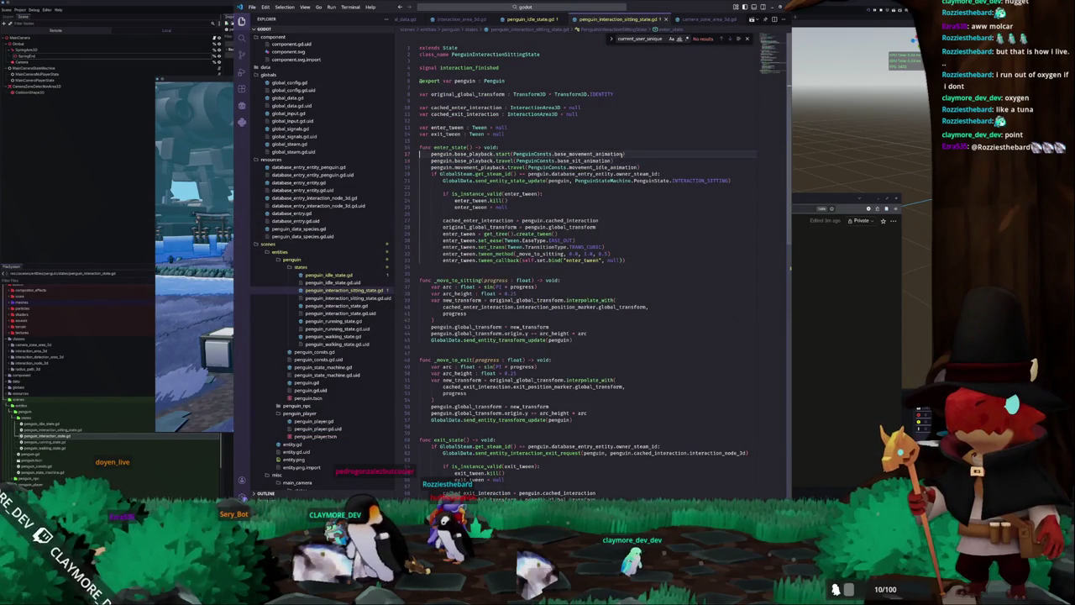
pyautogui.press('Down')
pyautogui.press('Up')
pyautogui.press('Down')
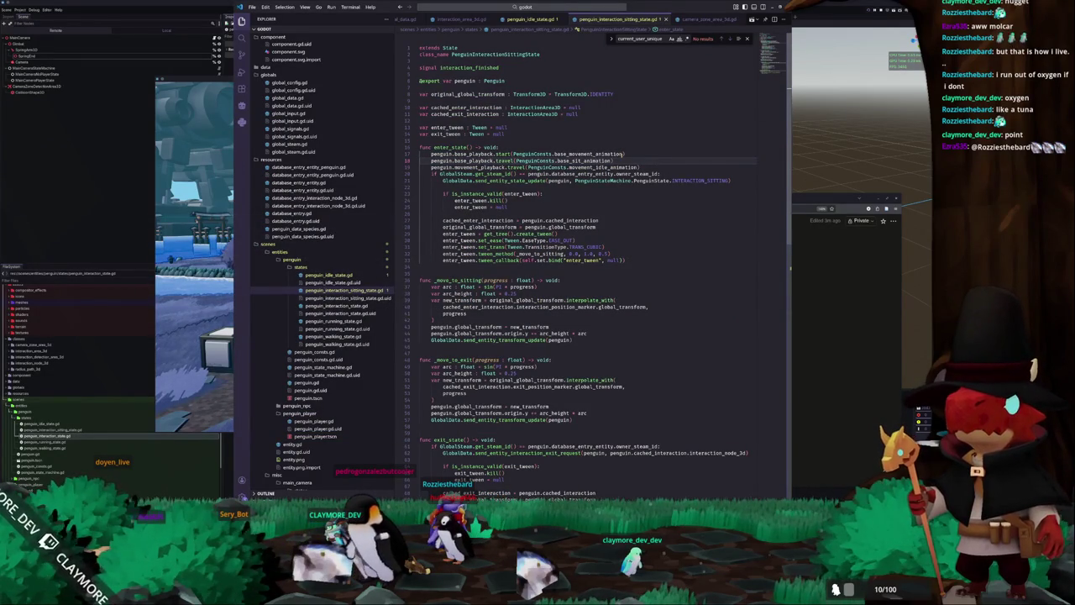
pyautogui.press('Return')
pyautogui.press('Down')
pyautogui.press('Down')
pyautogui.press('Return')
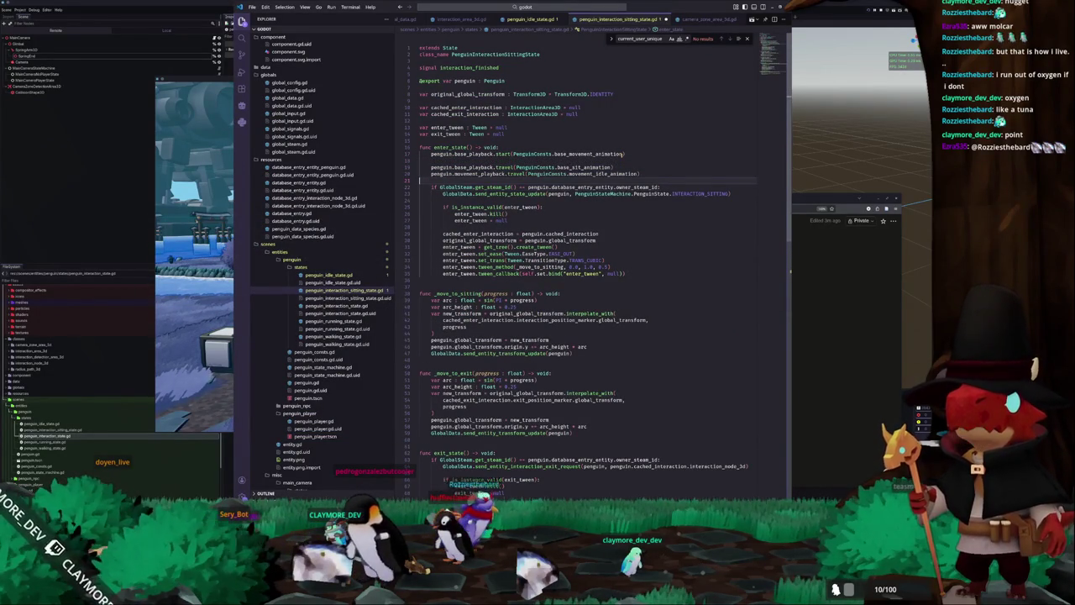
pyautogui.press('Down')
pyautogui.press('Down')
pyautogui.press('Down')
pyautogui.press('Down')
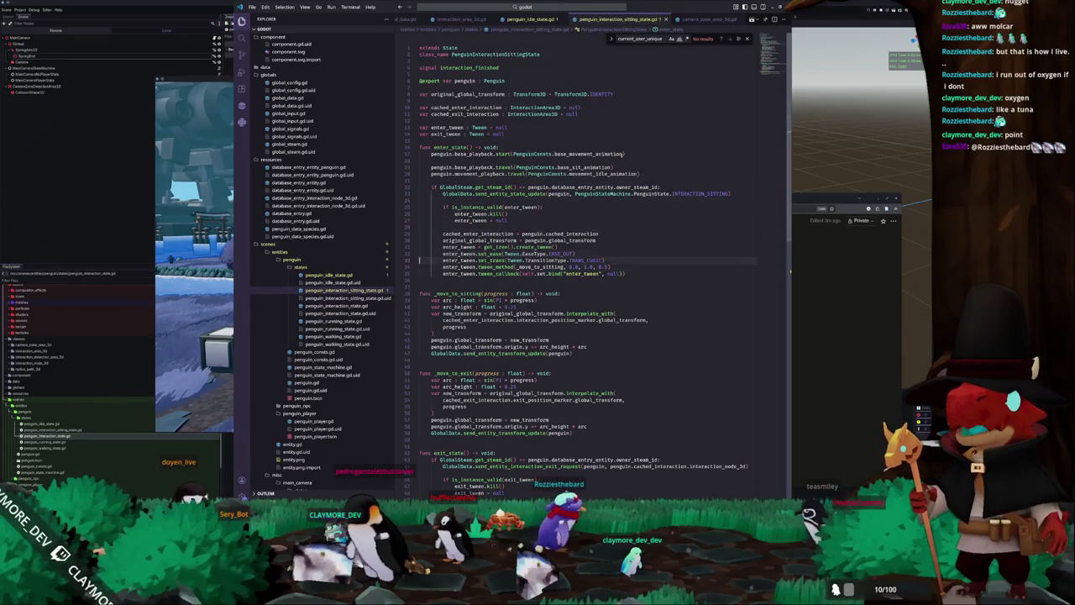
# Bring up the Short TODO list and select the escape-menu item text.
pyautogui.click(864, 307)
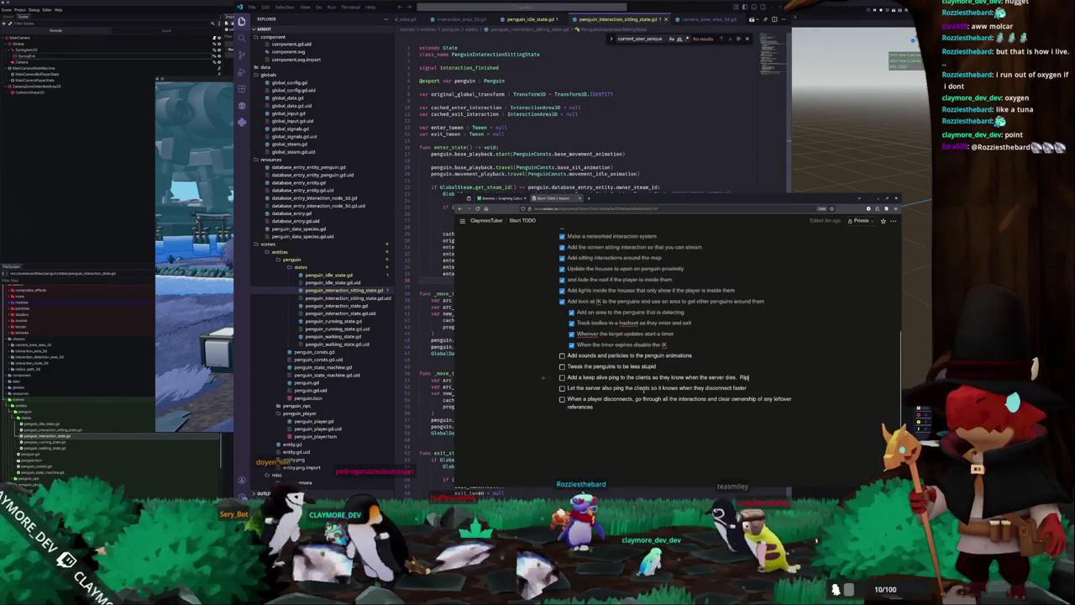
pyautogui.scroll(3, 579, 426)
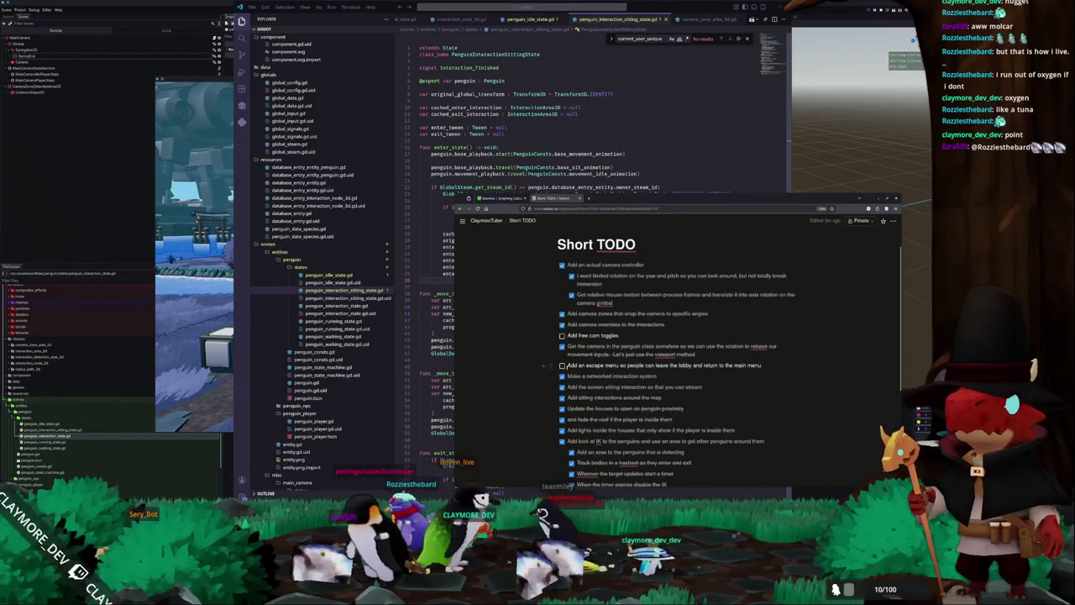
pyautogui.moveTo(568, 365); pyautogui.dragTo(761, 366)
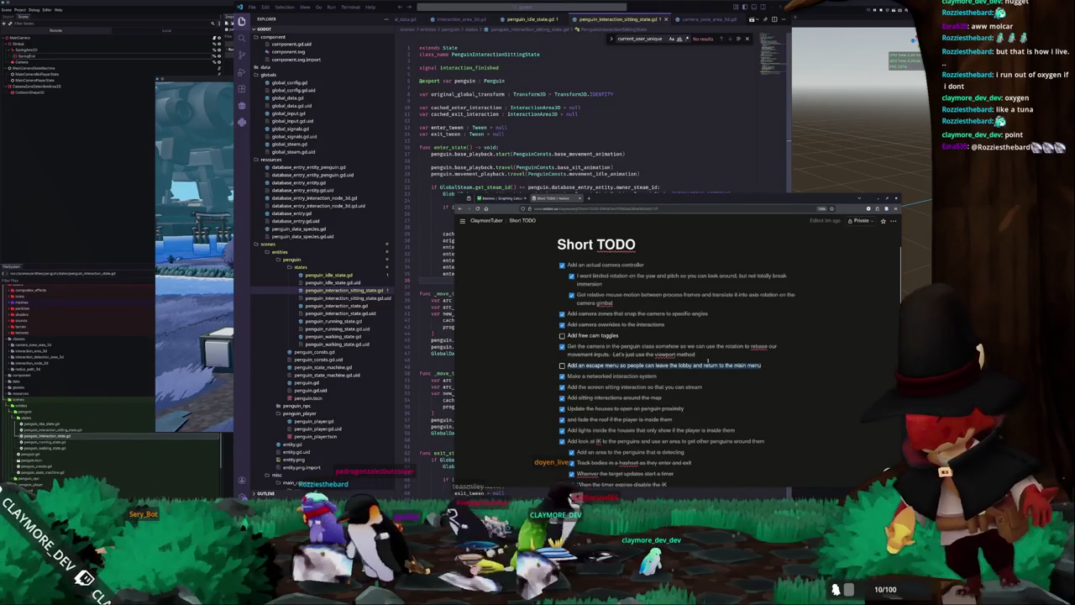
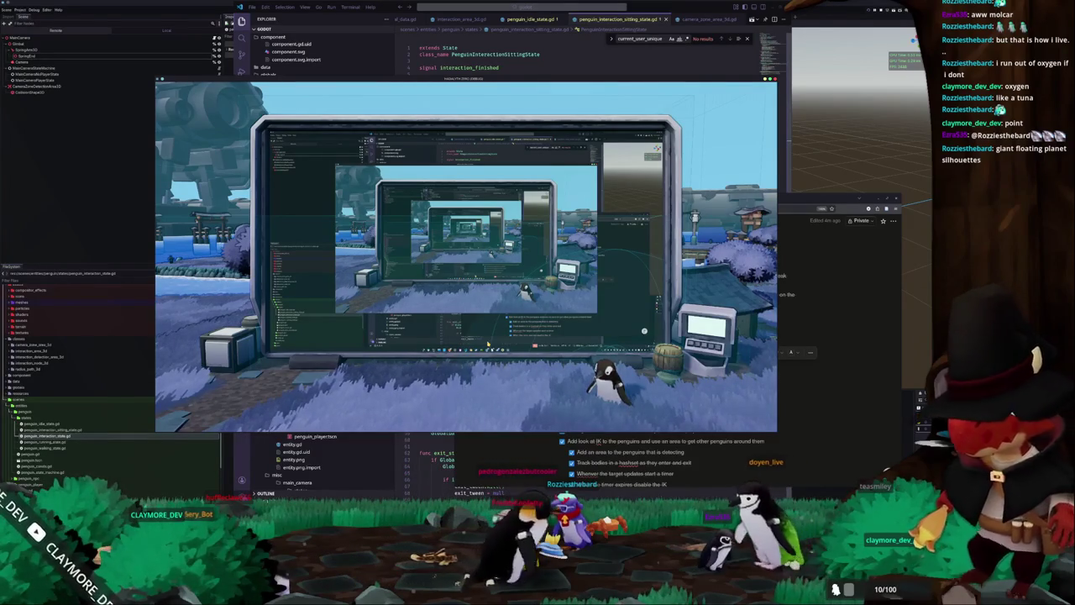
# Review the interaction_area_3d.gd script in VS Code, then return to the Godot editor.
pyautogui.click(424, 444)
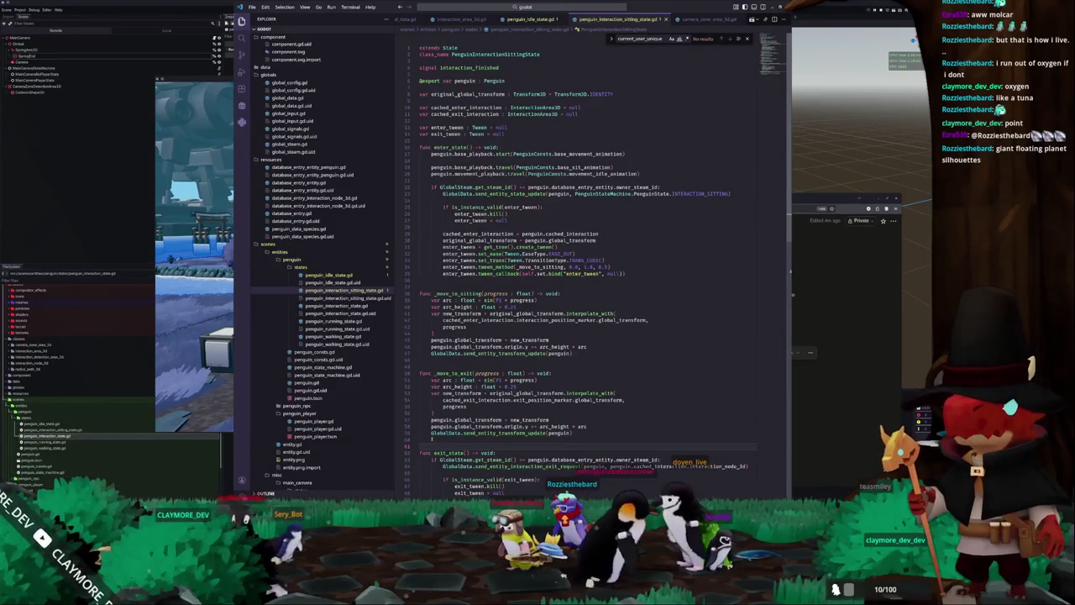
pyautogui.click(442, 364)
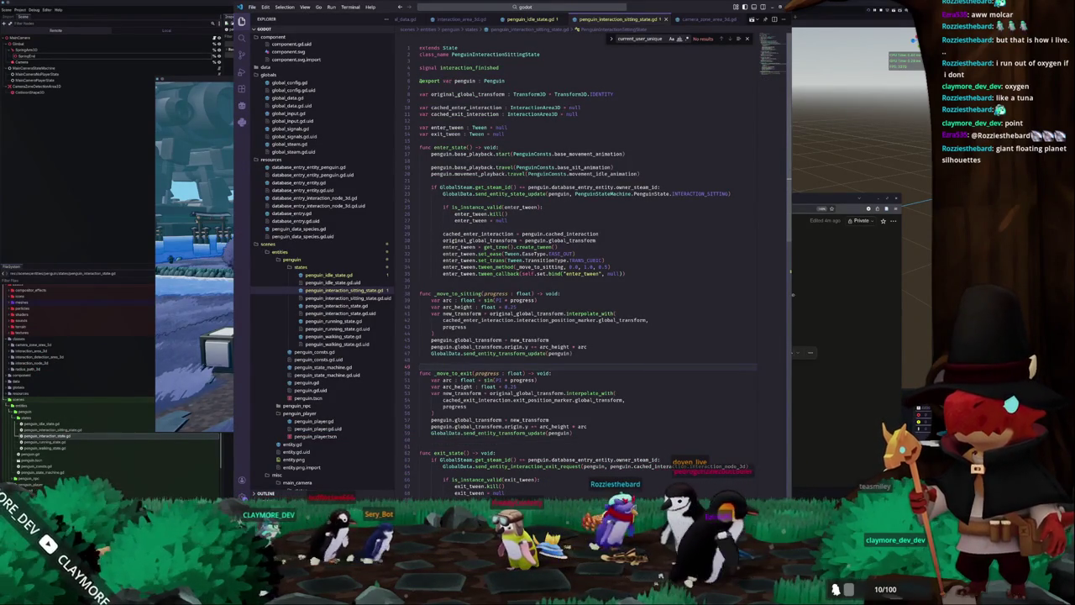
pyautogui.click(527, 19)
pyautogui.click(460, 18)
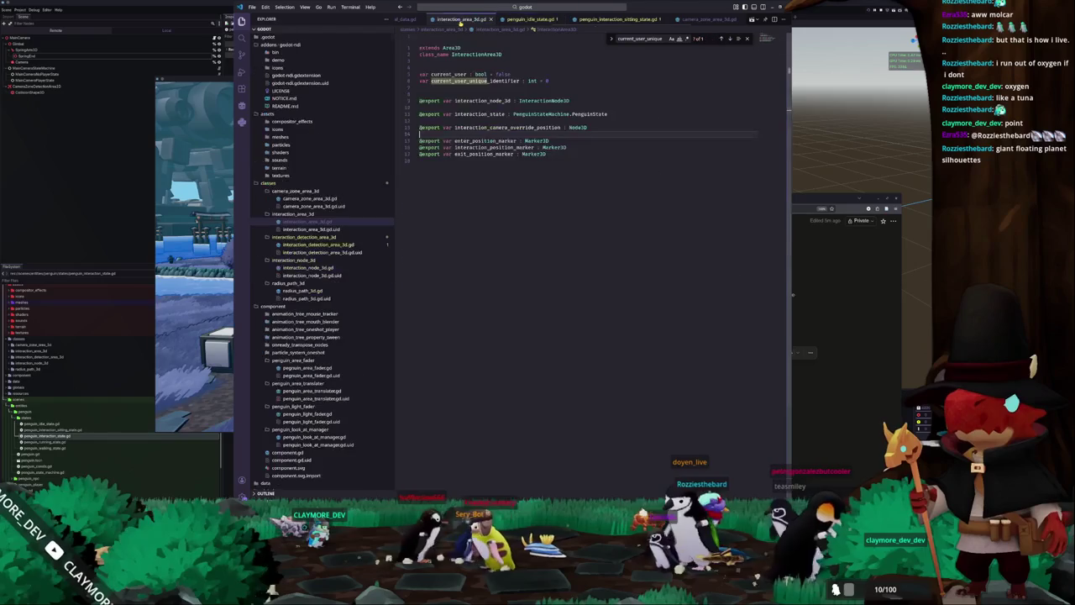
pyautogui.hotkey('alt', 'Tab')
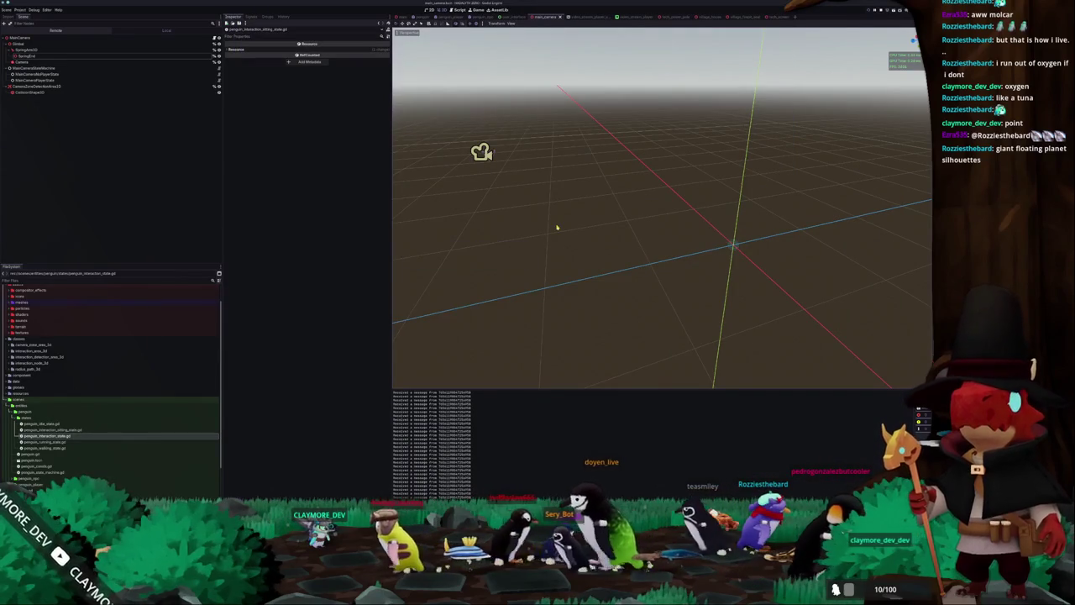
# Switch to the user_interface scene and collapse the MultiplayerRoot branch.
pyautogui.click(512, 17)
pyautogui.click(26, 44)
pyautogui.click(23, 122)
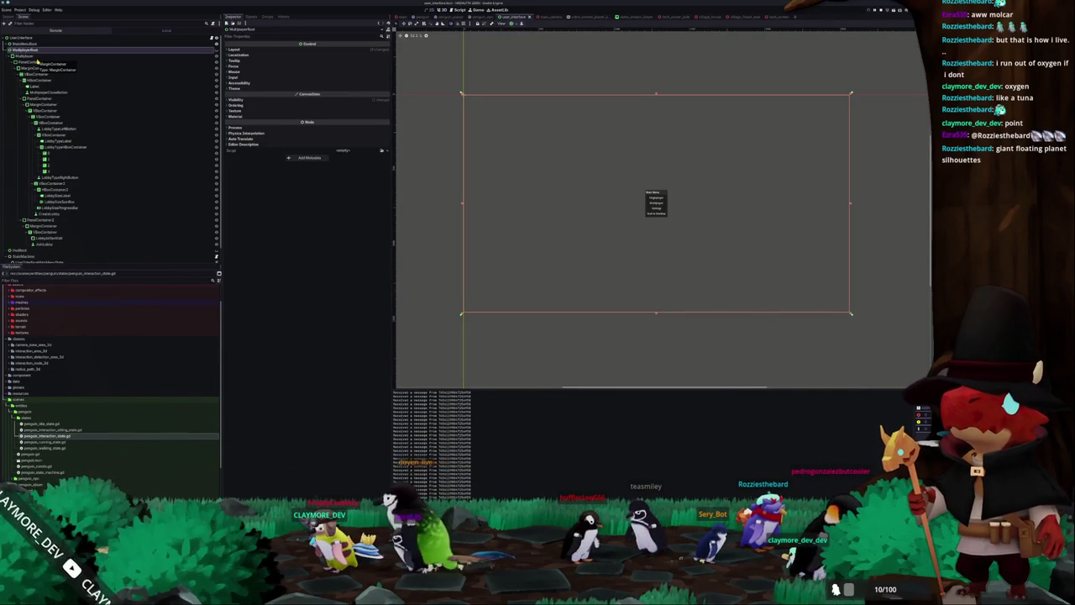
pyautogui.click(8, 44)
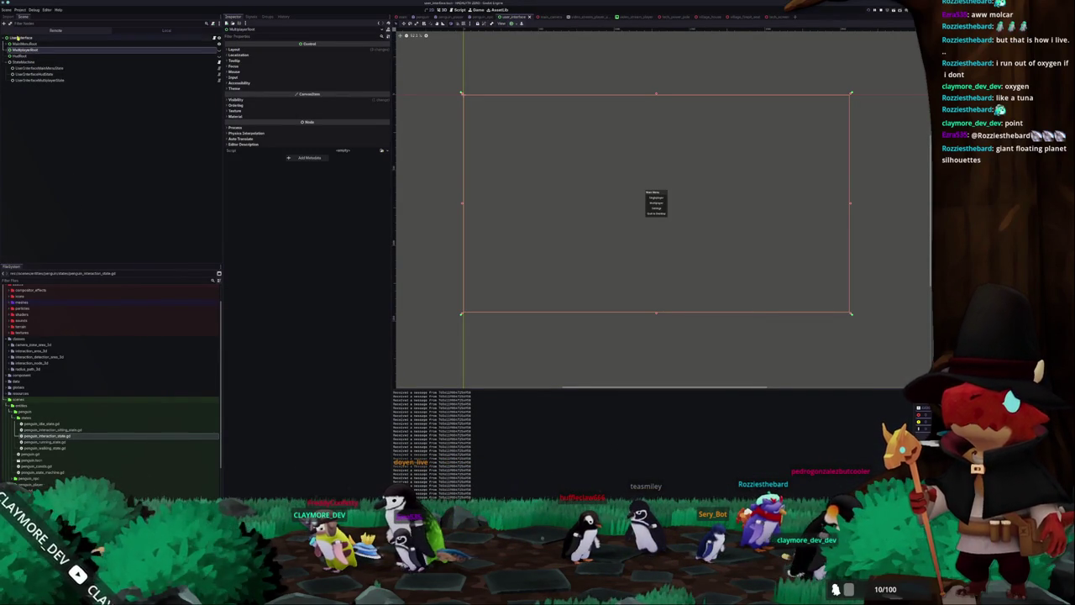
# Add a Control child node under UserInterface.
pyautogui.rightClick(16, 38)
pyautogui.click(35, 48)
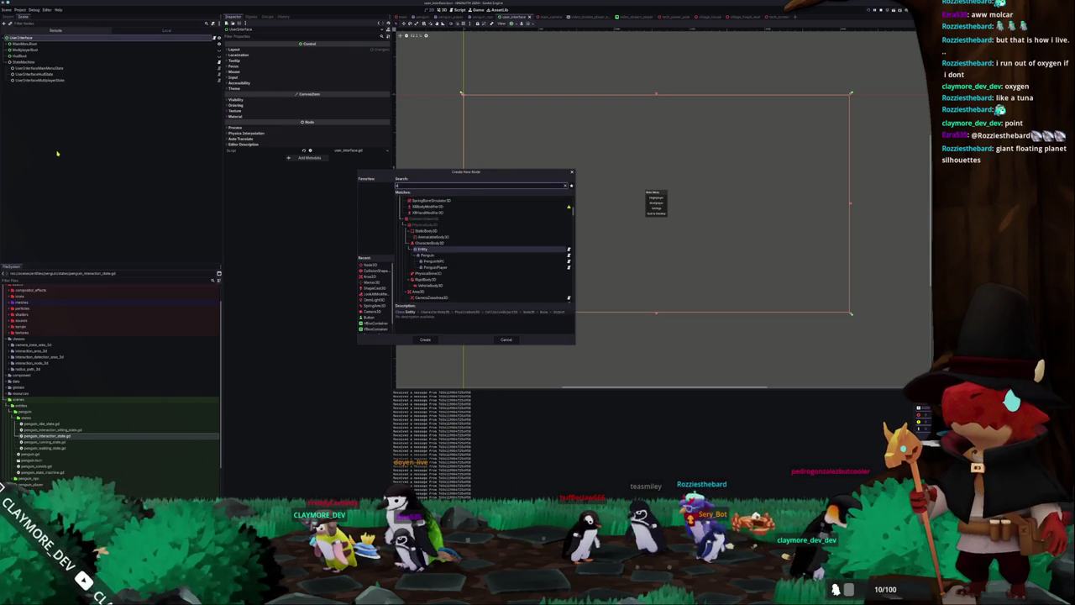
pyautogui.write('ode')
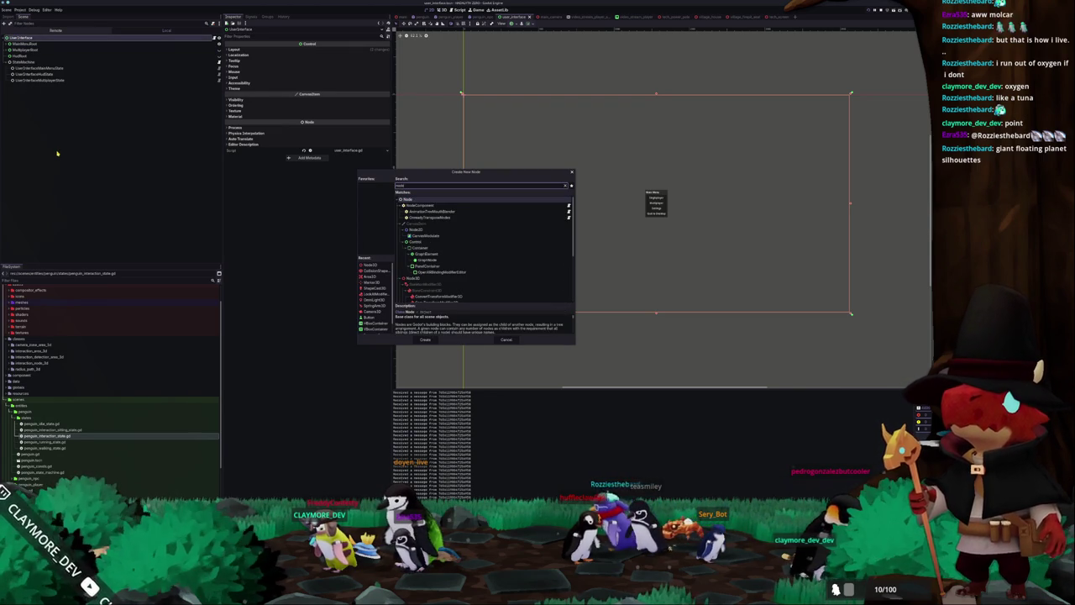
pyautogui.press('Down')
pyautogui.press('Down')
pyautogui.press('Down')
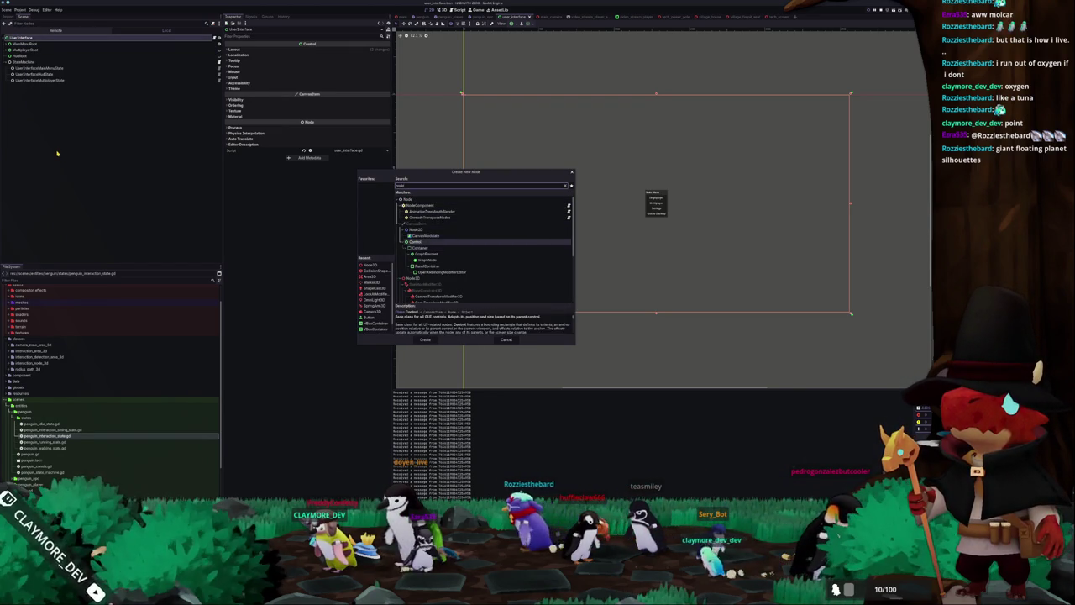
pyautogui.press('Return')
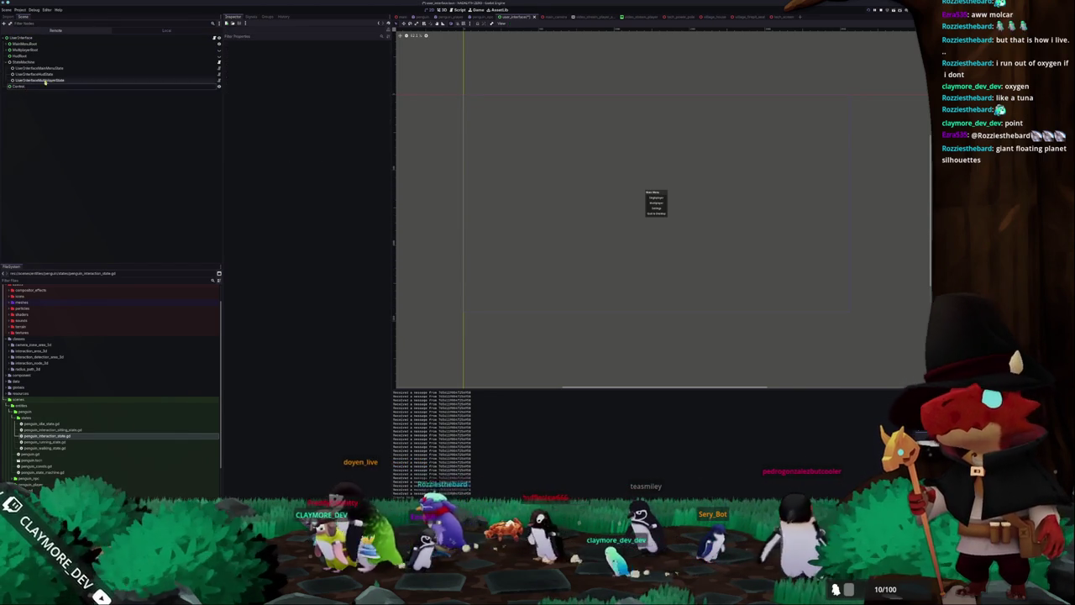
# Move the new Control above StateMachine as EscapeMenuRoot and save the scene.
pyautogui.moveTo(17, 87)
pyautogui.mouseDown()
pyautogui.moveTo(32, 52)
pyautogui.moveTo(36, 63)
pyautogui.mouseUp()
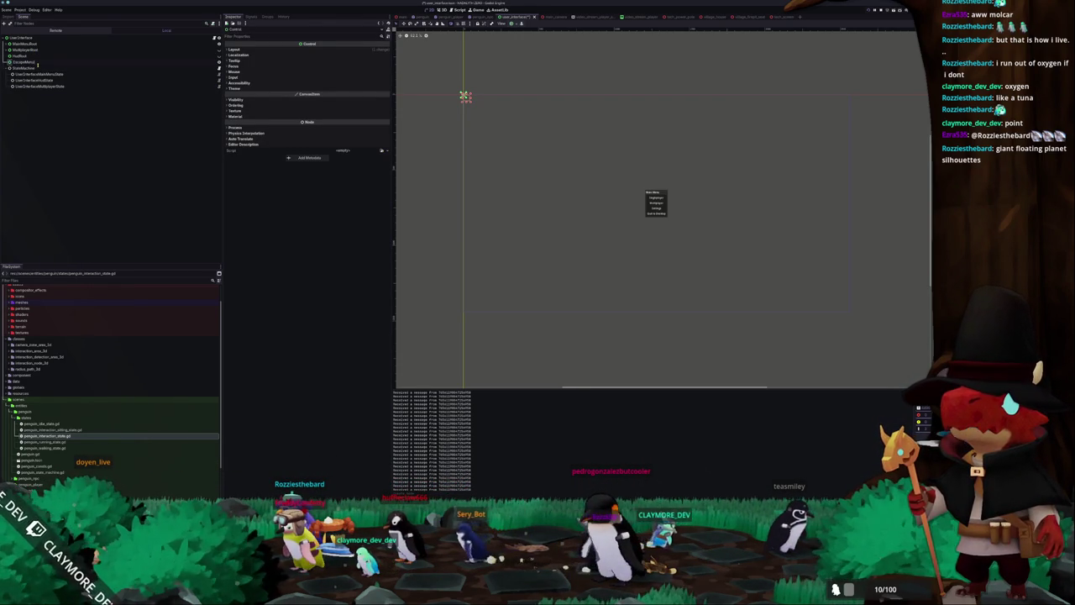
pyautogui.click(37, 63)
pyautogui.hotkey('ctrl', 's')
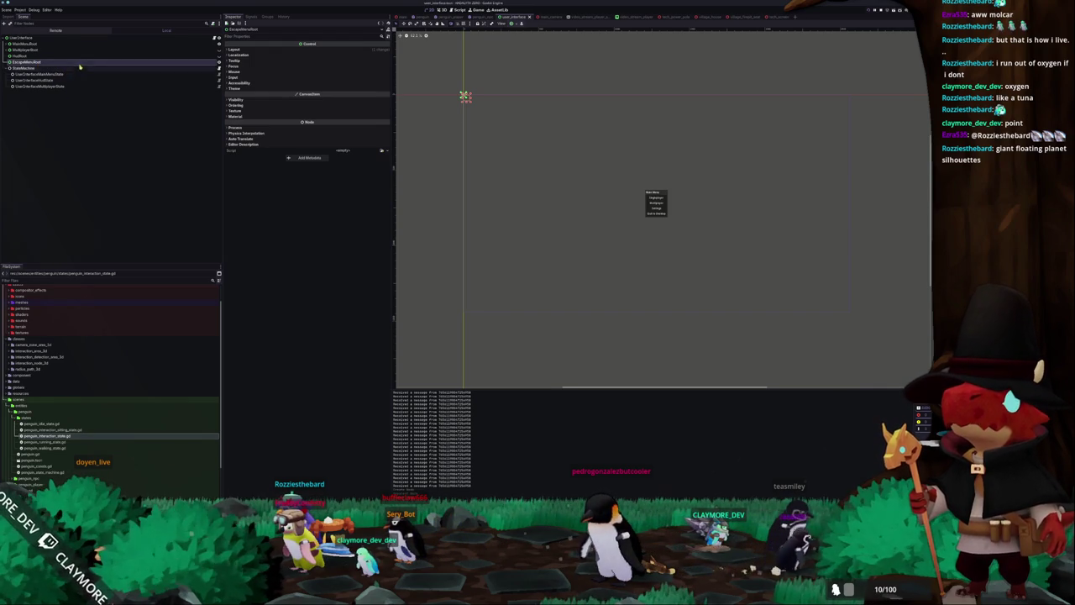
# Toggle EscapeMenuRoot's visibility off and on, then run the game with F5.
pyautogui.click(219, 55)
pyautogui.click(219, 55)
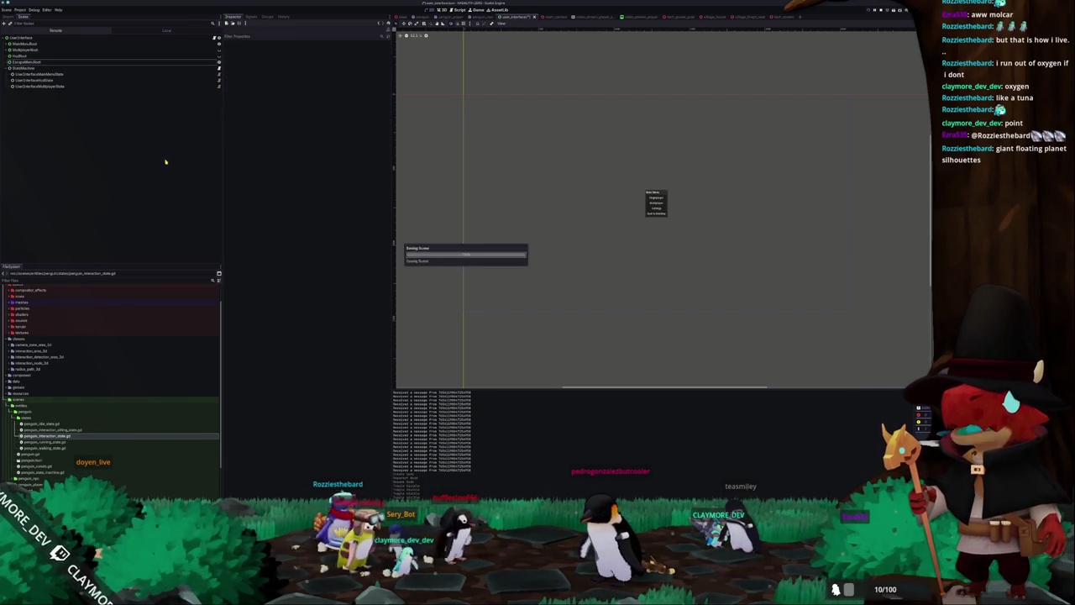
pyautogui.hotkey('alt', 'Tab')
pyautogui.hotkey('alt', 'Tab')
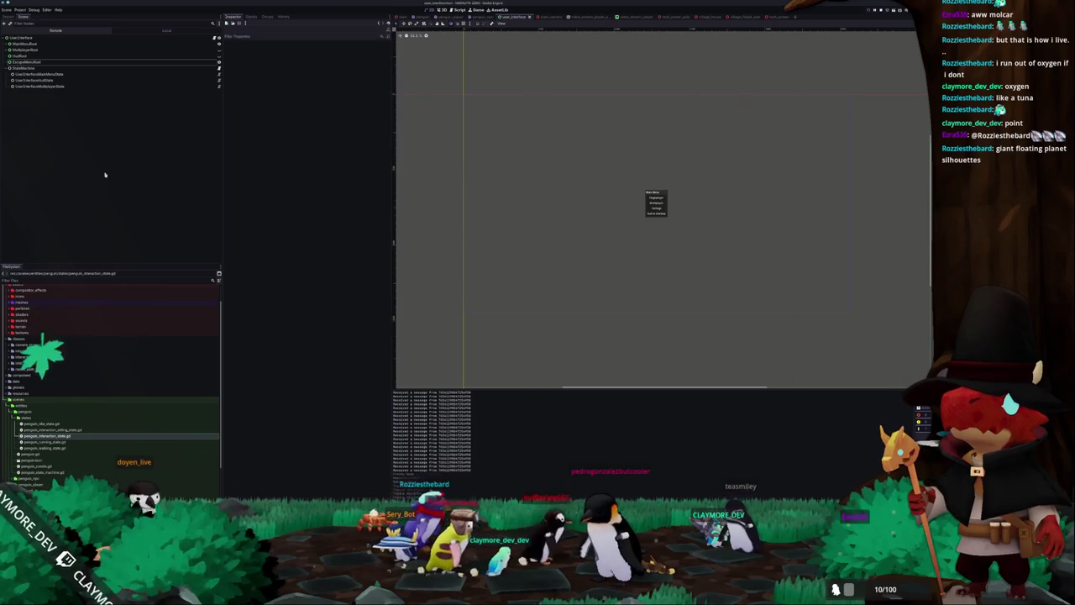
pyautogui.press('F5')
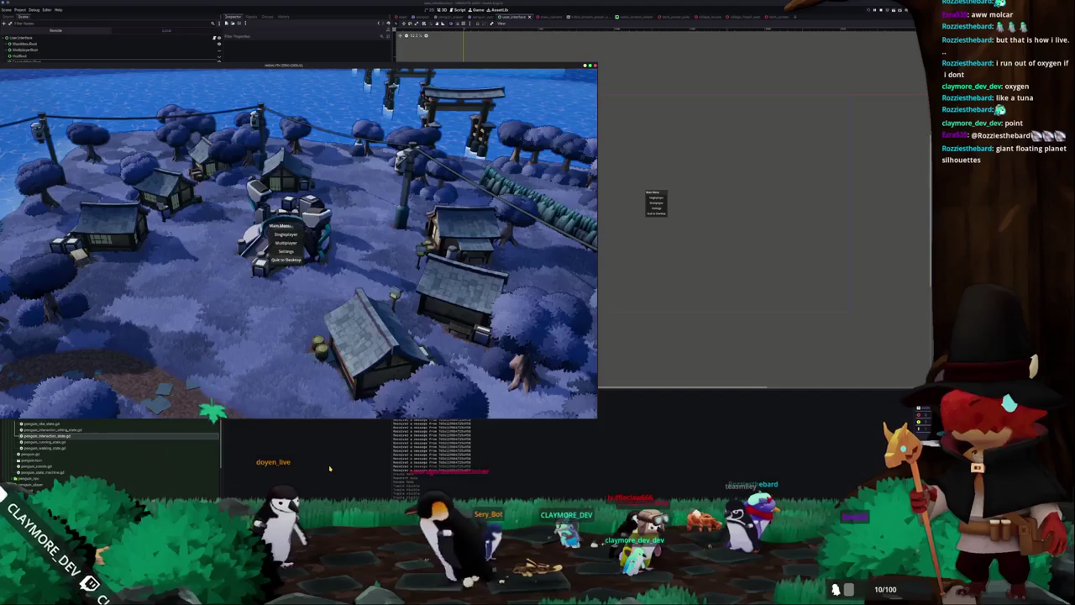
# Stop the running game with F8 and select MainMenuRoot in the UserInterface scene.
pyautogui.press('F8')
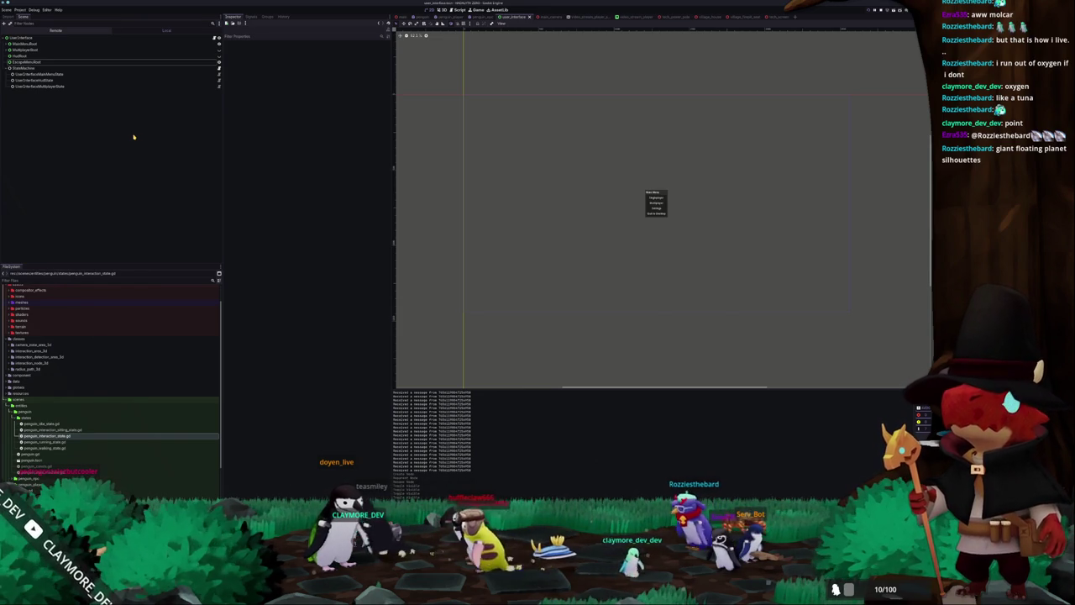
pyautogui.click(26, 44)
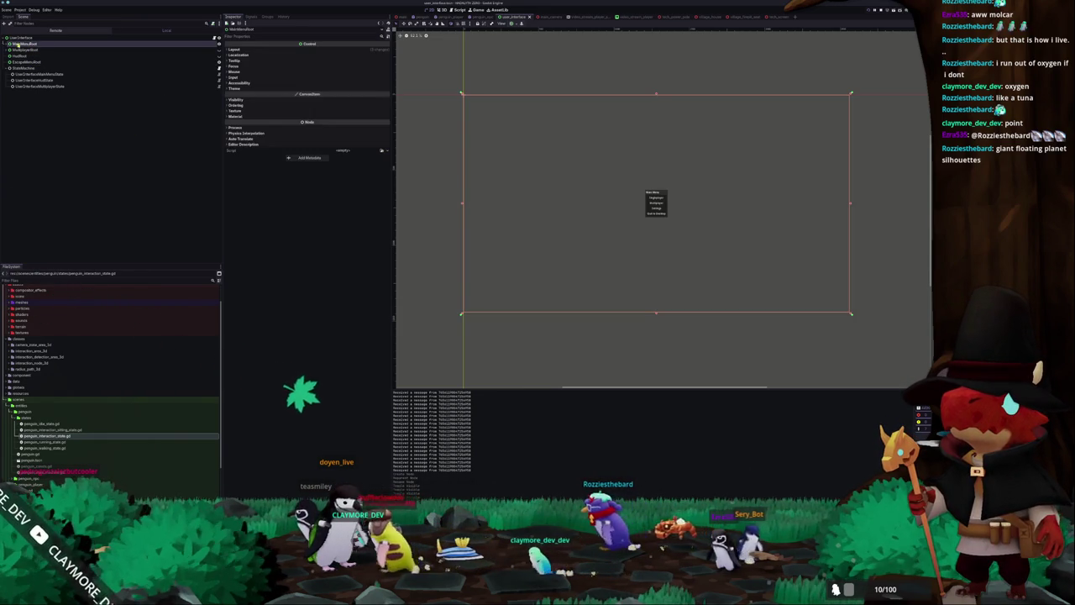
# Copy the MainMenu branch from MainMenuRoot and paste it under EscapeMenuRoot.
pyautogui.click(8, 44)
pyautogui.click(26, 49)
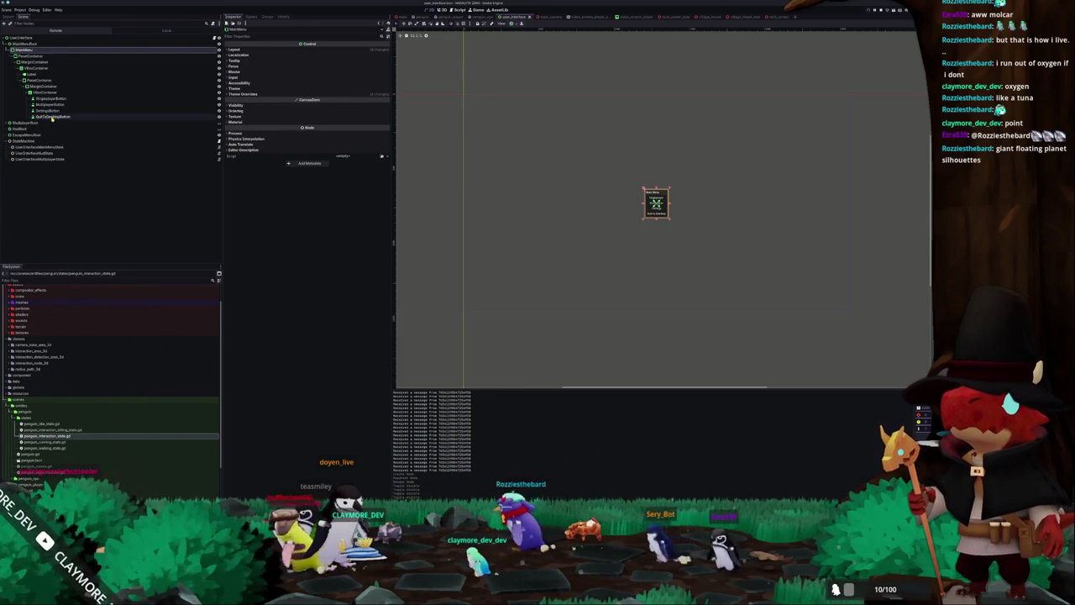
pyautogui.click(22, 135)
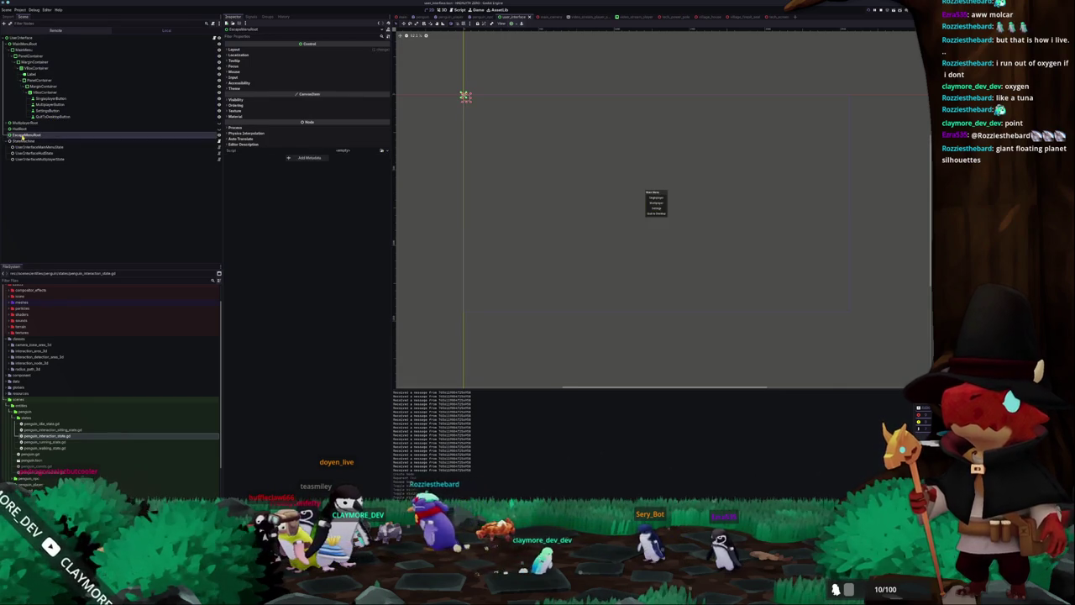
pyautogui.click(7, 135)
pyautogui.click(25, 140)
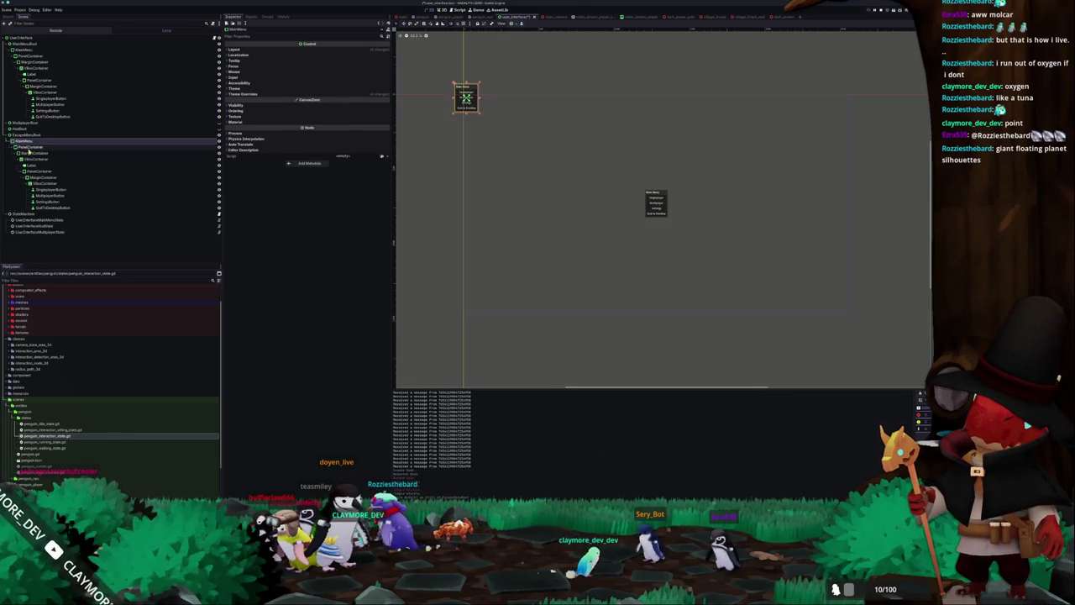
pyautogui.click(40, 44)
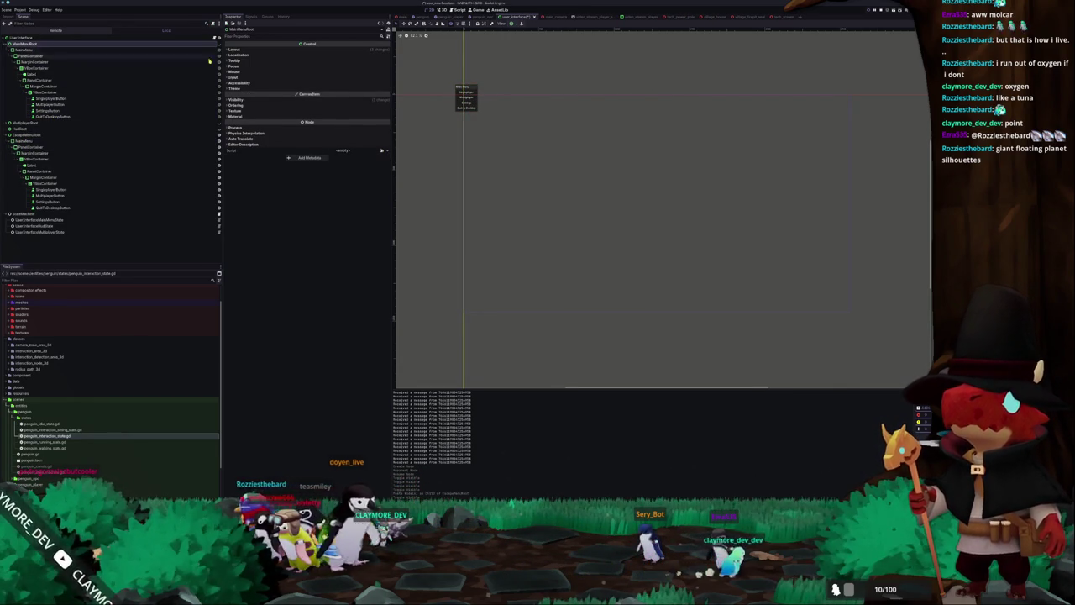
pyautogui.click(456, 112)
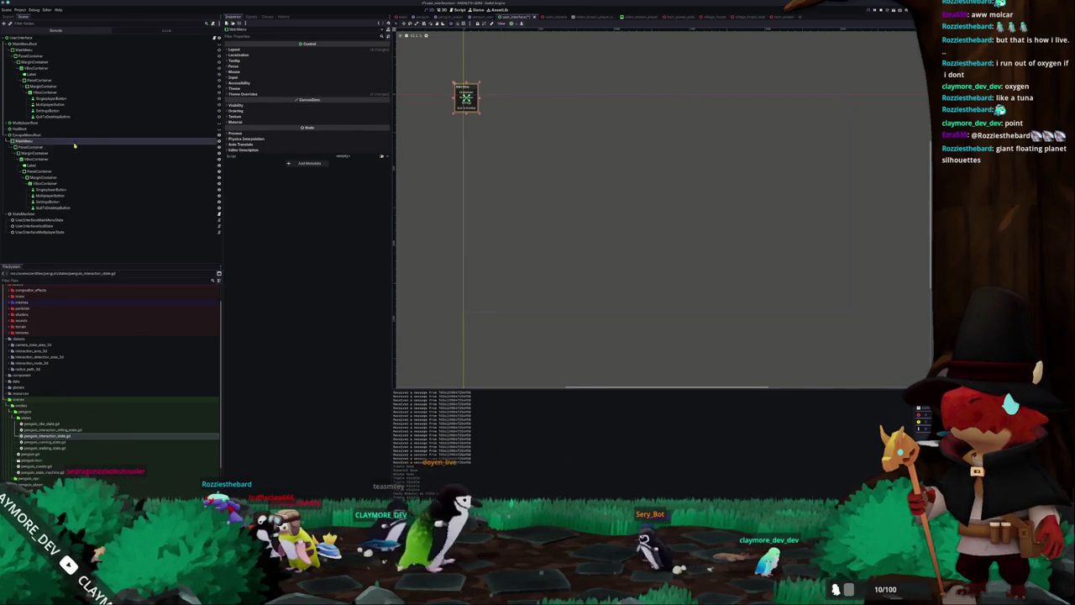
# Apply the Center anchor preset so the copied menu sits in the middle of the screen.
pyautogui.click(516, 24)
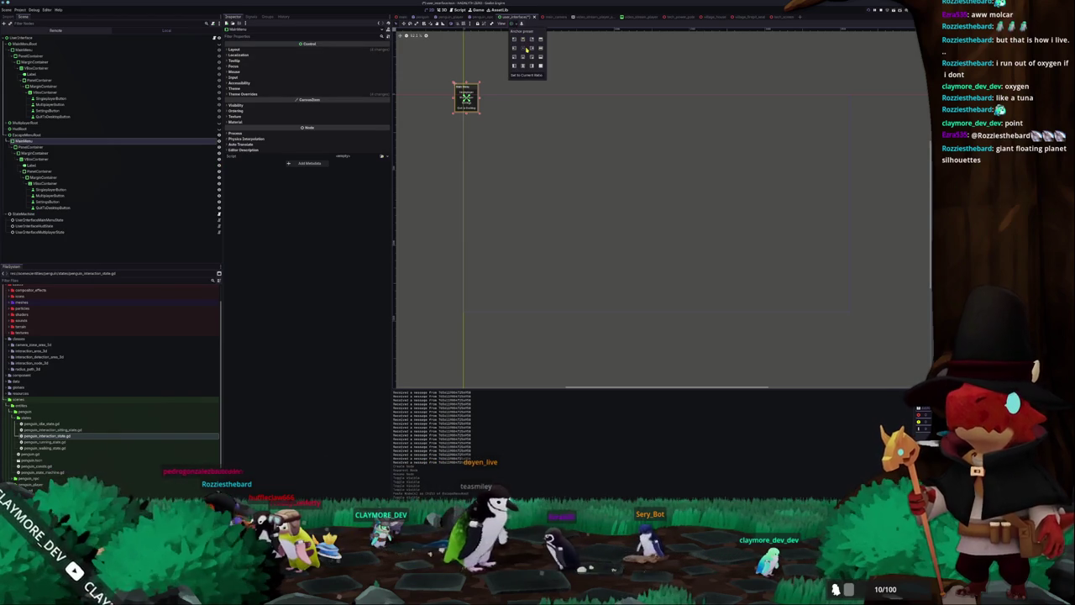
pyautogui.click(481, 39)
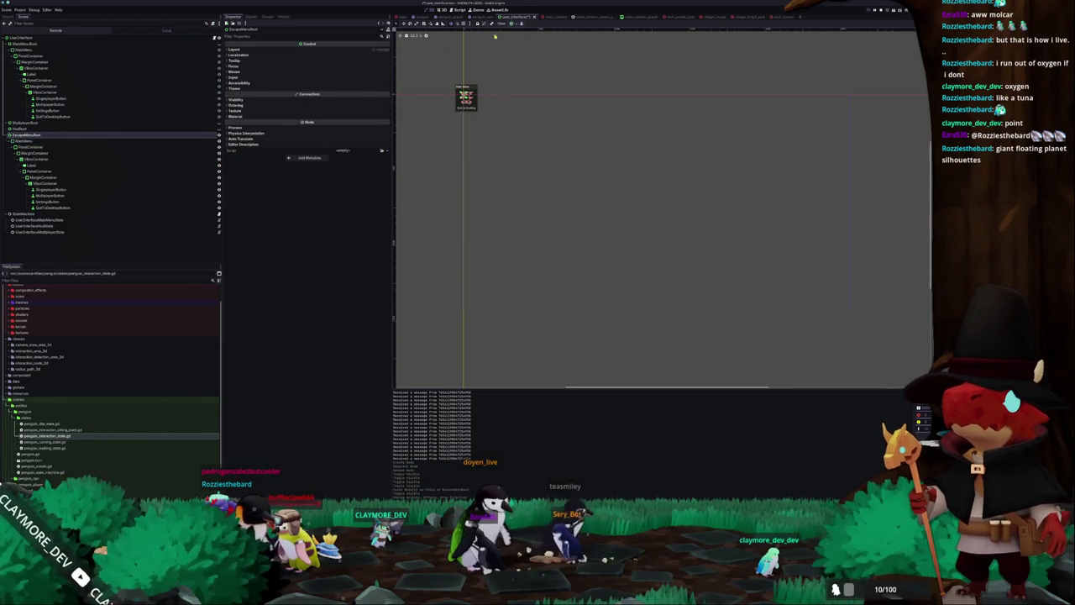
pyautogui.click(515, 24)
pyautogui.click(543, 67)
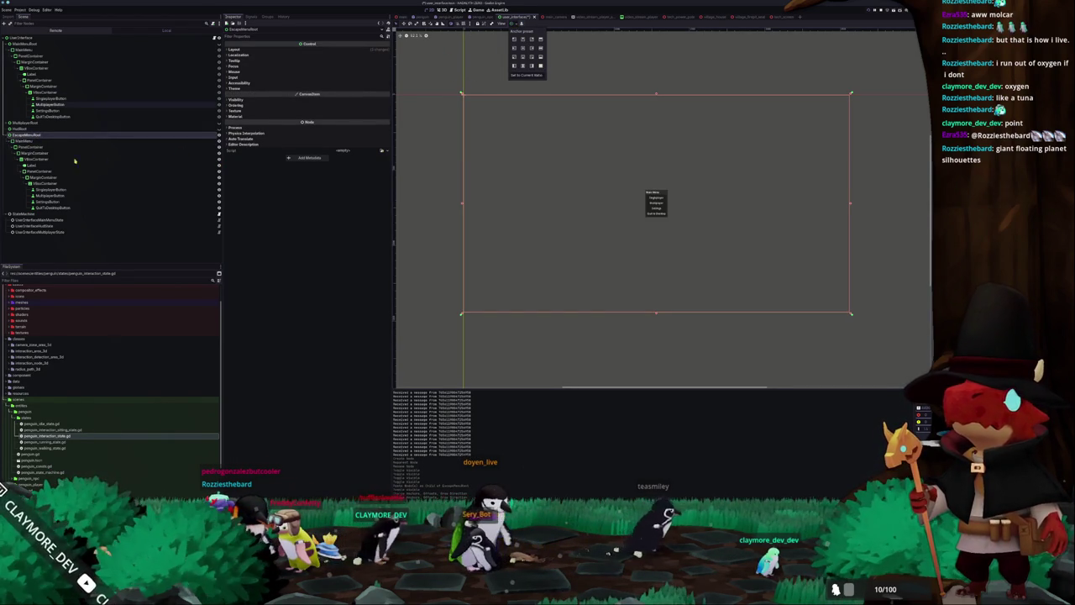
pyautogui.click(37, 152)
pyautogui.click(30, 140)
pyautogui.click(515, 24)
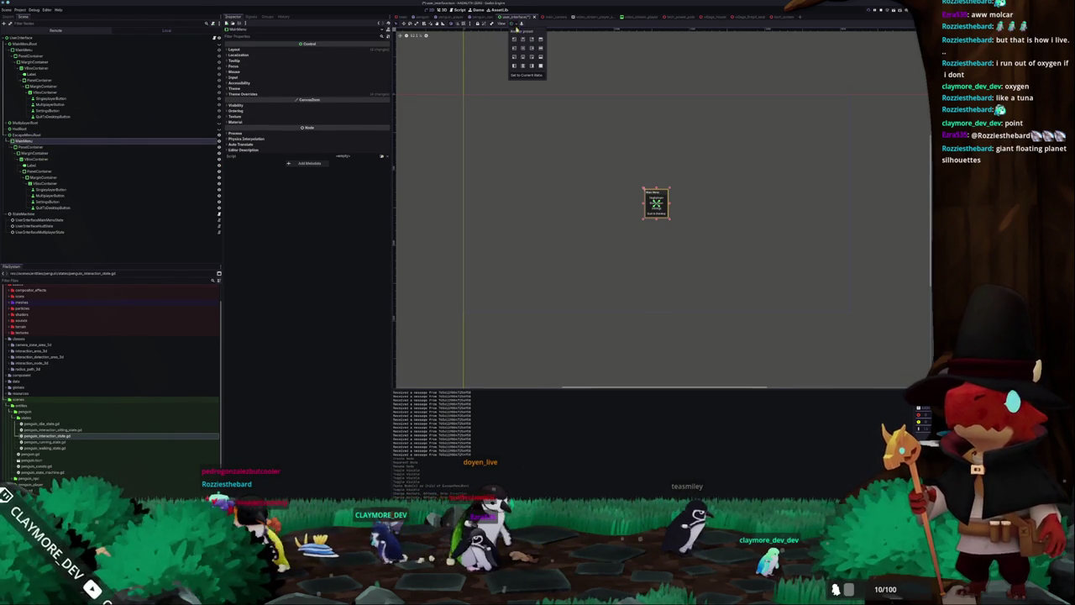
pyautogui.click(588, 217)
pyautogui.scroll(2, 512, 206)
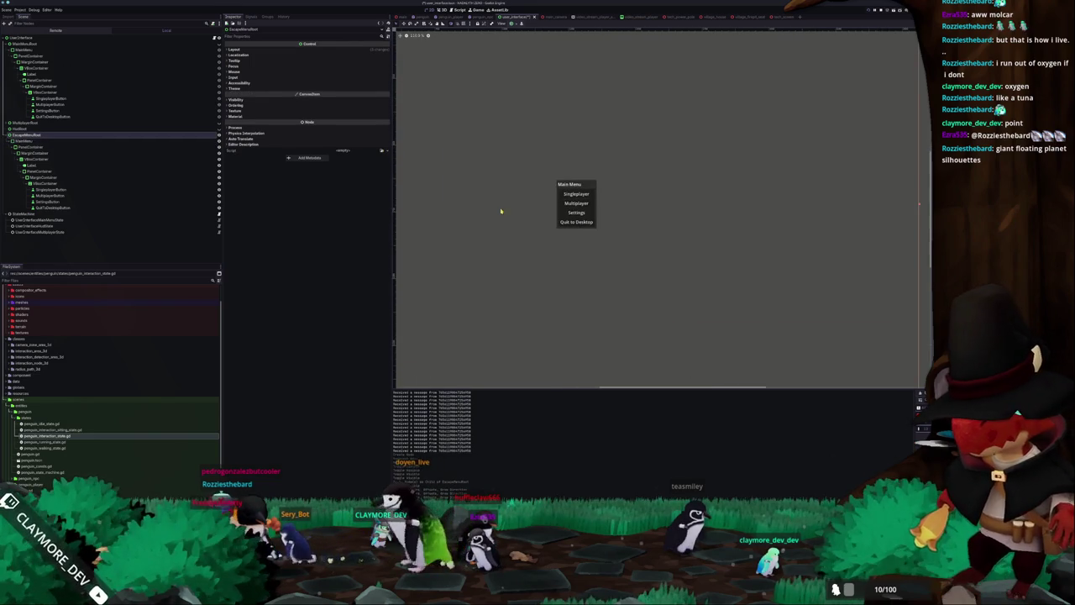
# Retitle the copied menu 'Escape Menu' and delete the Singleplayer and Multiplayer buttons.
pyautogui.click(568, 184)
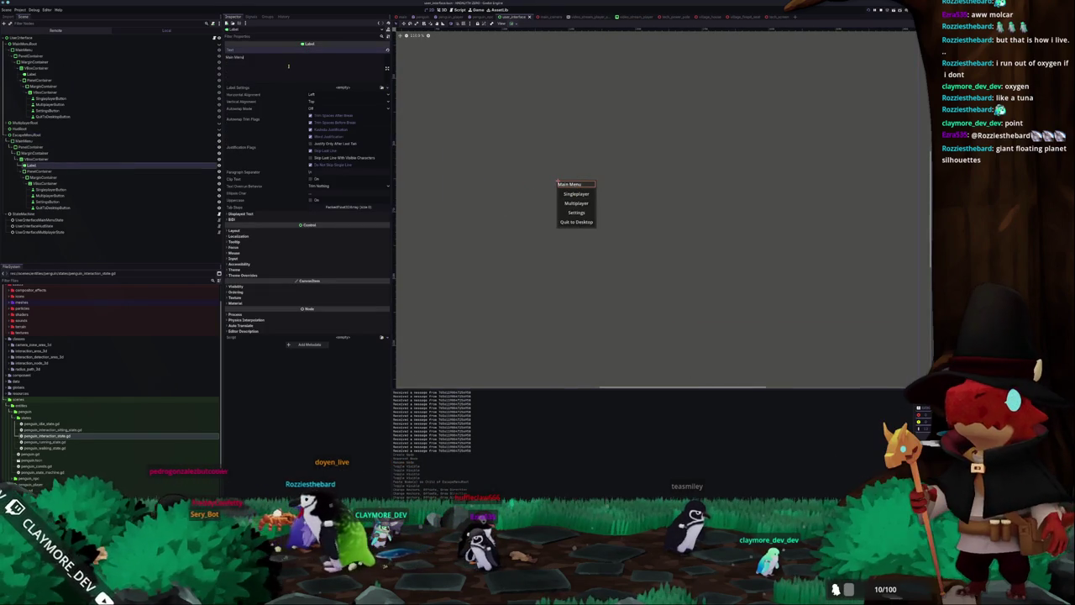
pyautogui.write('Menu')
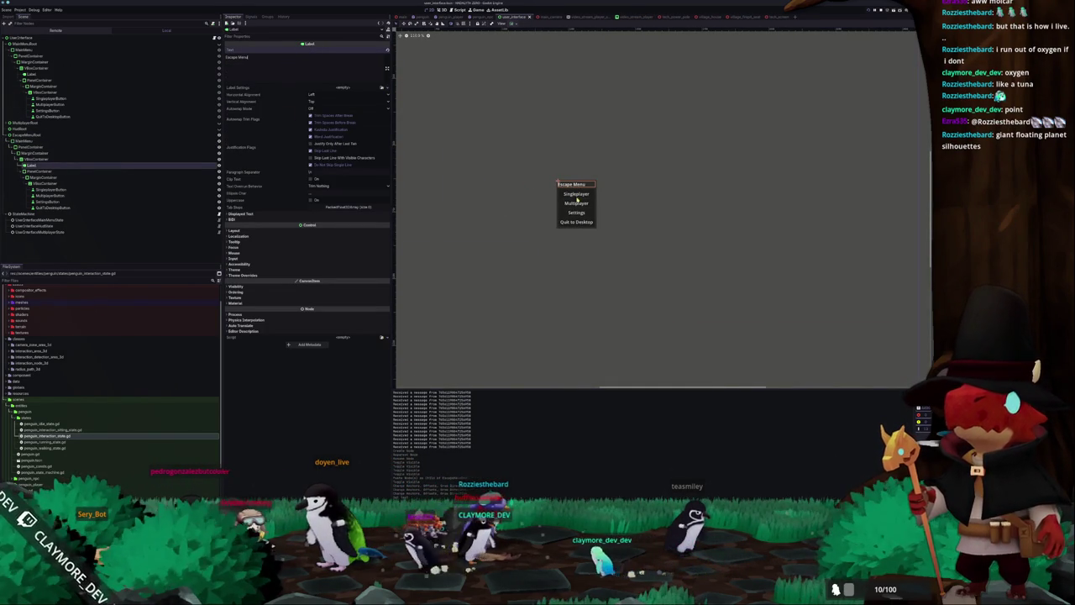
pyautogui.click(578, 196)
pyautogui.keyDown('shift'); pyautogui.click(577, 204); pyautogui.keyUp('shift')
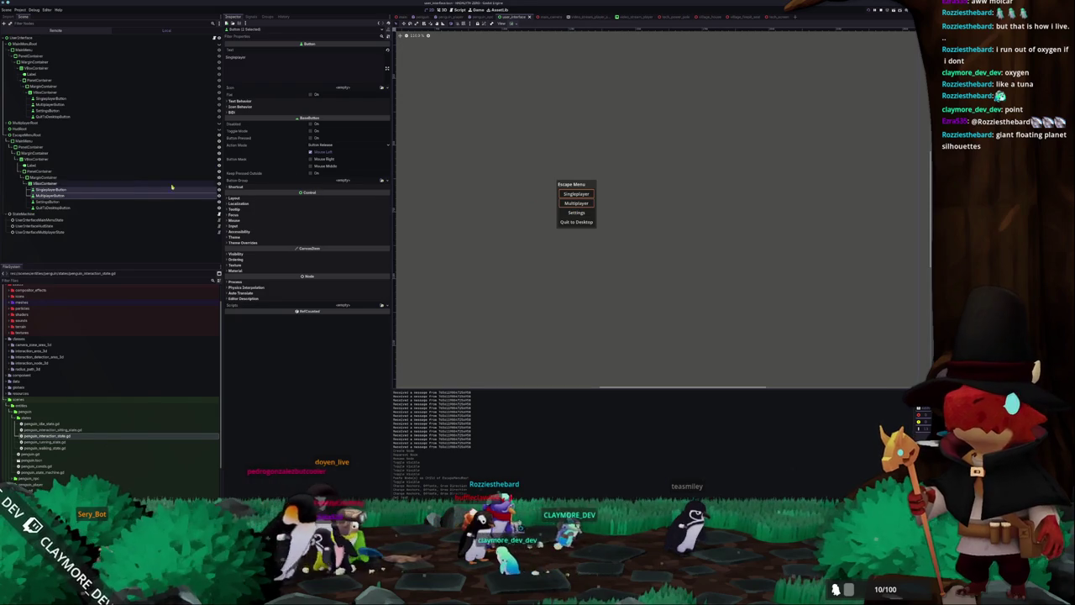
pyautogui.press('Delete')
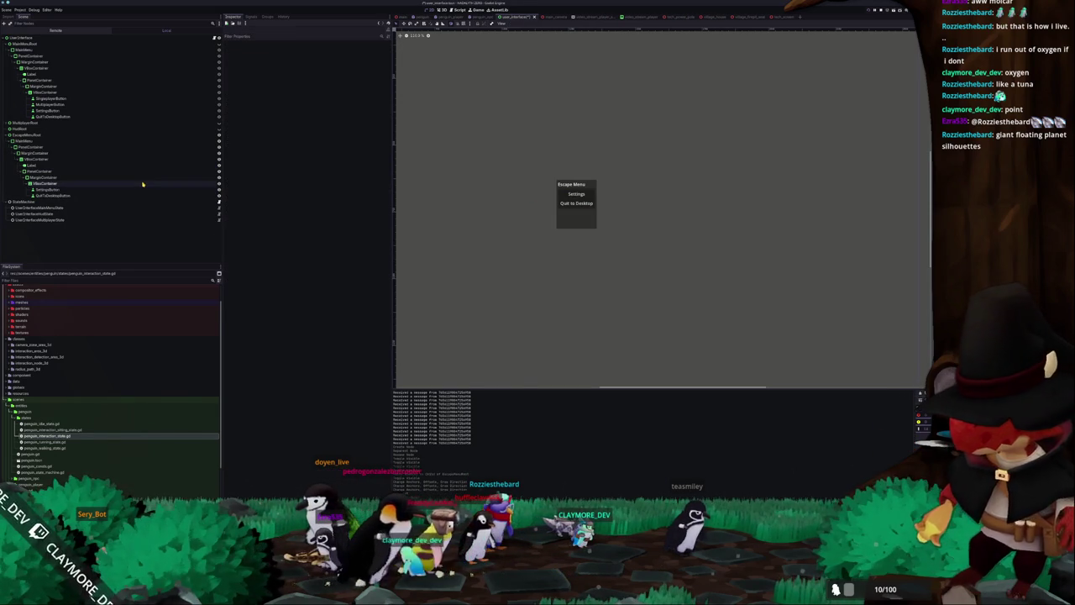
# Duplicate Quit to Desktop as ExitToMenuButton with text 'Exit to Menu', then save.
pyautogui.click(62, 195)
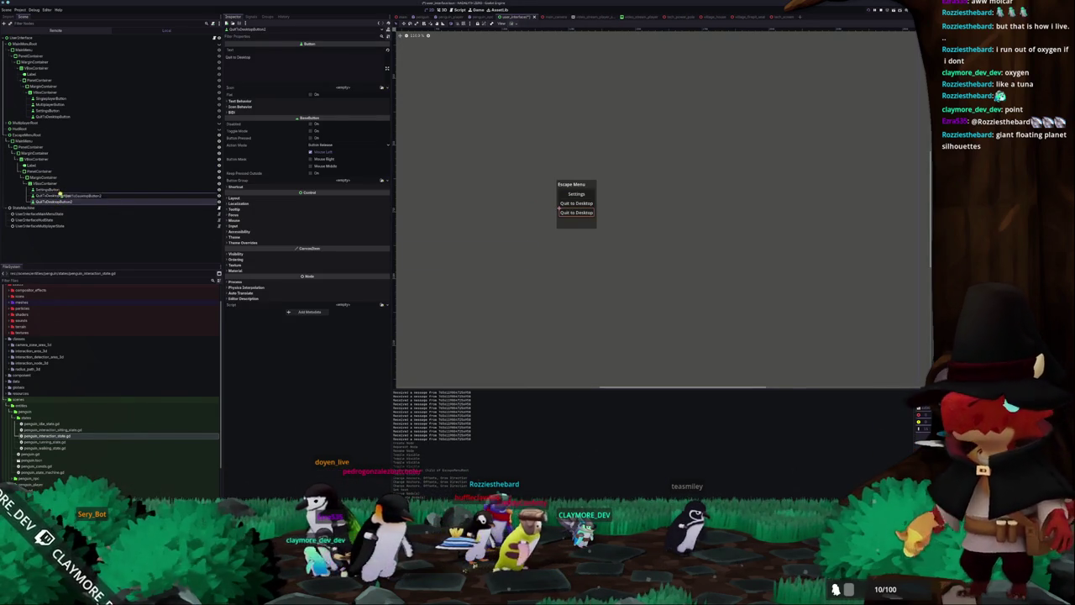
pyautogui.hotkey('ctrl', 'd')
pyautogui.doubleClick(67, 196)
pyautogui.press('BackSpace')
pyautogui.write('ExitGa')
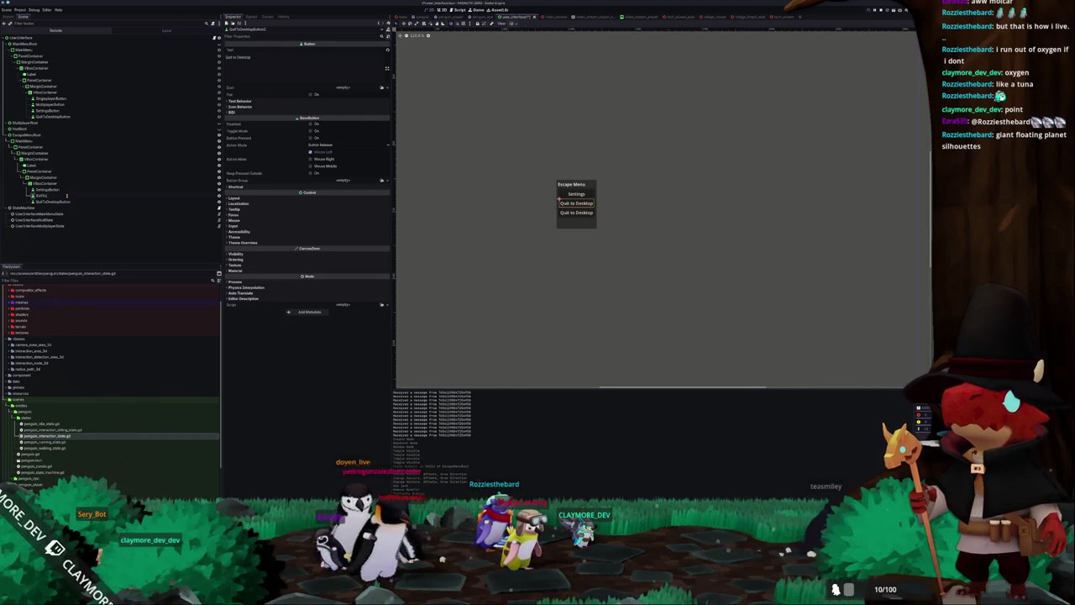
pyautogui.write('ttingsButton')
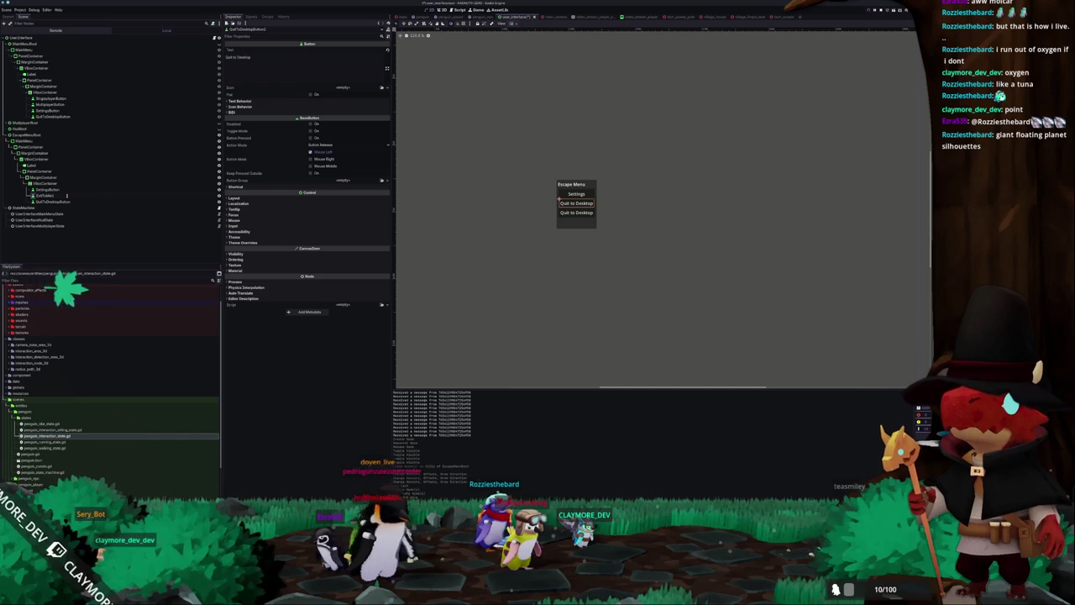
pyautogui.press('Return')
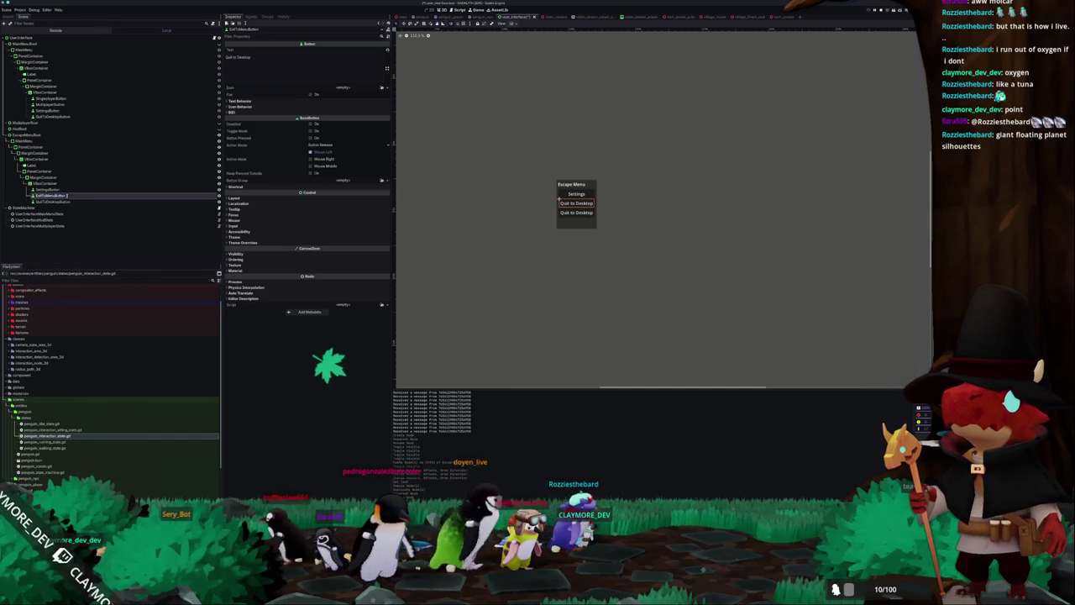
pyautogui.click(306, 69)
pyautogui.hotkey('ctrl', 'a')
pyautogui.write('E')
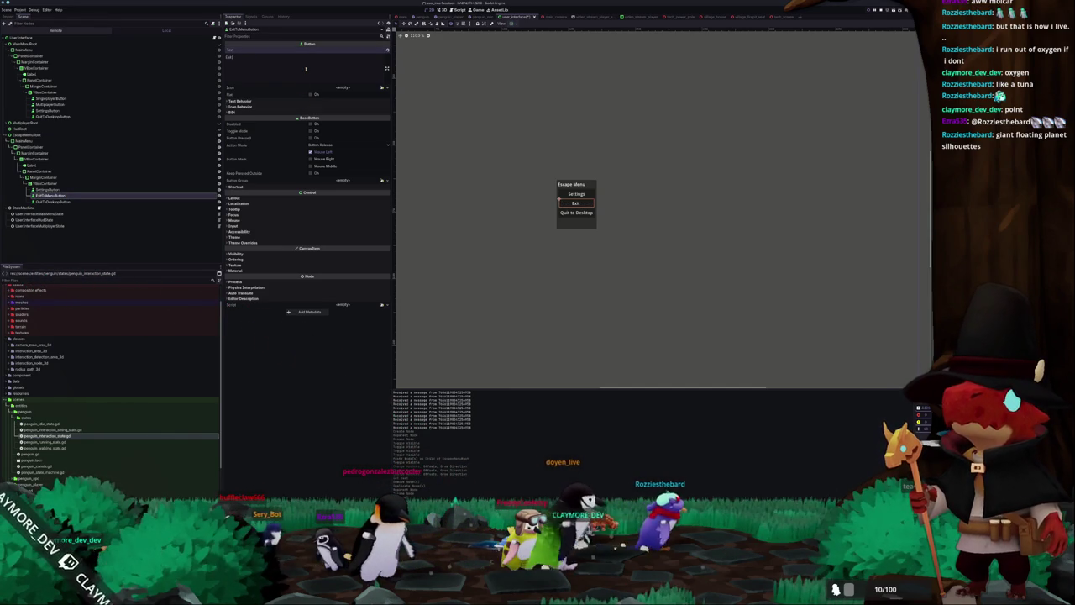
pyautogui.write('to Menu')
pyautogui.hotkey('ctrl', 's')
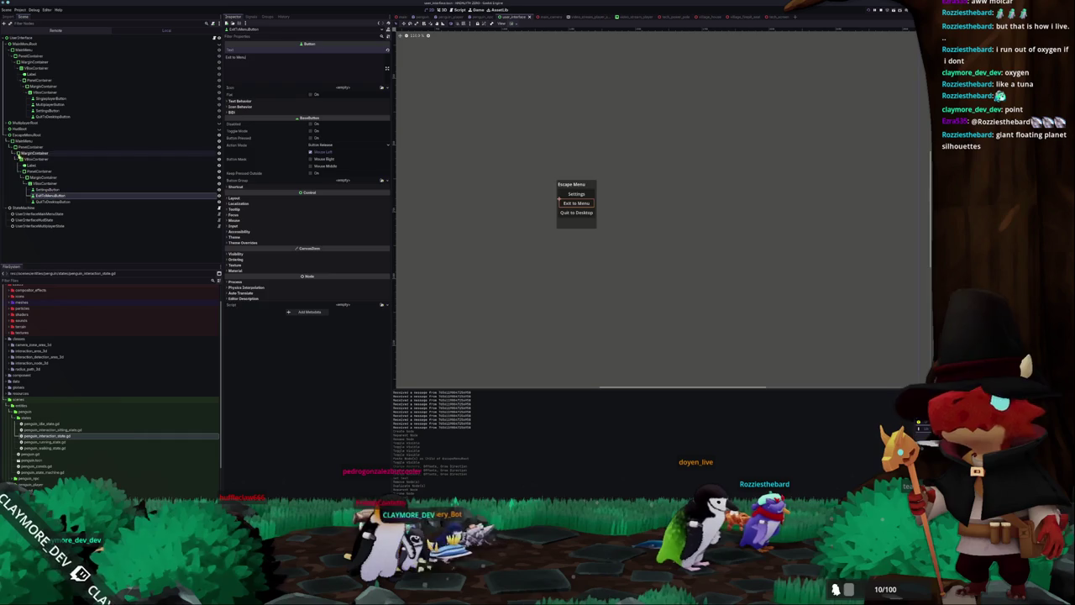
# Apply Center anchor presets to the VBoxContainer, PanelContainer and escape menu root.
pyautogui.click(32, 160)
pyautogui.click(514, 24)
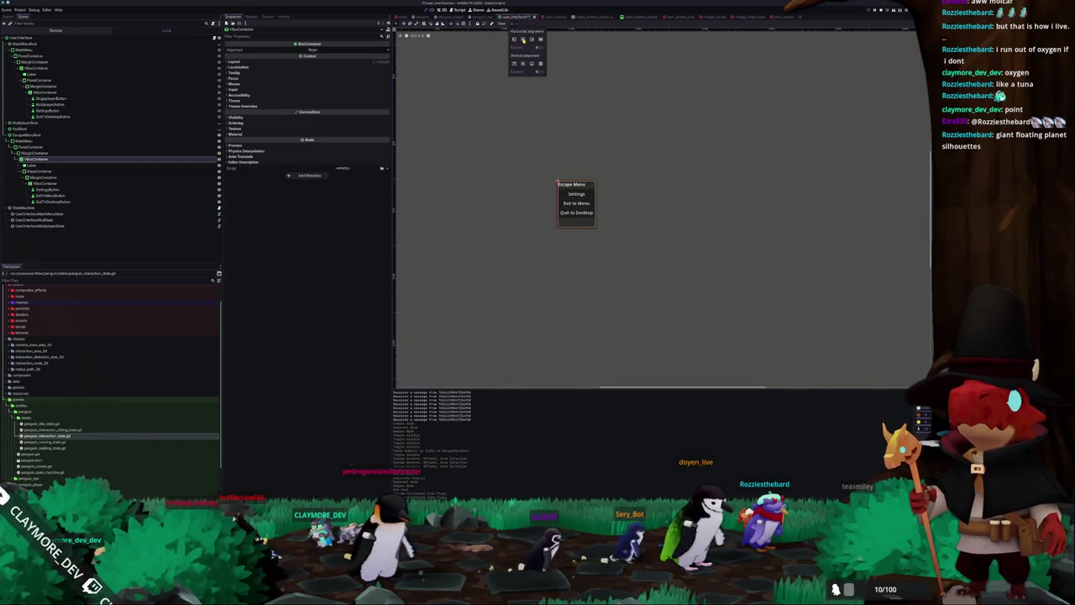
pyautogui.click(522, 64)
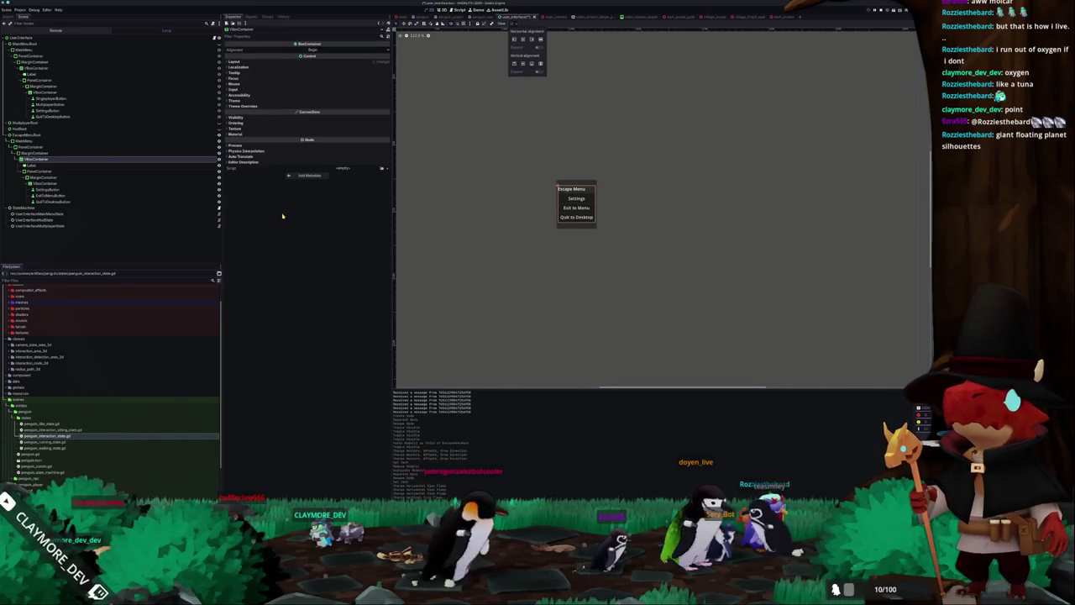
pyautogui.click(33, 153)
pyautogui.click(514, 24)
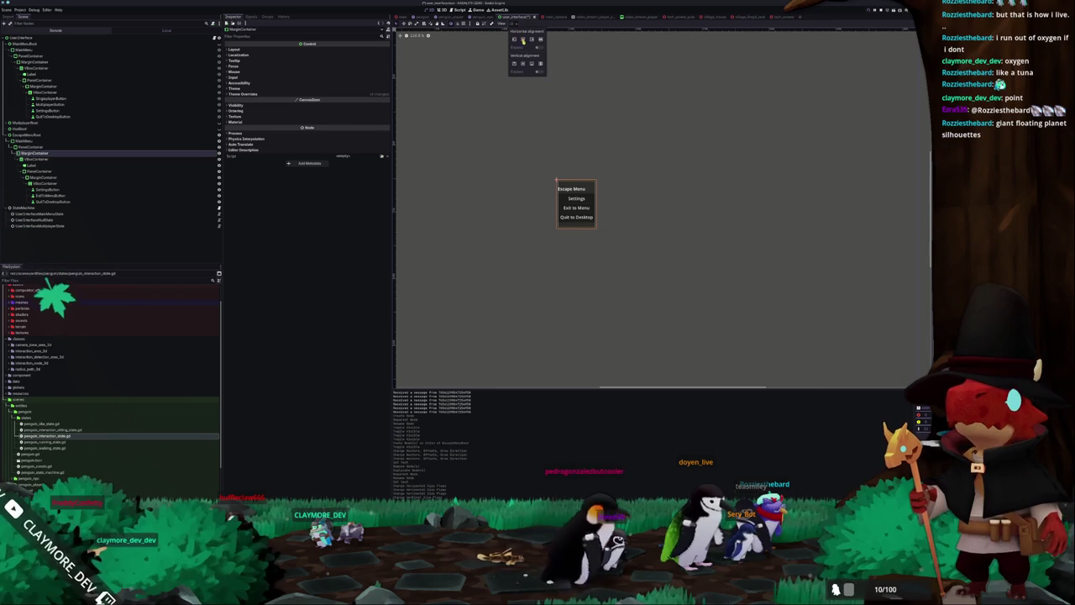
pyautogui.click(84, 147)
pyautogui.click(516, 24)
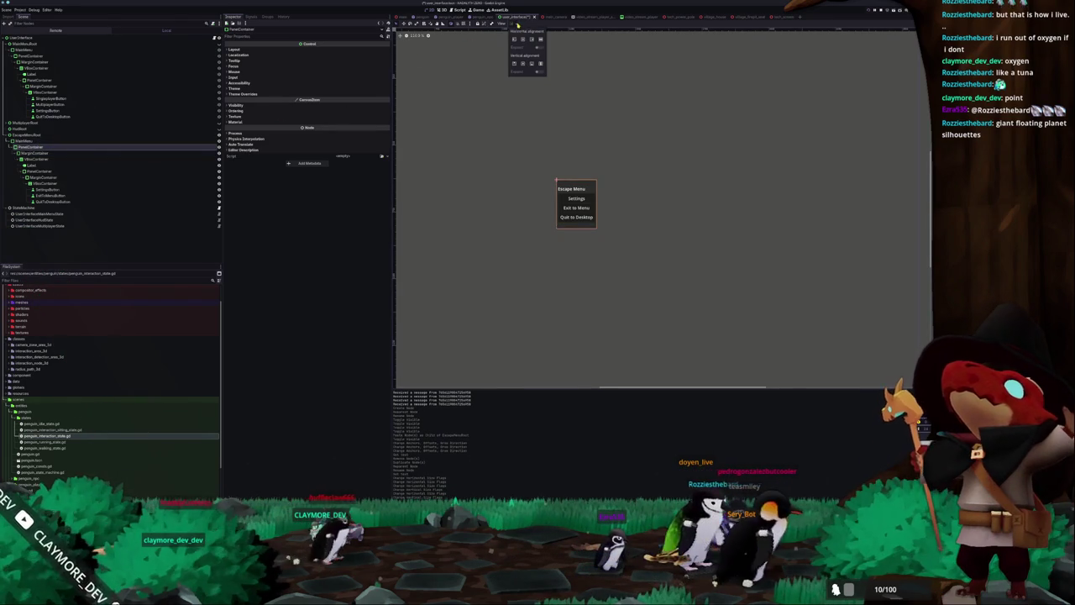
pyautogui.click(523, 39)
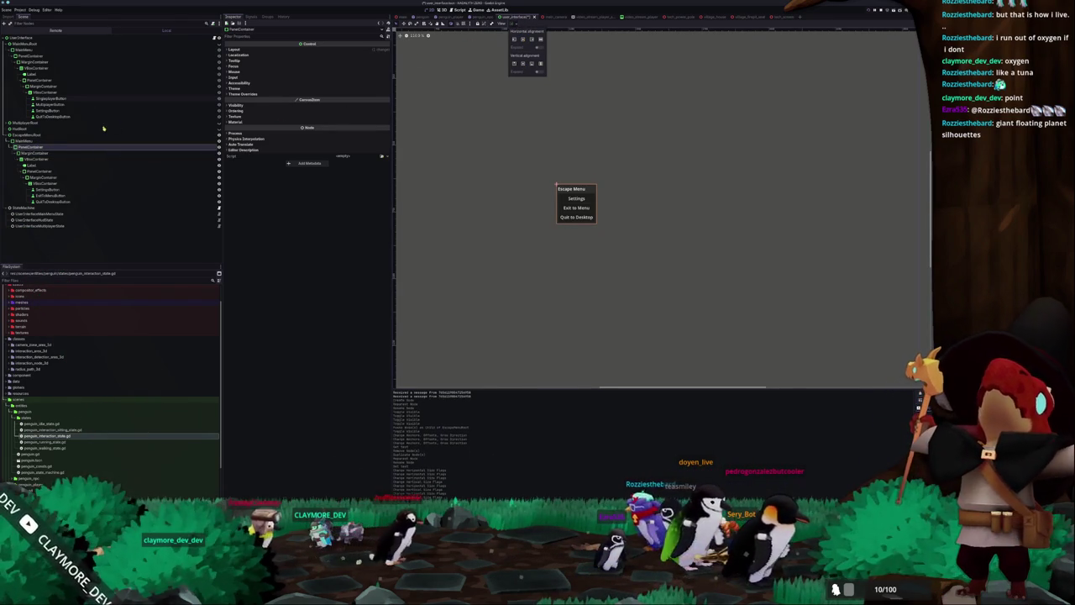
pyautogui.click(29, 140)
pyautogui.click(514, 24)
pyautogui.click(522, 39)
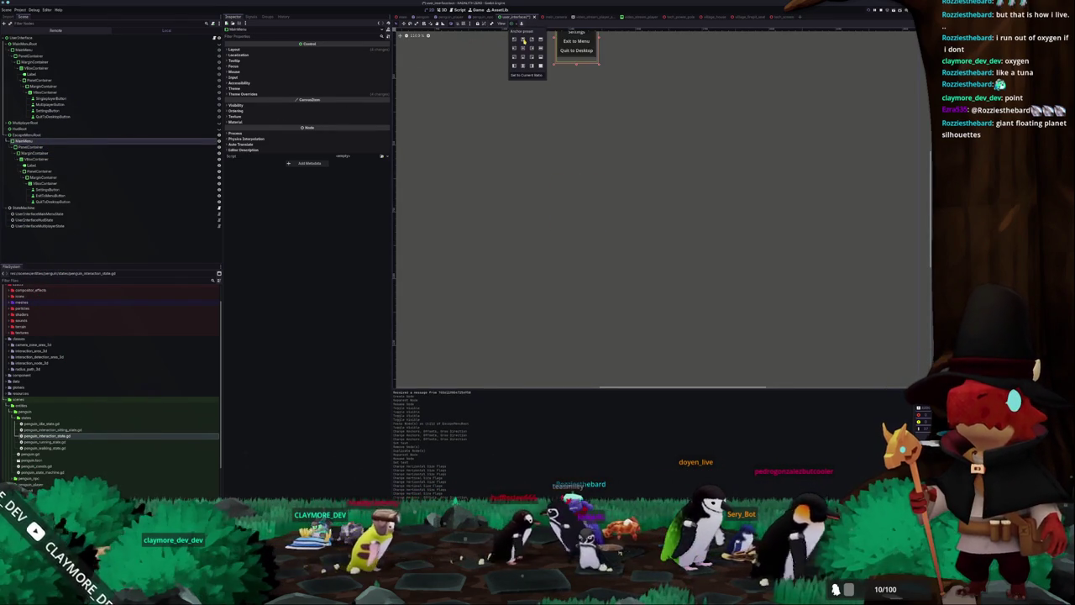
pyautogui.click(524, 48)
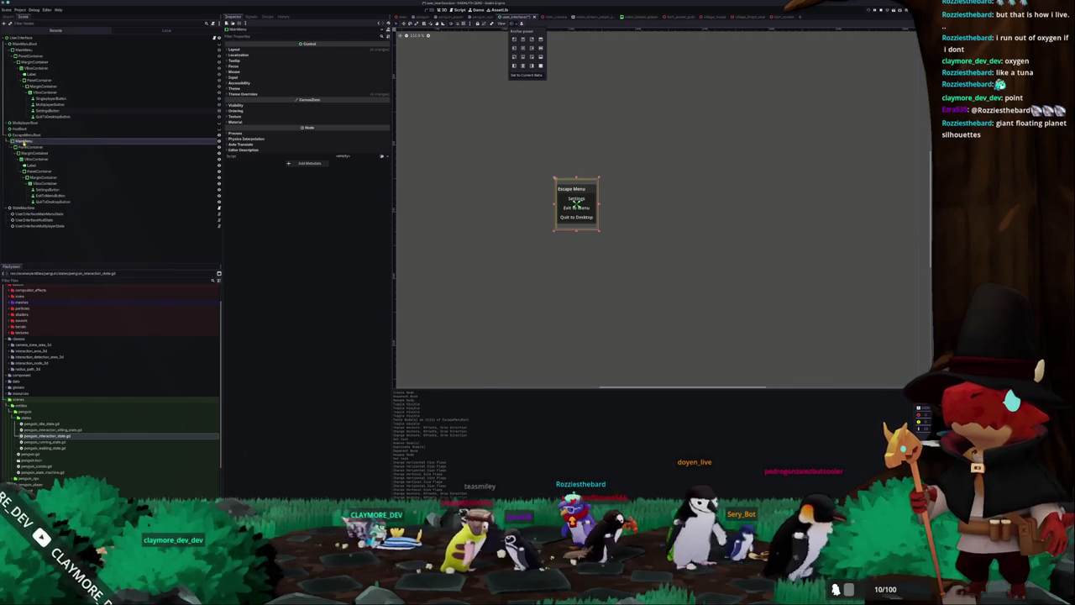
pyautogui.click(430, 84)
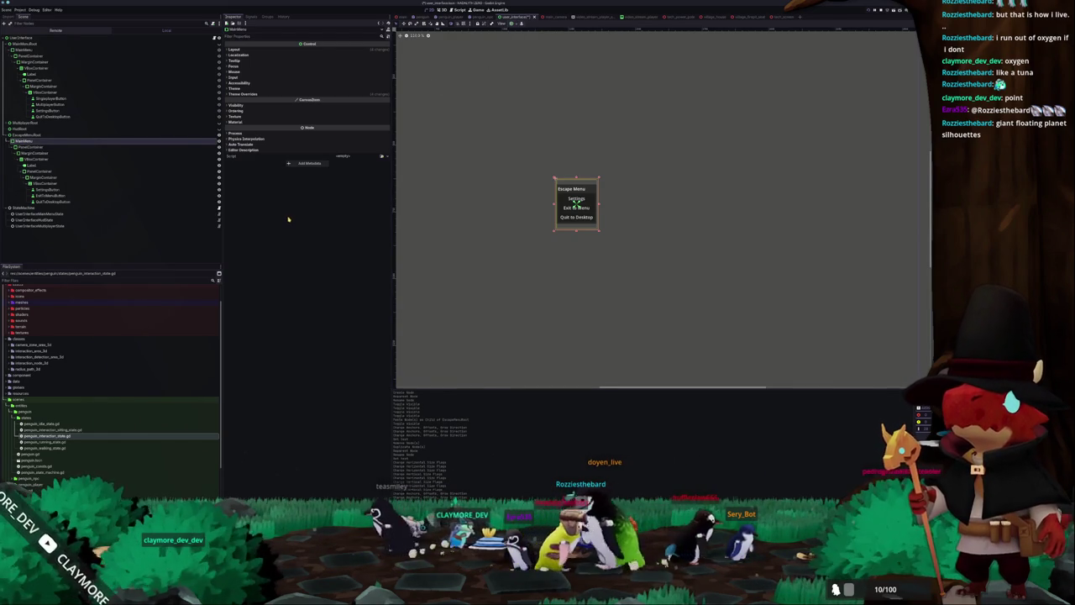
# Review the EscapeMenu node, its panel, title and Settings, Exit to Menu, Quit to Desktop buttons.
pyautogui.click(34, 135)
pyautogui.click(44, 147)
pyautogui.click(70, 141)
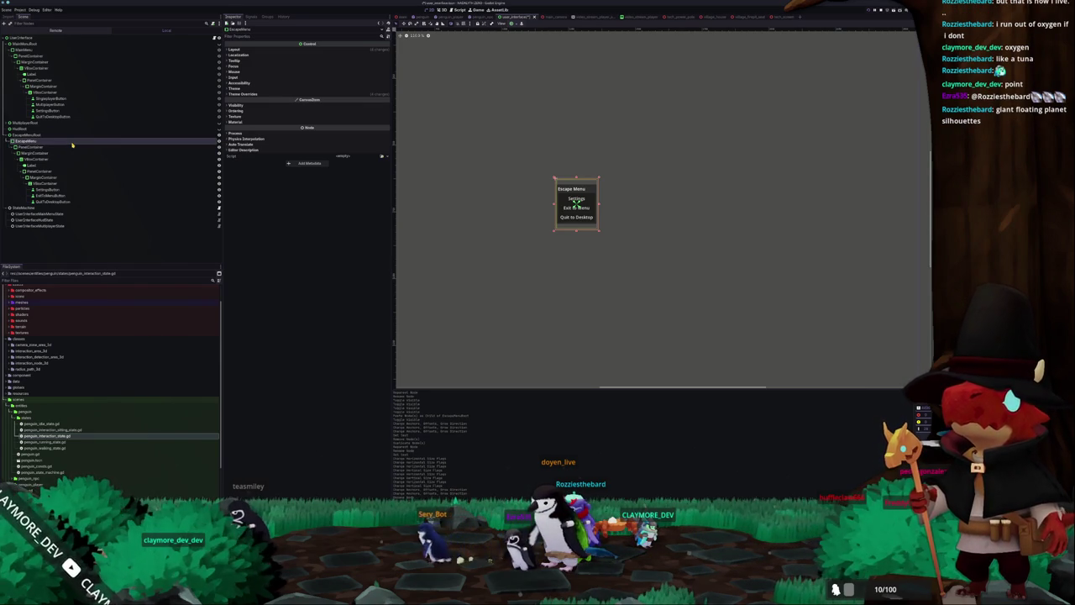
pyautogui.click(69, 190)
pyautogui.click(68, 196)
pyautogui.click(67, 201)
pyautogui.click(67, 165)
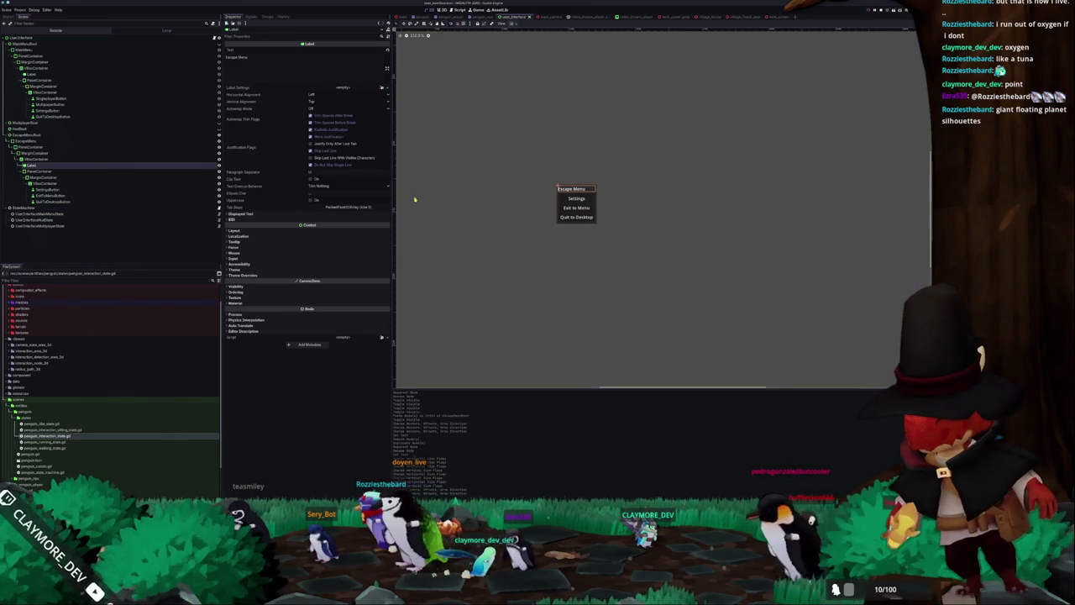
# Add an HBoxContainer above the Escape Menu title and move the title label into it.
pyautogui.hotkey('shift', 'f')
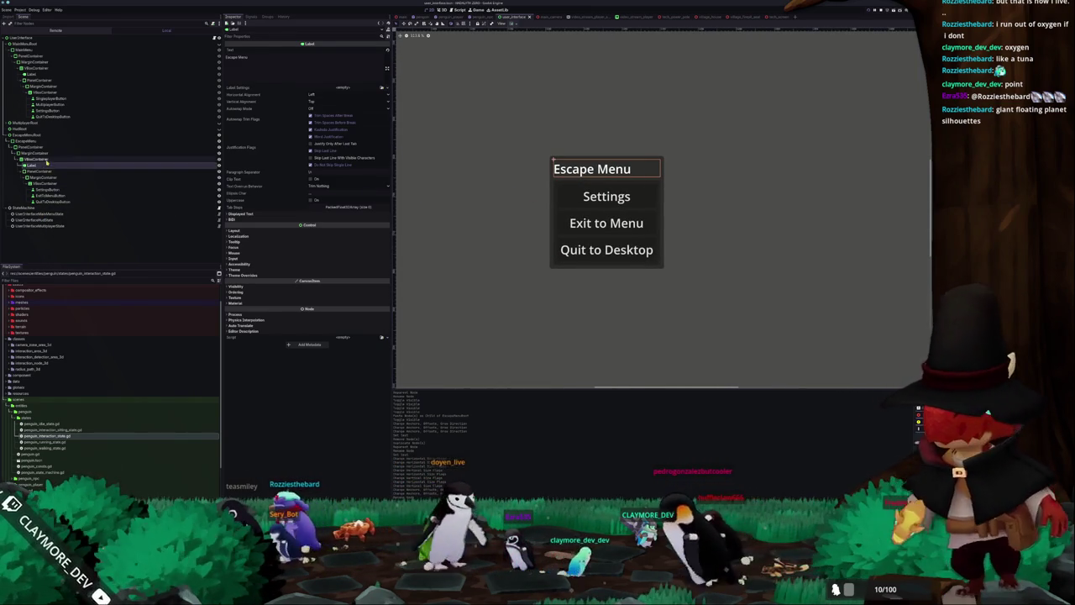
pyautogui.rightClick(52, 159)
pyautogui.click(60, 164)
pyautogui.write('hbox')
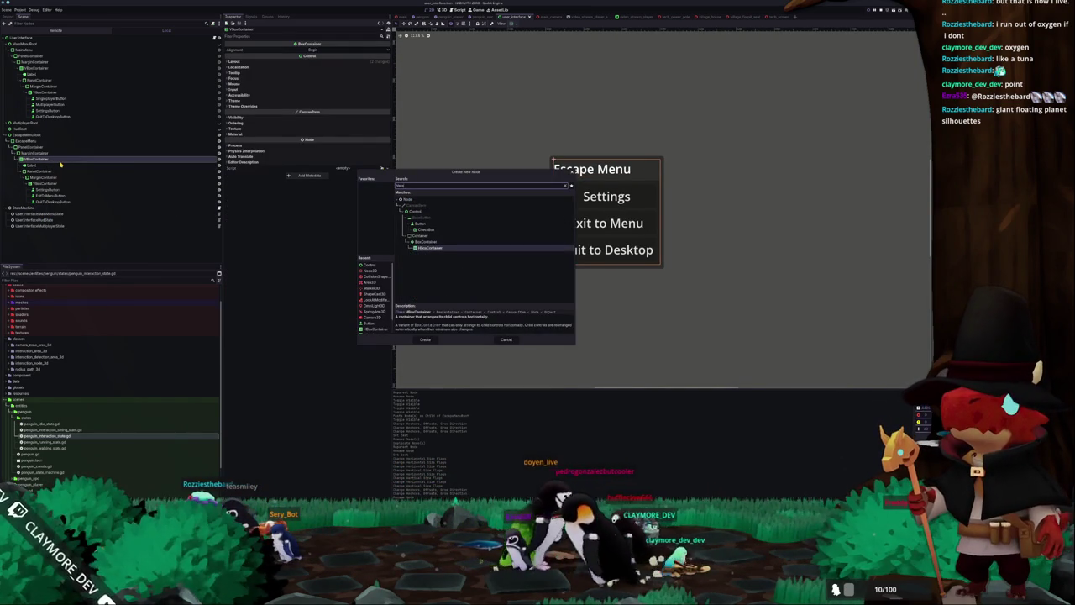
pyautogui.press('Return')
pyautogui.moveTo(38, 208); pyautogui.dragTo(37, 167)
pyautogui.click(35, 171)
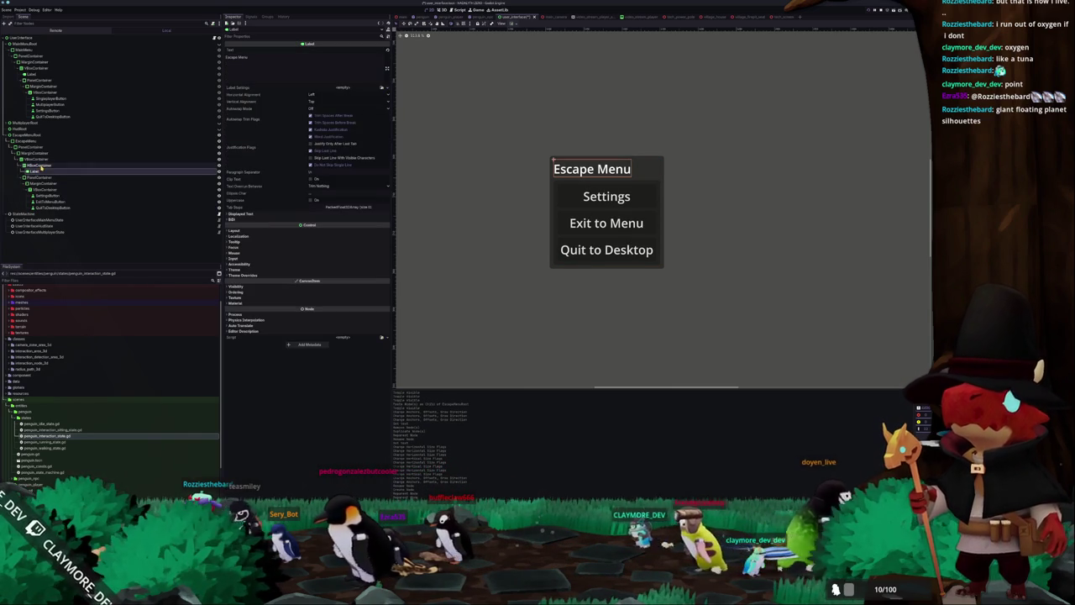
# Add an empty Button to the HBoxContainer beside the title.
pyautogui.hotkey('ctrl', 'a')
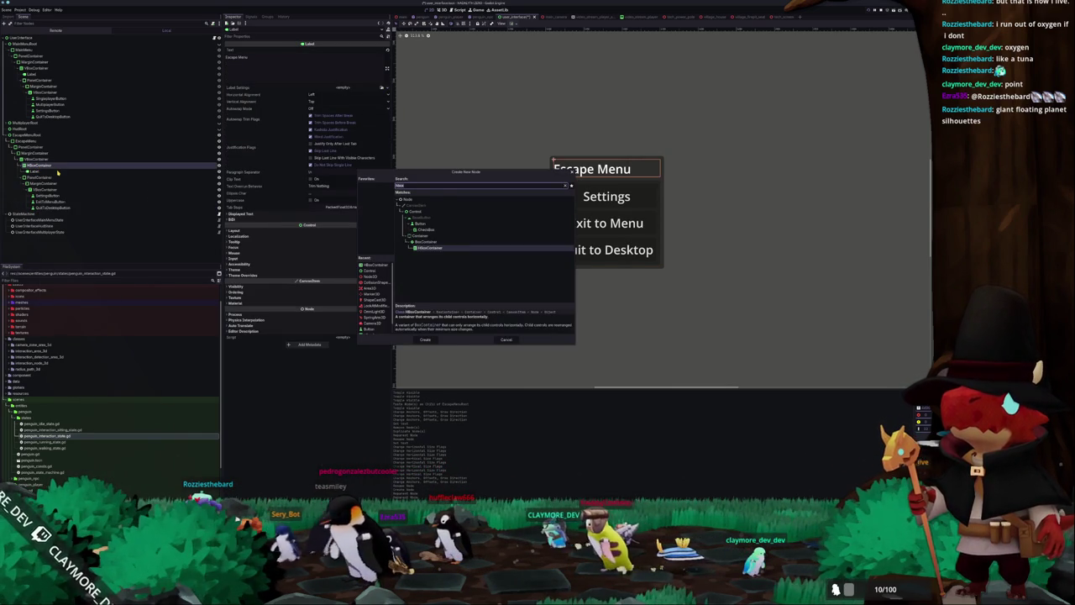
pyautogui.write('button')
pyautogui.press('Return')
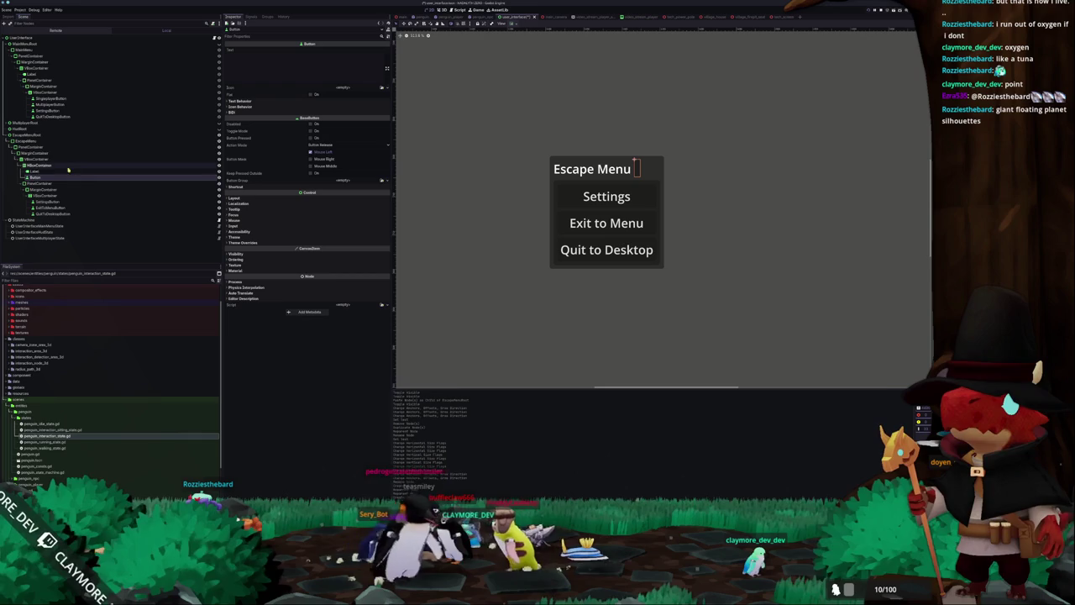
# Set close.png as the button's icon and centre the icon vertically.
pyautogui.click(383, 88)
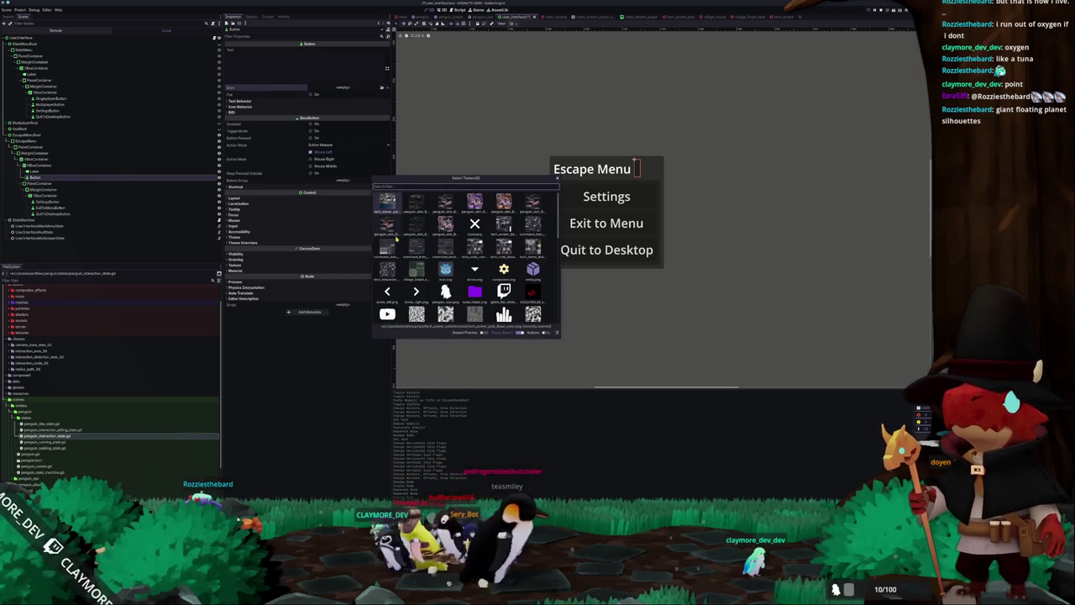
pyautogui.write('close')
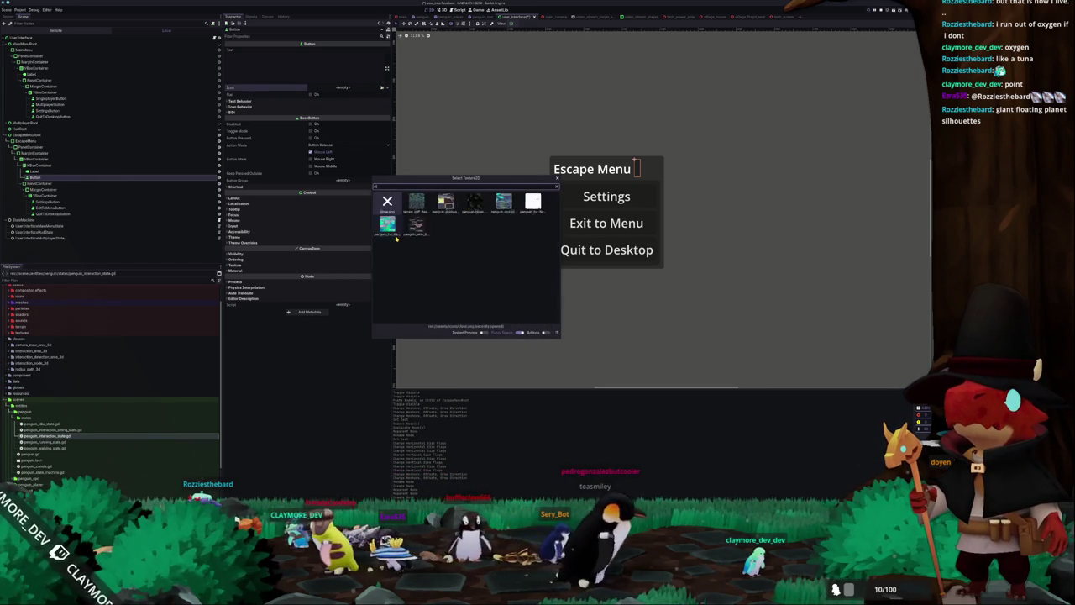
pyautogui.press('Return')
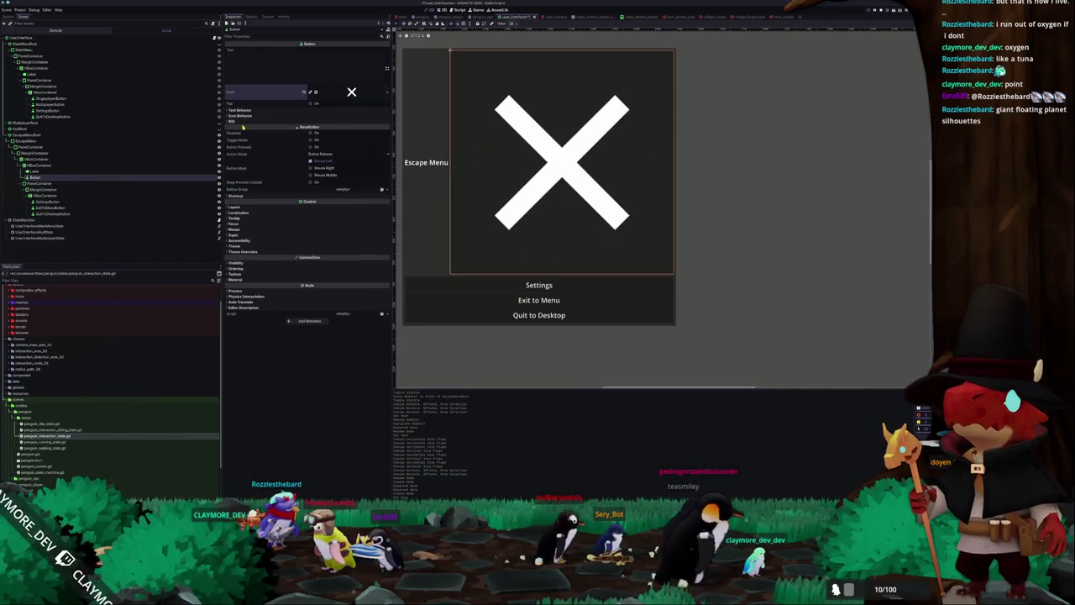
pyautogui.click(318, 129)
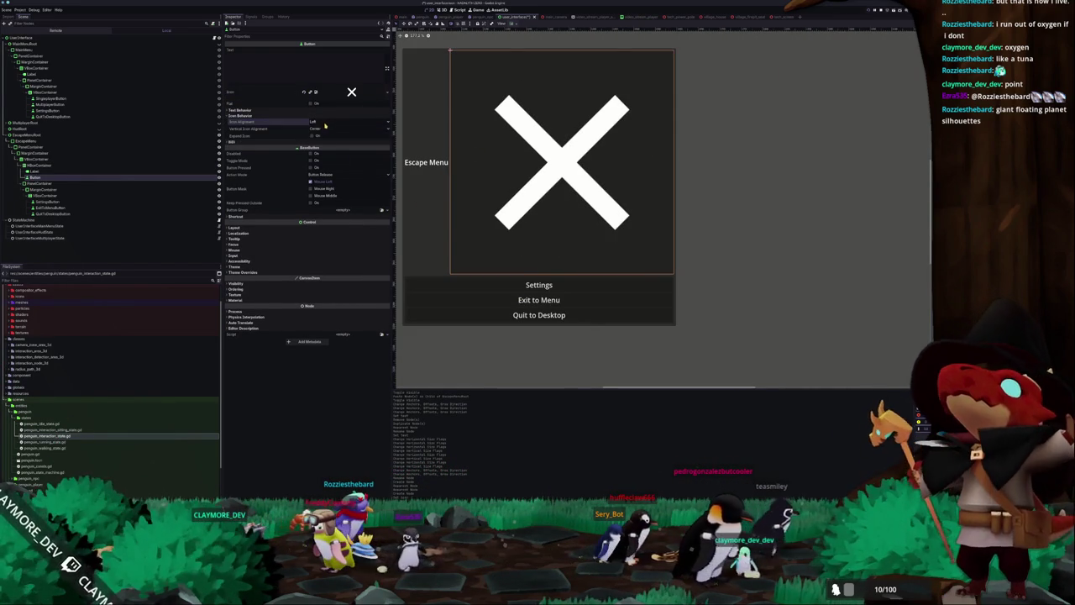
pyautogui.click(318, 140)
pyautogui.click(322, 129)
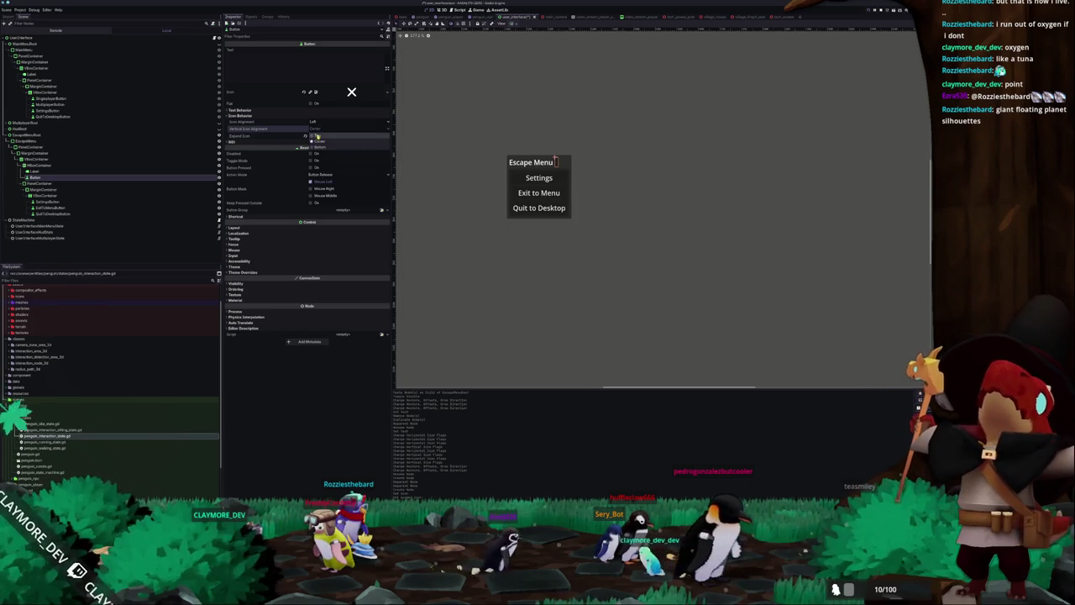
pyautogui.click(319, 147)
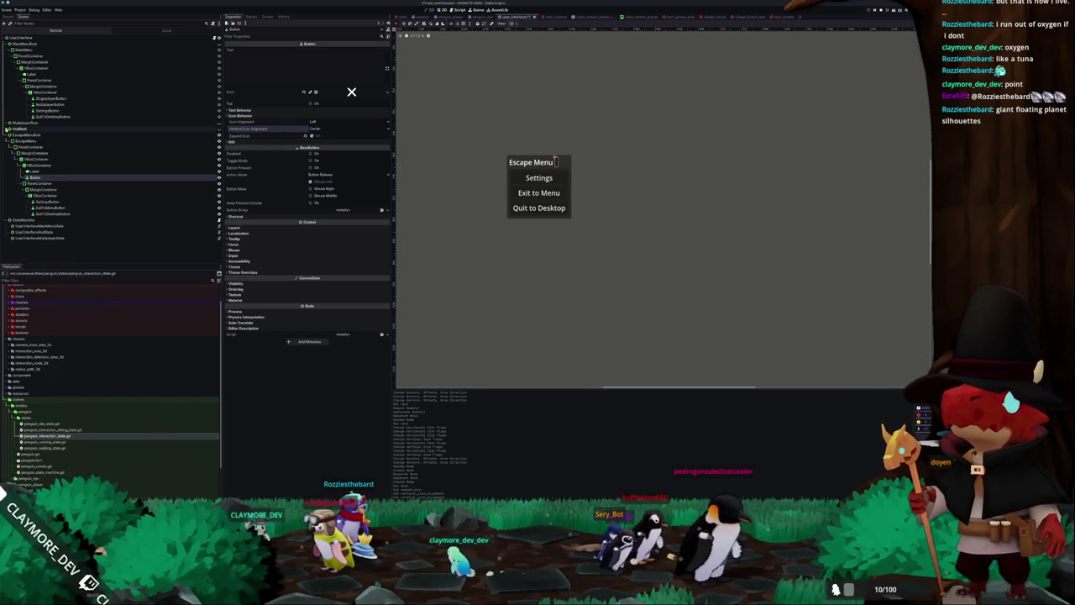
# Compare with the multiplayer close button, then expand the escape close button's Layout properties.
pyautogui.click(6, 123)
pyautogui.click(50, 165)
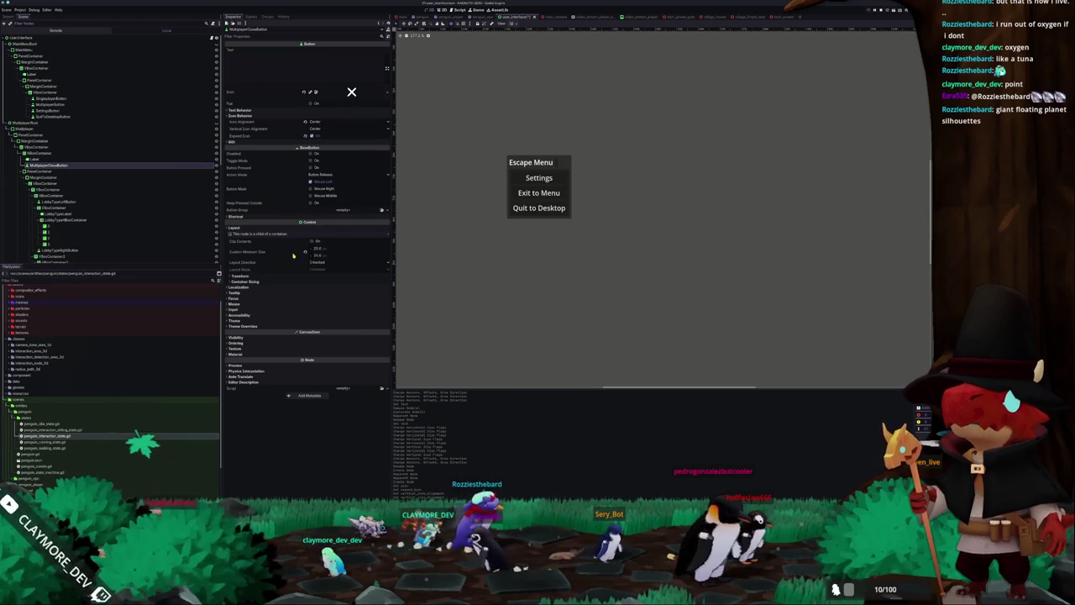
pyautogui.scroll(-2, 95, 224)
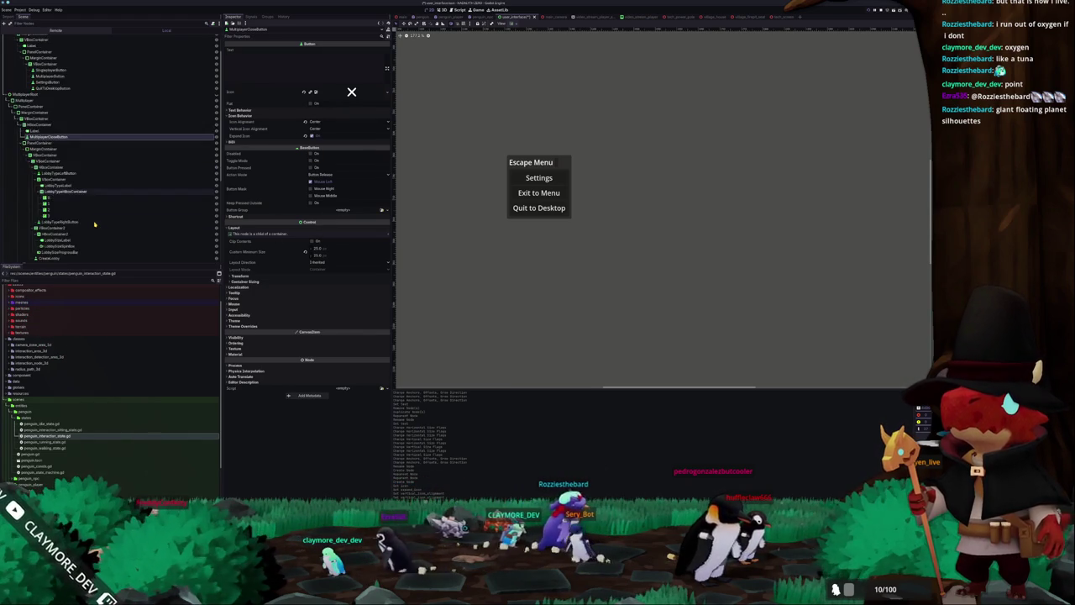
pyautogui.scroll(-4, 76, 227)
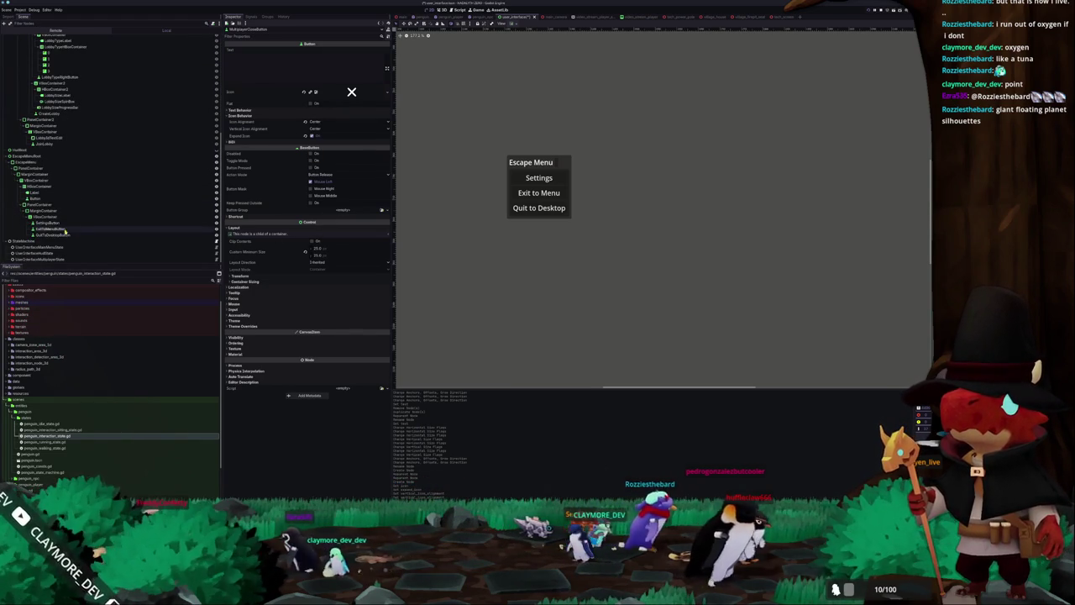
pyautogui.click(86, 196)
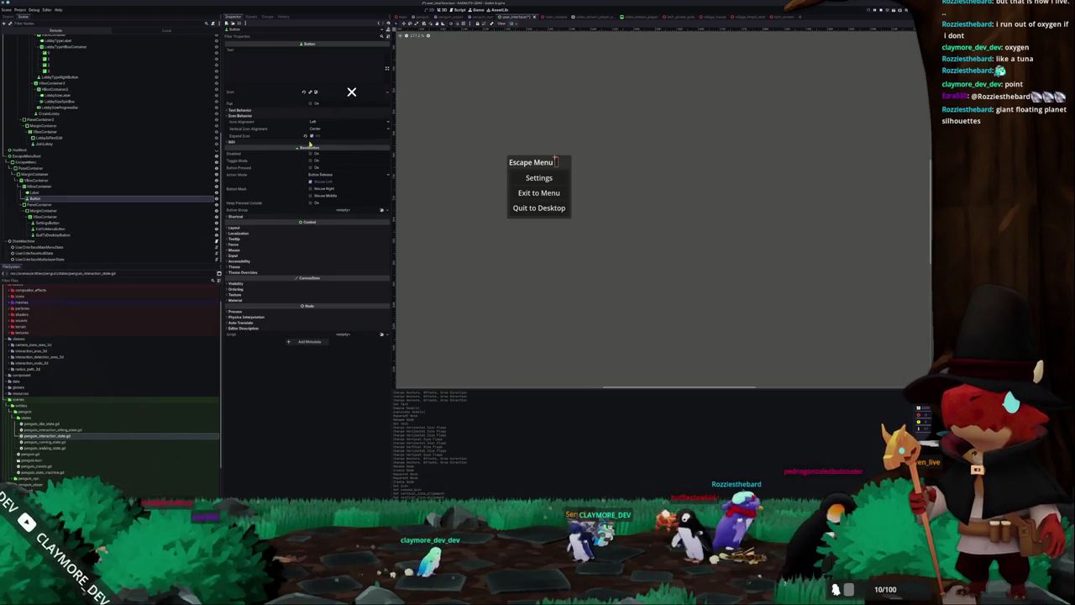
pyautogui.click(257, 228)
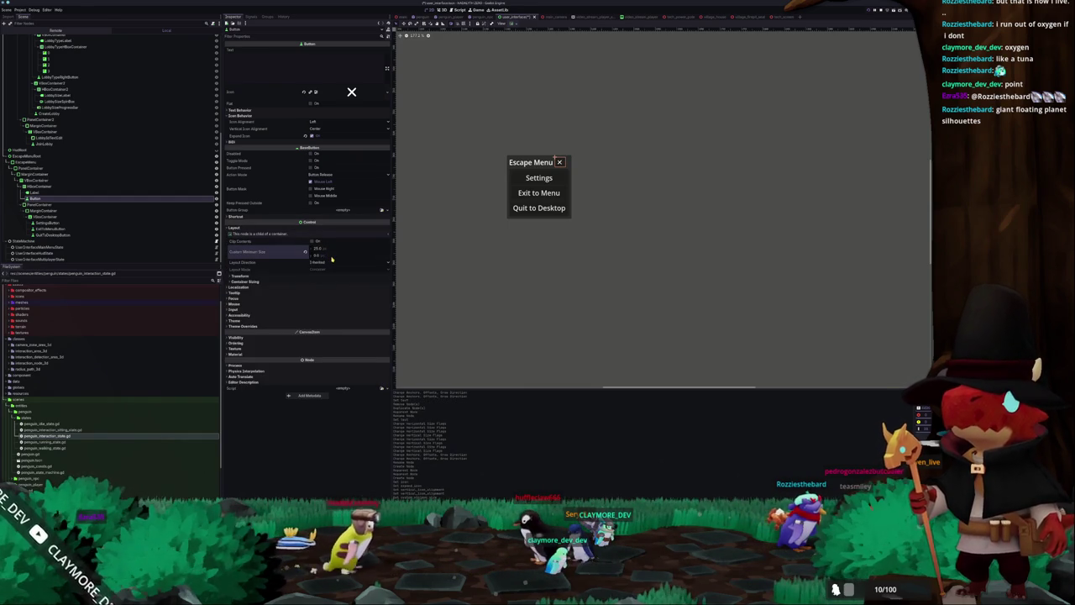
# Set the close button's Icon Alignment to Center and check the title label's sizing options.
pyautogui.click(316, 122)
pyautogui.click(318, 134)
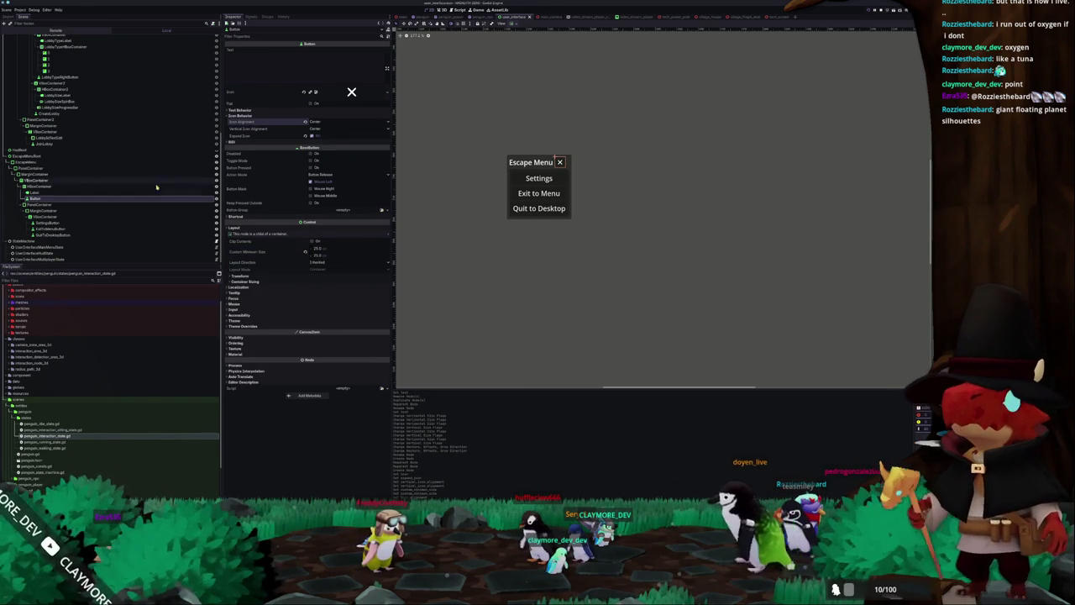
pyautogui.click(35, 192)
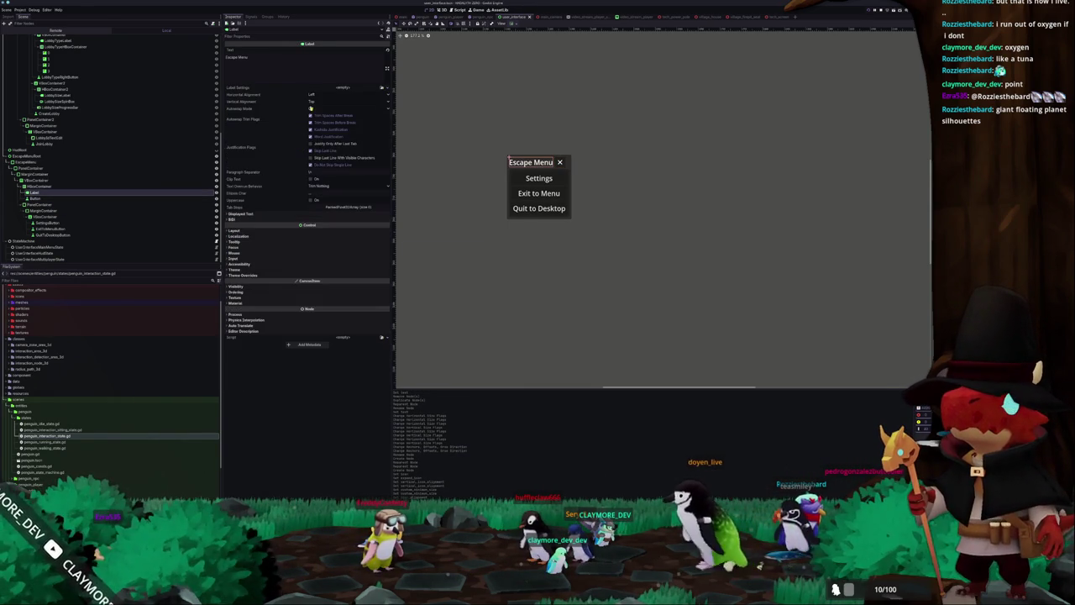
pyautogui.click(516, 25)
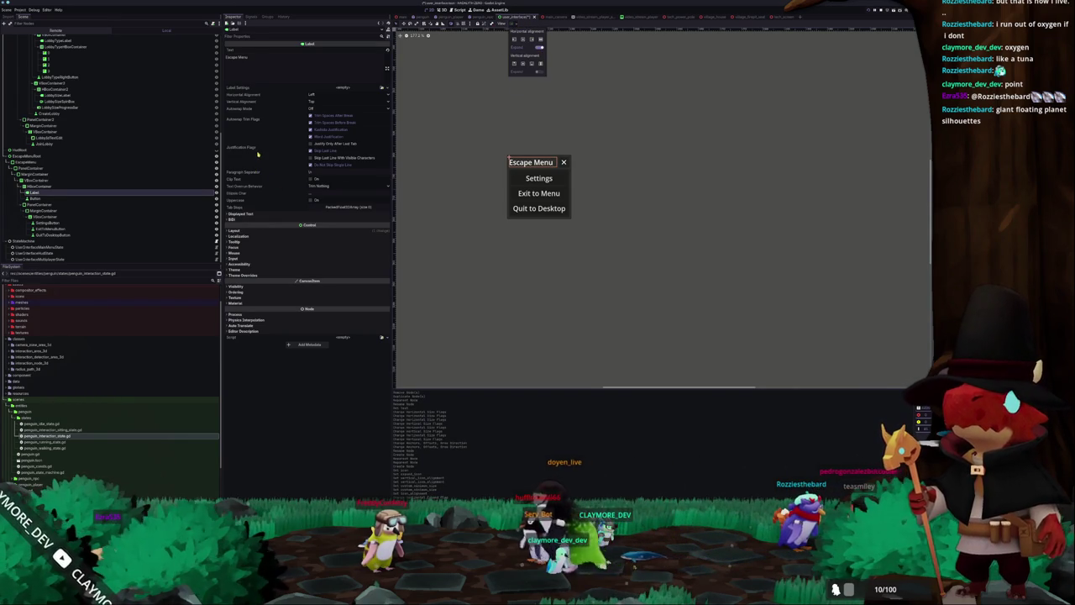
pyautogui.click(258, 153)
# Inspect the Settings button, escape menu root and PanelContainer, panning the canvas view.
pyautogui.click(545, 179)
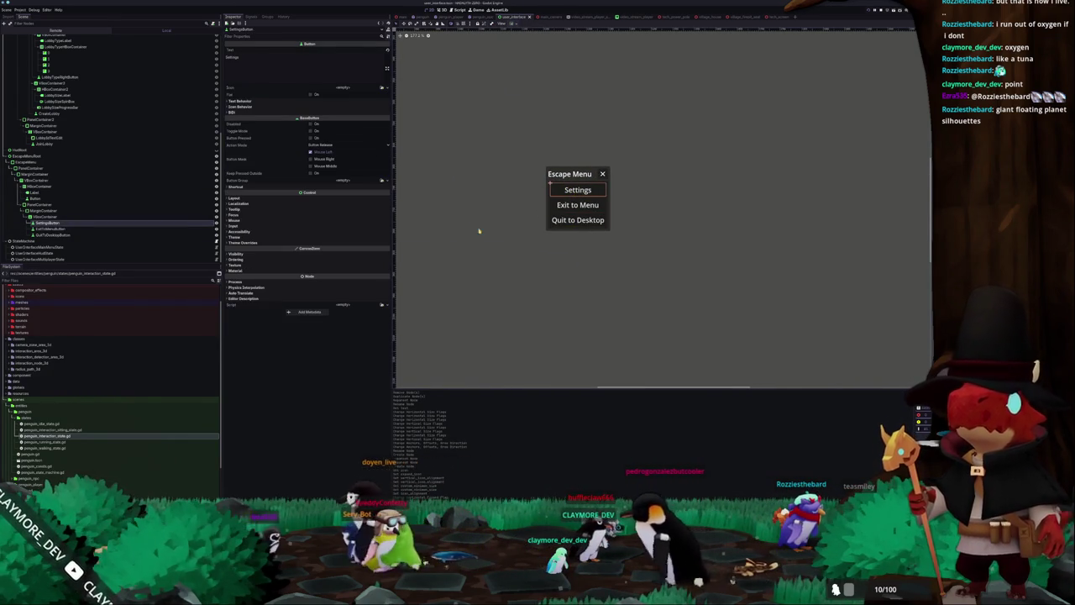
pyautogui.click(12, 156)
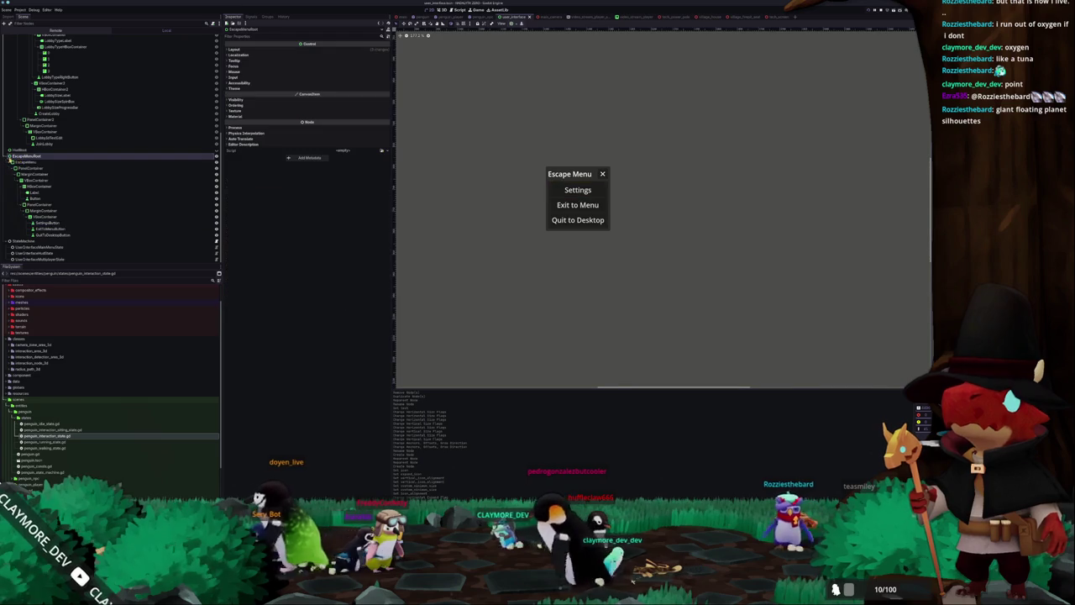
pyautogui.click(29, 168)
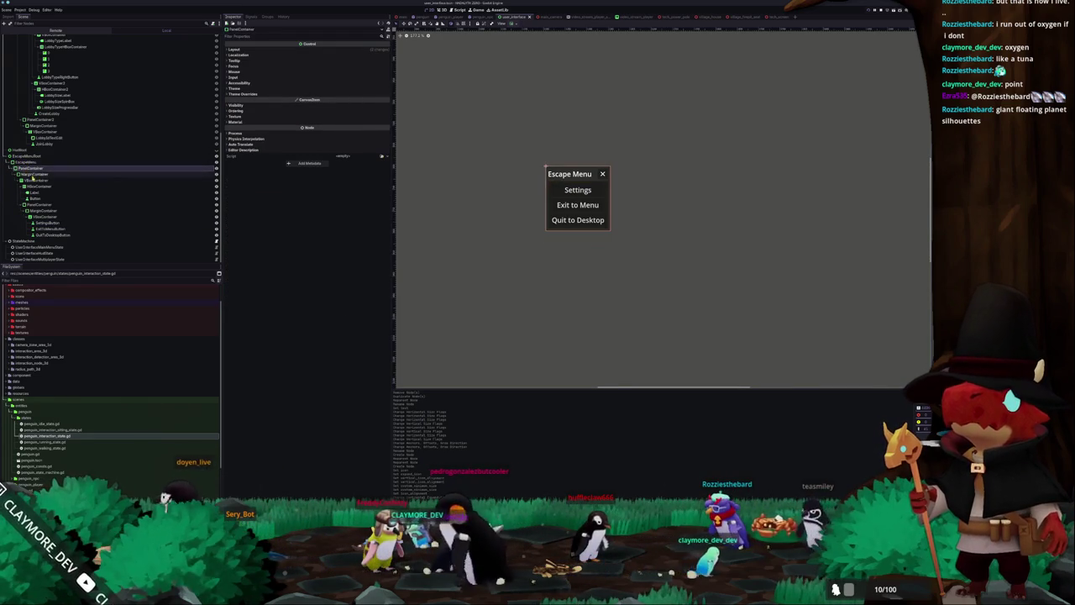
pyautogui.click(37, 198)
pyautogui.click(47, 235)
pyautogui.click(50, 229)
pyautogui.click(51, 222)
pyautogui.scroll(-5, 475, 226)
pyautogui.moveTo(476, 226); pyautogui.dragTo(581, 231)
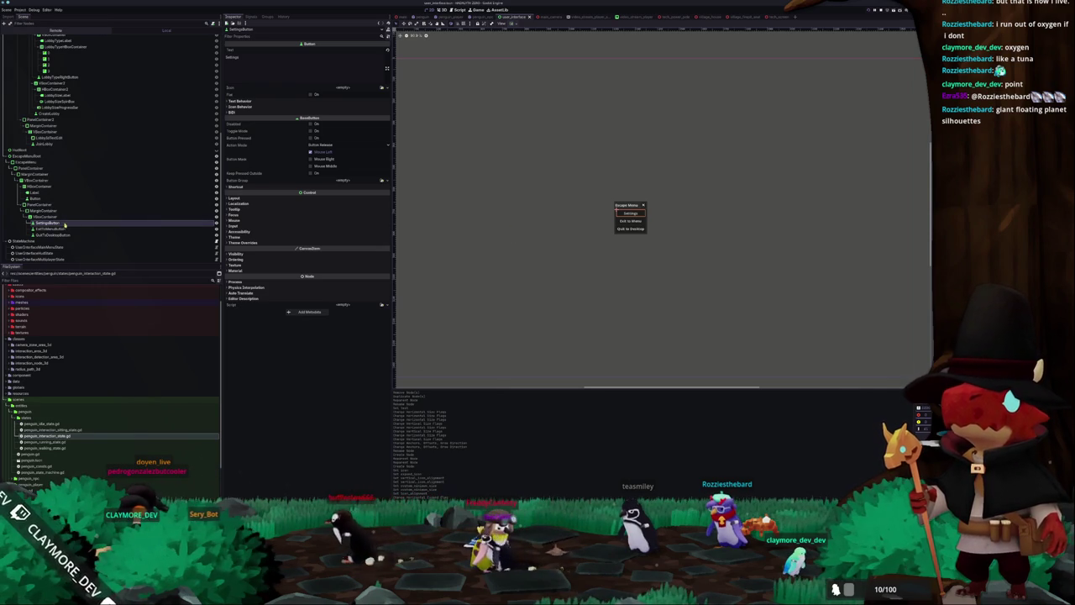
pyautogui.scroll(-3, 30, 418)
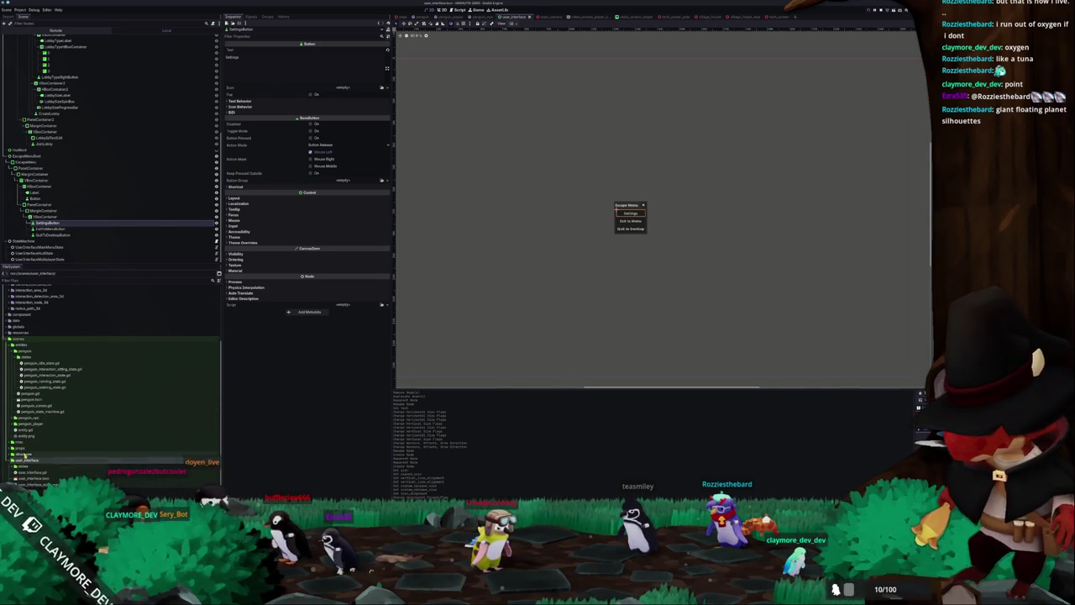
# Create a new script user_interface_escape_menu_state.gd inside the user_interface/states folder.
pyautogui.click(32, 460)
pyautogui.click(36, 403)
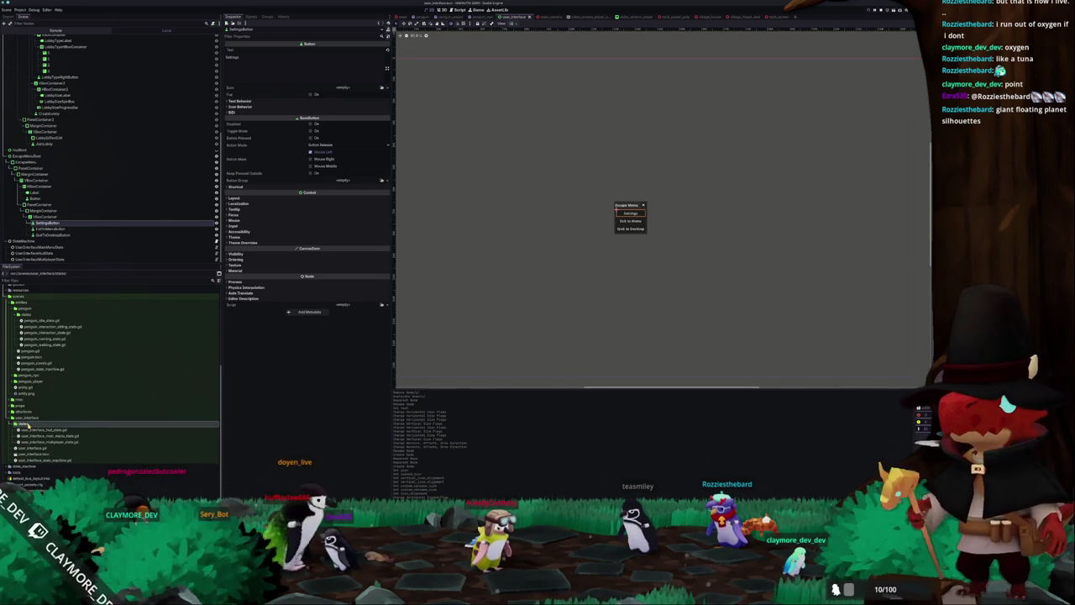
pyautogui.click(104, 438)
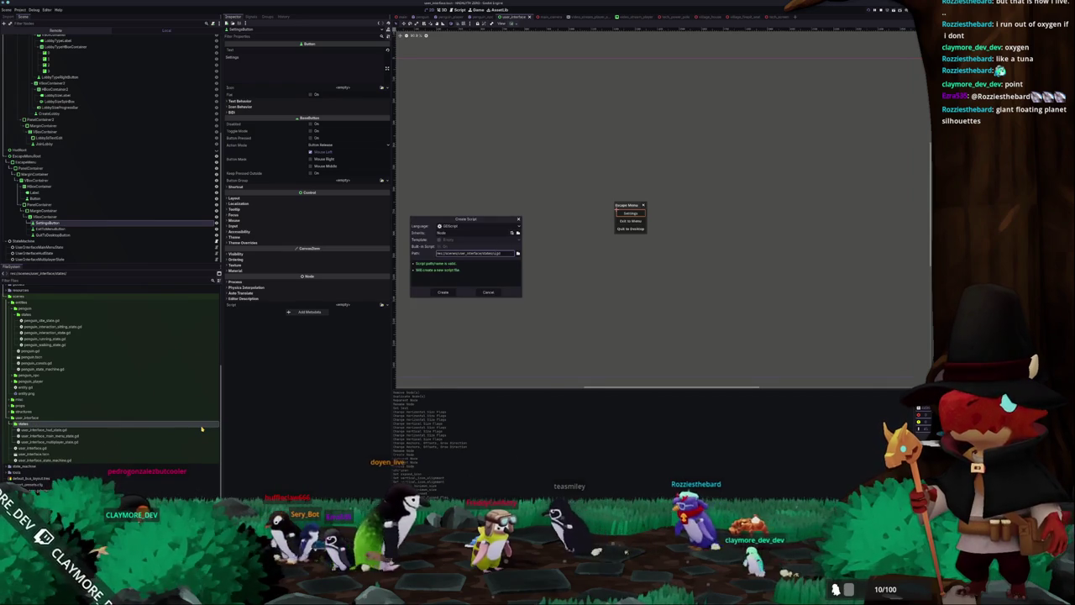
pyautogui.press('Home')
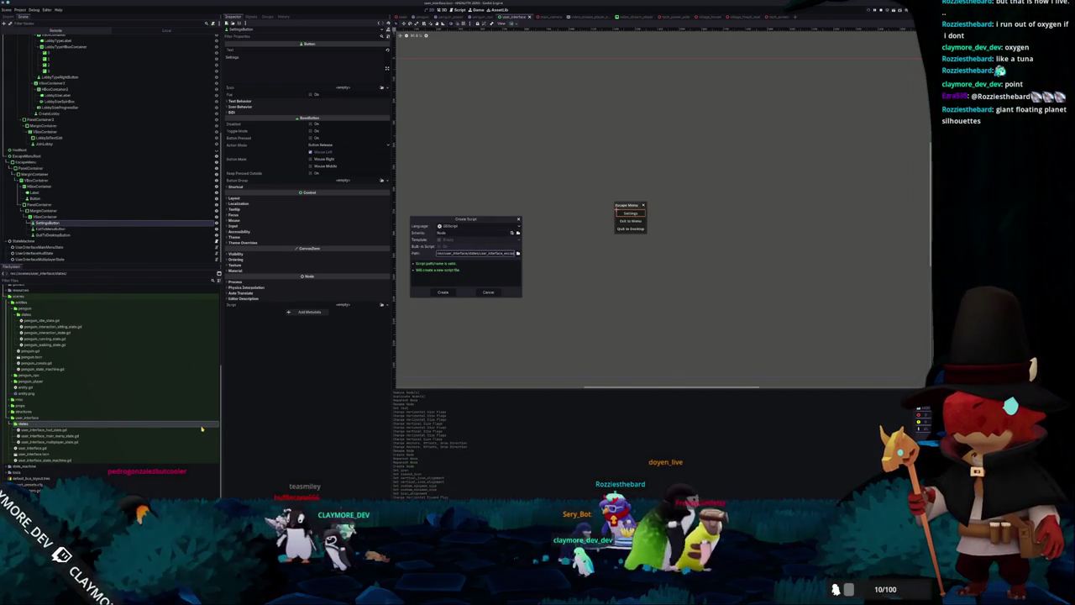
pyautogui.press('End')
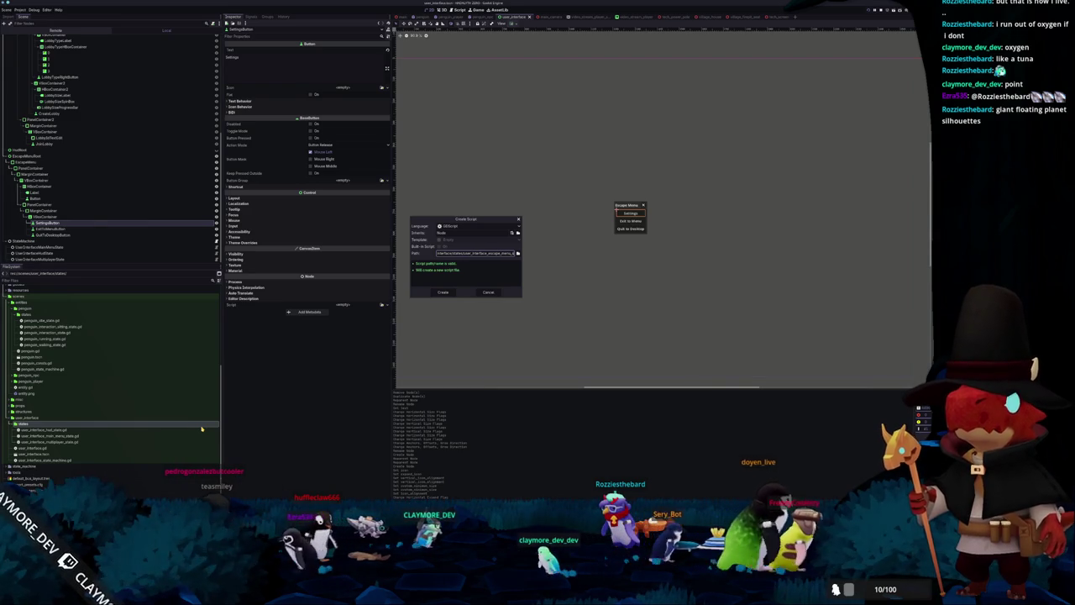
pyautogui.press('Return')
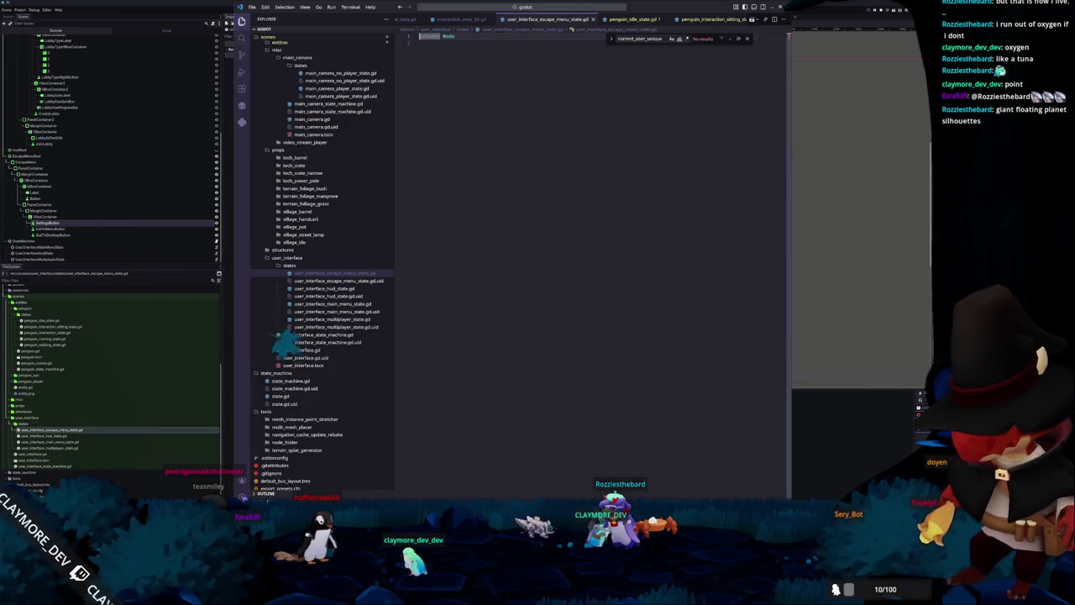
# Add class_name UserInterfaceEscapeMenuState and change the base class from Node to State.
pyautogui.write('cl')
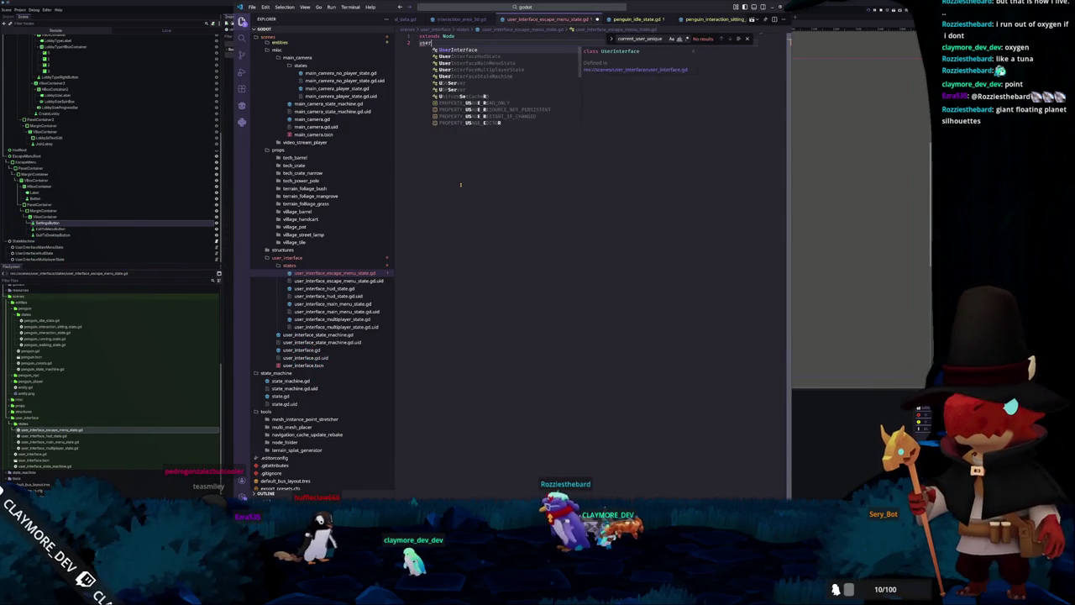
pyautogui.write('ass_')
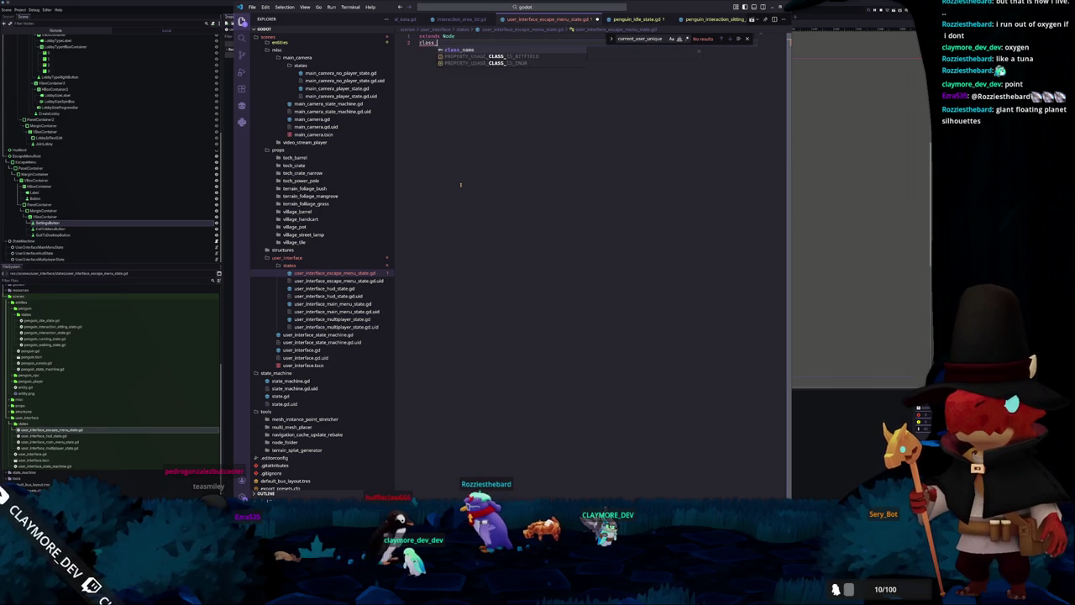
pyautogui.write('name UserInterfaceEscapeMenu')
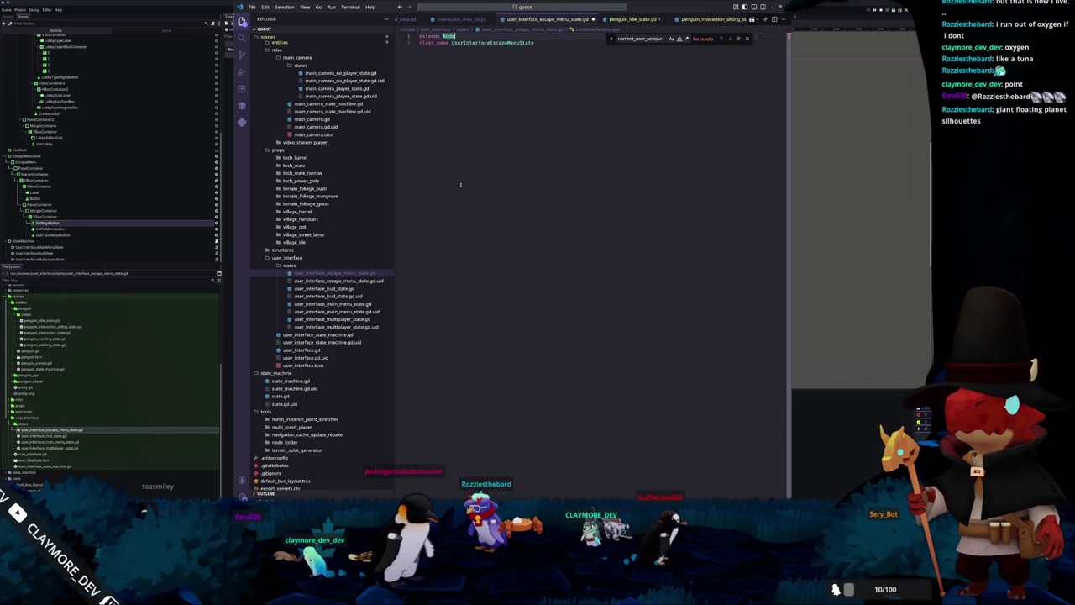
pyautogui.write('State')
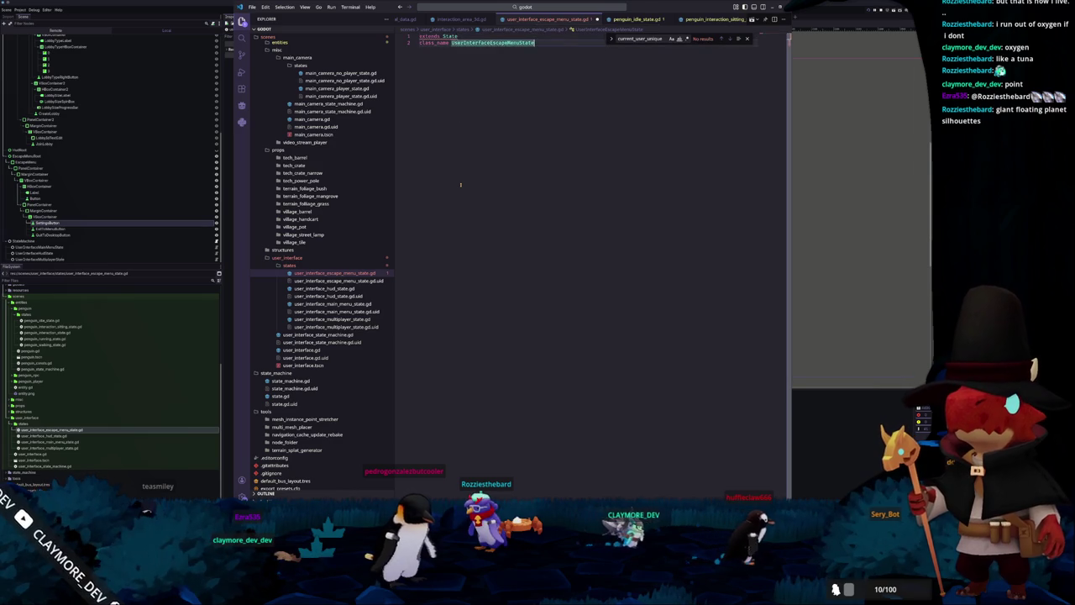
pyautogui.press('Down')
pyautogui.press('End')
pyautogui.press('Return')
pyautogui.press('Return')
# Stub the enter_state and exit_state functions with pass.
pyautogui.write('func _')
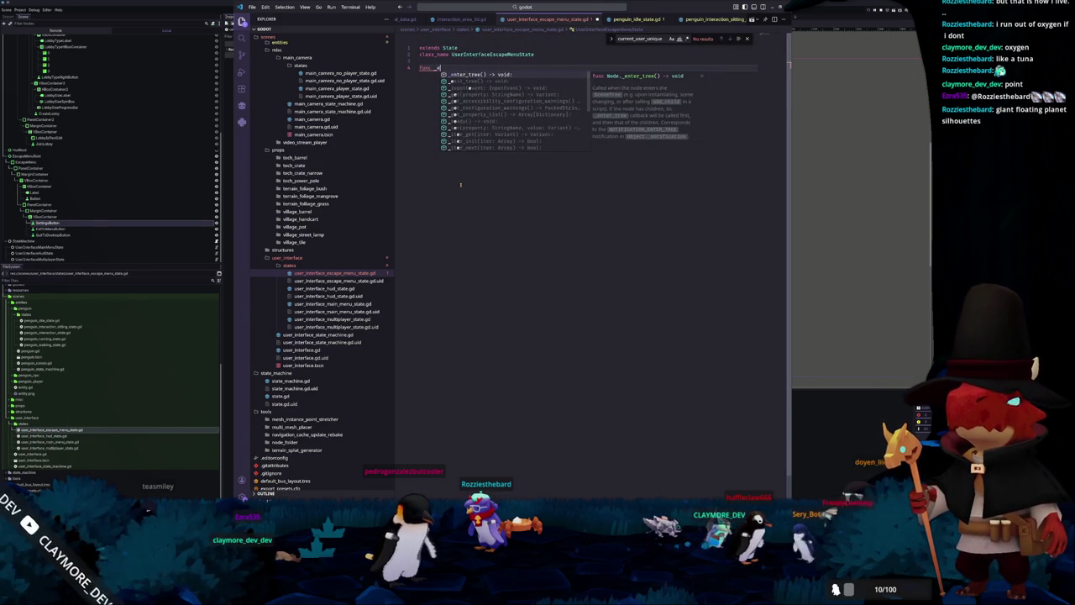
pyautogui.press('BackSpace')
pyautogui.write('enter')
pyautogui.press('Return')
pyautogui.press('Return')
pyautogui.write('pass')
pyautogui.press('Return')
pyautogui.press('Return')
pyautogui.write('func ex')
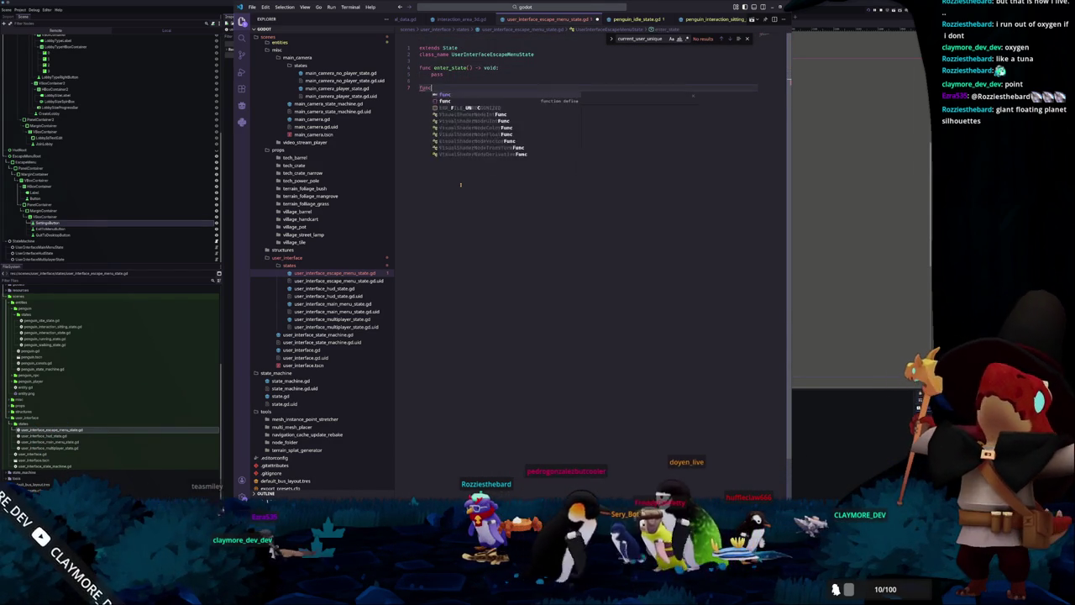
pyautogui.press('Return')
pyautogui.press('Return')
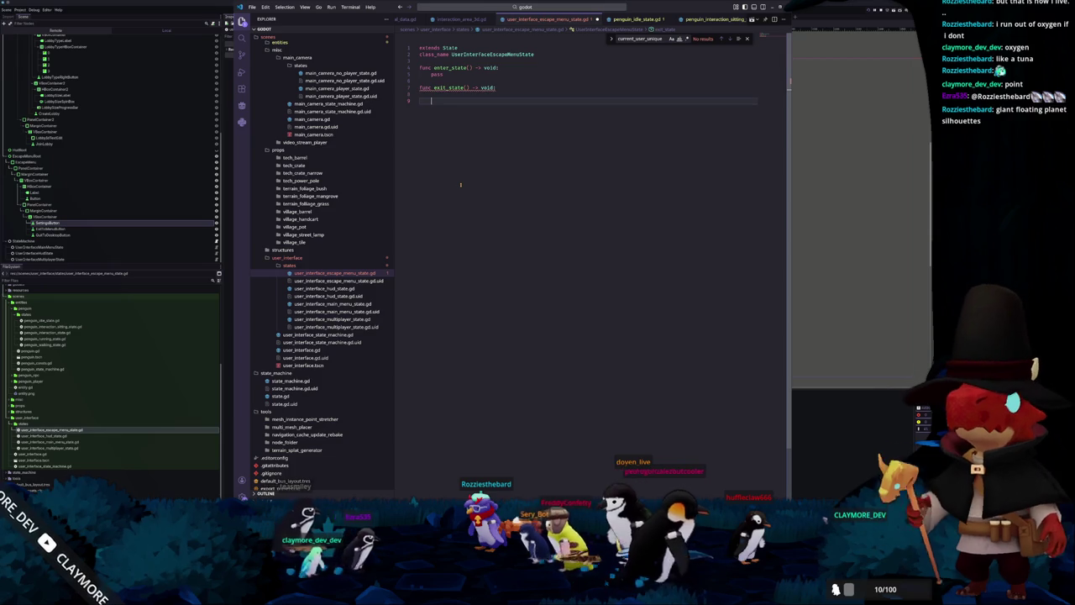
pyautogui.write('pass')
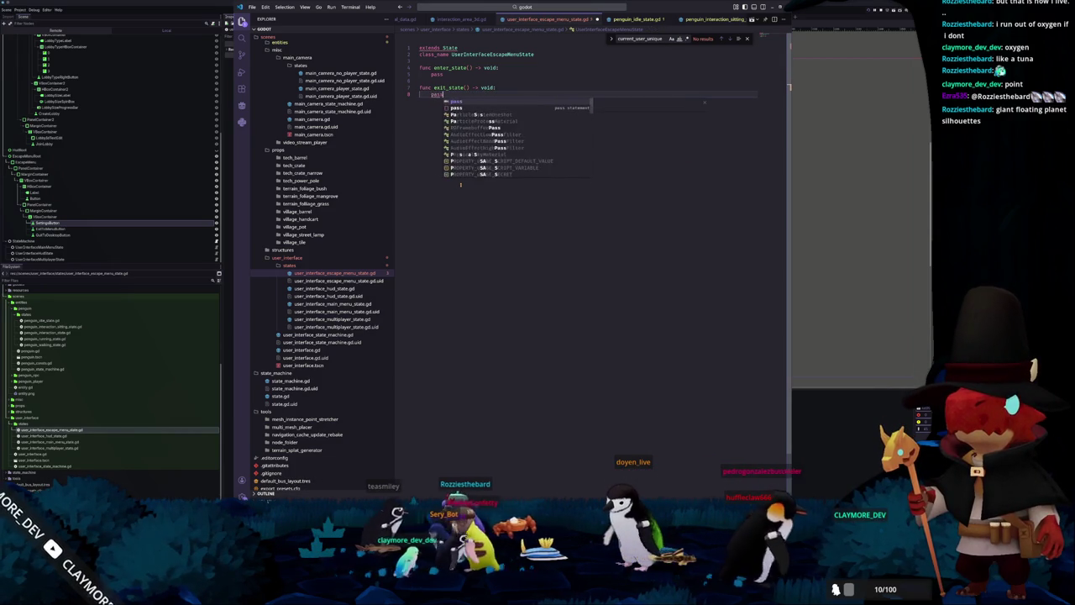
pyautogui.press('Return')
pyautogui.press('Return')
# Add a process_state(delta) stub, correcting its return type to void.
pyautogui.write('func ')
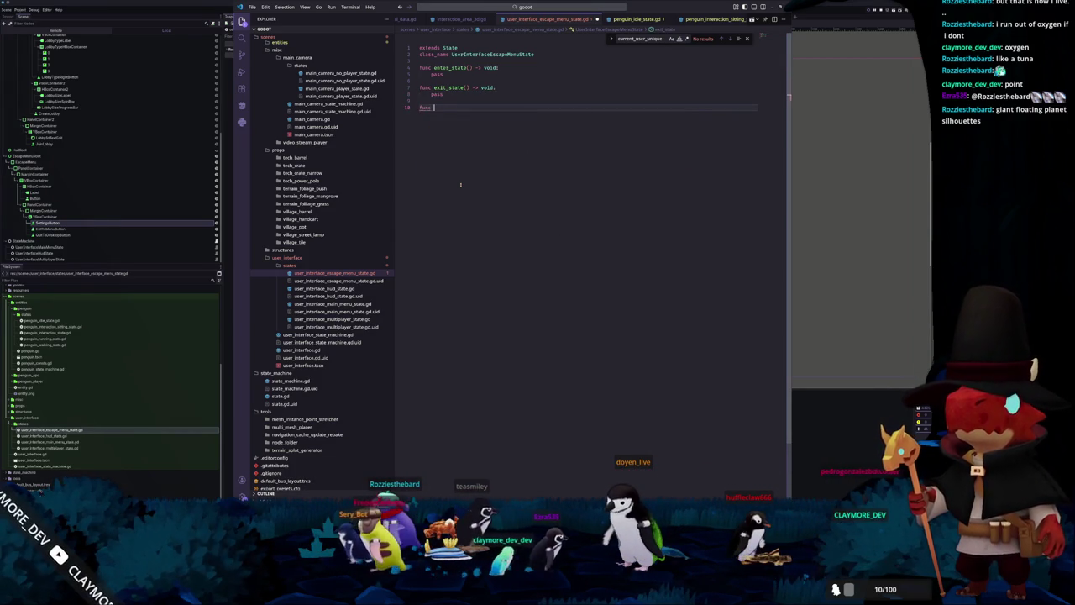
pyautogui.write('proc')
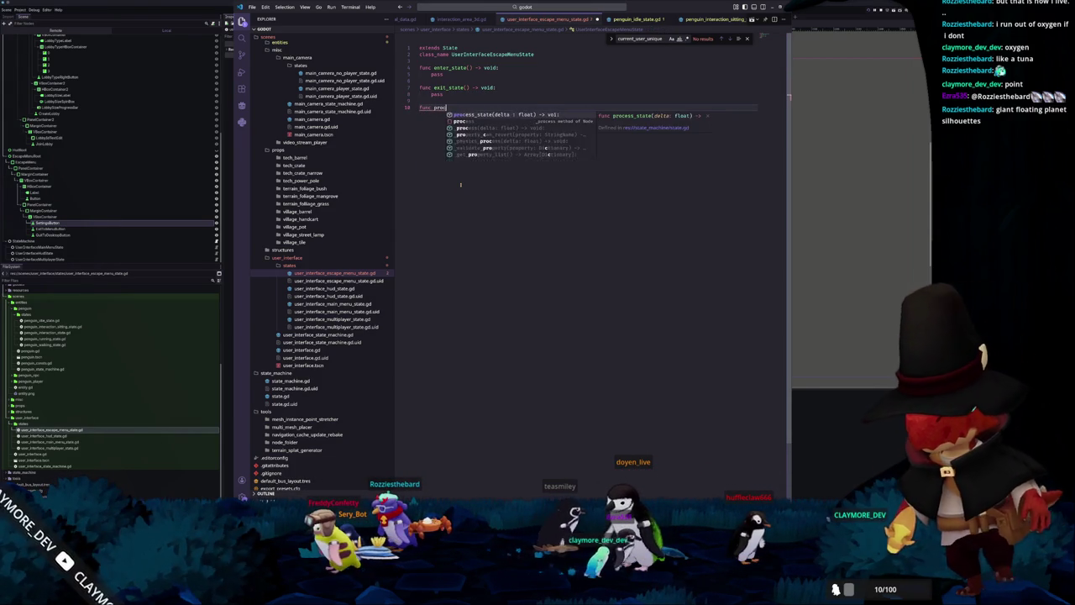
pyautogui.press('Return')
pyautogui.press('Return')
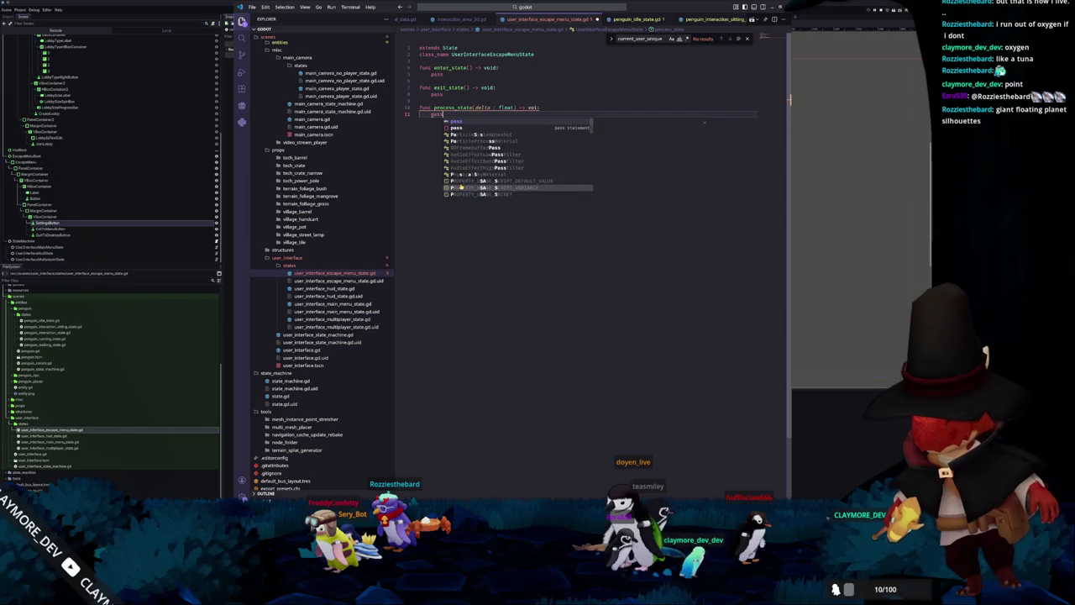
pyautogui.press('Up')
pyautogui.press('End')
pyautogui.press('Left')
pyautogui.hotkey('ctrl', 'shift', 'Left')
pyautogui.write('f')
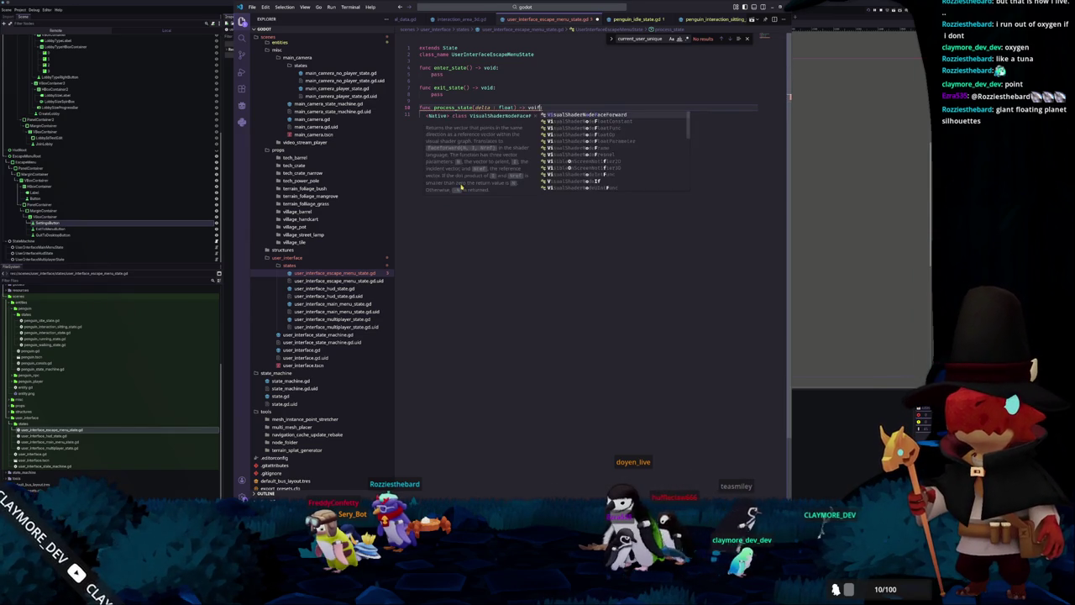
pyautogui.press('BackSpace')
pyautogui.write('d')
pyautogui.press('Escape')
pyautogui.press('Down')
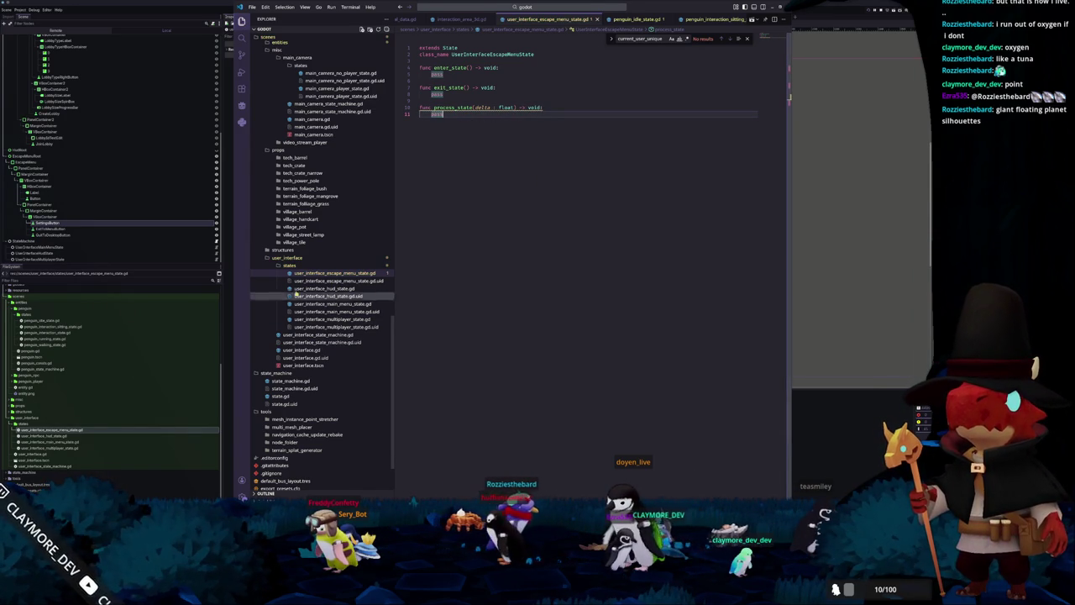
pyautogui.click(283, 396)
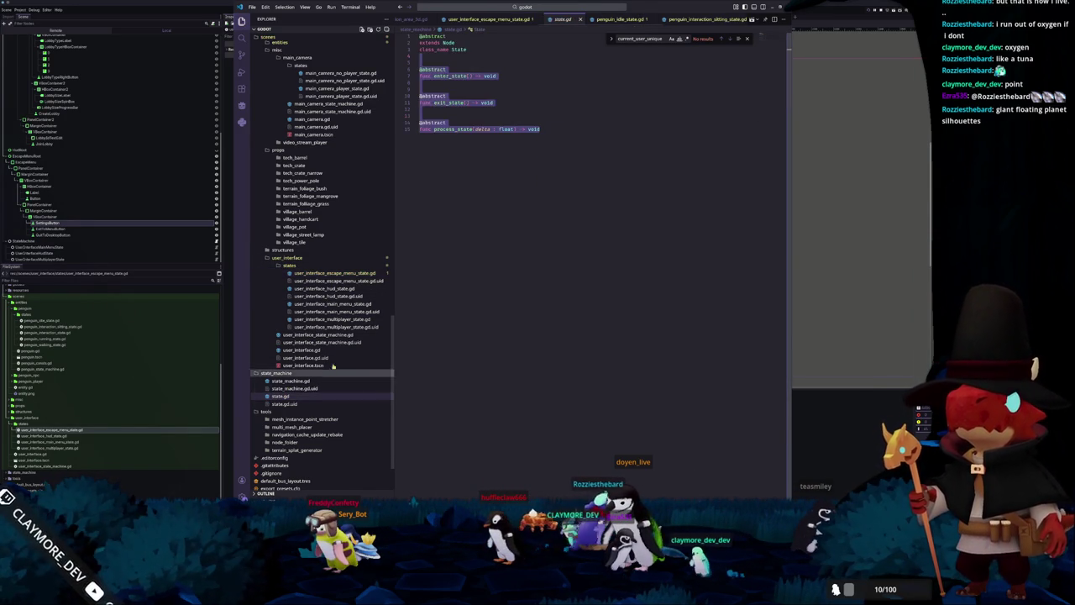
pyautogui.click(550, 131)
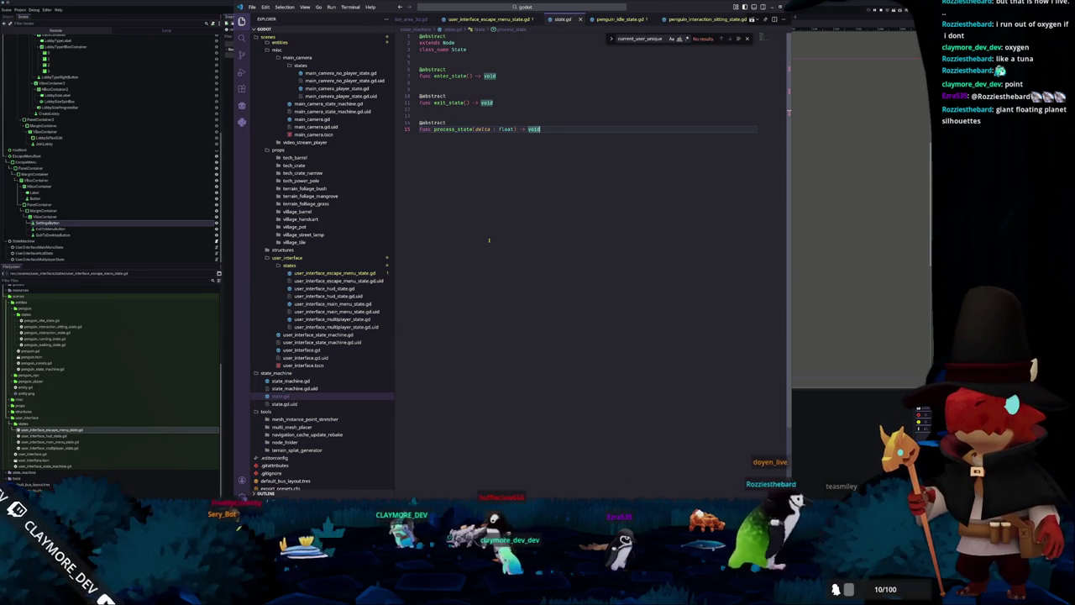
pyautogui.click(489, 18)
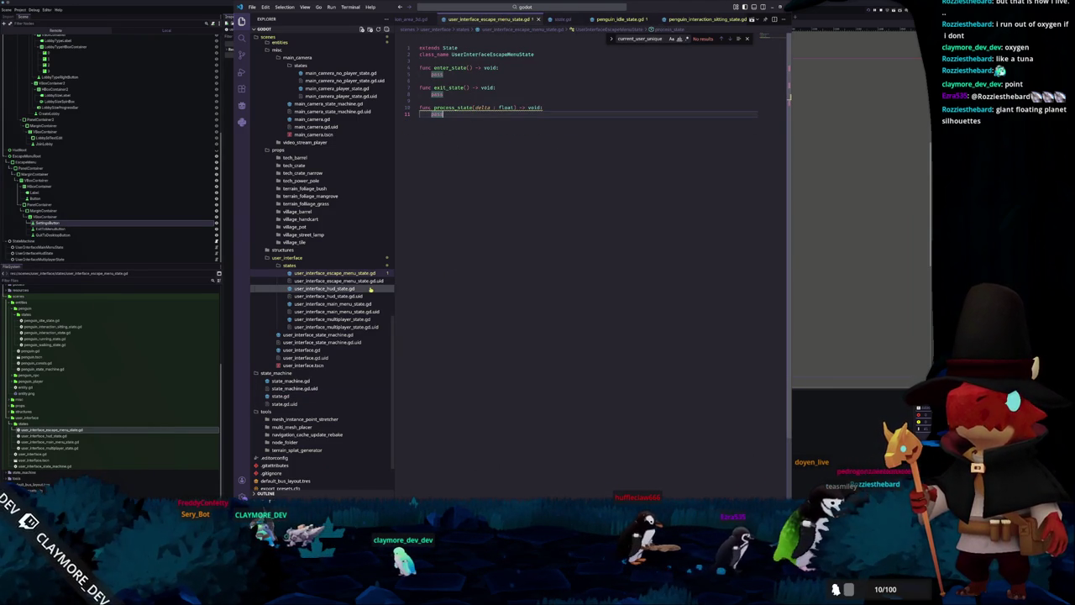
pyautogui.click(336, 319)
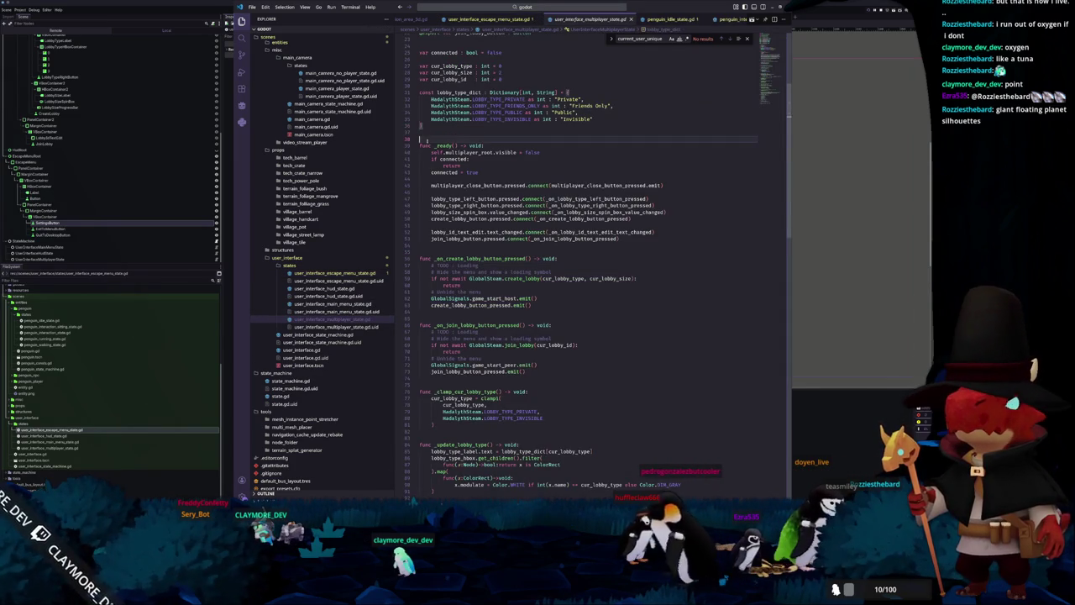
pyautogui.scroll(9, 451, 128)
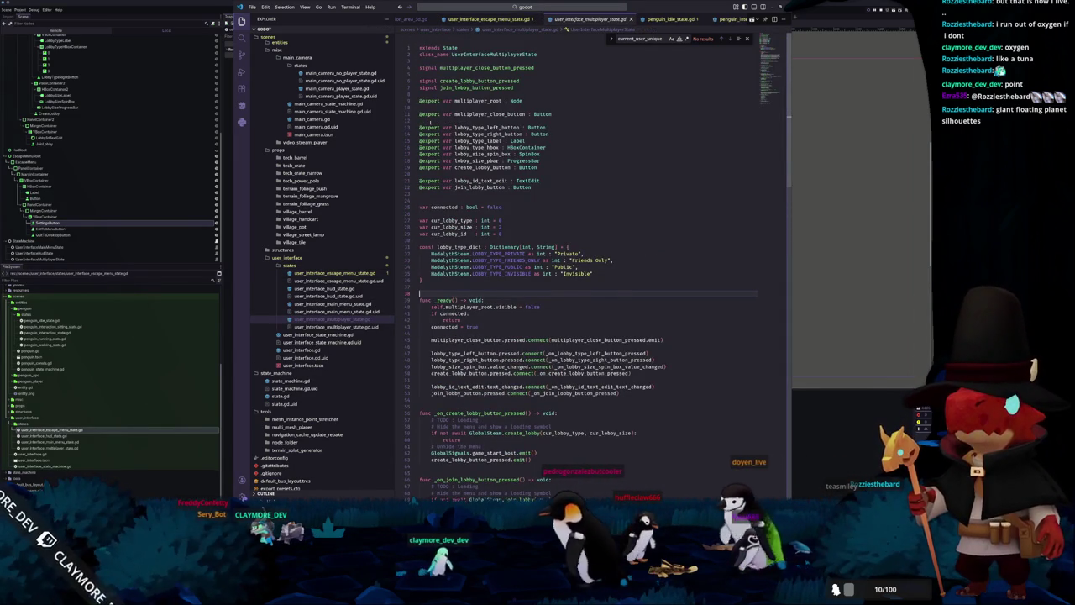
# Select the multiplayer state script's code from _ready onward.
pyautogui.scroll(-3, 467, 178)
pyautogui.moveTo(420, 228)
pyautogui.mouseDown()
pyautogui.moveTo(542, 296)
pyautogui.moveTo(551, 410)
pyautogui.mouseUp()
pyautogui.scroll(5, 529, 166)
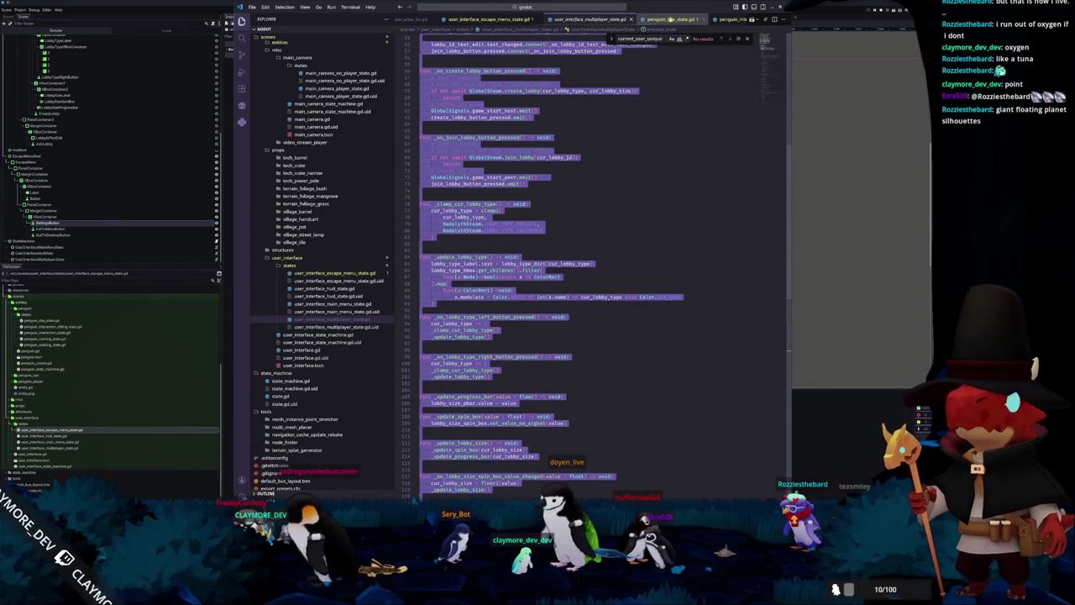
# Paste it over the escape menu script body and delete the lobby callback functions.
pyautogui.click(487, 18)
pyautogui.hotkey('shift', 'Up')
pyautogui.hotkey('ctrl', 'v')
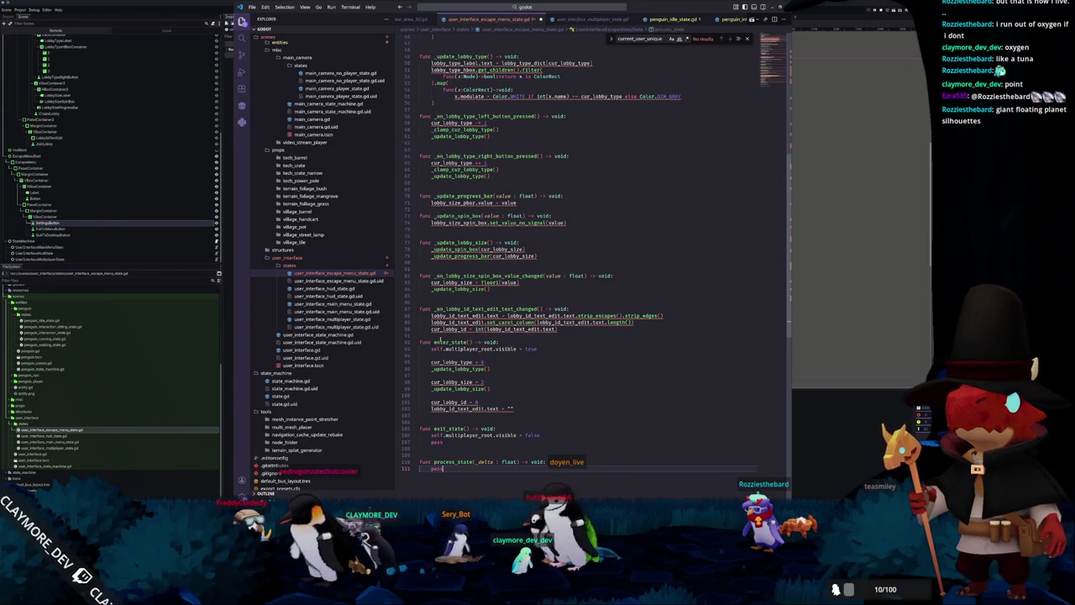
pyautogui.moveTo(428, 342); pyautogui.dragTo(422, 181)
pyautogui.press('Delete')
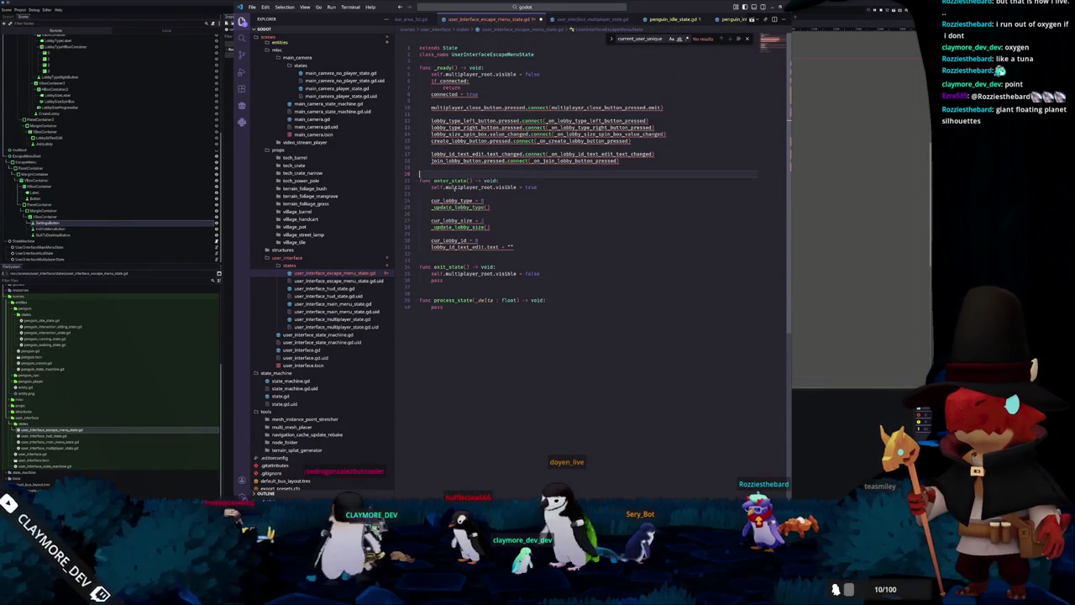
# Remove the lobby value resets from enter_state and the leftover pass from exit_state.
pyautogui.click(440, 254)
pyautogui.hotkey('shift', 'Up')
pyautogui.hotkey('shift', 'Up')
pyautogui.hotkey('shift', 'Up')
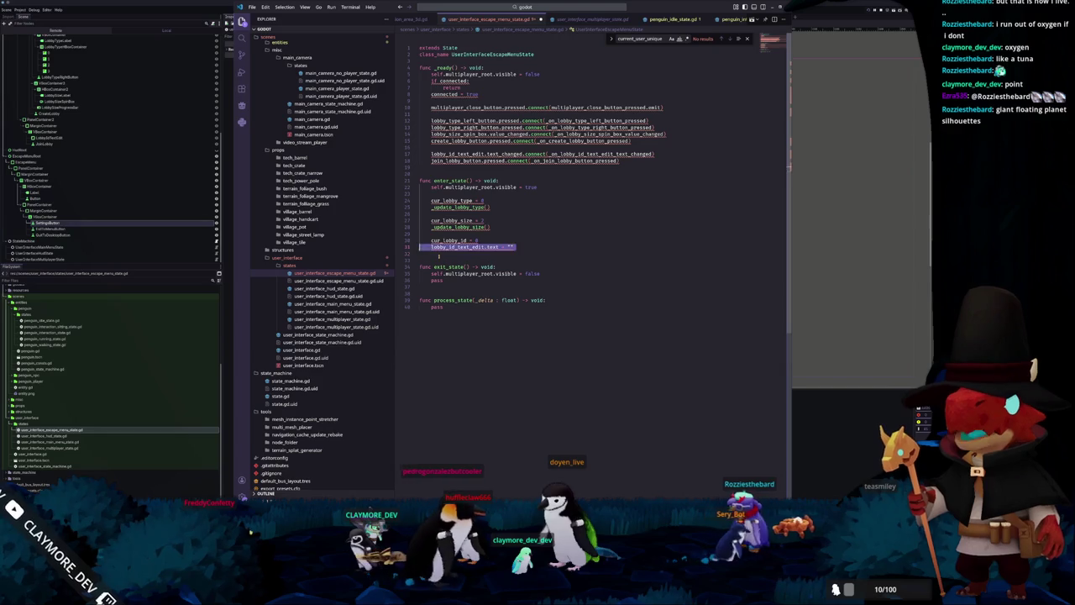
pyautogui.press('Delete')
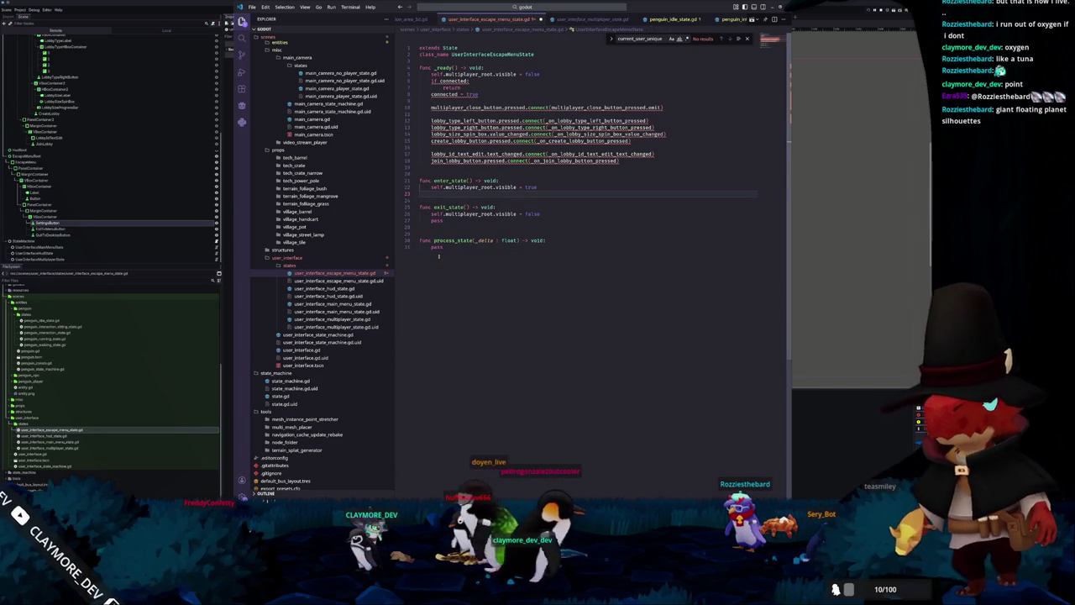
pyautogui.press('Down')
pyautogui.press('Down')
pyautogui.hotkey('ctrl', 'shift', 'k')
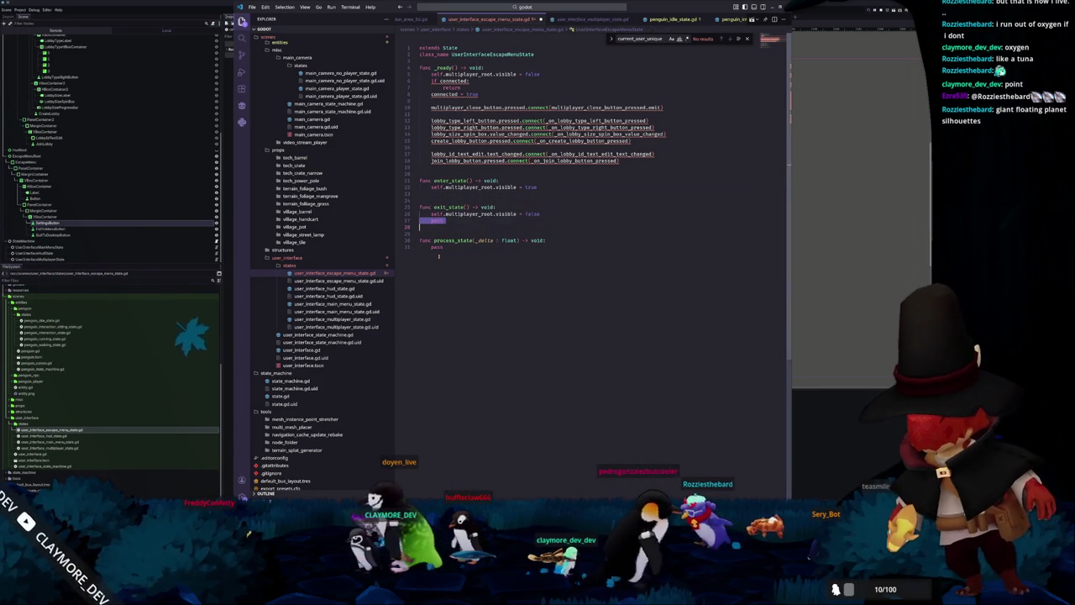
# Rename multiplayer_root to escape_root in exit_state and enter_state.
pyautogui.hotkey('ctrl', 'Right')
pyautogui.hotkey('ctrl', 'Right')
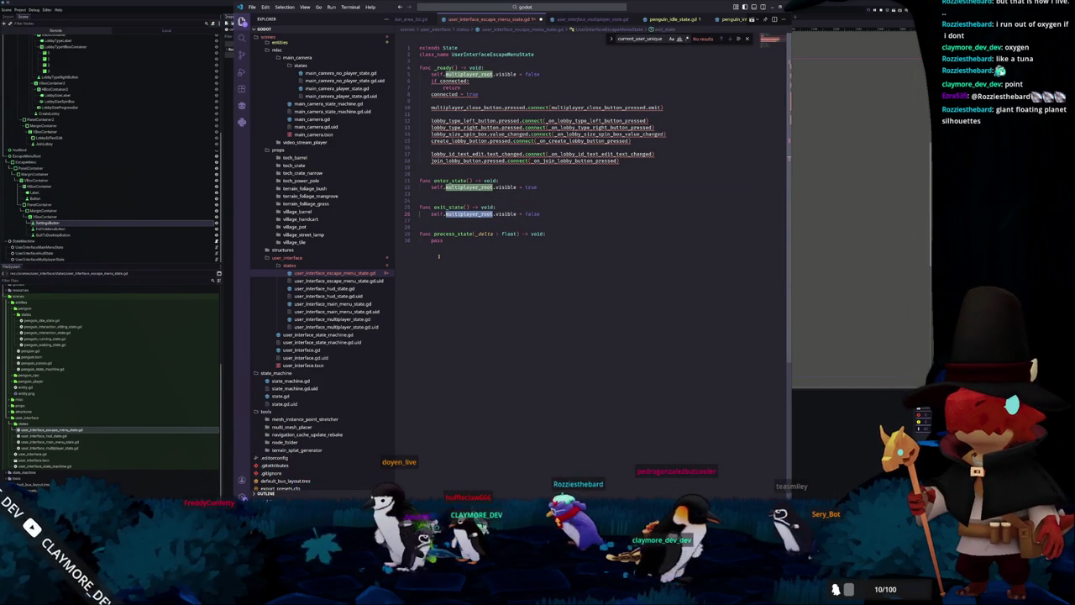
pyautogui.write('escape_ro')
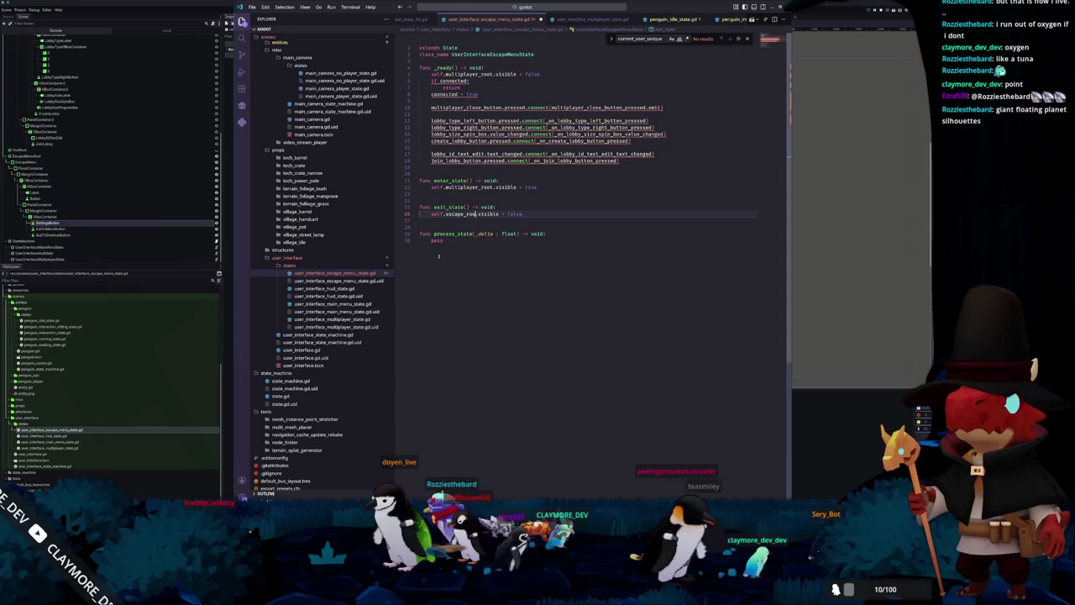
pyautogui.hotkey('ctrl', 'shift', 'Right')
pyautogui.write('escape_root')
pyautogui.press('Up')
pyautogui.press('Up')
pyautogui.press('Up')
pyautogui.press('Up')
pyautogui.press('Up')
pyautogui.press('Up')
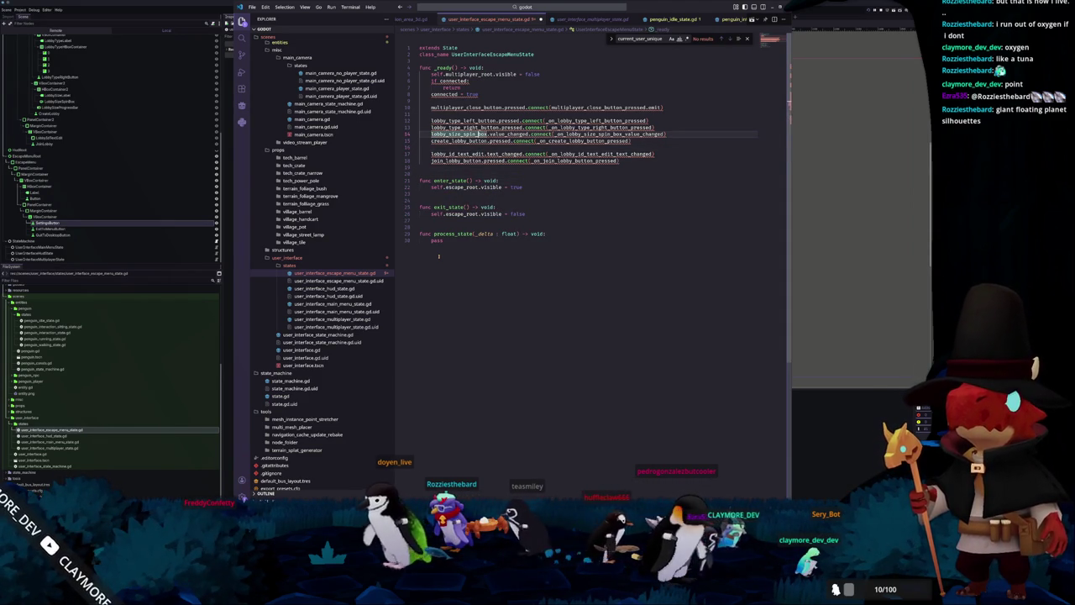
pyautogui.press('Up')
pyautogui.press('Up')
pyautogui.press('Up')
# Declare var connected : bool = false under class_name.
pyautogui.press('Return')
pyautogui.press('Return')
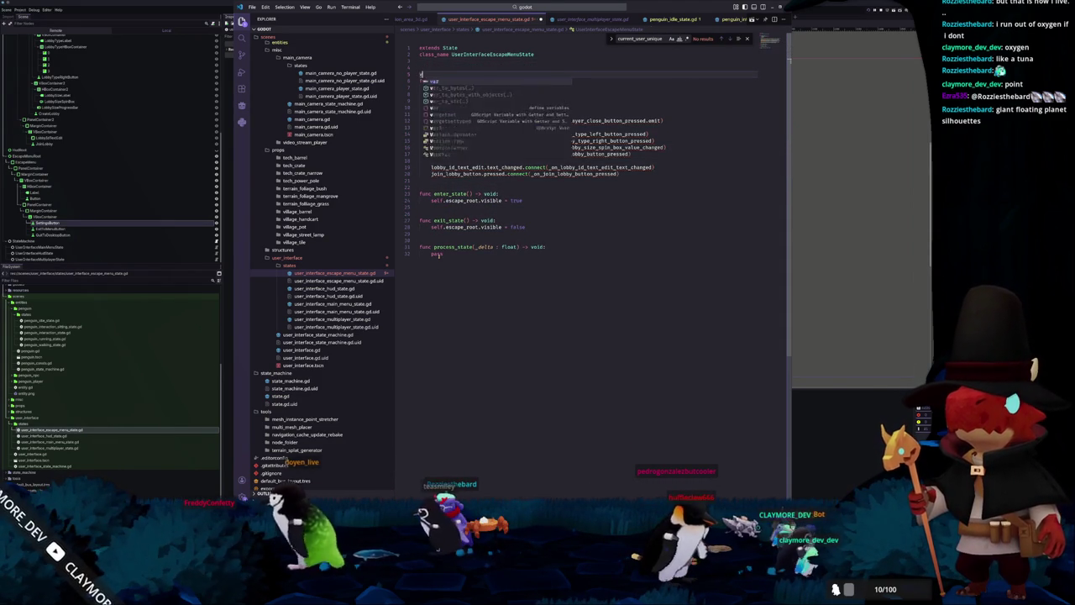
pyautogui.write('var connected')
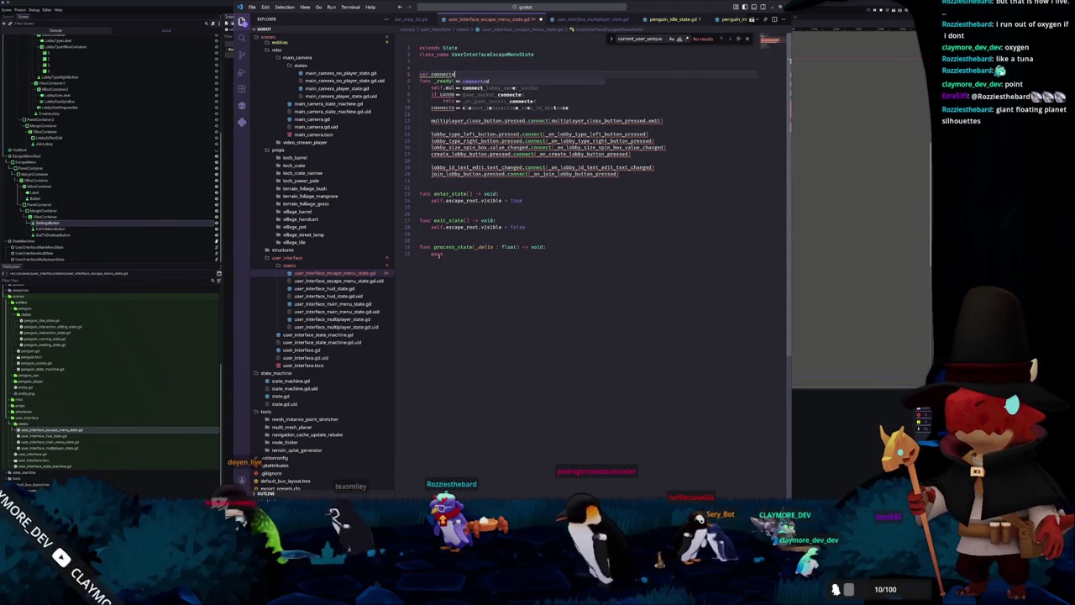
pyautogui.write(' : bool = false')
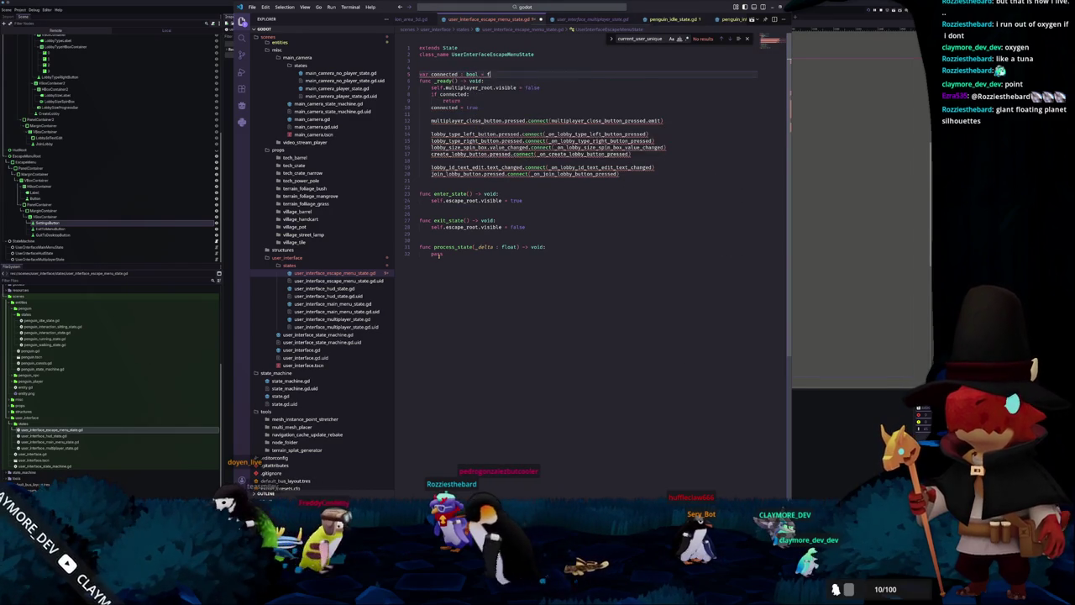
pyautogui.press('Escape')
pyautogui.press('Return')
pyautogui.press('Down')
pyautogui.press('Down')
pyautogui.press('Down')
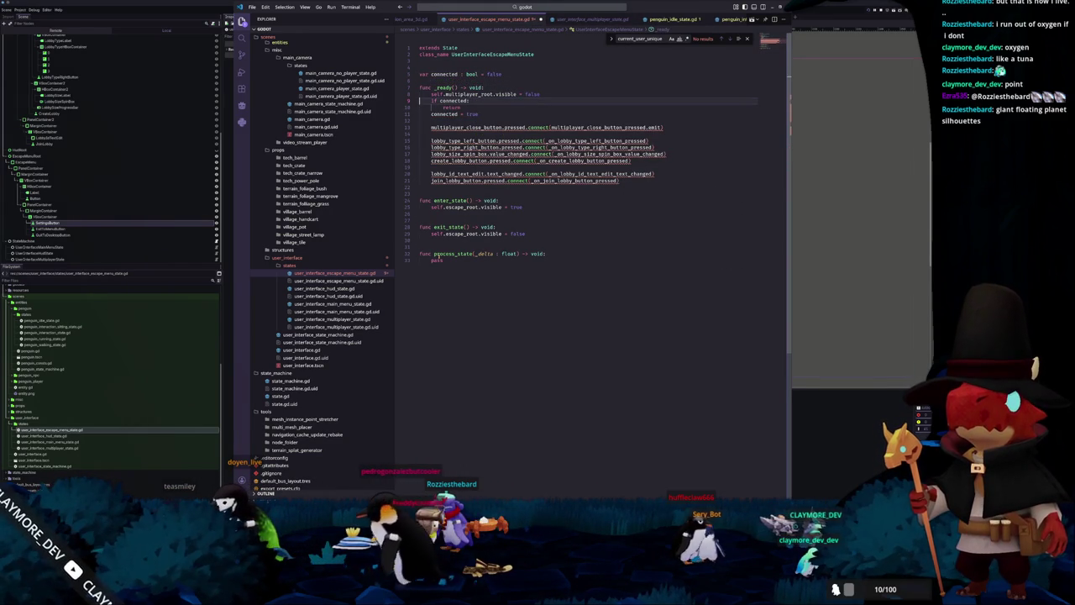
pyautogui.press('Up')
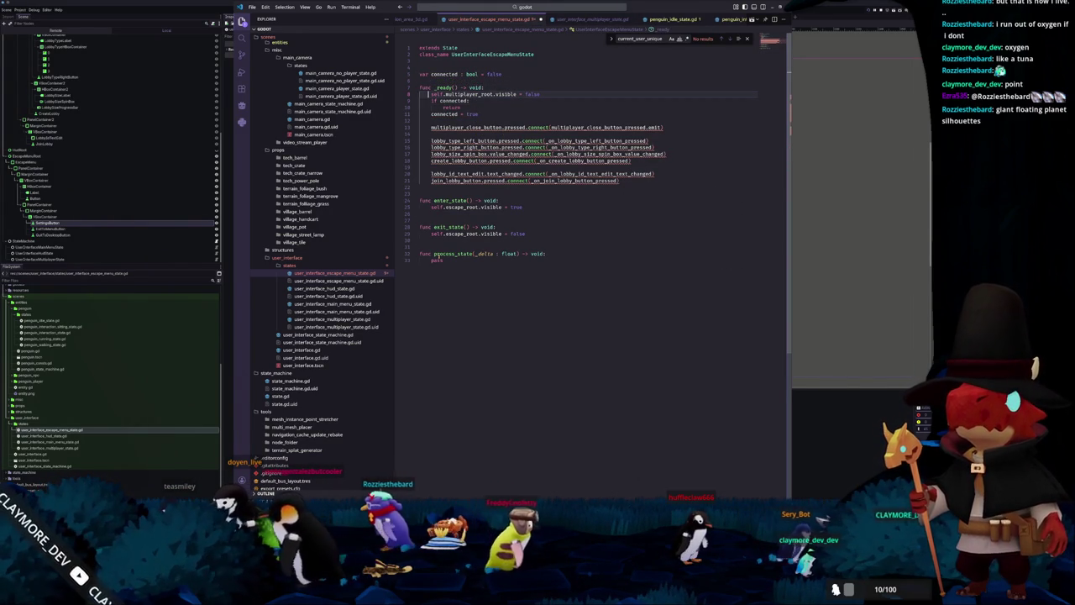
pyautogui.write('escape')
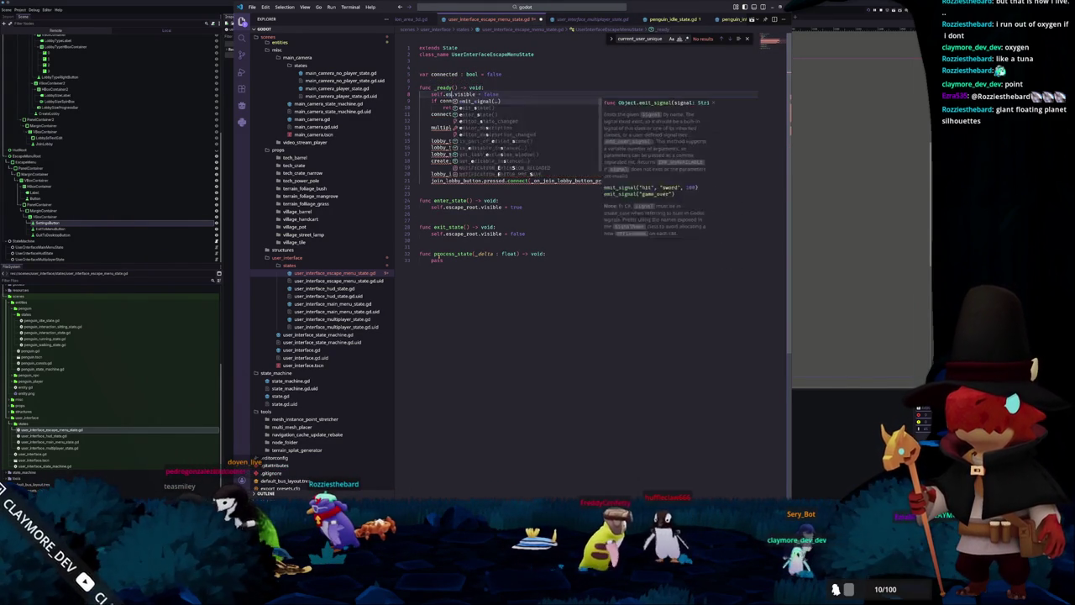
pyautogui.write('_root')
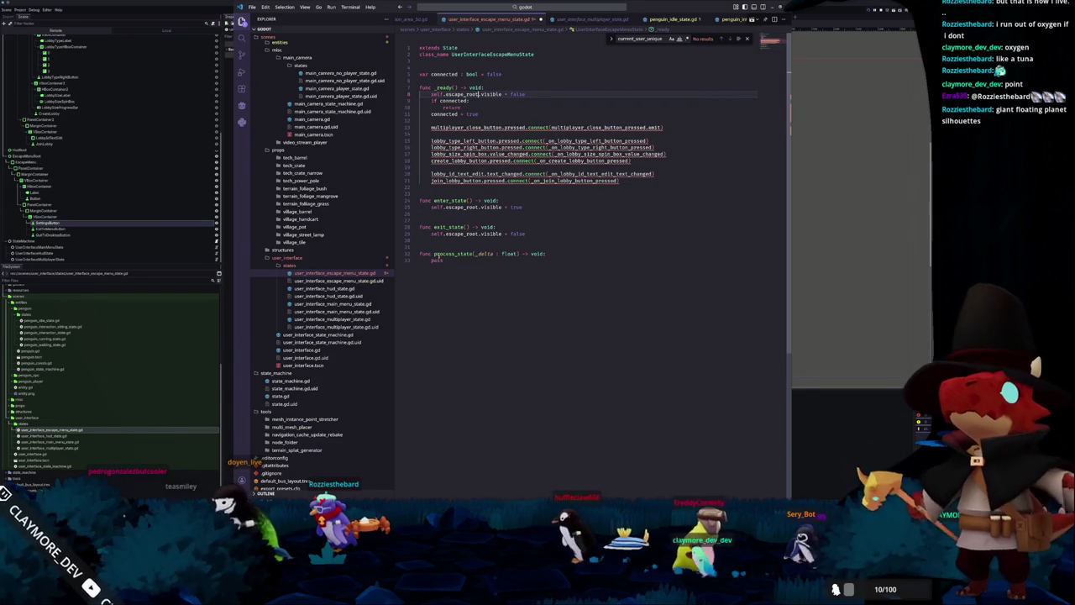
pyautogui.press('Up')
pyautogui.press('Up')
pyautogui.press('Up')
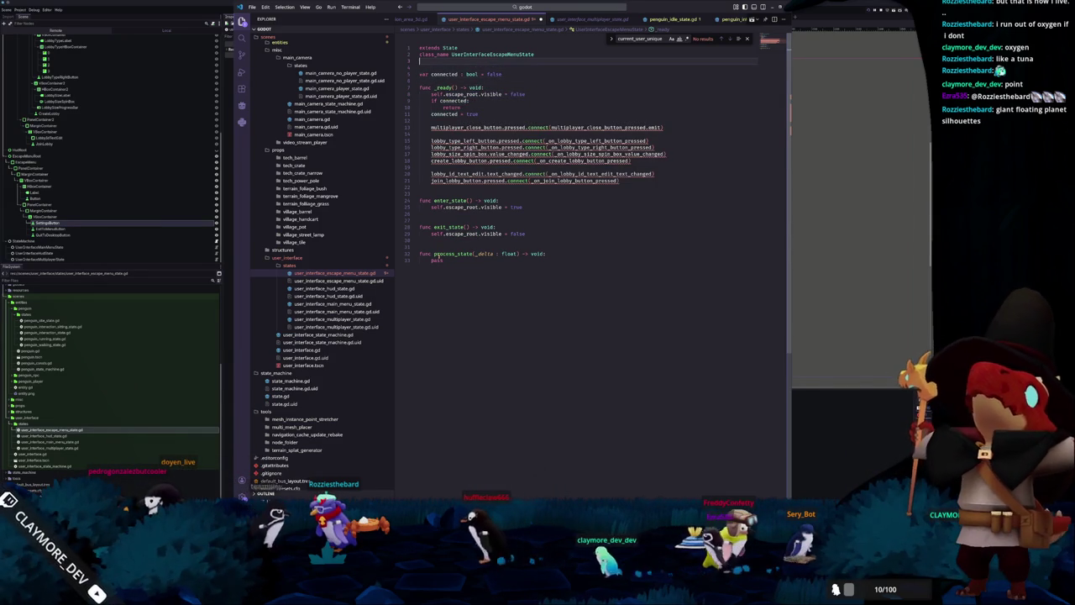
pyautogui.press('Return')
pyautogui.write('@export var escape_root : ')
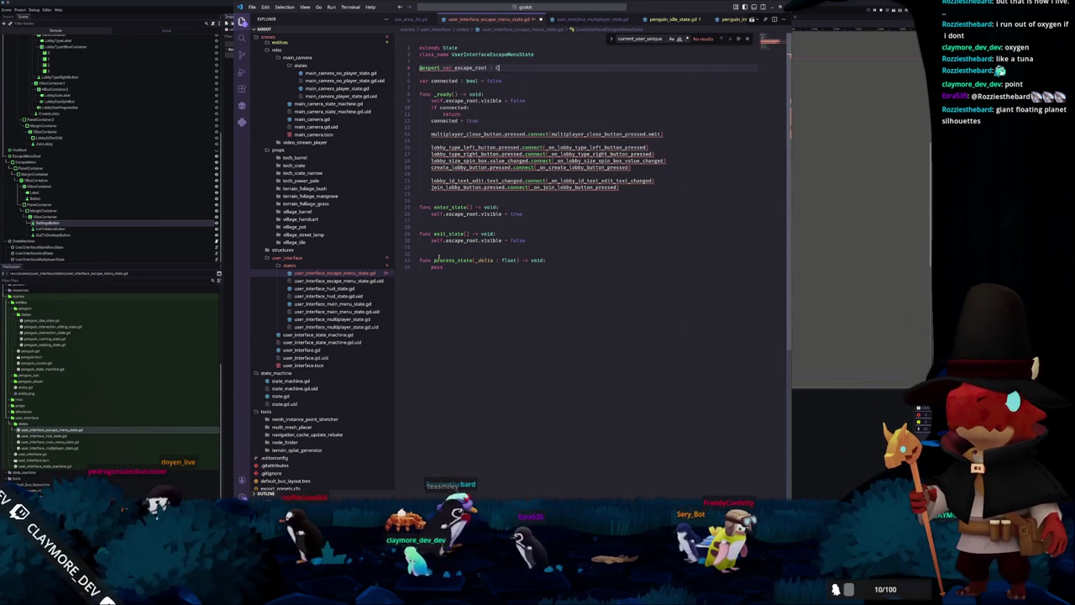
pyautogui.write('Control')
# Export Button variables for the close, settings, exit-to-menu and quit buttons.
pyautogui.press('Return')
pyautogui.press('Return')
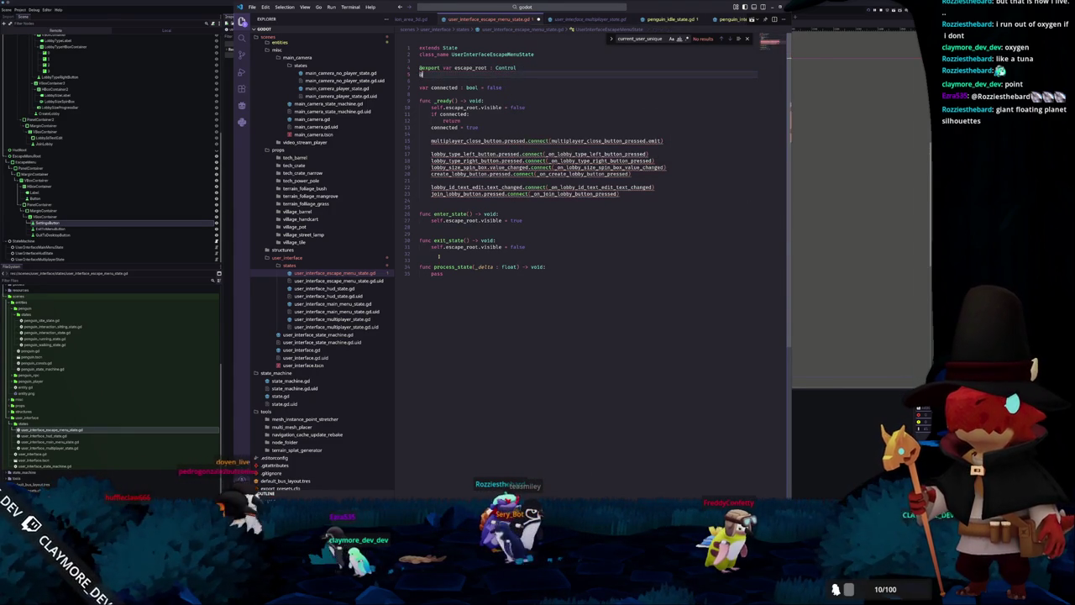
pyautogui.write('@export var e')
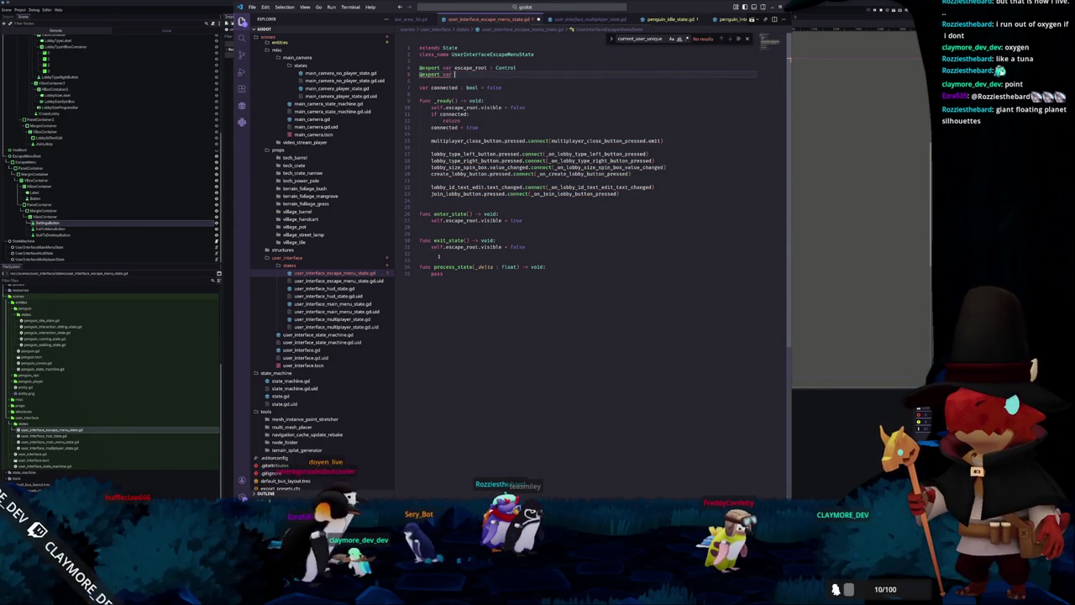
pyautogui.write('scape_close_button')
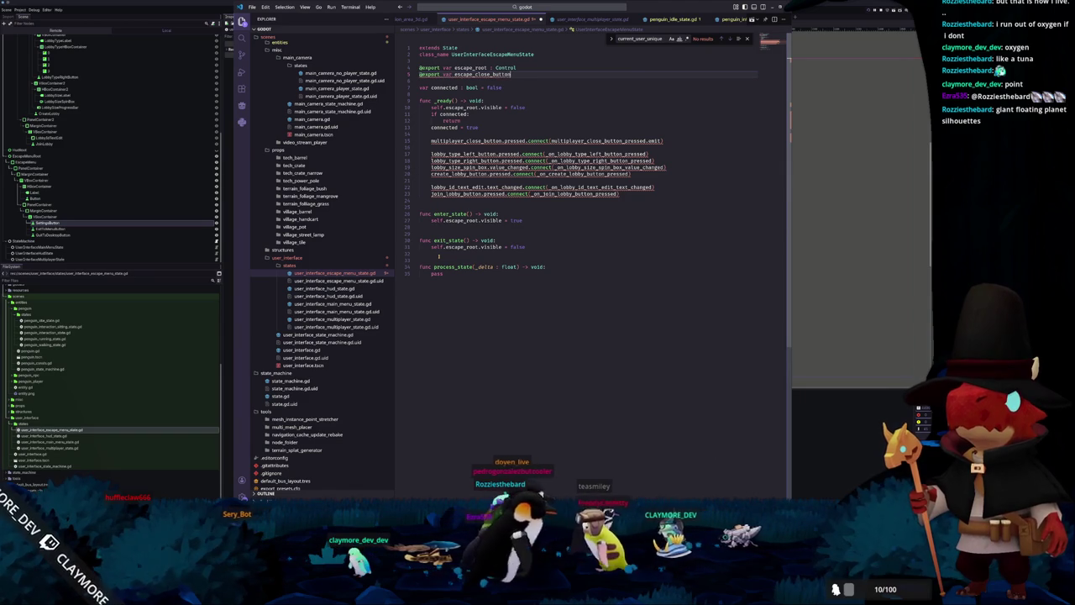
pyautogui.write(' : Button')
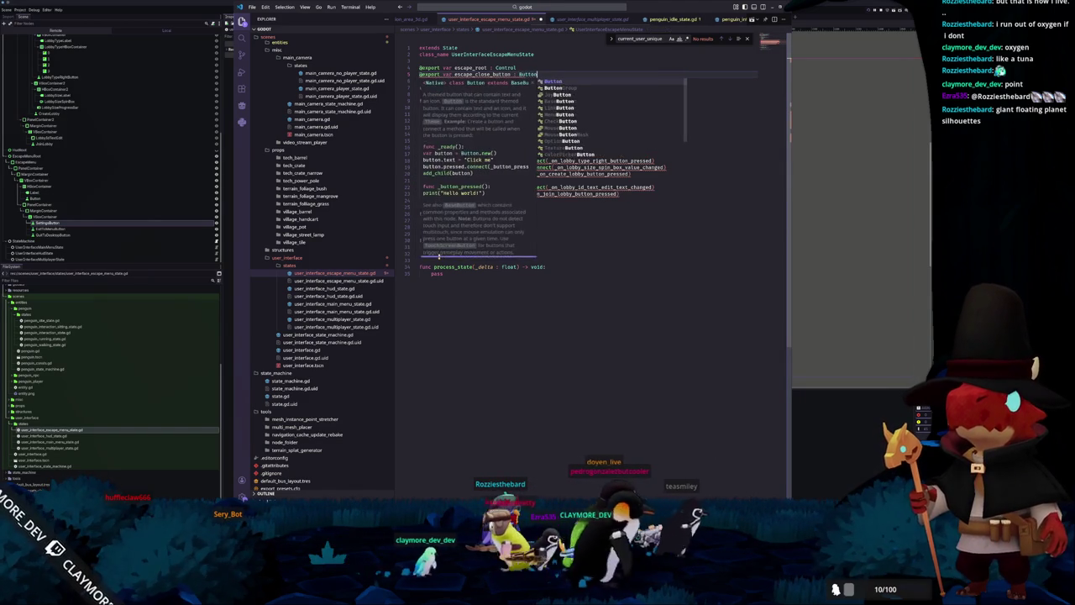
pyautogui.press('Return')
pyautogui.write('@export var ')
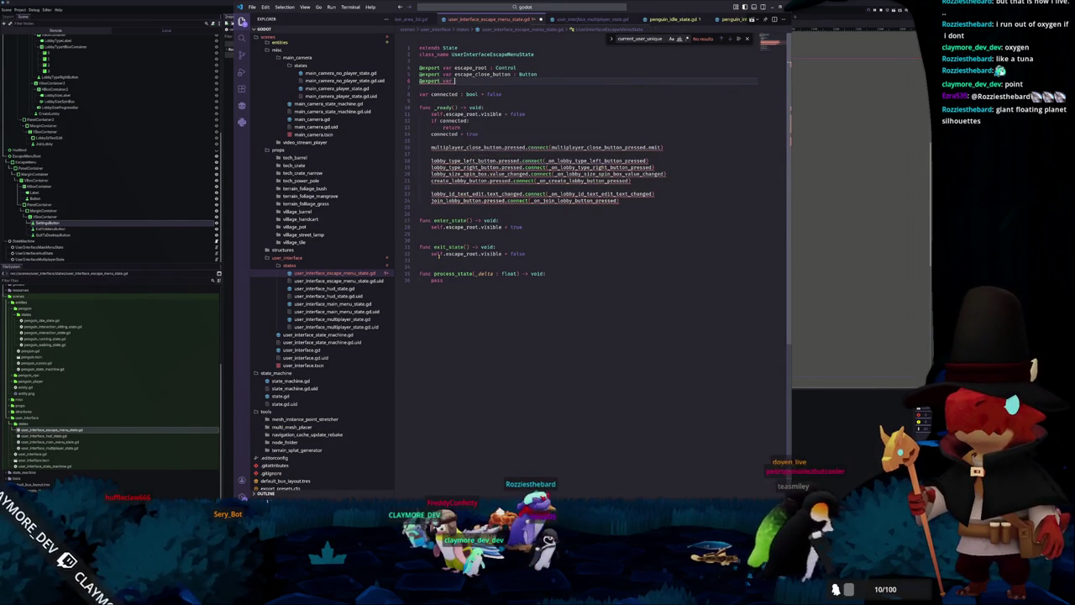
pyautogui.write('escape_settings_butt')
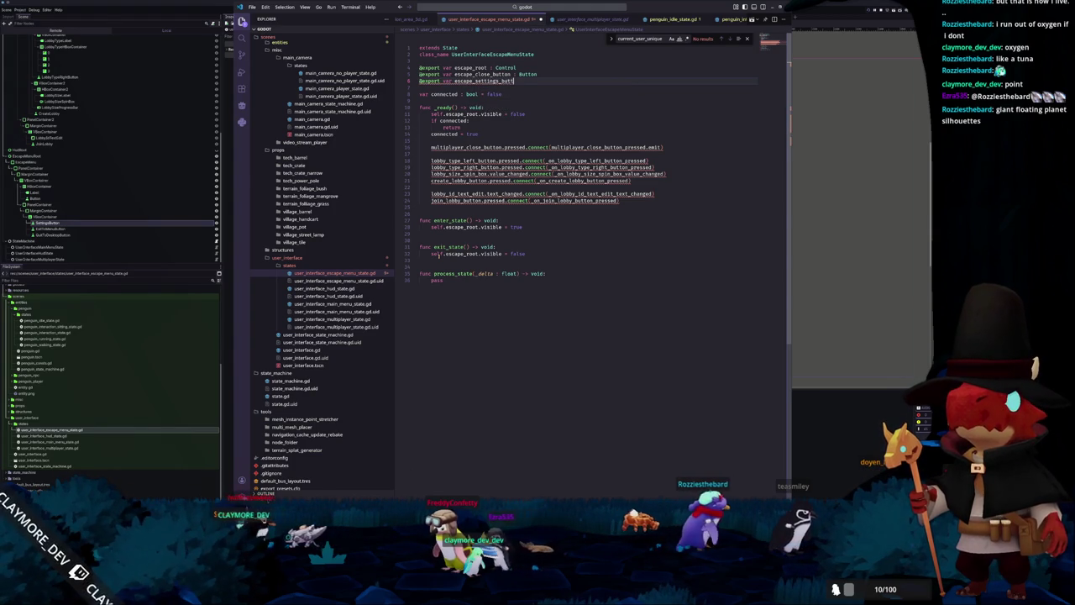
pyautogui.write('on : Esca')
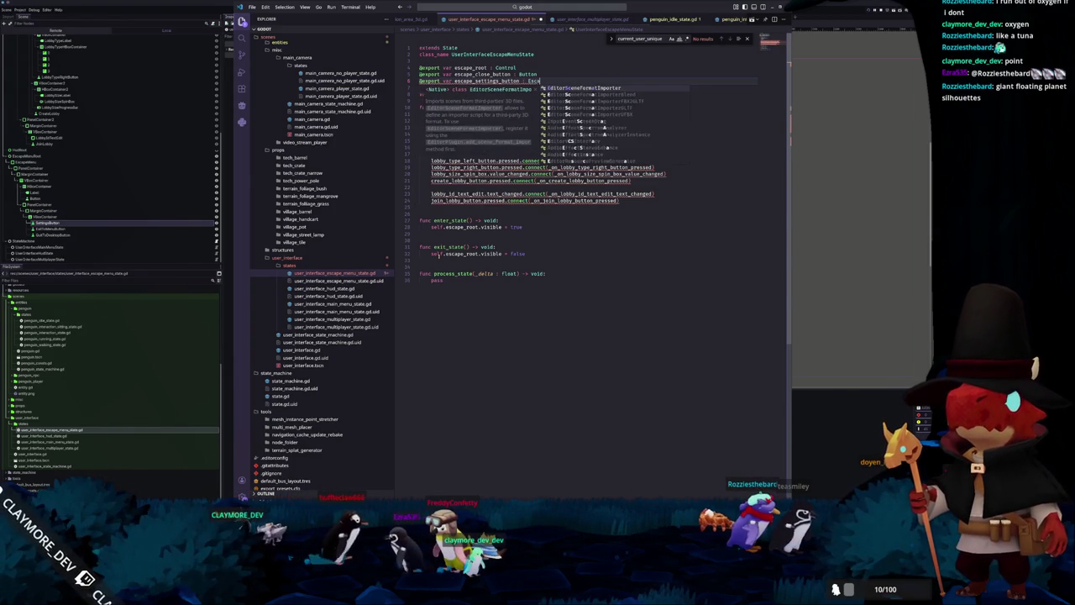
pyautogui.press('BackSpace')
pyautogui.press('BackSpace')
pyautogui.press('BackSpace')
pyautogui.write('Button')
pyautogui.press('Return')
pyautogui.write('@export va')
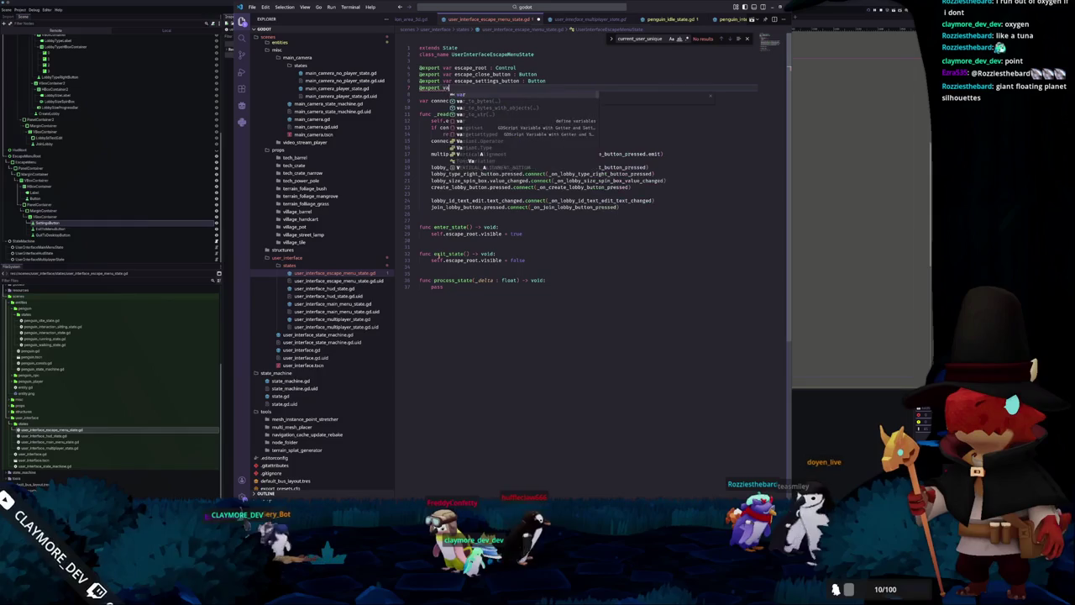
pyautogui.write('r exit_to_menu_button :')
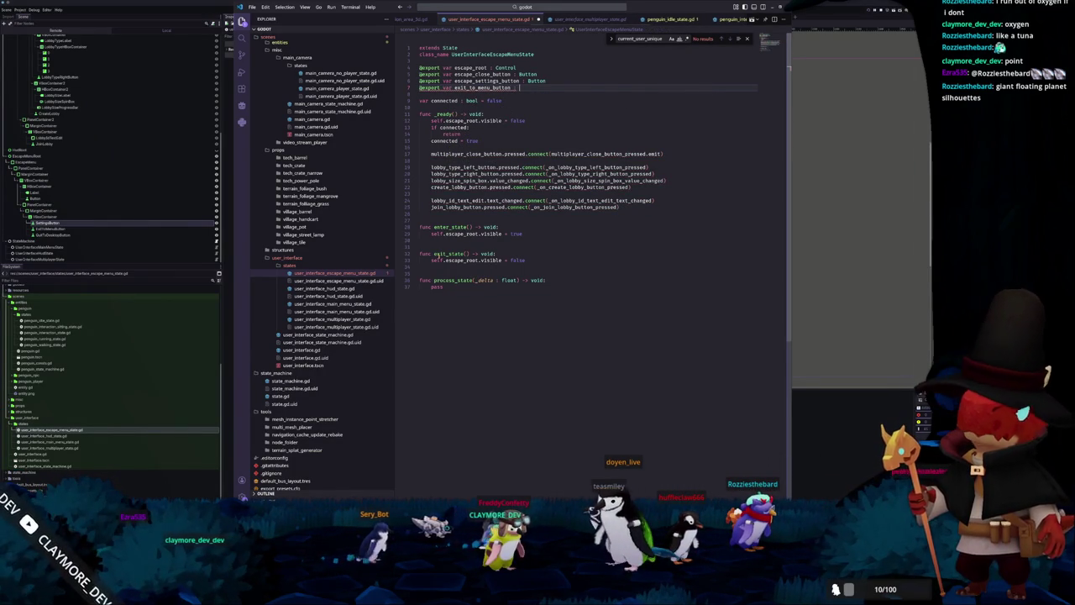
pyautogui.write('Butt')
pyautogui.press('Return')
pyautogui.press('Return')
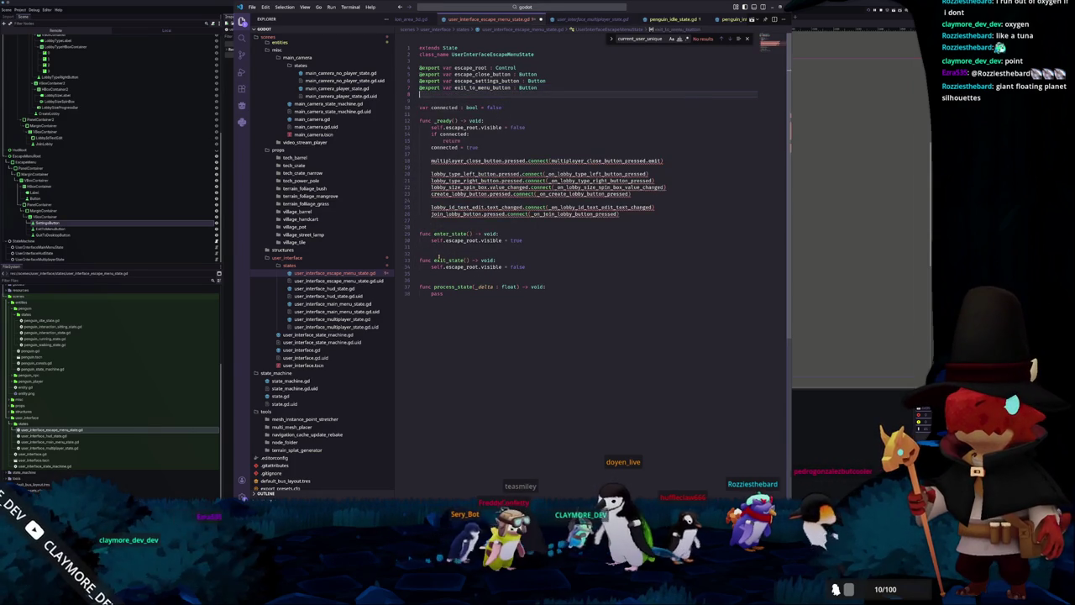
pyautogui.write('@export var quit_butto')
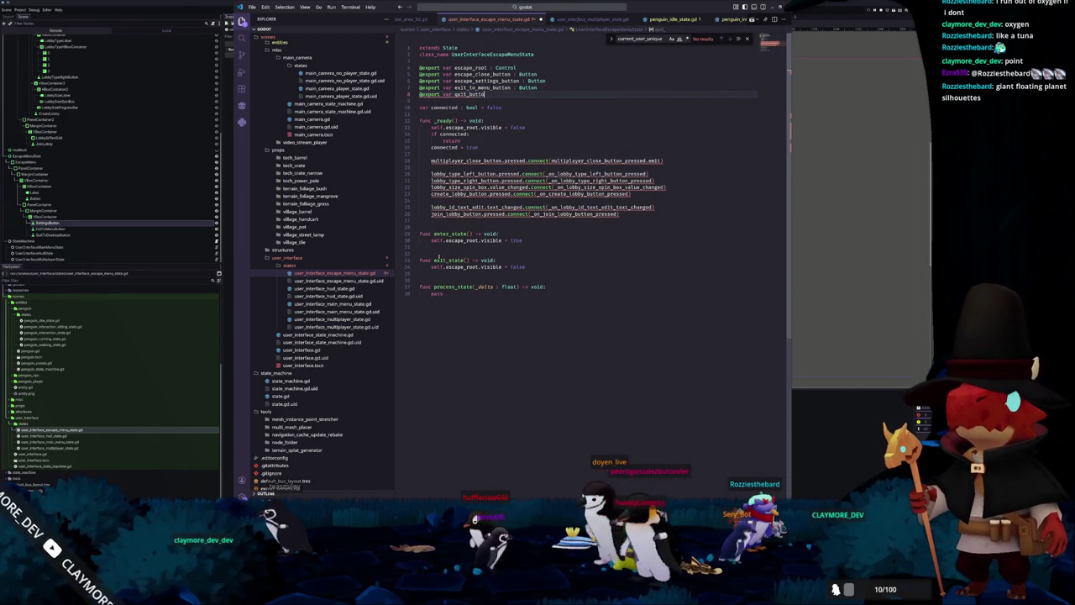
pyautogui.write('n : Button')
# Rename the exit export to exit_button and drop the escape_ prefix from settings_button.
pyautogui.press('Up')
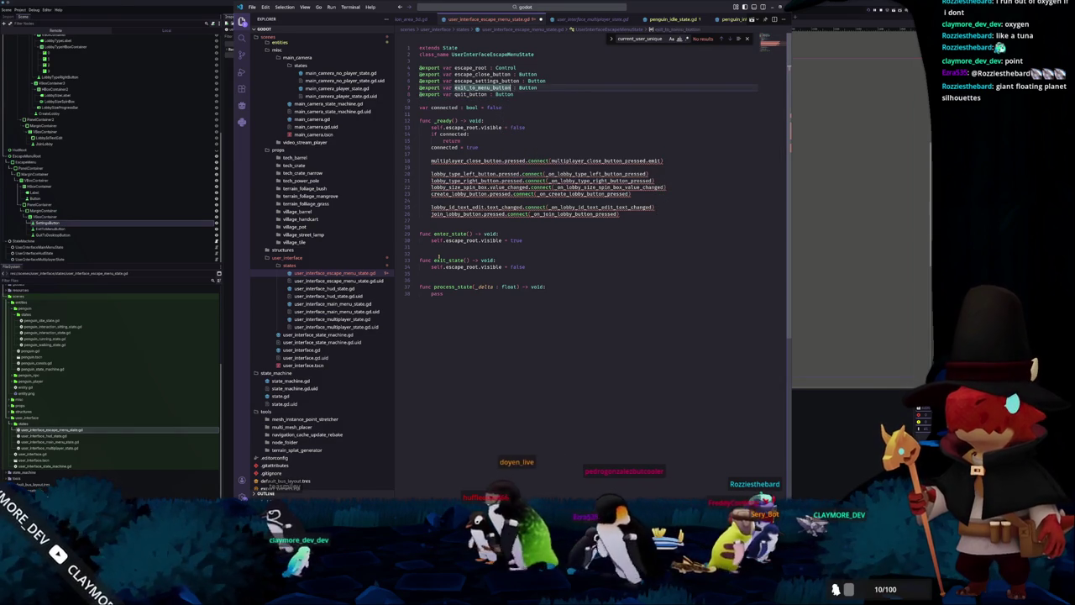
pyautogui.write('exit_button')
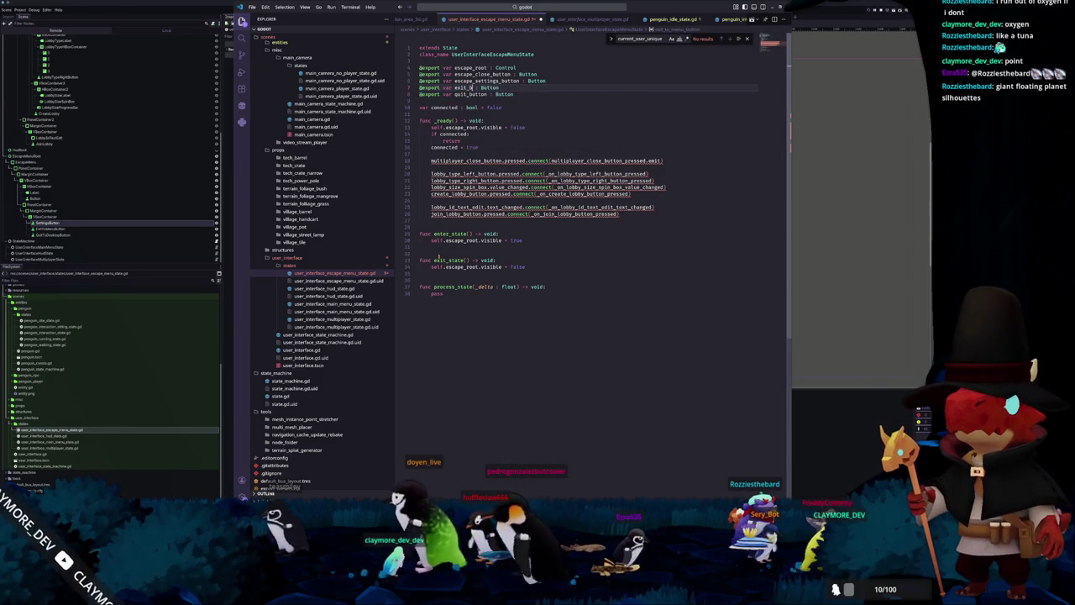
pyautogui.press('Up')
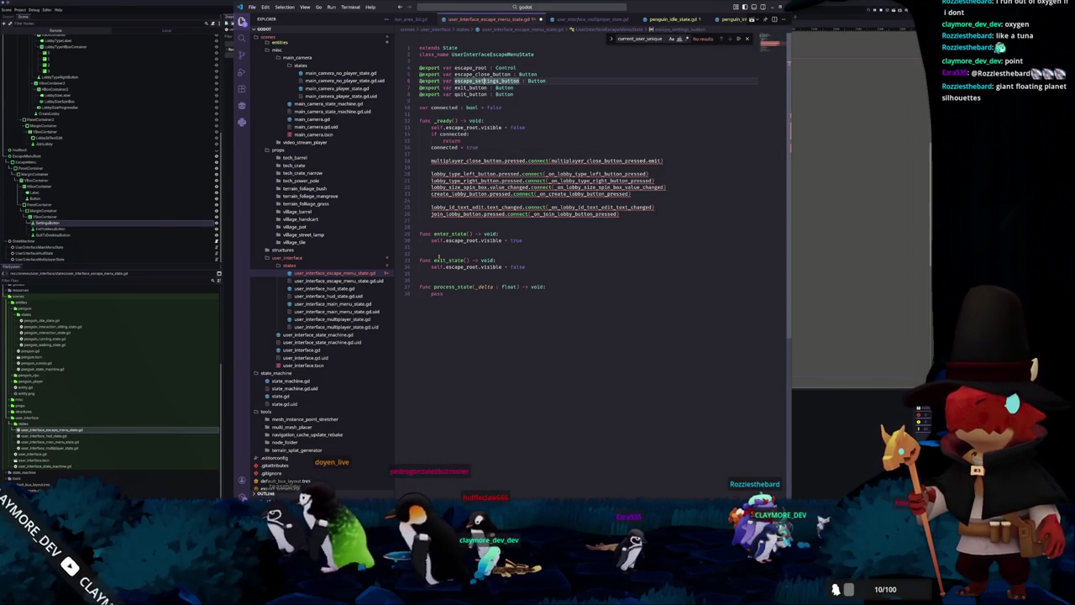
pyautogui.hotkey('ctrl', 'Left')
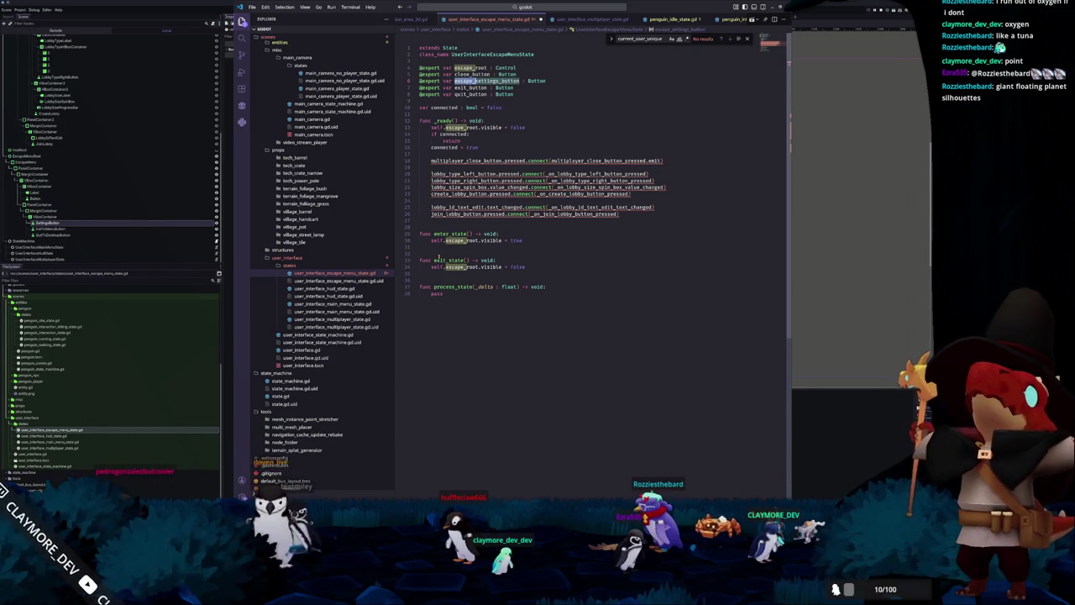
pyautogui.press('Delete')
pyautogui.press('Delete')
pyautogui.press('Delete')
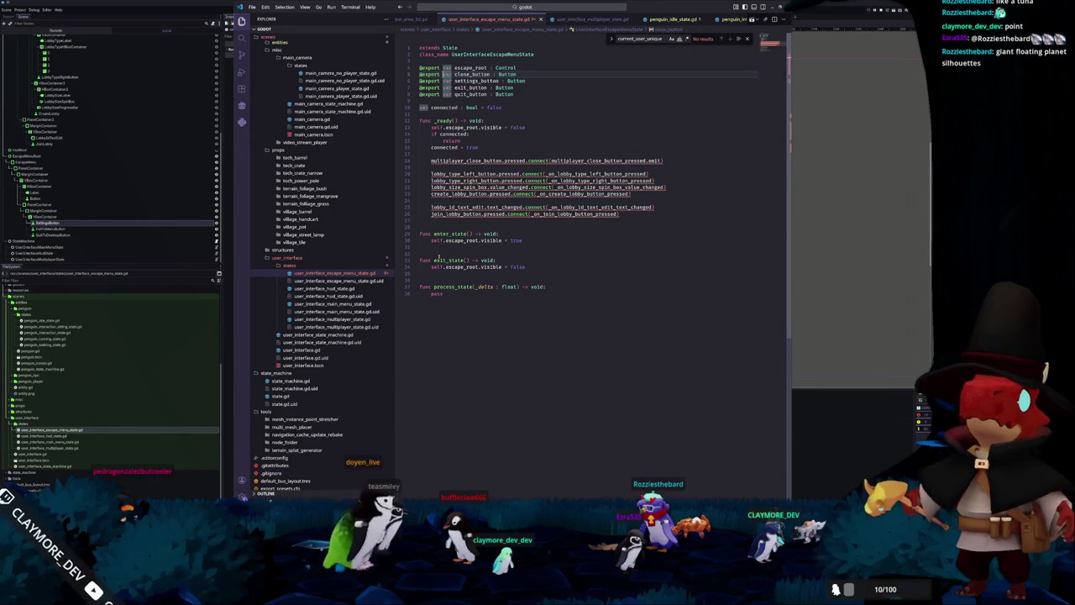
# Separate the button exports with blank lines and declare signal close_button_pressed.
pyautogui.press('Home')
pyautogui.press('Return')
pyautogui.press('Down')
pyautogui.press('Down')
pyautogui.press('Down')
pyautogui.press('End')
pyautogui.press('Return')
pyautogui.press('Return')
pyautogui.press('Return')
pyautogui.press('Up')
pyautogui.write('signal close_button_pressed')
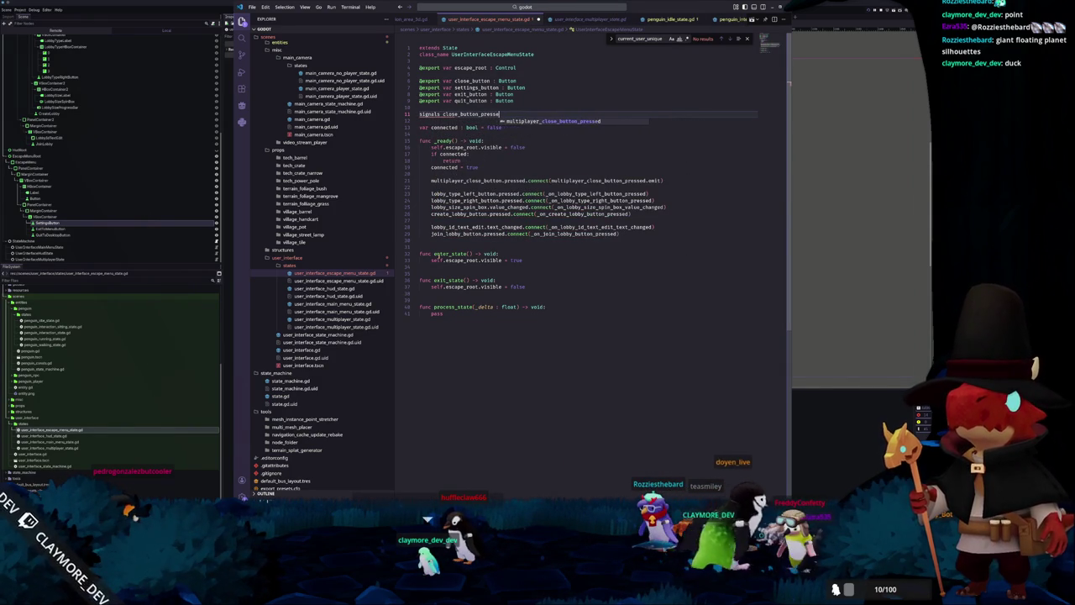
# Add settings_button_pressed, exit_button_pressed and quit_button_pressed signals, fixing a 'signals' typo.
pyautogui.press('Return')
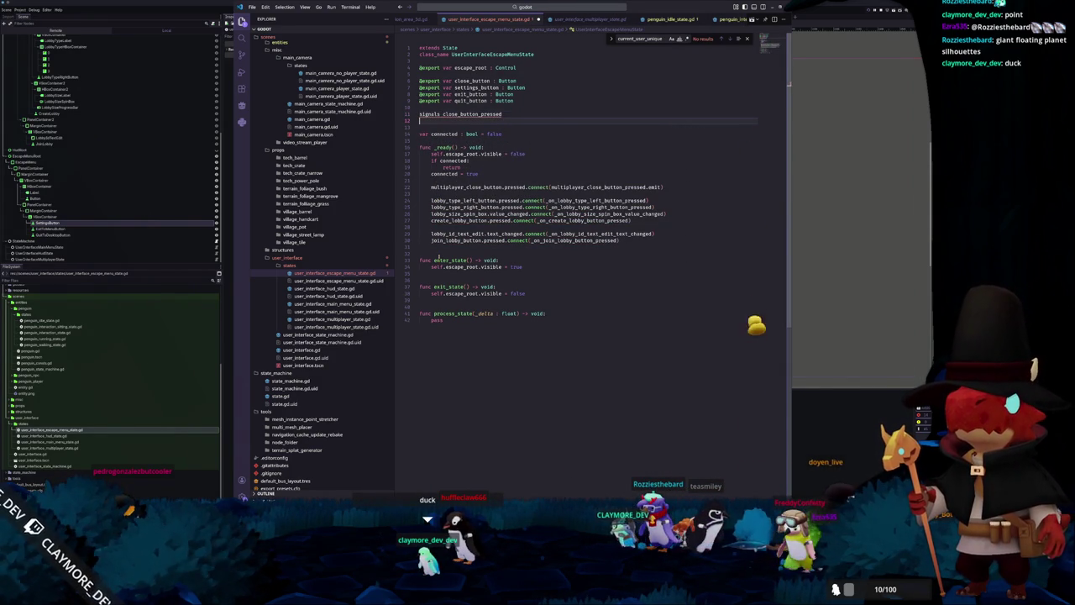
pyautogui.press('Up')
pyautogui.hotkey('ctrl', 'shift', 'Right')
pyautogui.press('End')
pyautogui.press('Return')
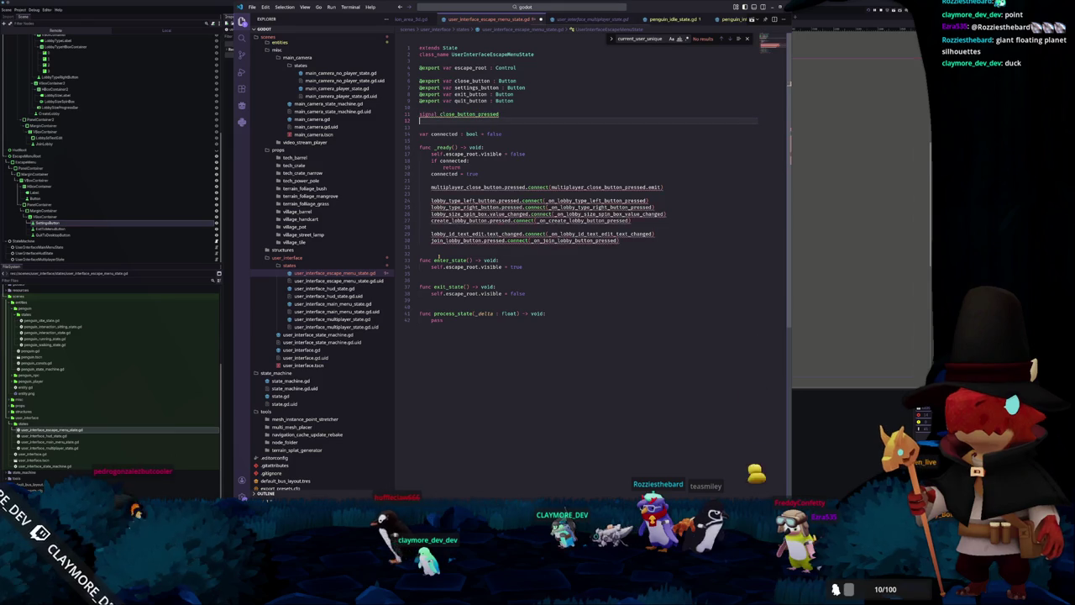
pyautogui.write('signal settings_')
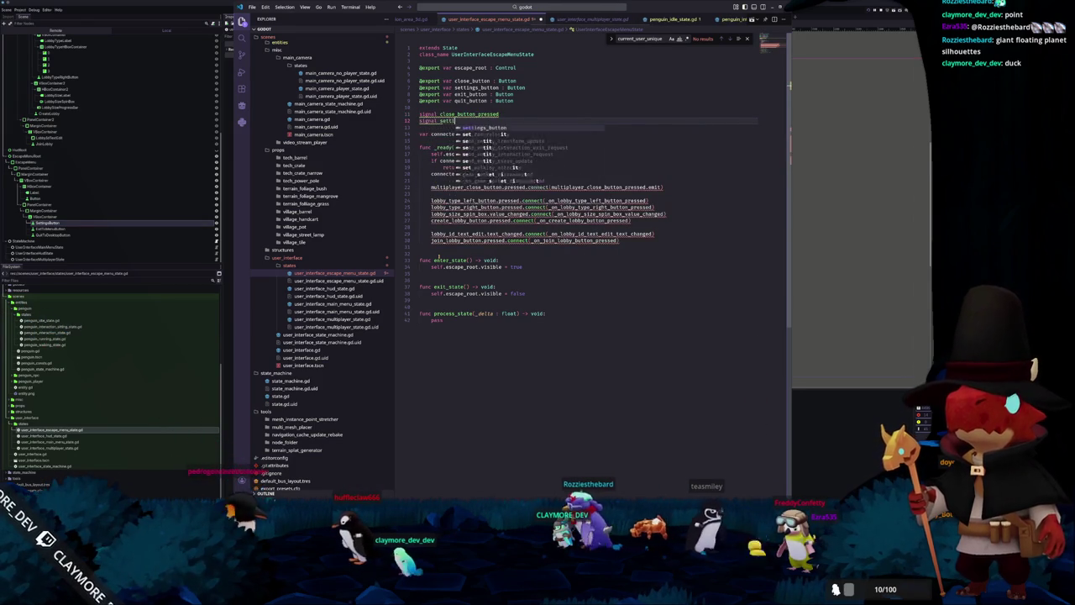
pyautogui.write('button_pressed')
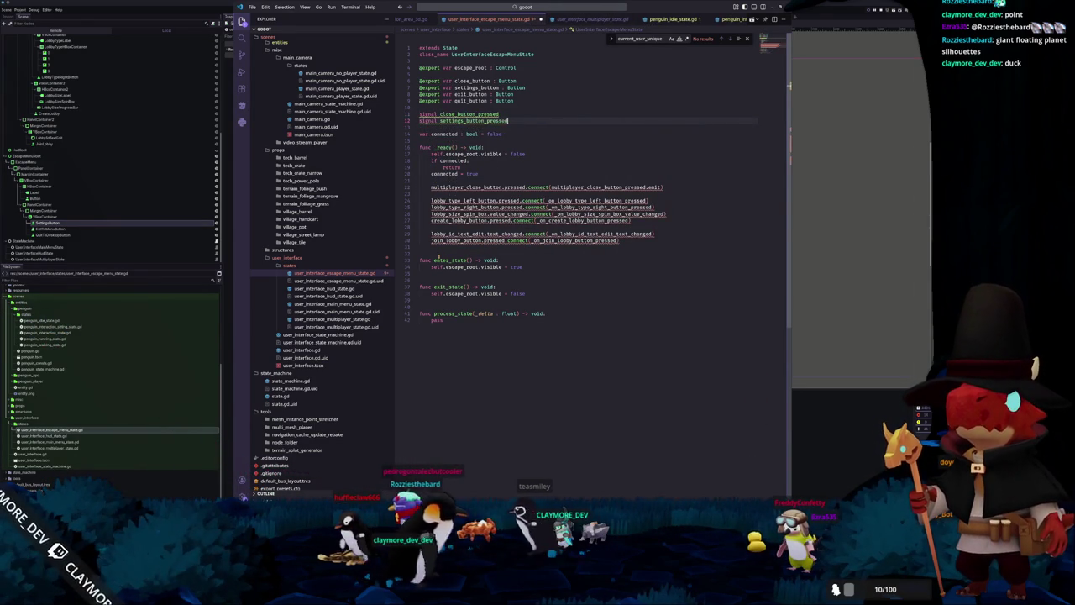
pyautogui.press('Return')
pyautogui.write('signal')
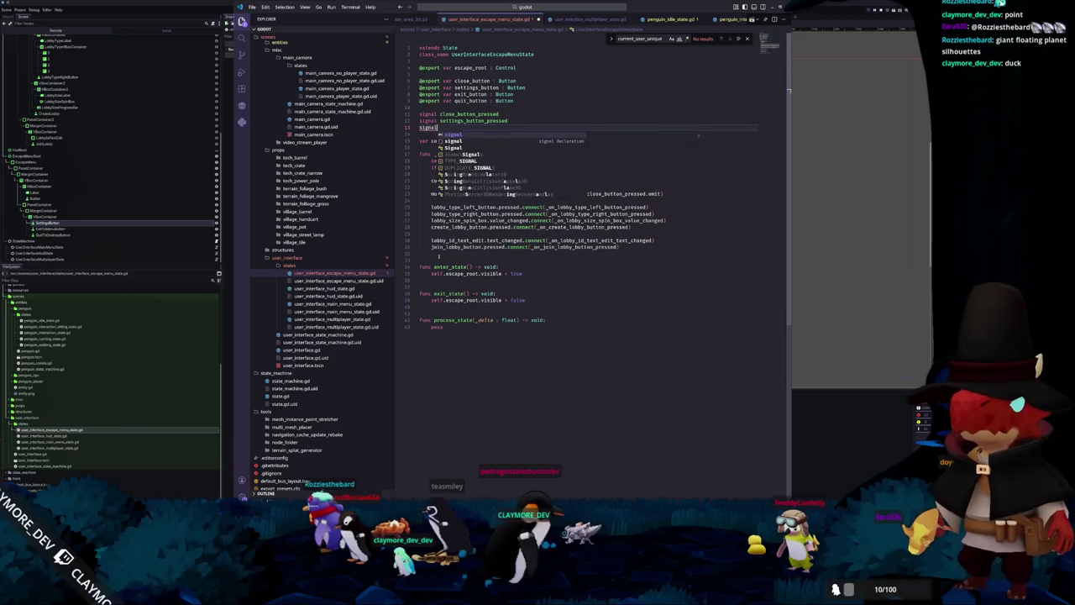
pyautogui.write(' exit_button')
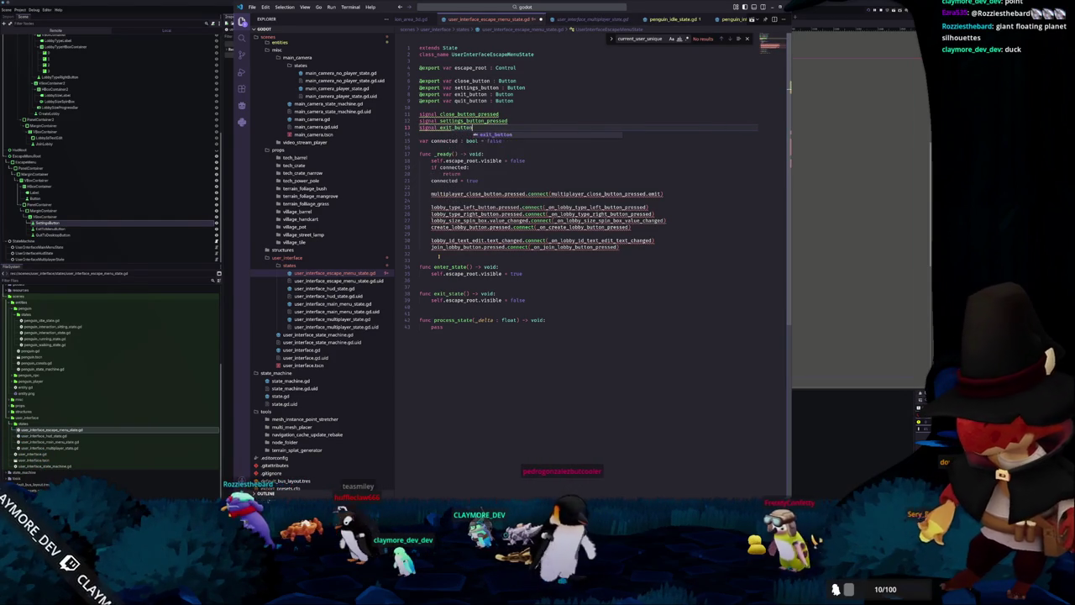
pyautogui.write('_pressed')
pyautogui.press('Return')
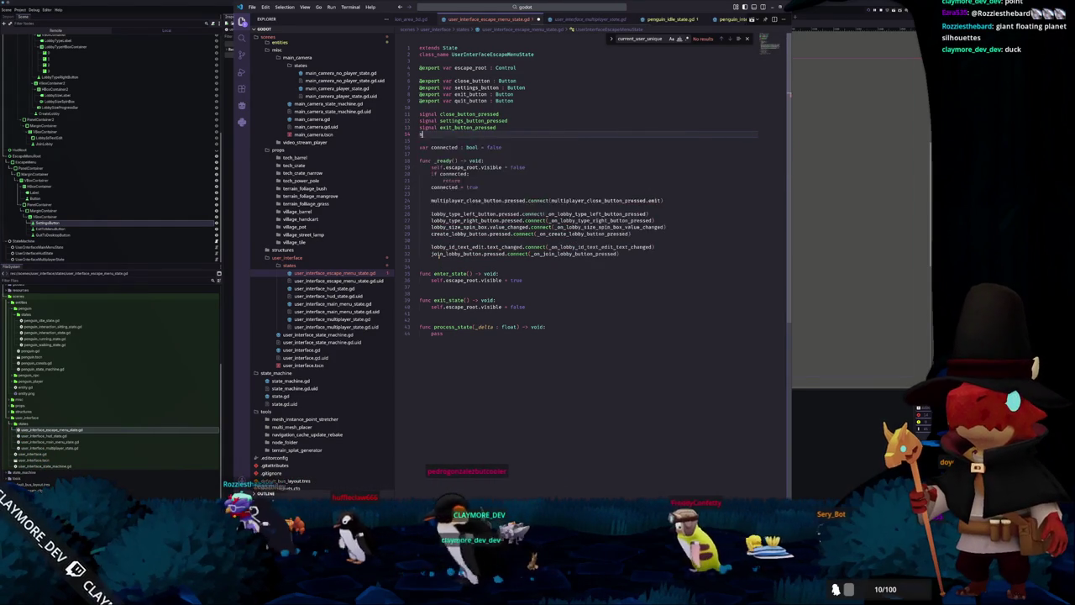
pyautogui.write('signal quit_button_pressed')
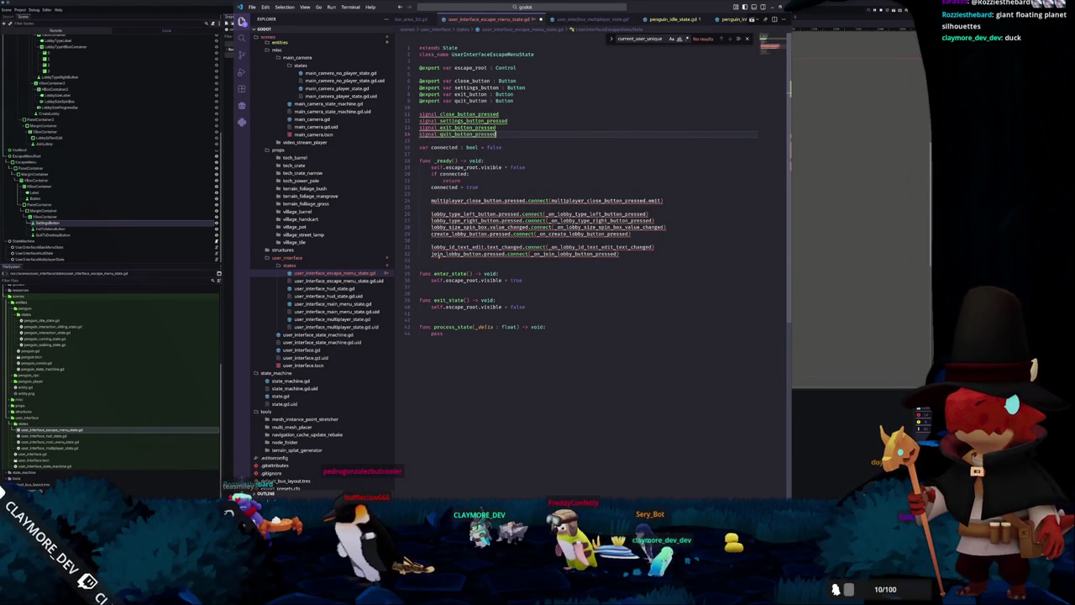
# Space out the signal declarations and var connected with blank lines.
pyautogui.press('Up')
pyautogui.press('Up')
pyautogui.press('Up')
pyautogui.press('Return')
pyautogui.press('Down')
pyautogui.press('End')
pyautogui.press('Return')
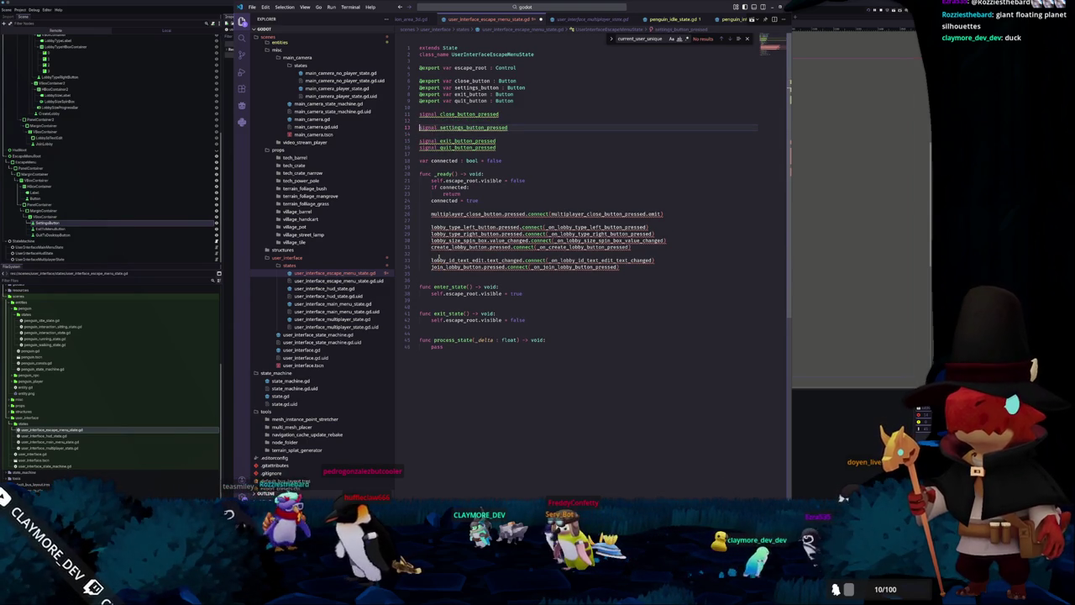
pyautogui.press('Down')
pyautogui.press('Down')
pyautogui.press('Down')
pyautogui.press('Return')
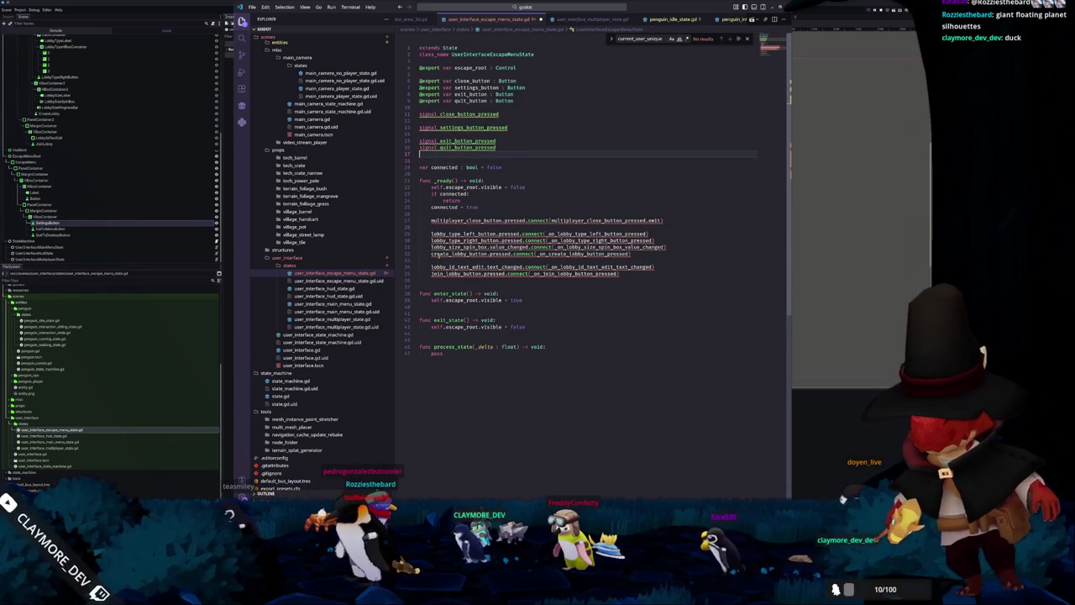
pyautogui.press('Down')
# Delete the old connect() calls from _ready.
pyautogui.press('Return')
pyautogui.press('Down')
pyautogui.press('Down')
pyautogui.press('Down')
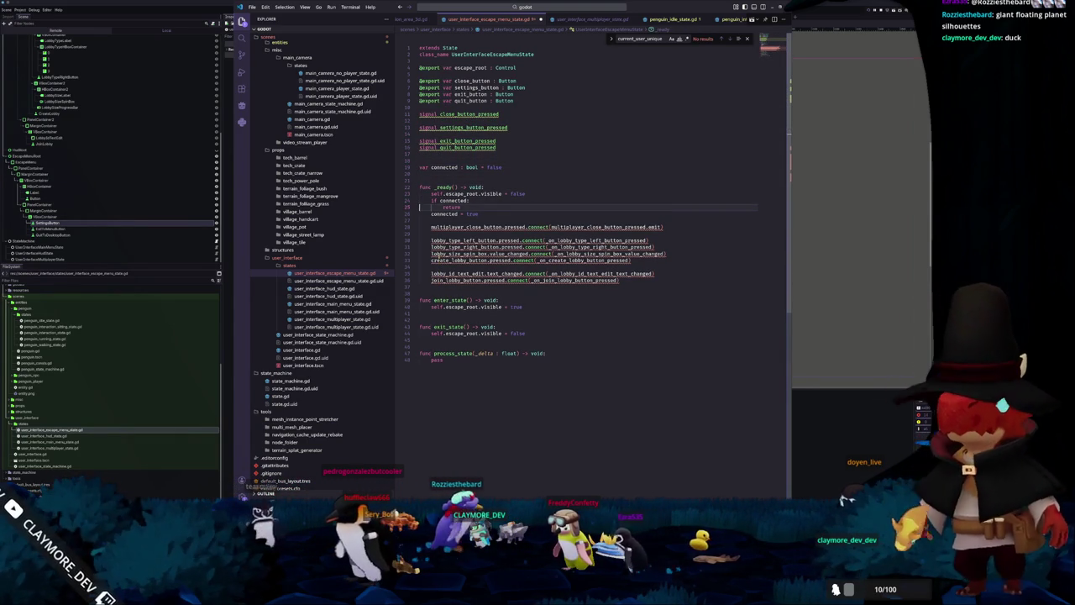
pyautogui.press('Down')
pyautogui.press('Down')
pyautogui.press('Down')
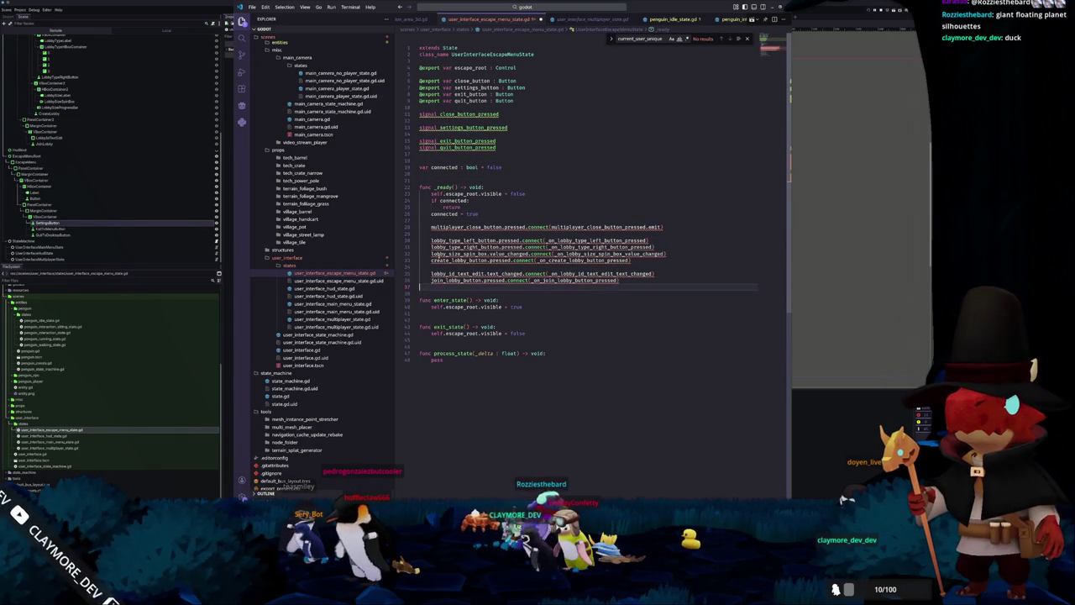
pyautogui.hotkey('shift', 'Up')
pyautogui.hotkey('shift', 'Up')
pyautogui.hotkey('shift', 'Up')
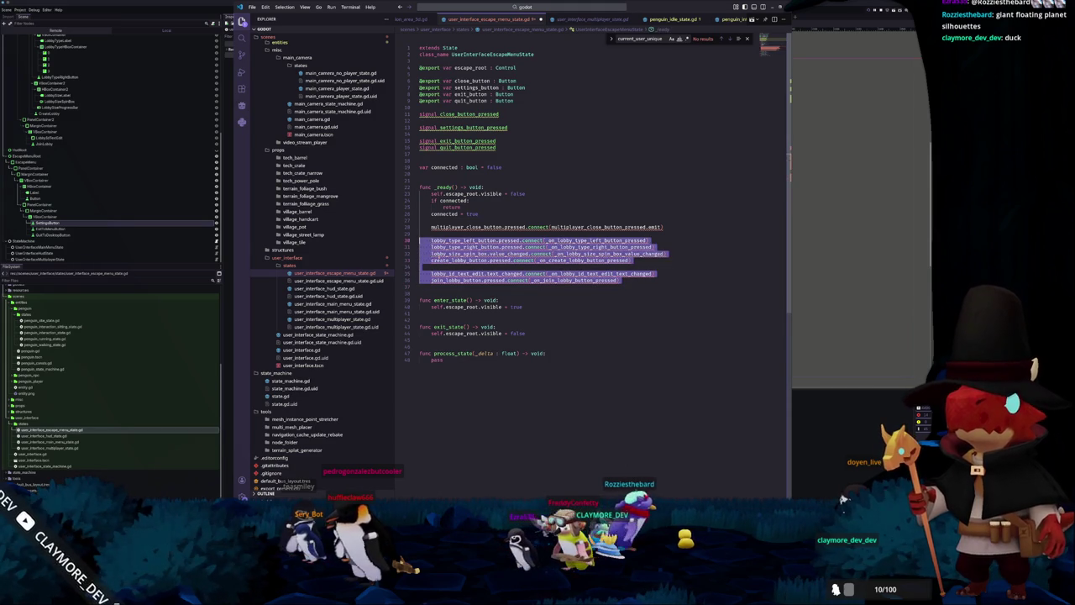
pyautogui.press('BackSpace')
# Type 'escape' on the close button export line, then switch to user_interface_hud_state.gd.
pyautogui.press('Up')
pyautogui.press('Up')
pyautogui.press('Up')
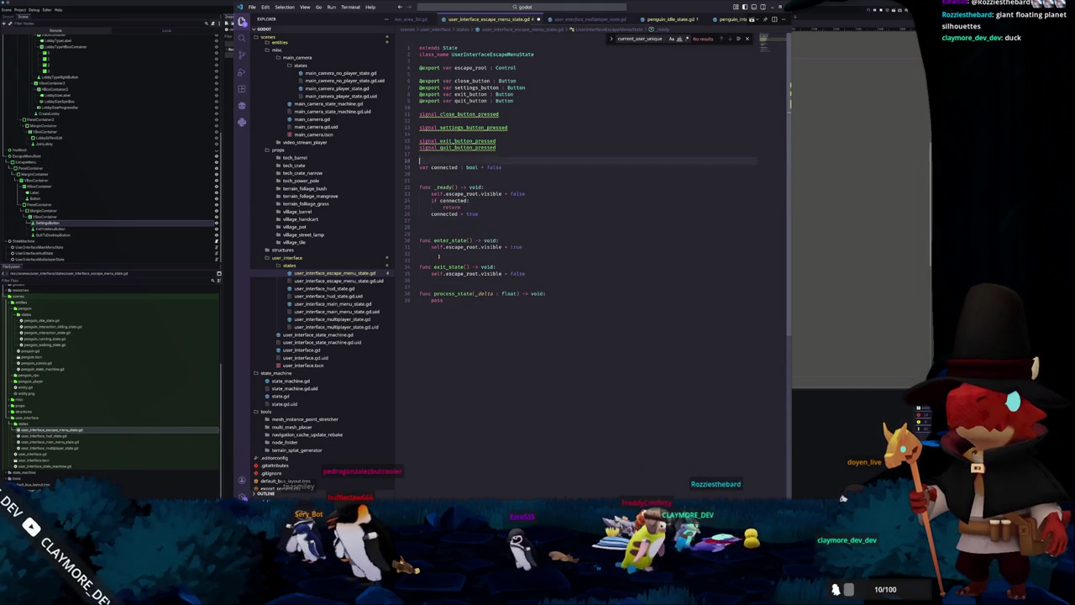
pyautogui.press('Up')
pyautogui.write('escape')
pyautogui.press('Down')
pyautogui.press('Down')
pyautogui.press('Down')
pyautogui.press('Down')
pyautogui.press('Down')
pyautogui.press('Down')
pyautogui.press('End')
pyautogui.press('Down')
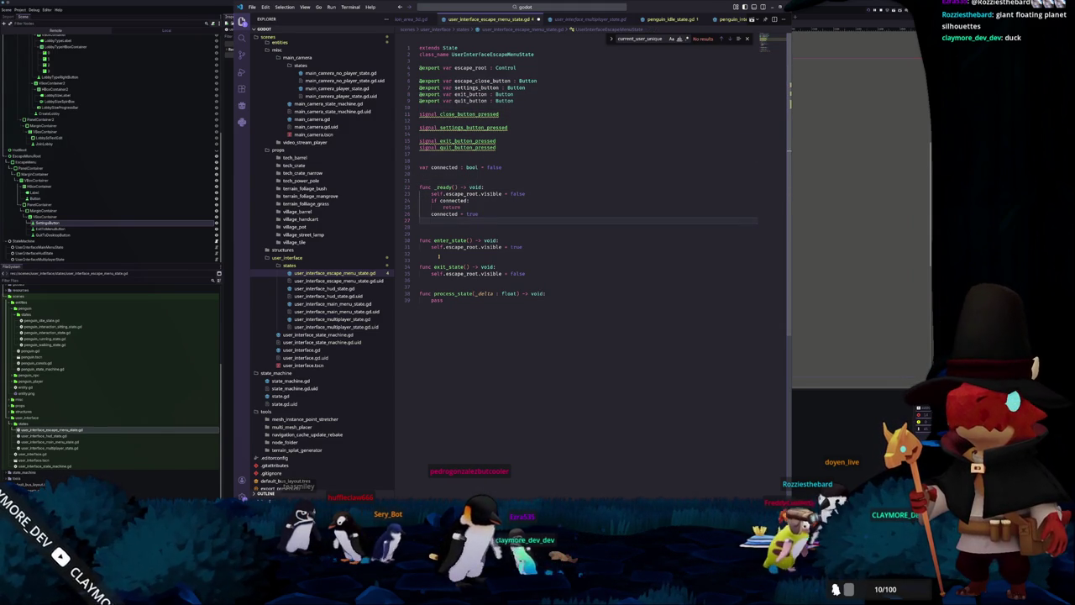
pyautogui.click(324, 288)
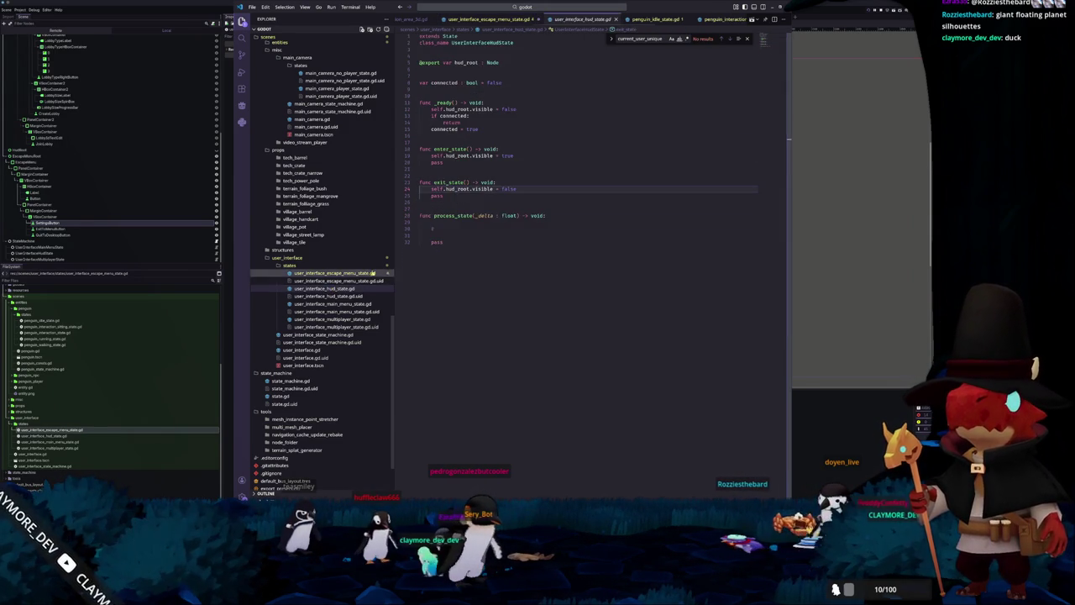
# Declare signal escape_open_pressed under class_name and tidy the blank lines around the variables.
pyautogui.click(445, 54)
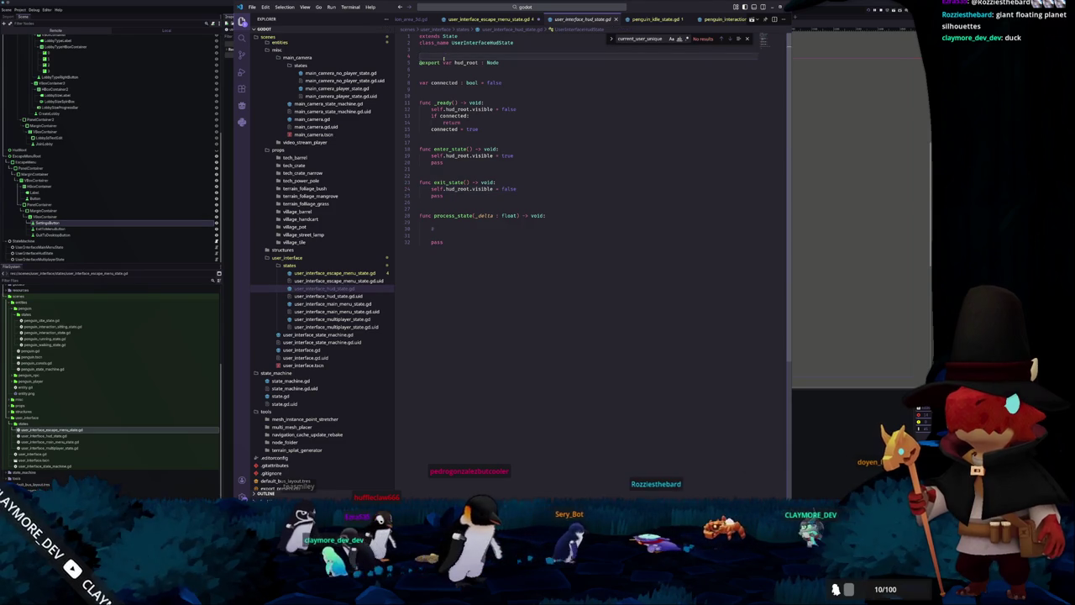
pyautogui.press('Return')
pyautogui.press('Return')
pyautogui.write('signal escape_open_pressed')
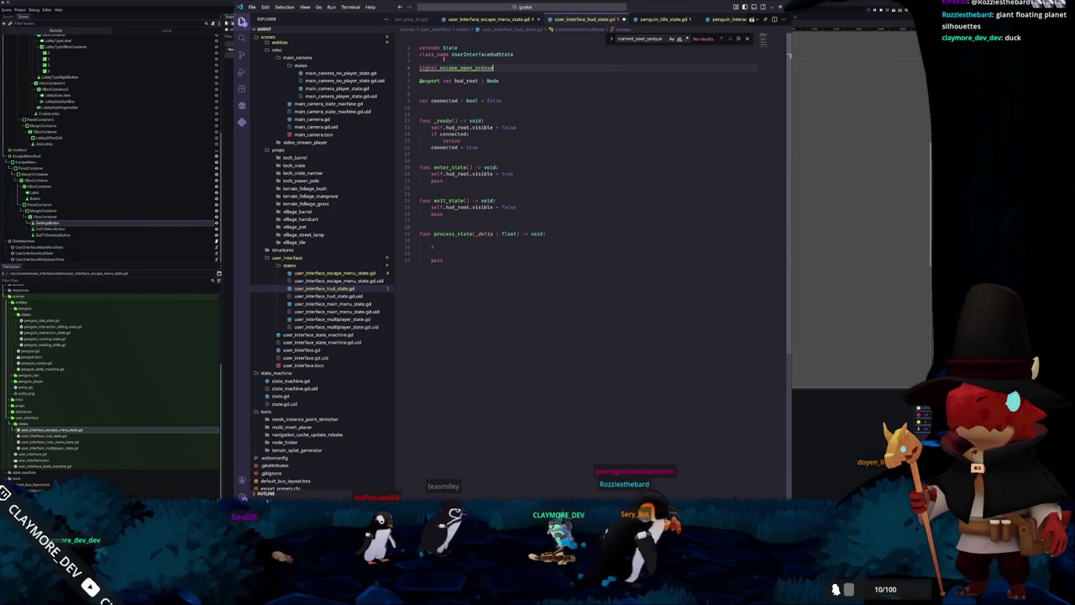
pyautogui.press('Down')
pyautogui.press('Down')
pyautogui.press('Down')
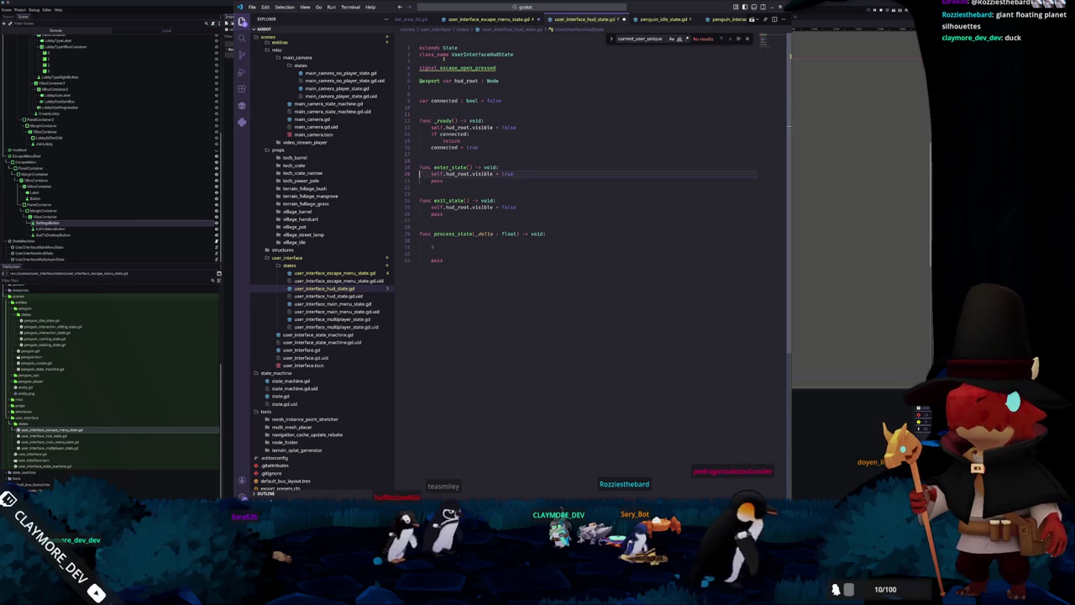
pyautogui.press('Up')
pyautogui.press('Up')
pyautogui.press('Up')
pyautogui.press('Return')
pyautogui.press('Down')
pyautogui.press('Down')
pyautogui.press('Down')
pyautogui.hotkey('ctrl', 'shift', 'k')
pyautogui.press('Down')
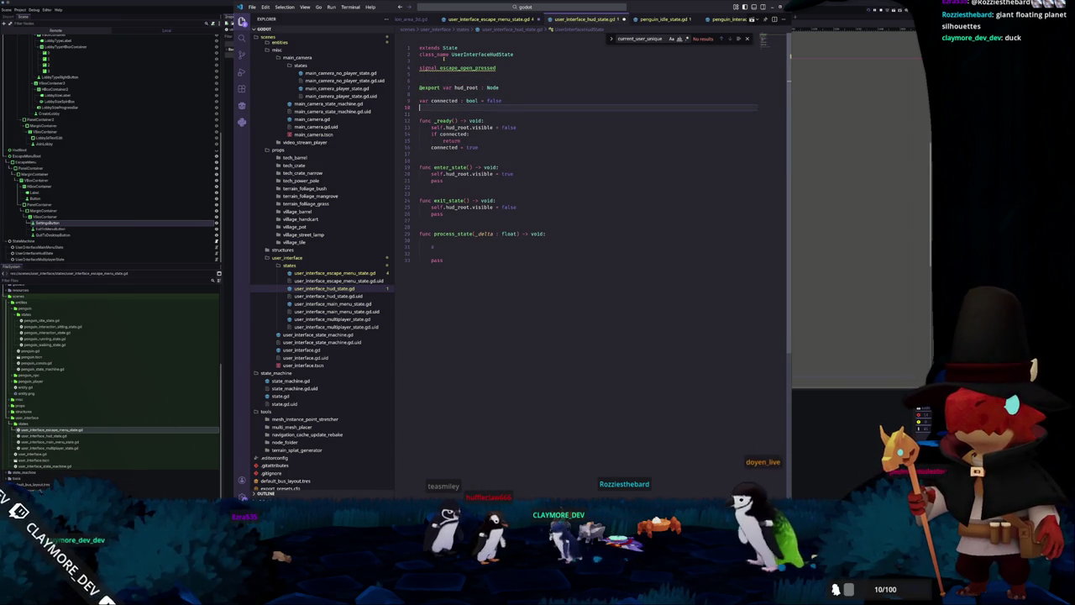
pyautogui.hotkey('ctrl', 'shift', 'k')
pyautogui.press('Down')
pyautogui.press('Down')
pyautogui.press('Down')
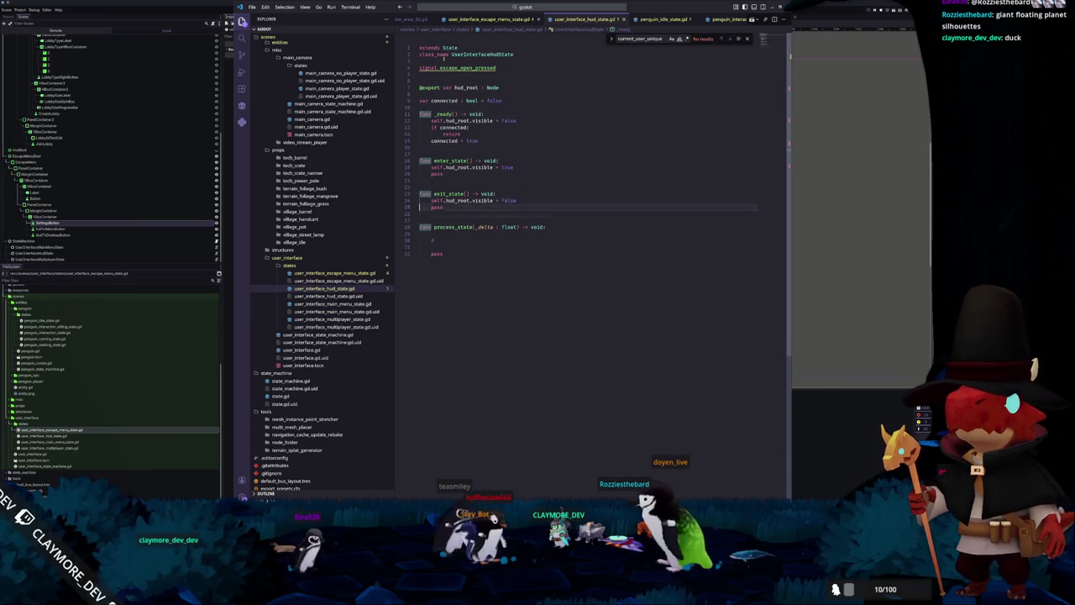
# Add a func _unhandled_input(event: InputEvent) -> void stub above process_state.
pyautogui.press('Up')
pyautogui.press('Up')
pyautogui.press('Return')
pyautogui.press('Down')
pyautogui.write('func _unhal')
pyautogui.press('Return')
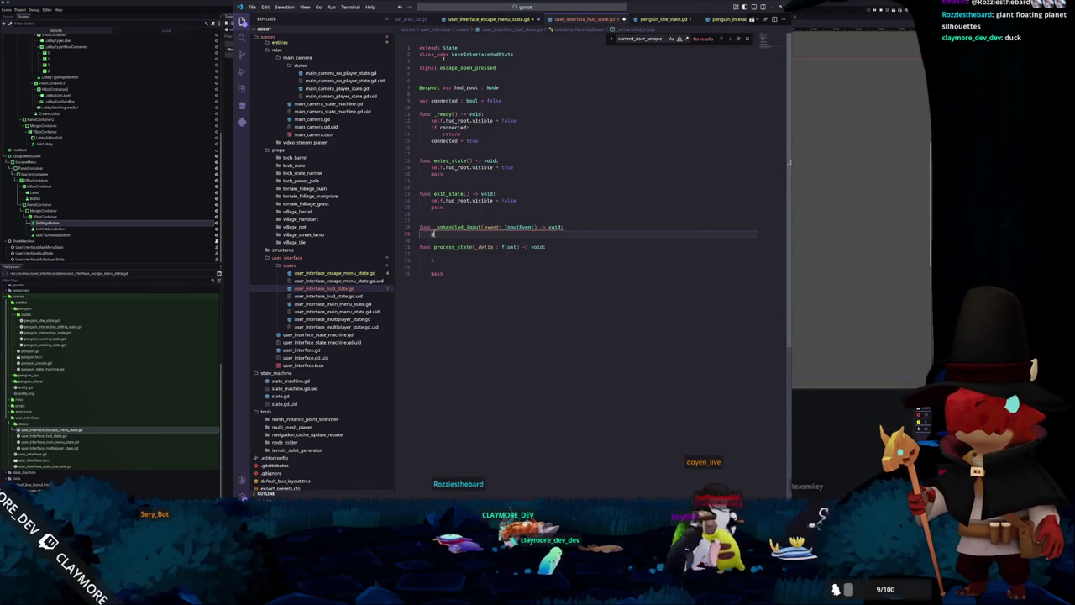
# Declare var active : bool = false above var connected.
pyautogui.press('Up')
pyautogui.press('Up')
pyautogui.press('Up')
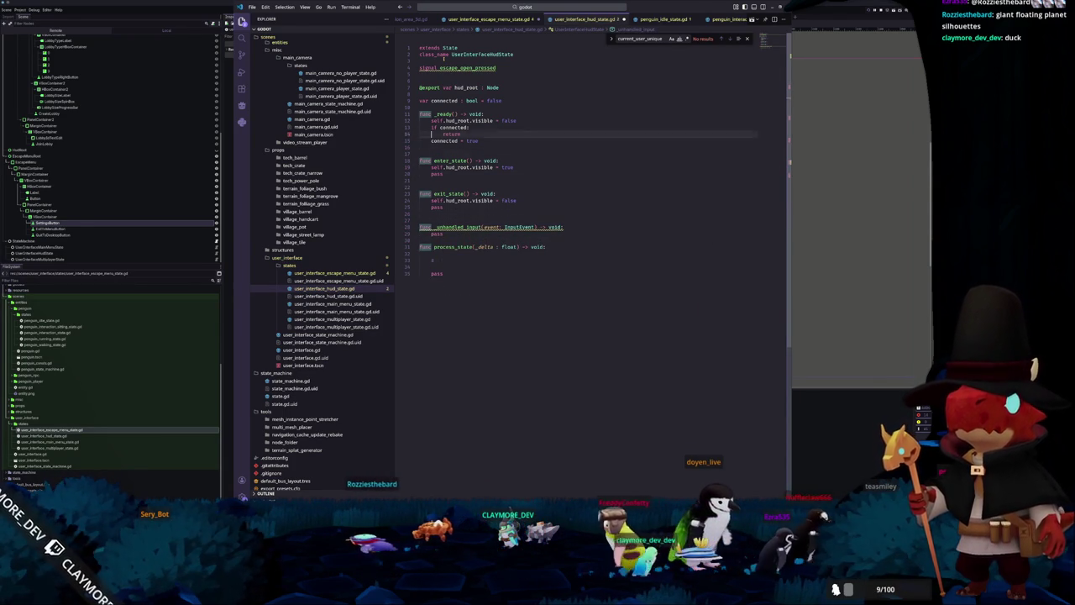
pyautogui.press('Up')
pyautogui.hotkey('ctrl', 'shift', 'Return')
pyautogui.write('var ')
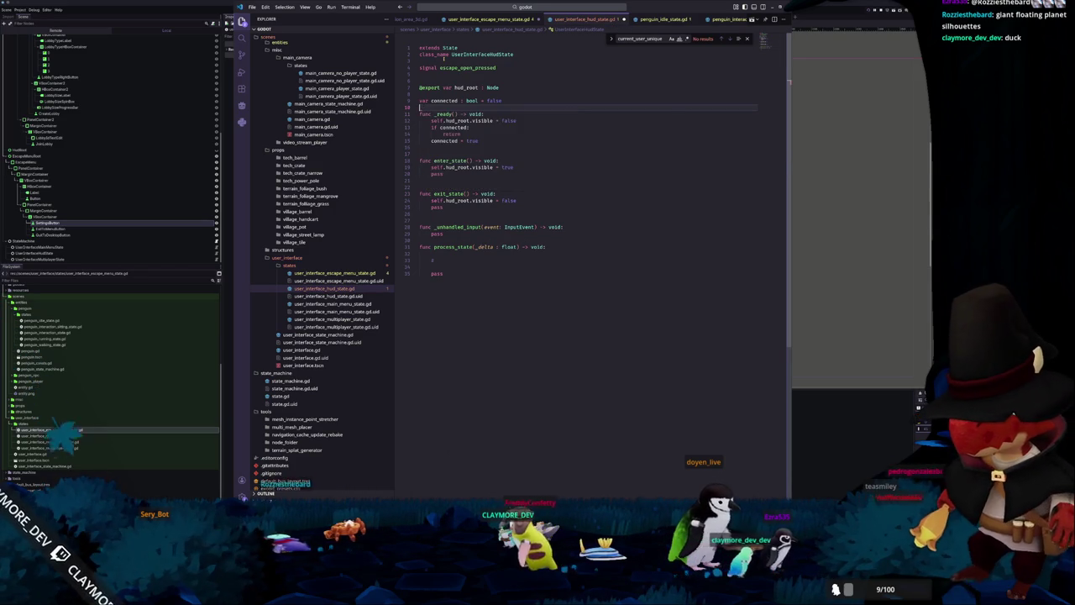
pyautogui.write('active ')
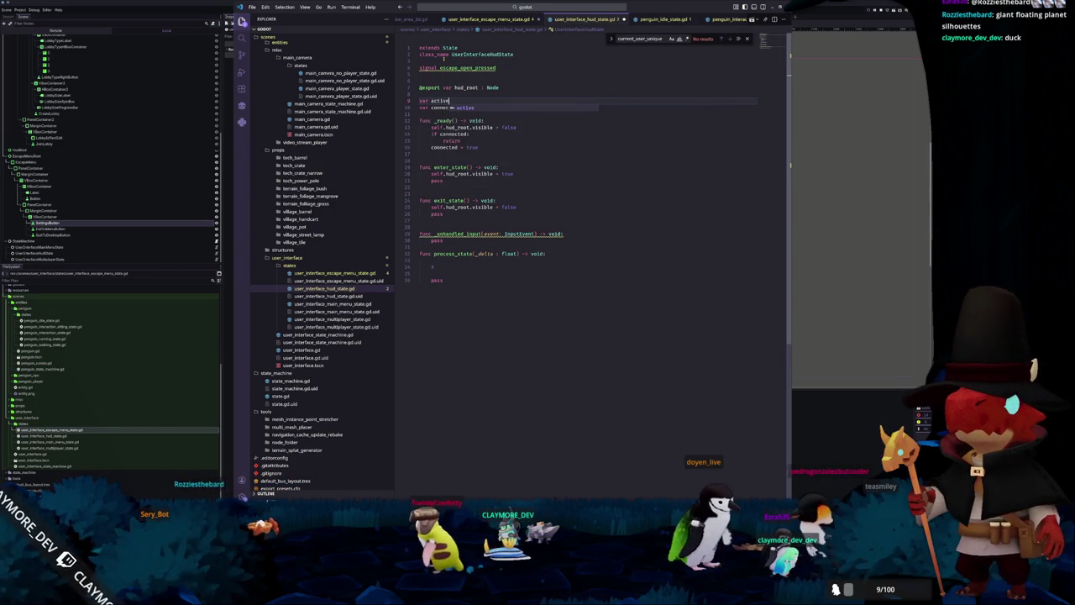
pyautogui.write(': bool = false')
# Set active = true in enter_state and active = false in exit_state.
pyautogui.press('Down')
pyautogui.press('Home')
pyautogui.press('Down')
pyautogui.press('Down')
pyautogui.press('Down')
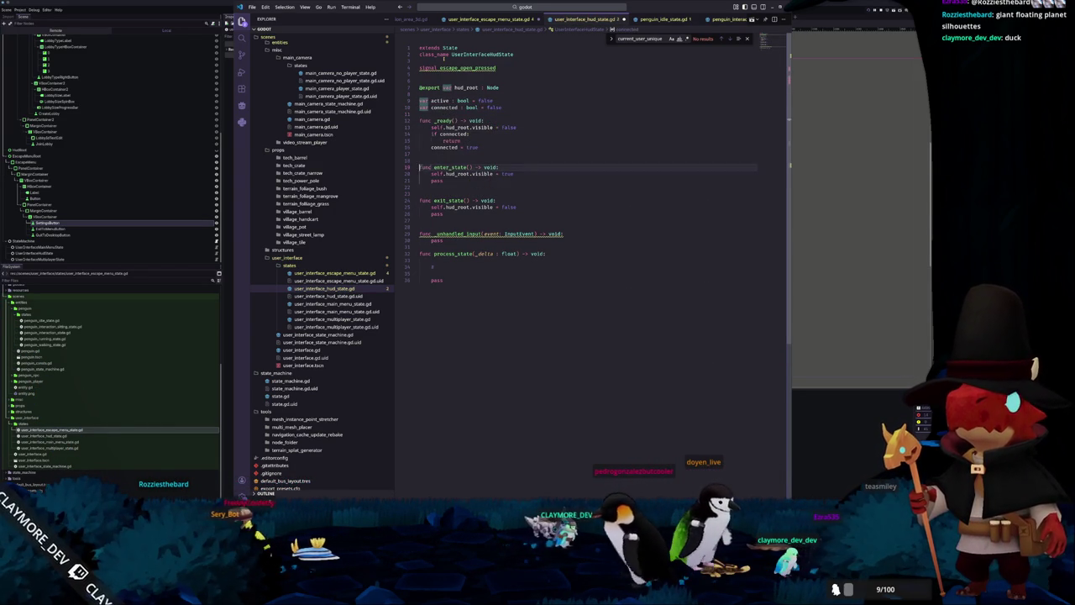
pyautogui.press('BackSpace')
pyautogui.press('BackSpace')
pyautogui.press('BackSpace')
pyautogui.write('ac')
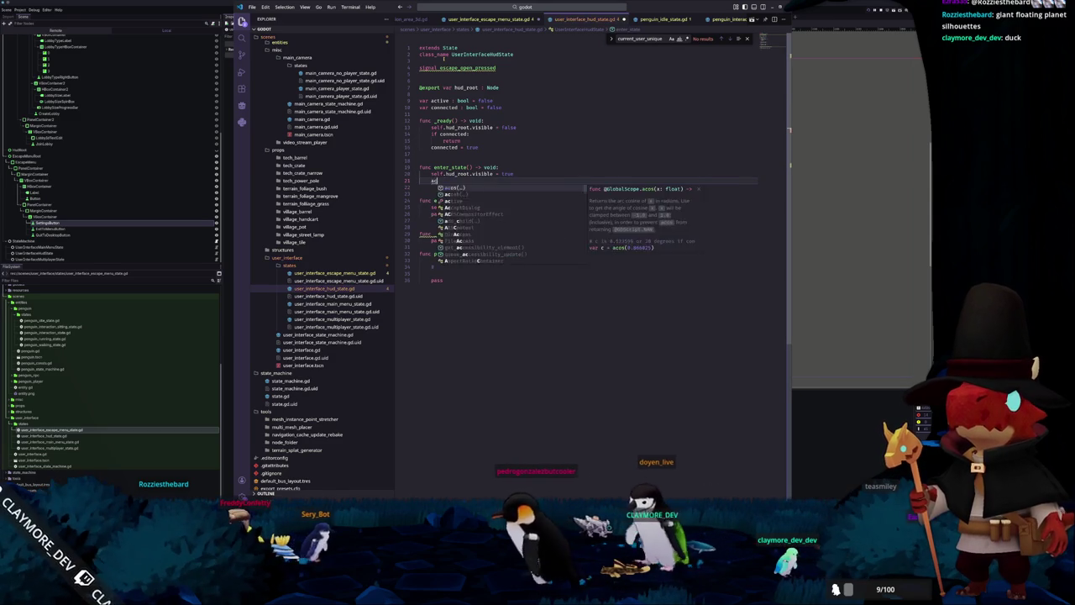
pyautogui.write('tive = true')
pyautogui.hotkey('shift', 'Home')
pyautogui.press('Down')
pyautogui.press('Down')
pyautogui.press('Down')
pyautogui.hotkey('shift', 'End')
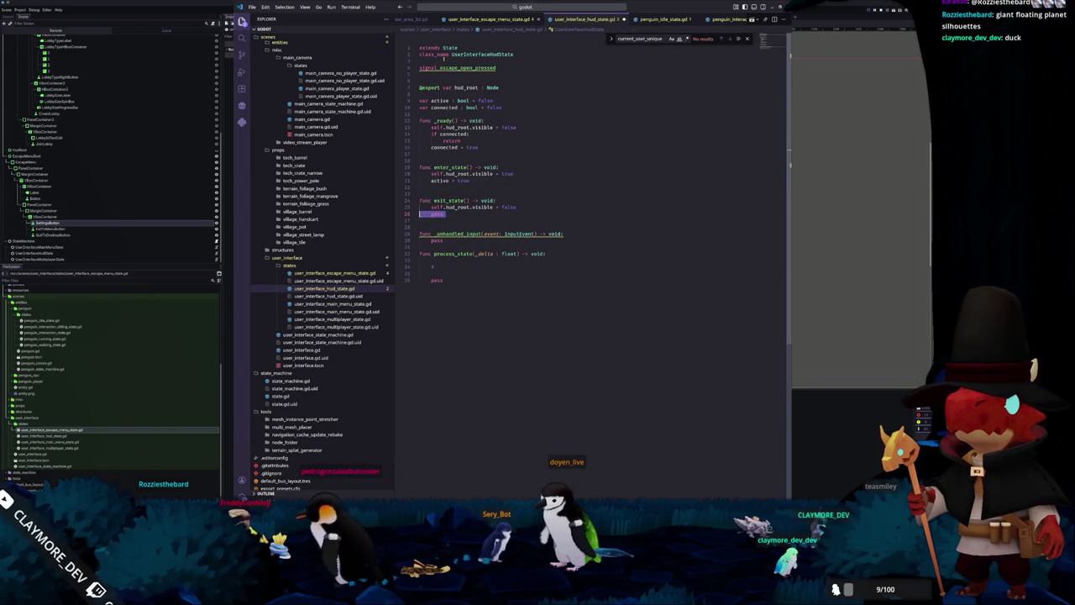
pyautogui.press('Up')
pyautogui.press('End')
pyautogui.press('BackSpace')
pyautogui.press('BackSpace')
pyautogui.press('BackSpace')
pyautogui.write('false')
# Make _unhandled_input return early when not active, removing the placeholder pass.
pyautogui.press('Escape')
pyautogui.press('Down')
pyautogui.press('Down')
pyautogui.press('Down')
pyautogui.press('Down')
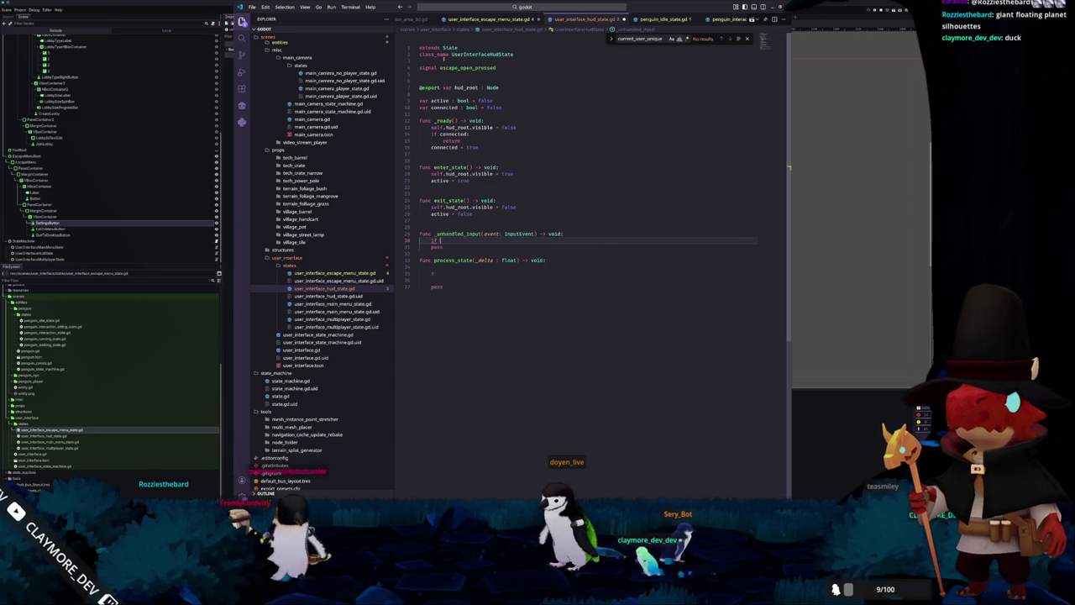
pyautogui.write('not active:')
pyautogui.press('Return')
pyautogui.write('retur')
pyautogui.press('Return')
pyautogui.press('Return')
pyautogui.press('Down')
pyautogui.press('End')
pyautogui.press('BackSpace')
pyautogui.press('BackSpace')
pyautogui.press('BackSpace')
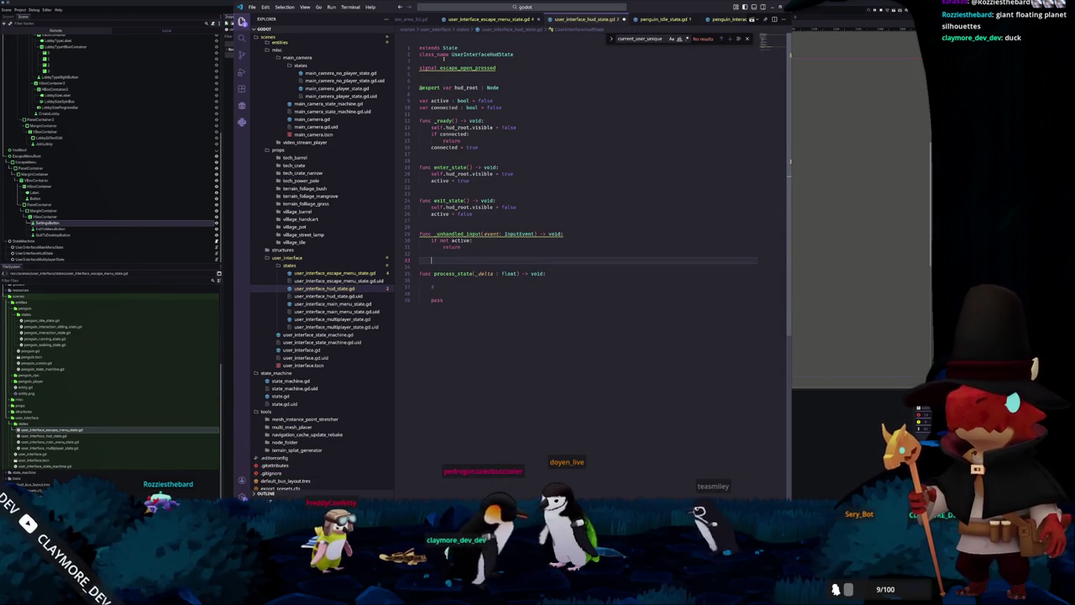
# Emit escape_open_pressed when the "interface_escape" action is pressed.
pyautogui.write('if event.i')
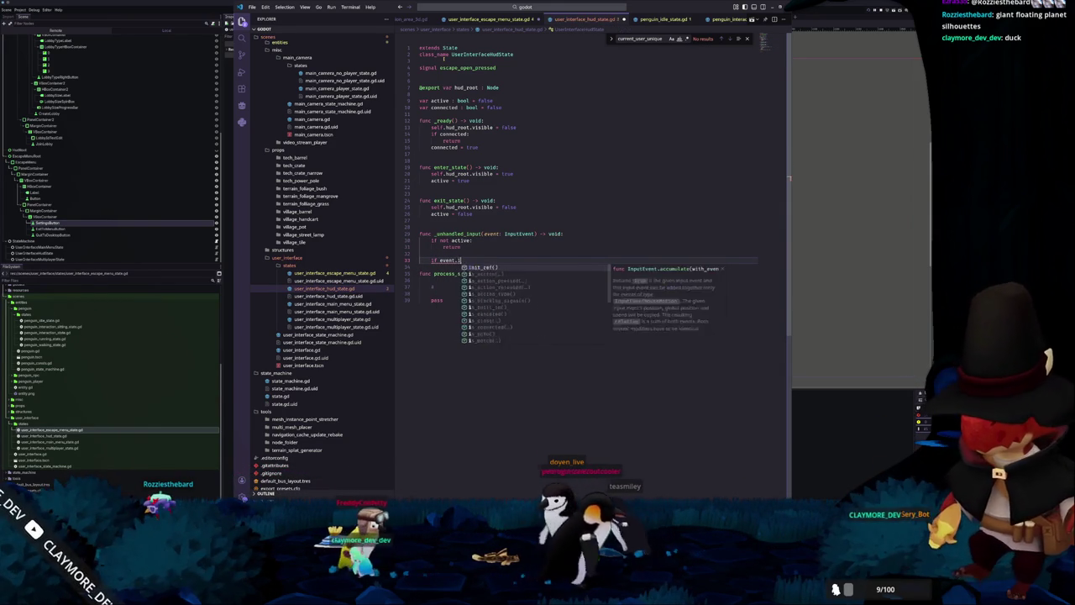
pyautogui.write('s_action_press')
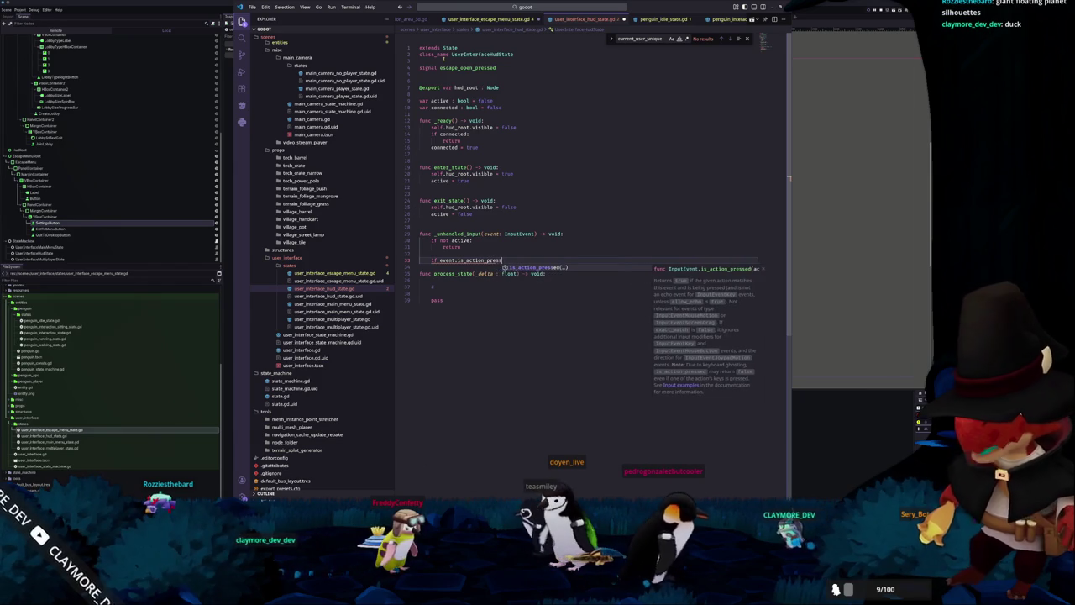
pyautogui.write('ed("')
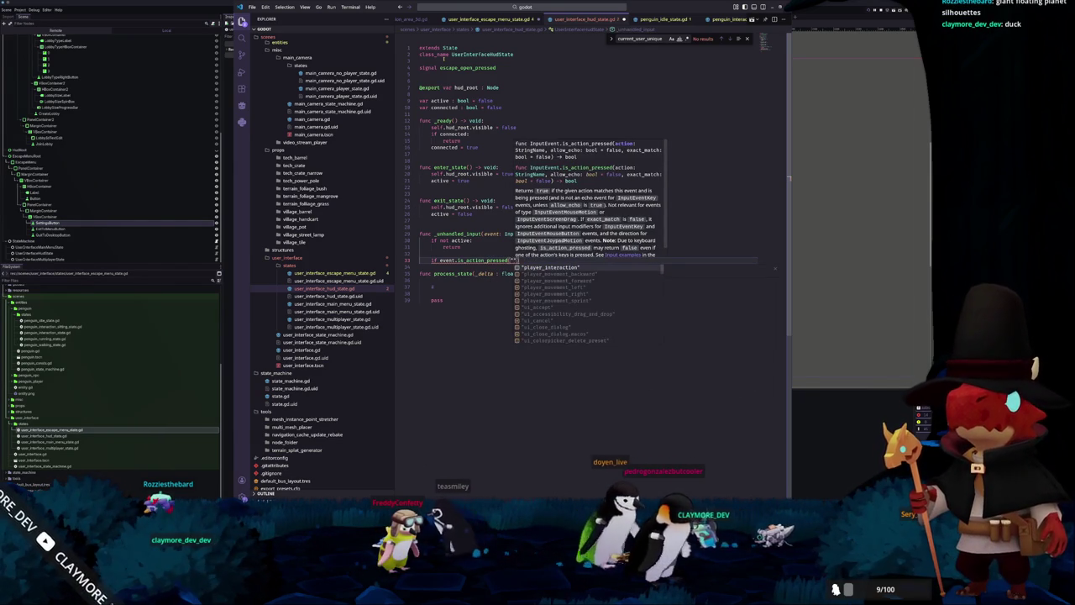
pyautogui.write('player_s')
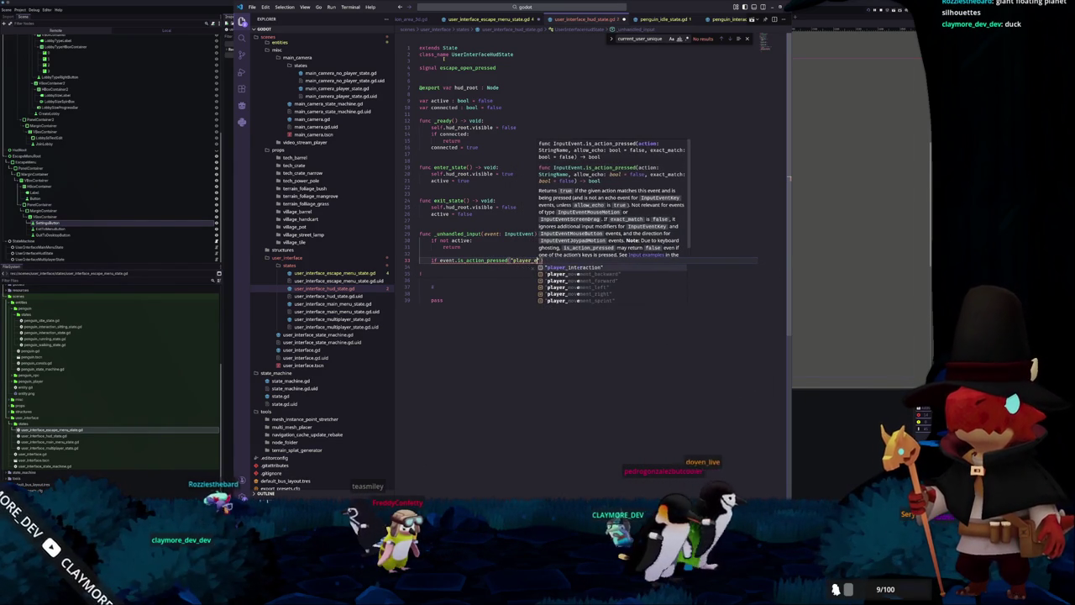
pyautogui.press('BackSpace')
pyautogui.press('BackSpace')
pyautogui.press('BackSpace')
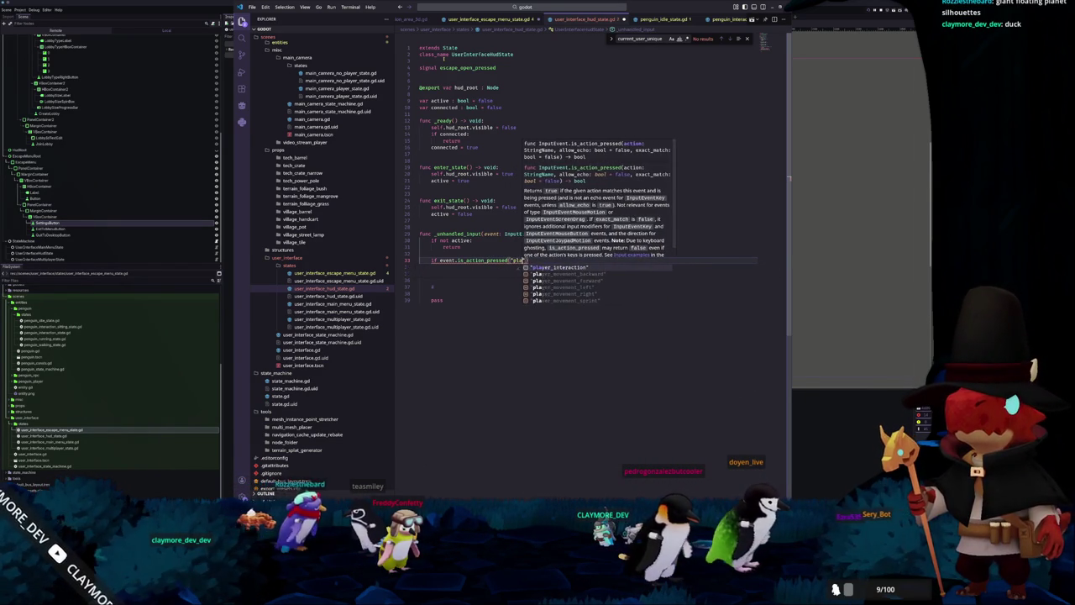
pyautogui.write('"ui')
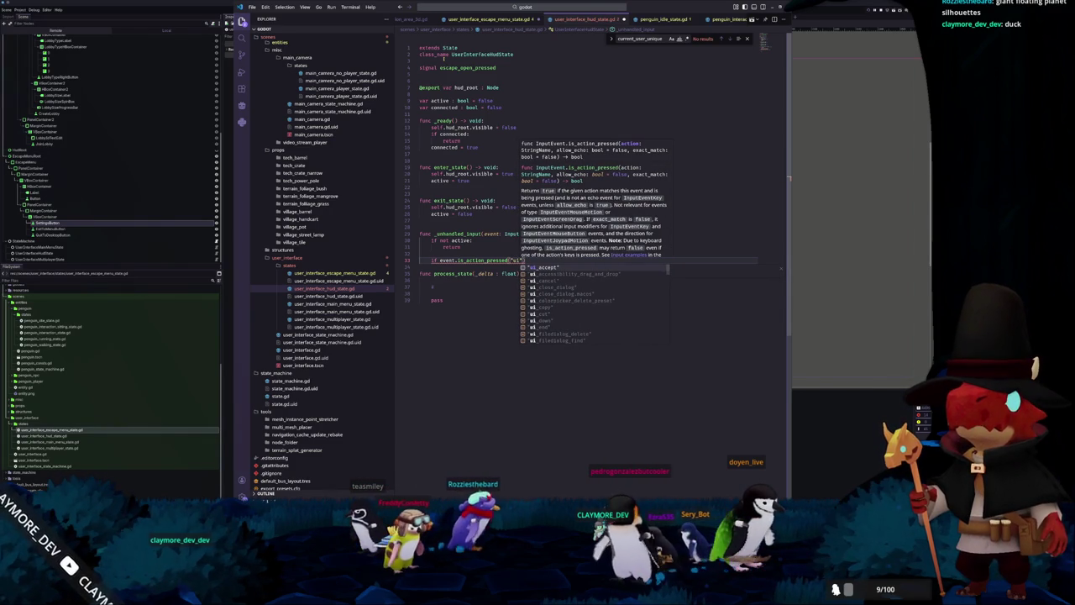
pyautogui.press('BackSpace')
pyautogui.press('BackSpace')
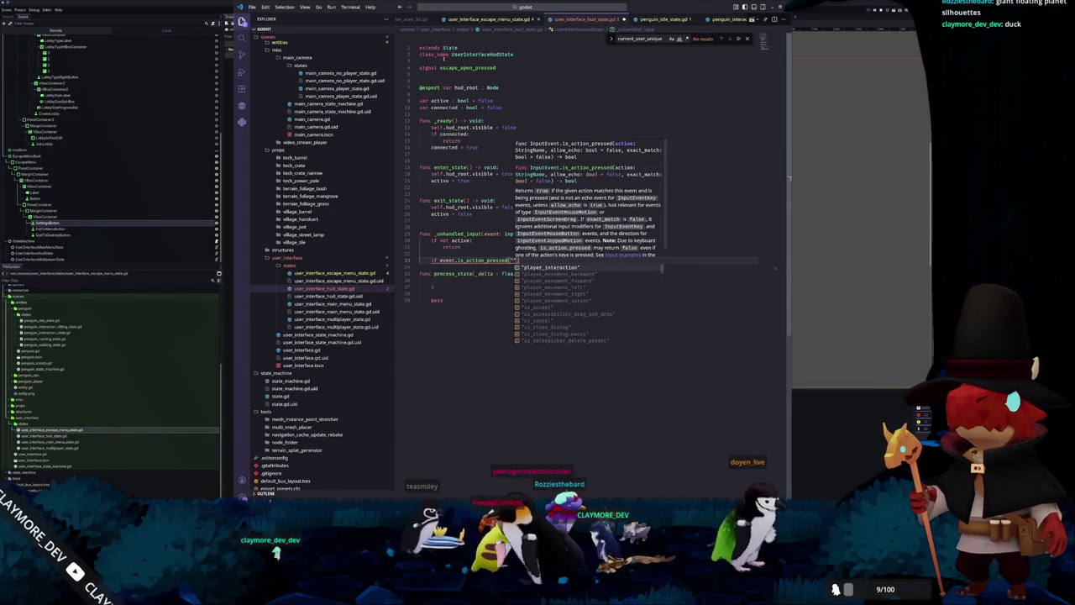
pyautogui.write('interface_escape"')
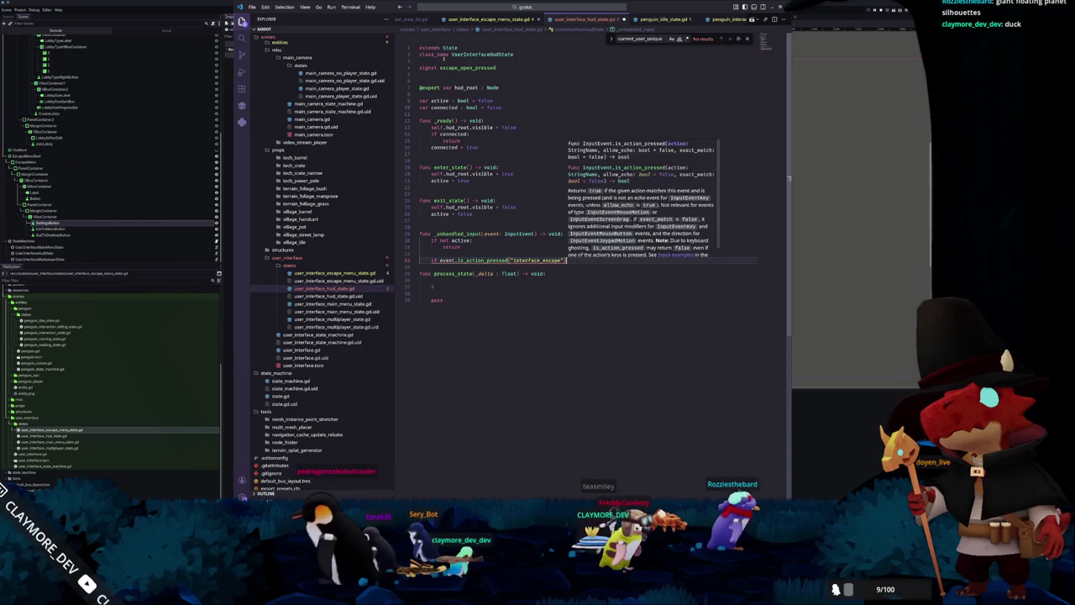
pyautogui.write('):')
pyautogui.press('Return')
pyautogui.write('pass')
pyautogui.press('BackSpace')
pyautogui.press('BackSpace')
pyautogui.press('BackSpace')
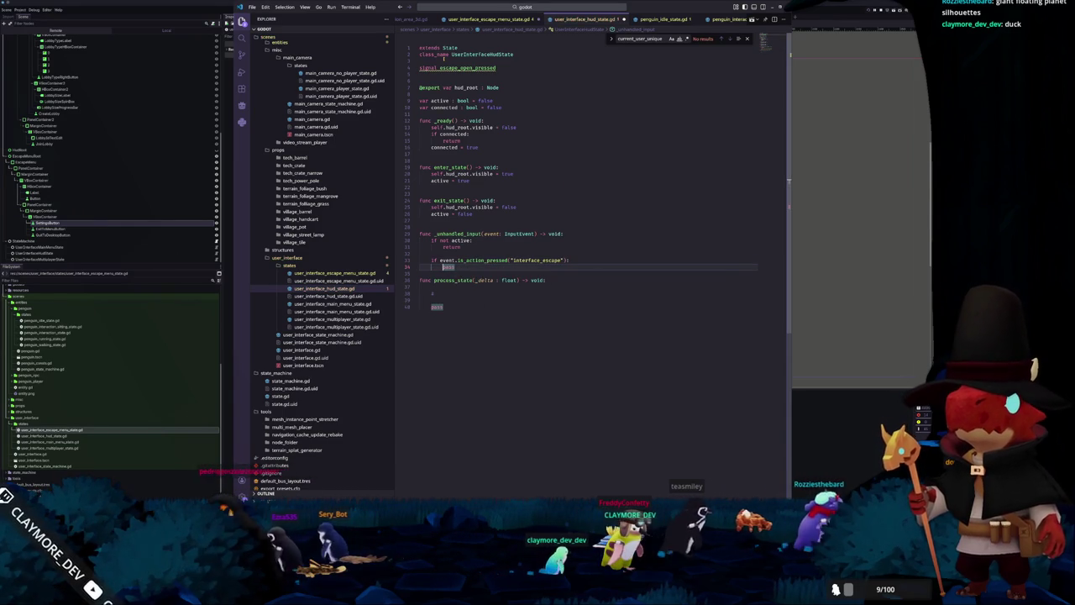
pyautogui.write('escape_open_pressed')
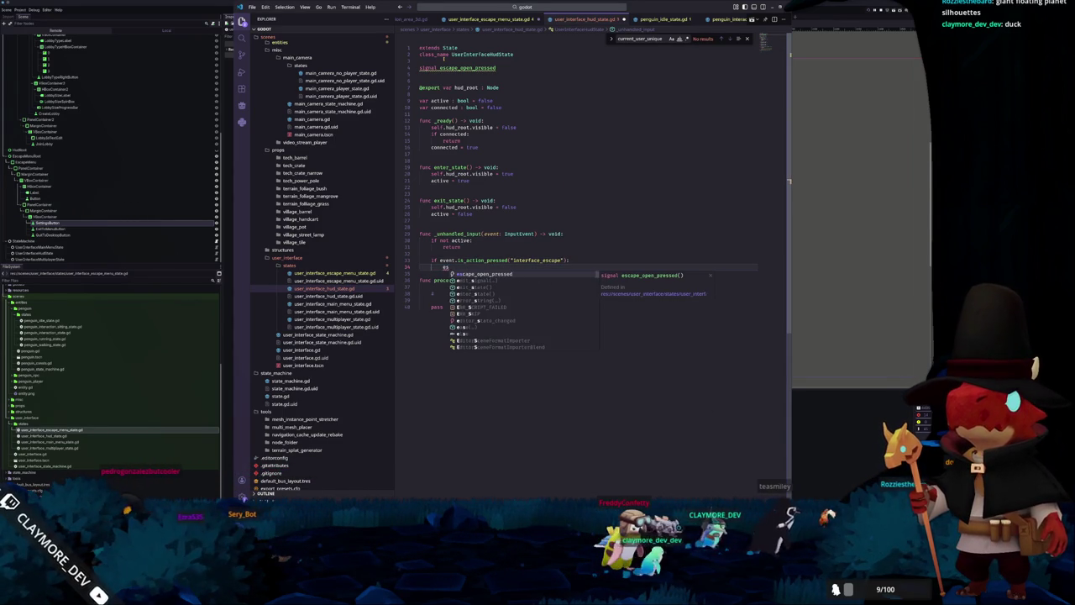
pyautogui.press('Return')
pyautogui.write('.emit()')
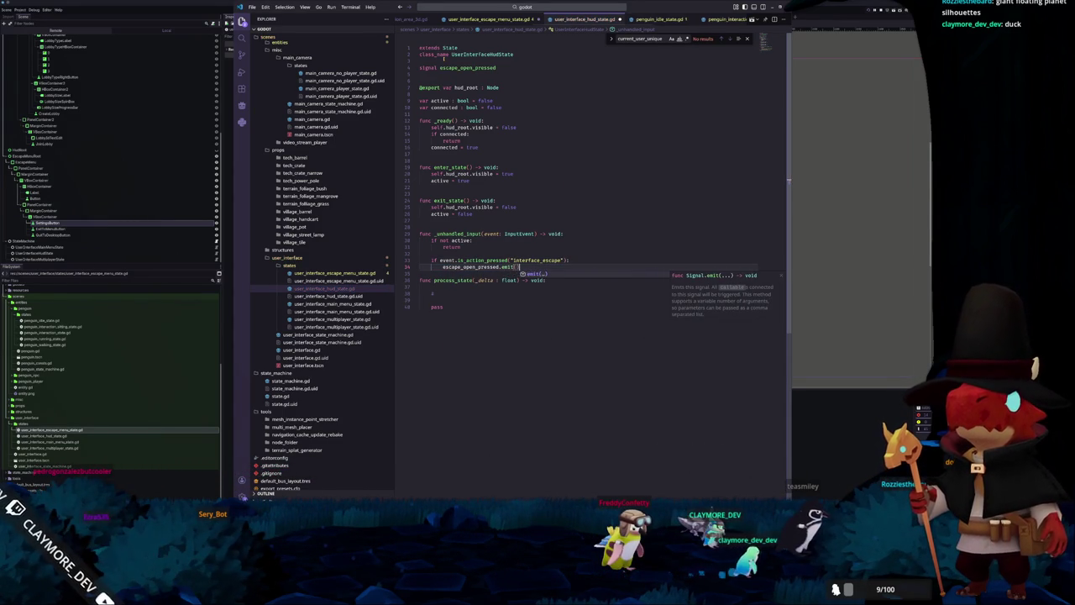
pyautogui.press('Down')
pyautogui.click(180, 54)
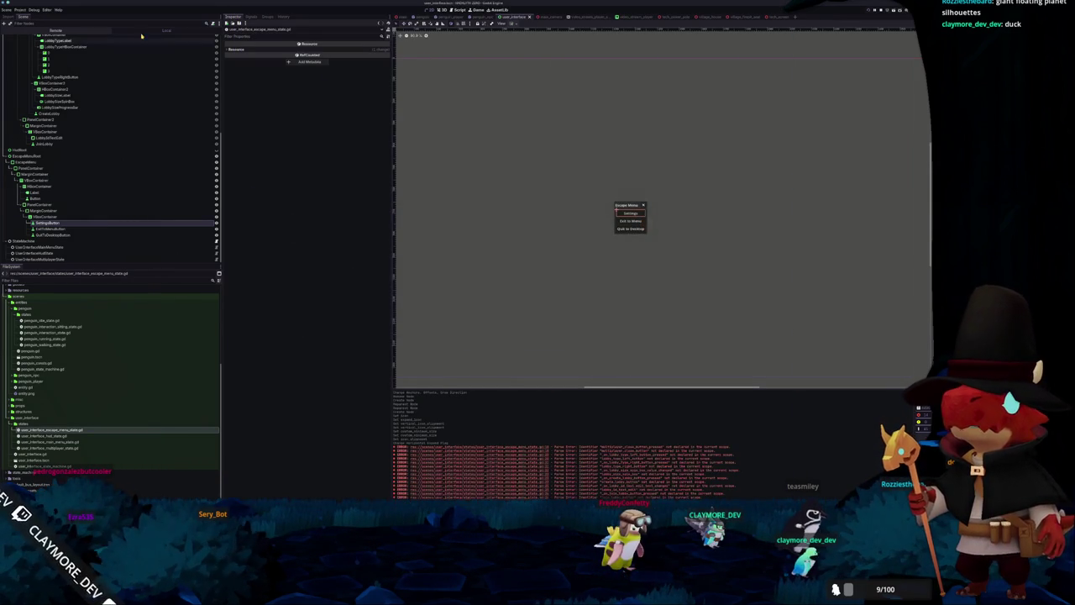
# Add an interface_escape action bound to the Escape key in the Project Settings Input Map.
pyautogui.click(22, 8)
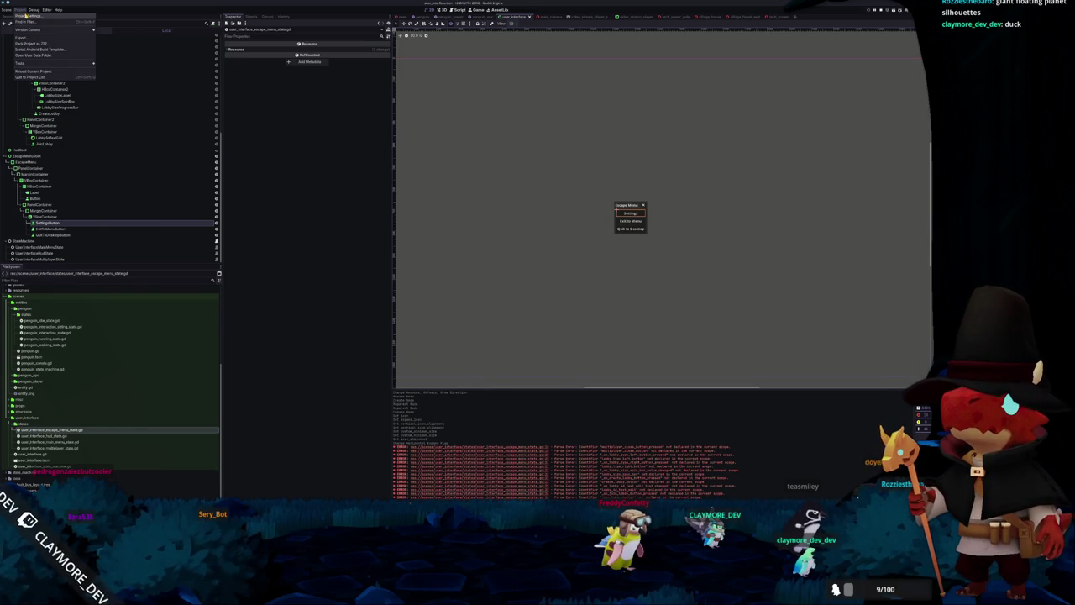
pyautogui.click(25, 16)
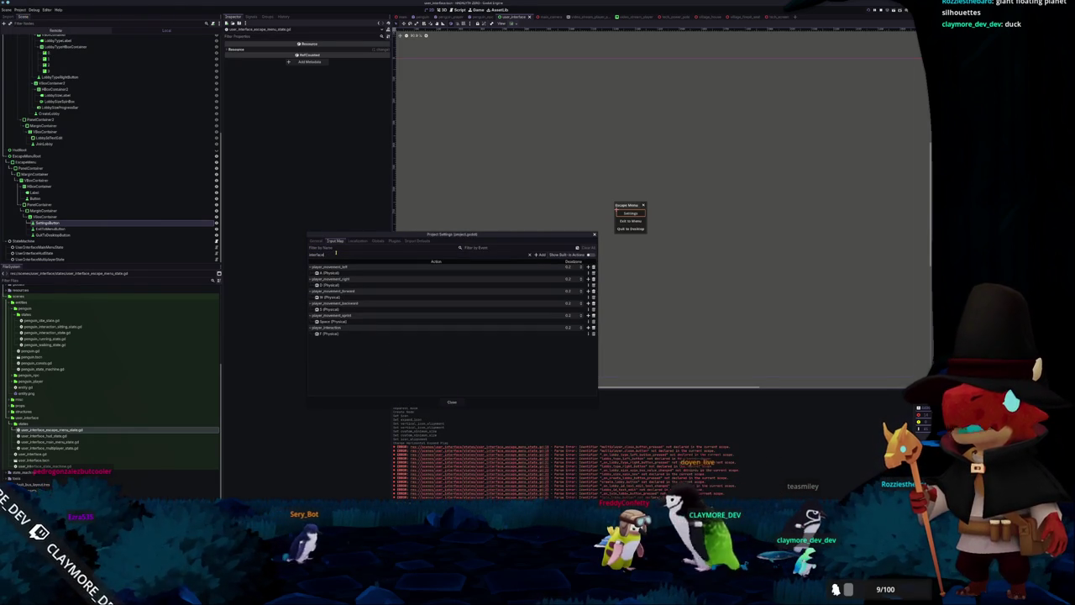
pyautogui.click(540, 256)
pyautogui.click(589, 341)
pyautogui.press('Escape')
pyautogui.click(435, 304)
pyautogui.click(452, 402)
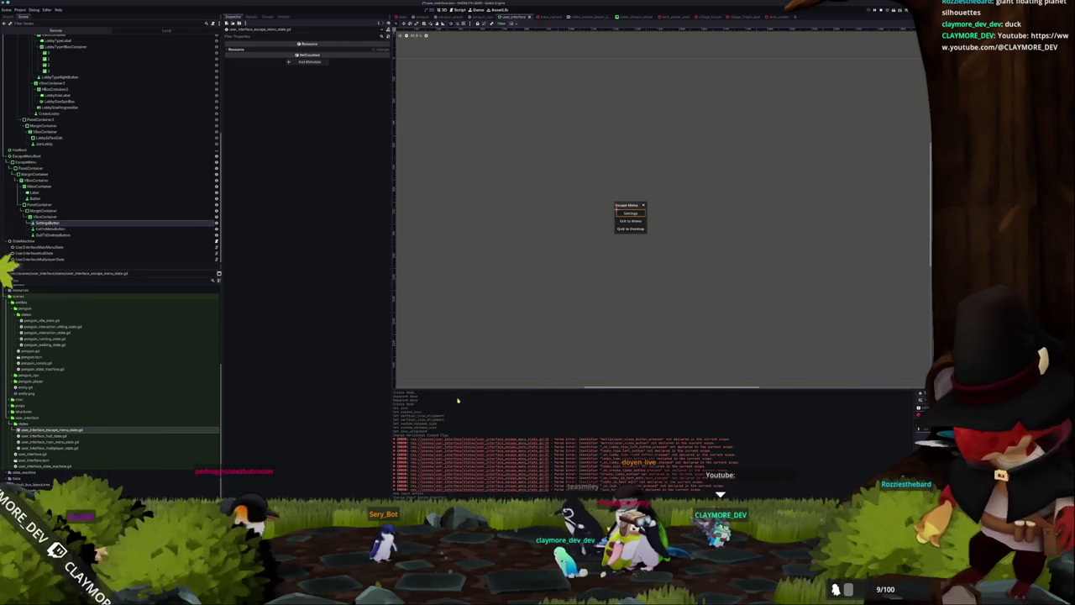
pyautogui.hotkey('alt', 'Tab')
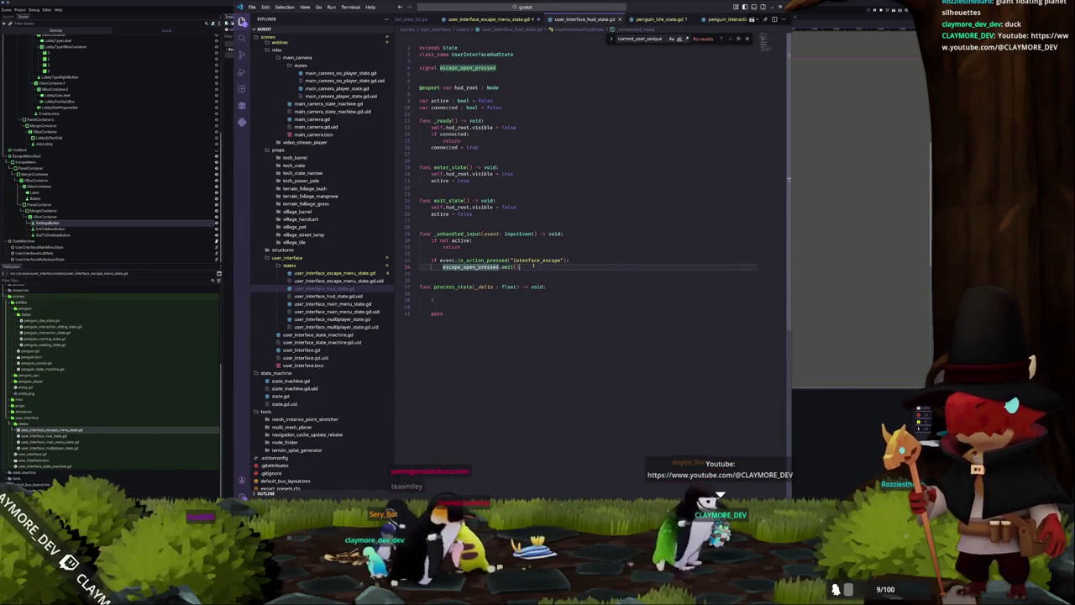
# In the escape menu state script's _ready, connect escape_close_button.pressed to the close signal's emit.
pyautogui.click(335, 273)
pyautogui.click(471, 254)
pyautogui.click(451, 221)
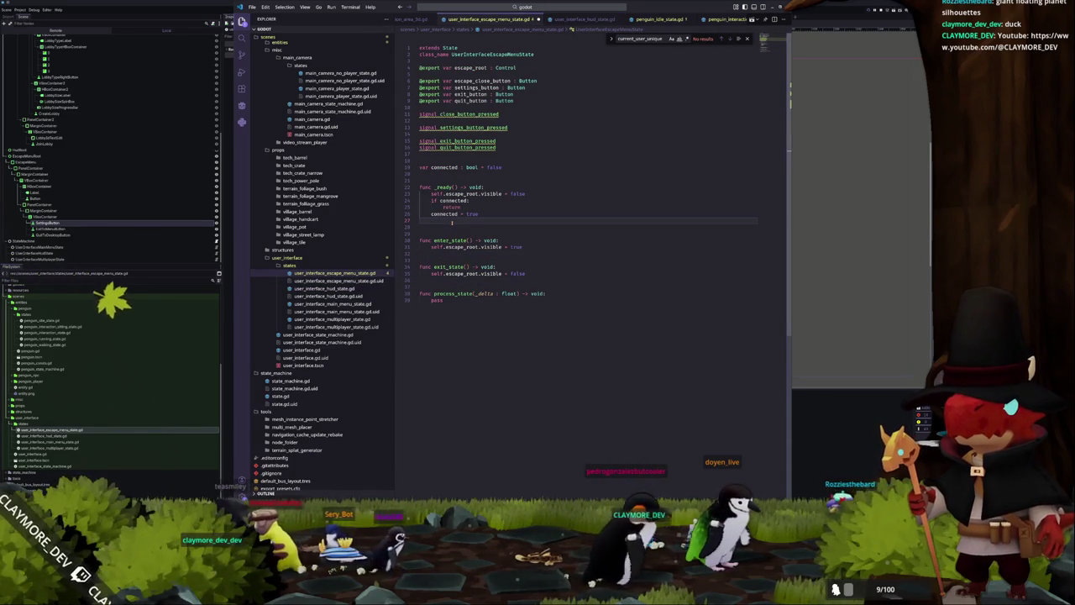
pyautogui.press('Return')
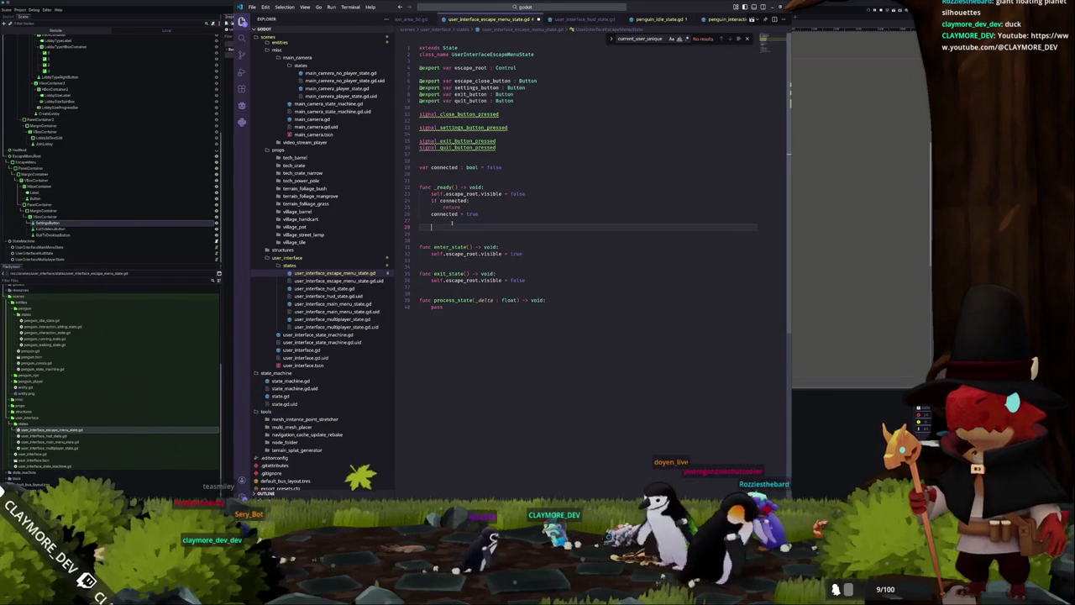
pyautogui.write('escape_close_button')
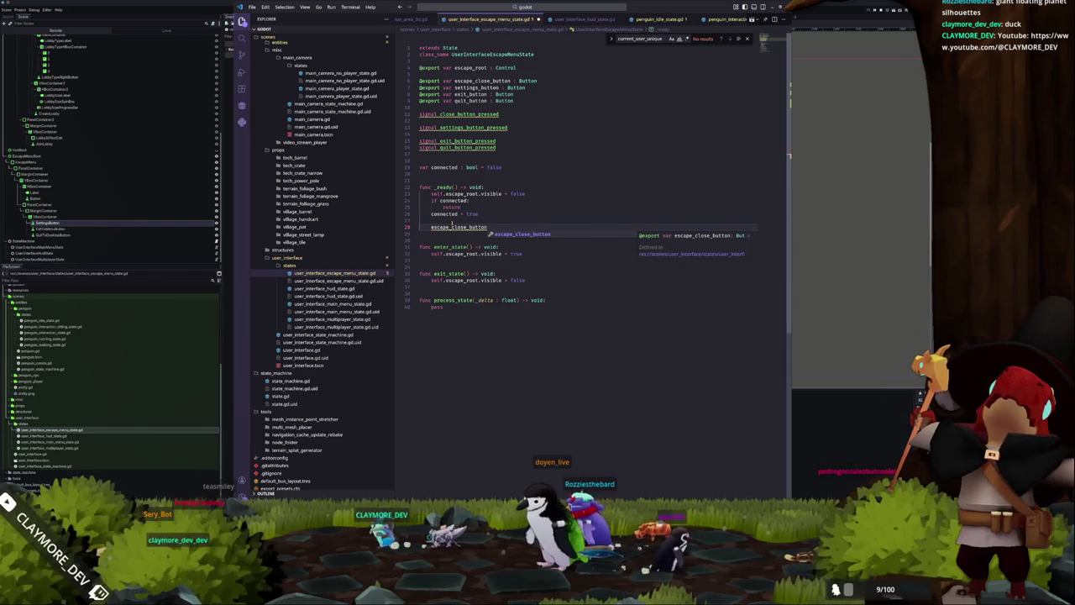
pyautogui.write('.pressed.con')
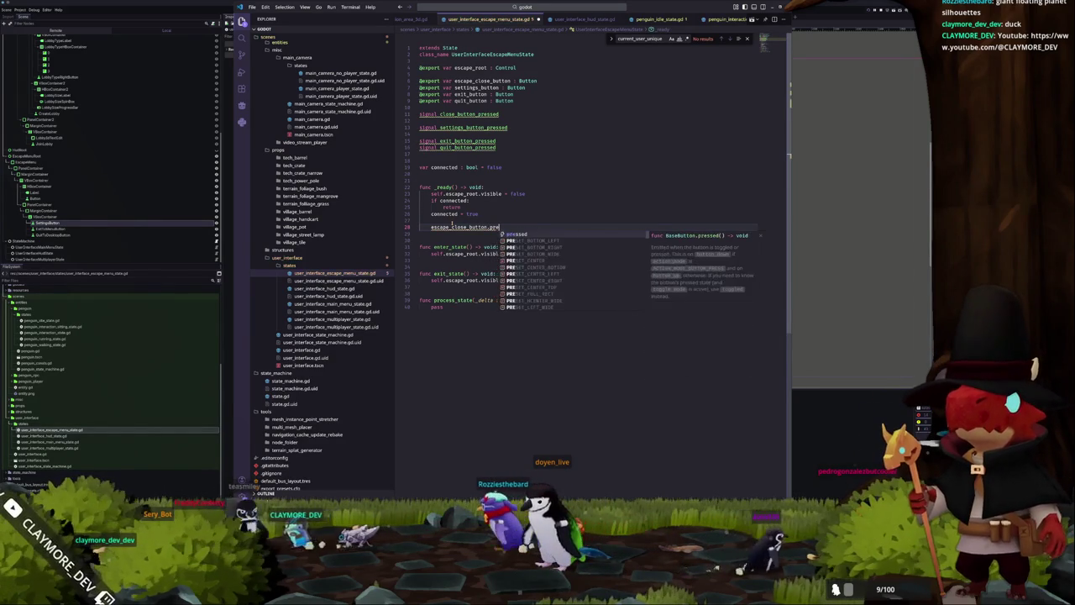
pyautogui.write('n')
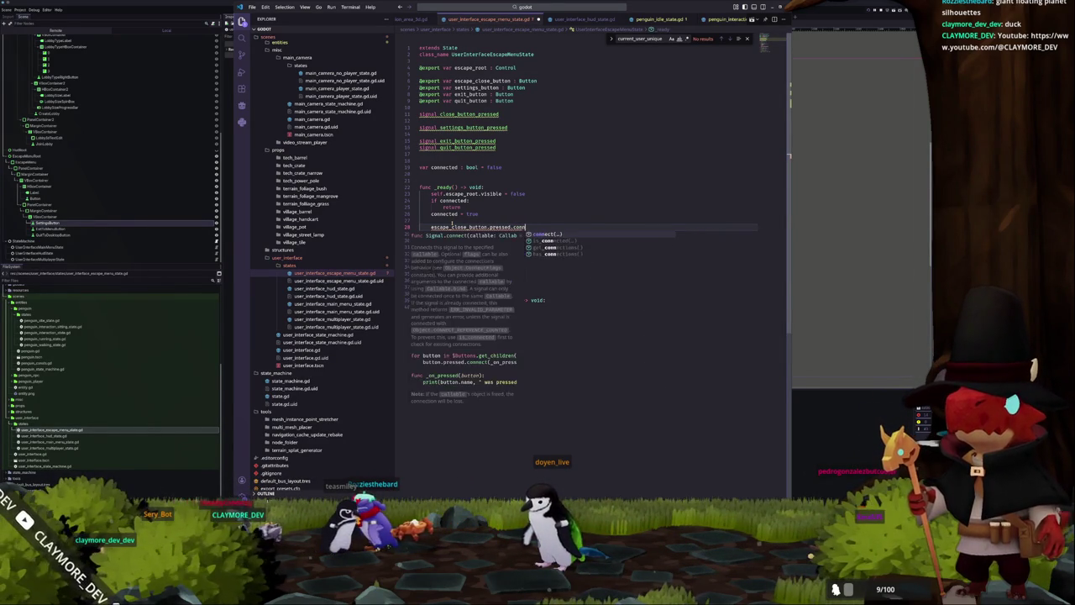
pyautogui.write('ecnect(_')
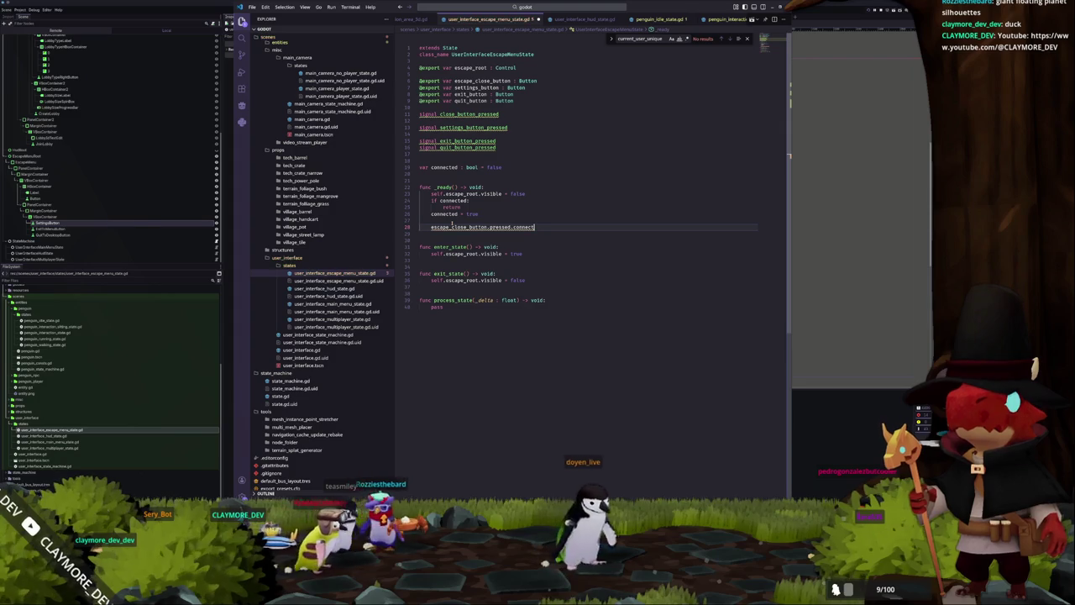
pyautogui.write('(close_button_pressed.em')
pyautogui.press('Tab')
pyautogui.press('Down')
# Rename the signal to escape_close_button_pressed and begin a settings button connection line.
pyautogui.press('Up')
pyautogui.press('Up')
pyautogui.press('Up')
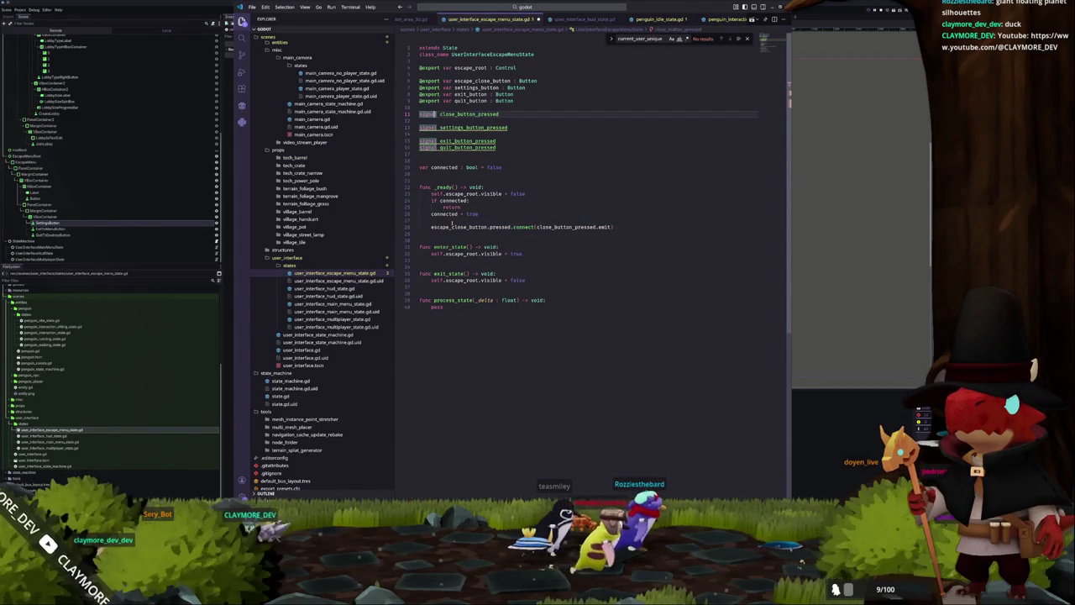
pyautogui.write('escape_')
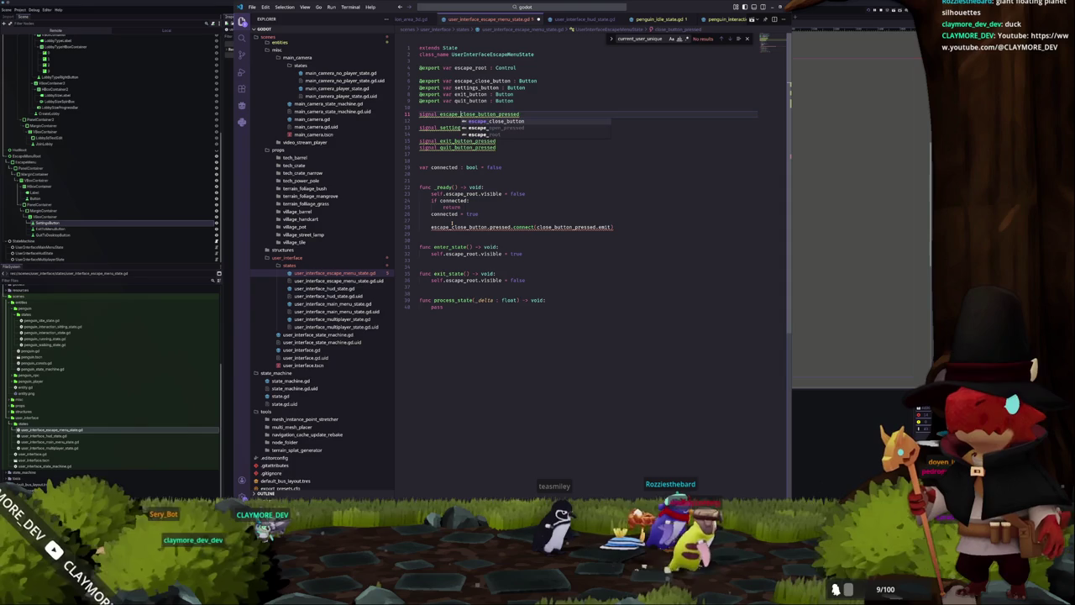
pyautogui.press('Down')
pyautogui.press('Down')
pyautogui.press('Down')
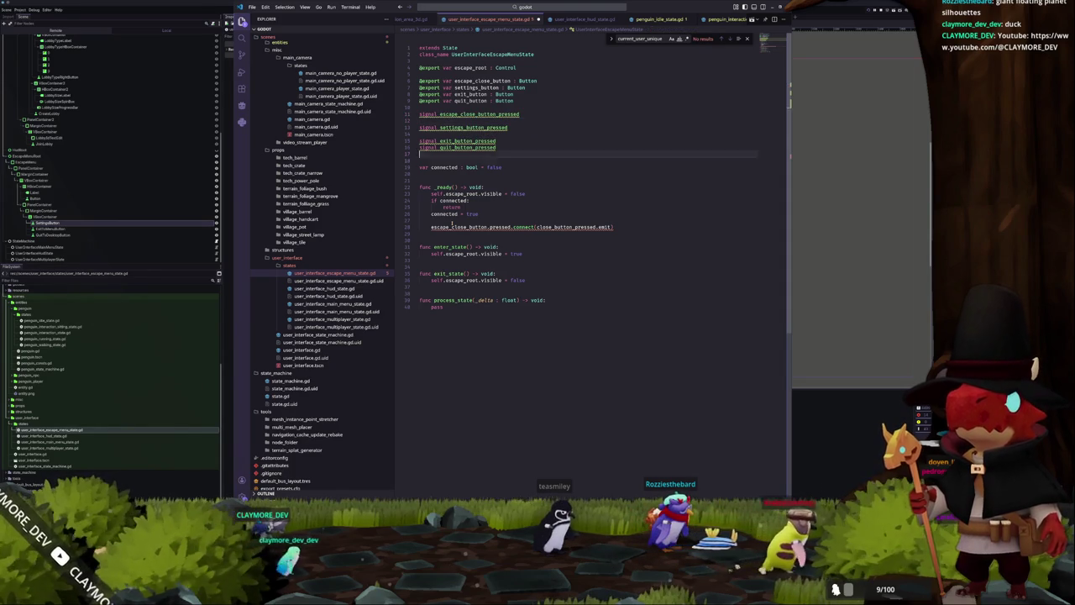
pyautogui.press('End')
pyautogui.press('Return')
pyautogui.press('Return')
pyautogui.write('settings_b')
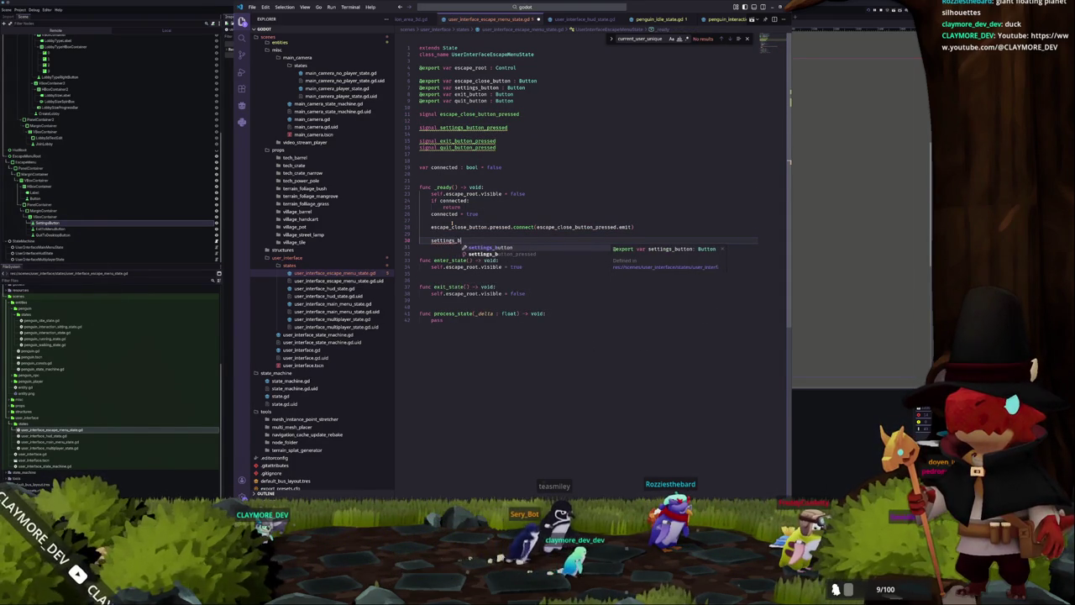